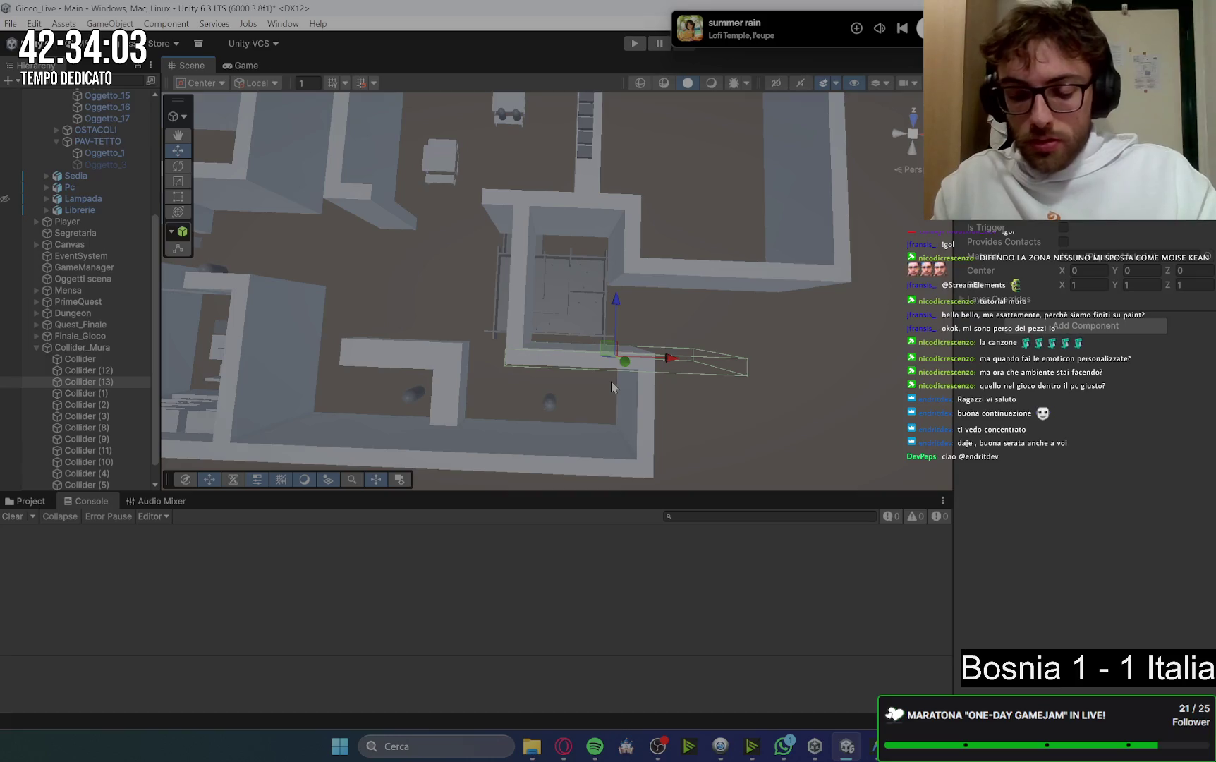
- Move Collider (13) up onto the wall beside the central room and trim it to the wall's width
{"action": "mouse_move", "coordinate": [613, 327]}
{"action": "left_mouse_down"}
{"action": "mouse_move", "coordinate": [660, 221]}
{"action": "mouse_move", "coordinate": [522, 338]}
{"action": "left_mouse_up"}
{"action": "scroll", "coordinate": [532, 251], "scroll_direction": "up", "scroll_amount": 5}
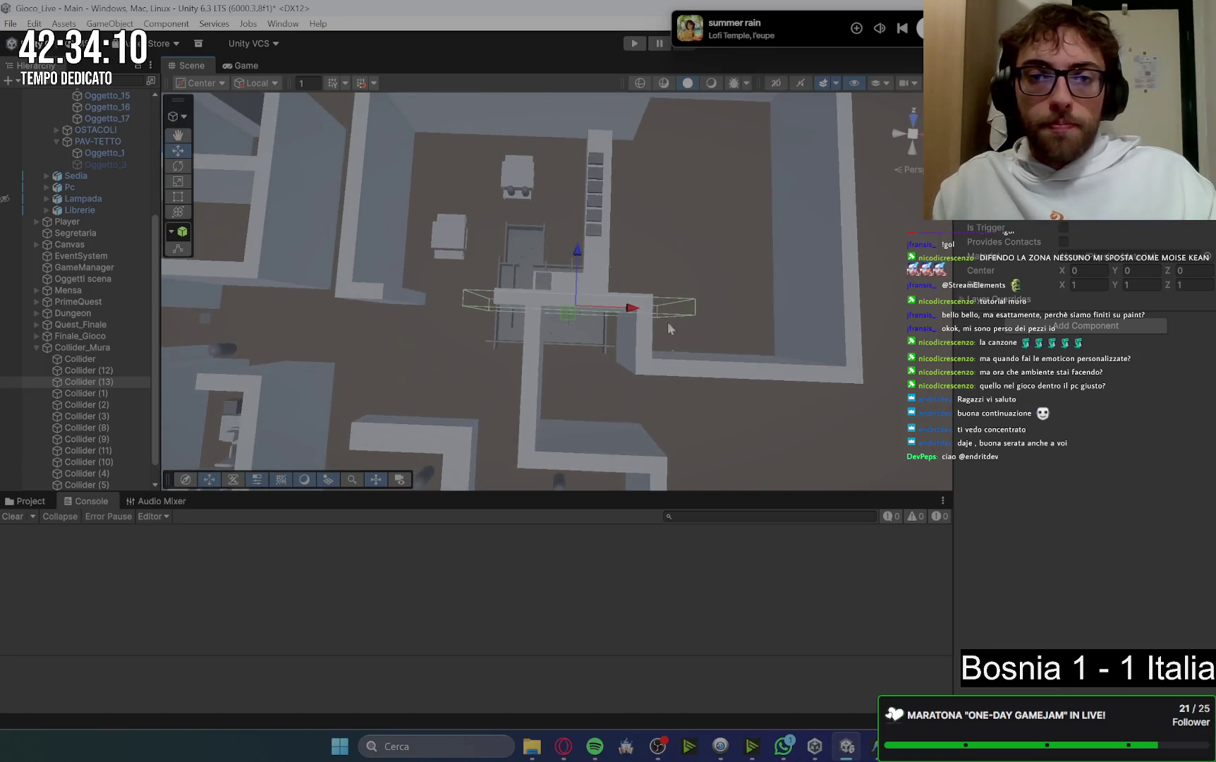
{"action": "left_click_drag", "start_coordinate": [610, 356], "coordinate": [579, 336]}
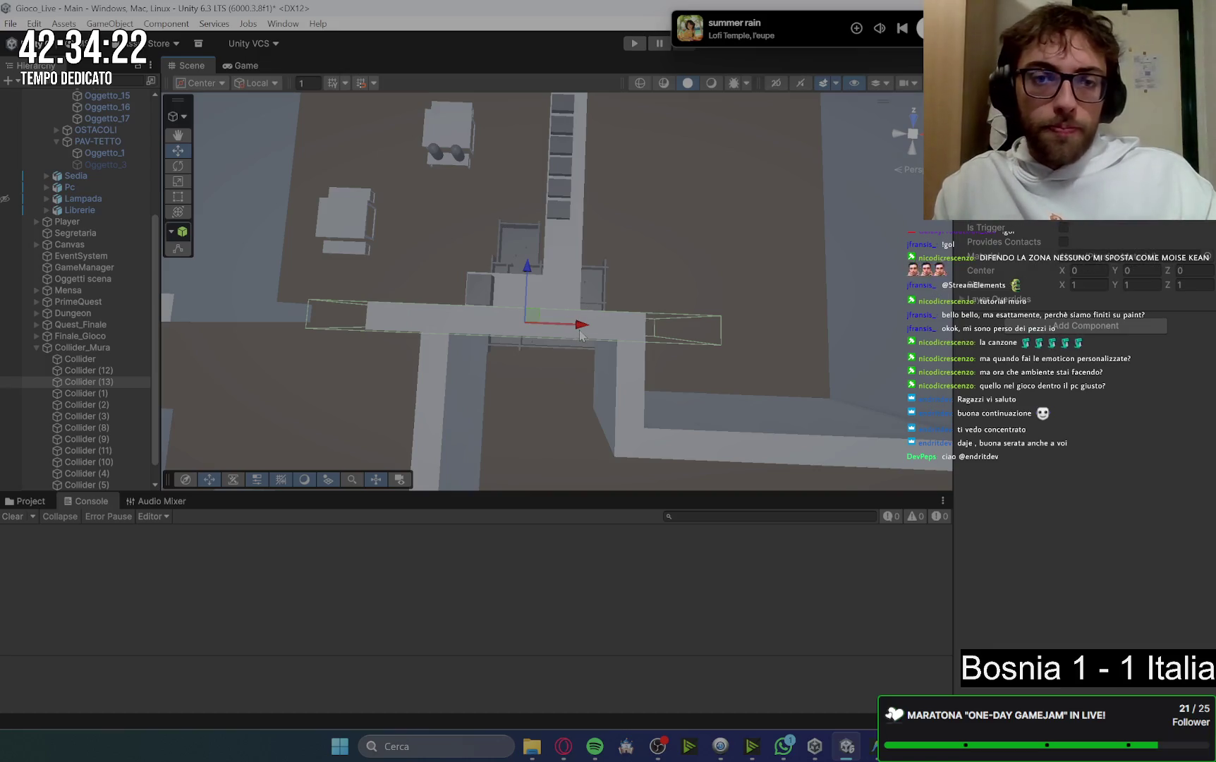
{"action": "key", "text": "ctrl+z"}
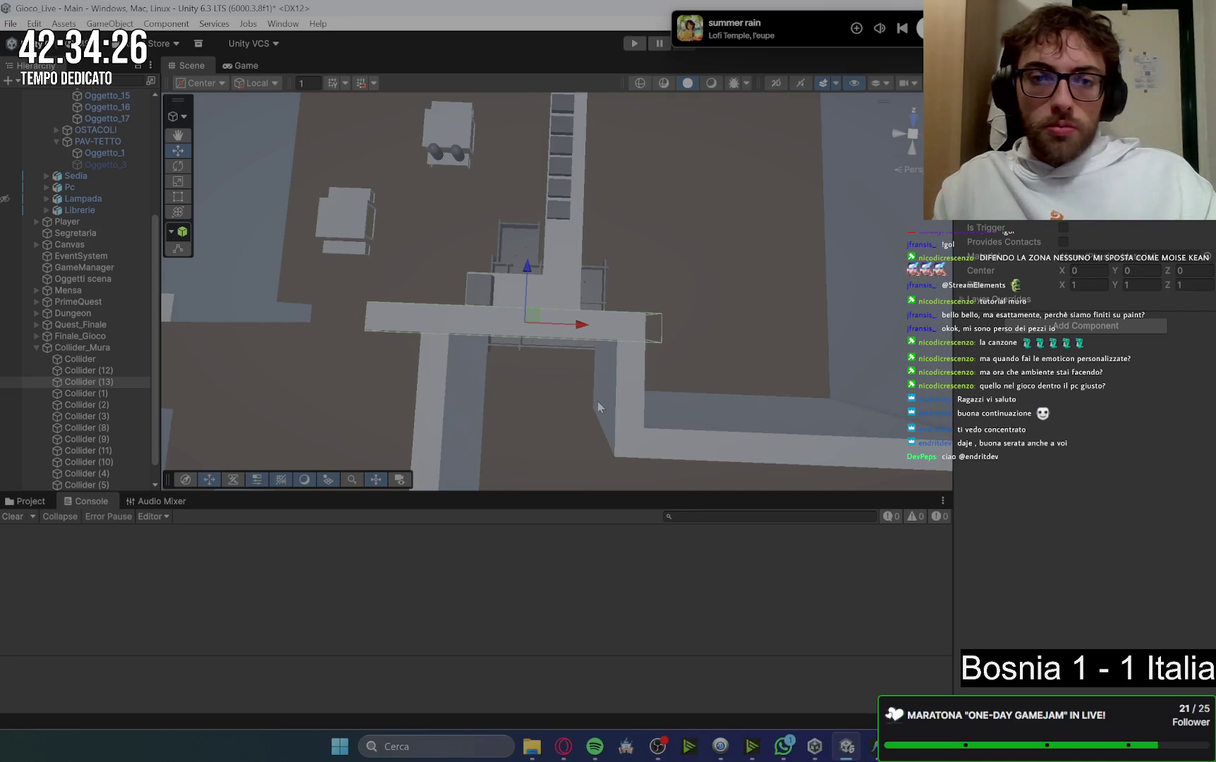
{"action": "scroll", "coordinate": [598, 407], "scroll_direction": "up", "scroll_amount": 3}
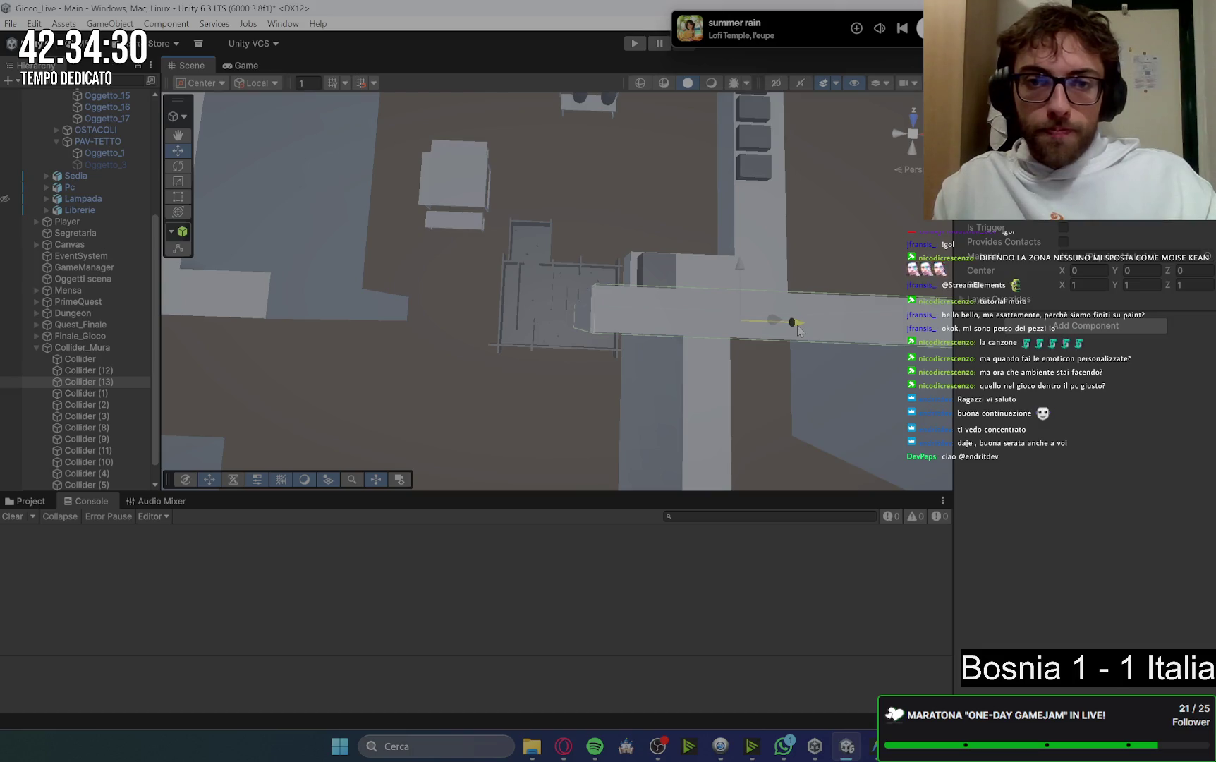
{"action": "mouse_move", "coordinate": [795, 325]}
{"action": "left_mouse_down"}
{"action": "mouse_move", "coordinate": [655, 303]}
{"action": "mouse_move", "coordinate": [560, 306]}
{"action": "left_mouse_up"}
{"action": "key", "text": "w"}
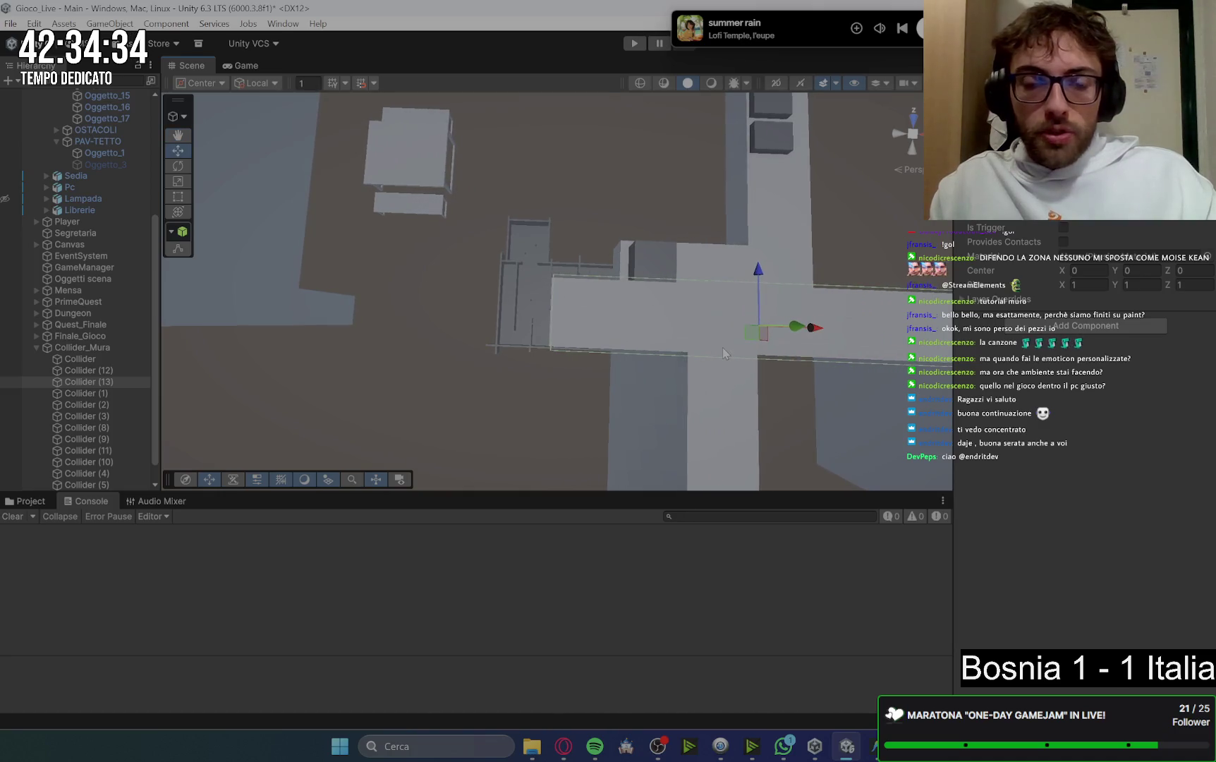
{"action": "key", "text": "f"}
{"action": "scroll", "coordinate": [727, 376], "scroll_direction": "down", "scroll_amount": 5}
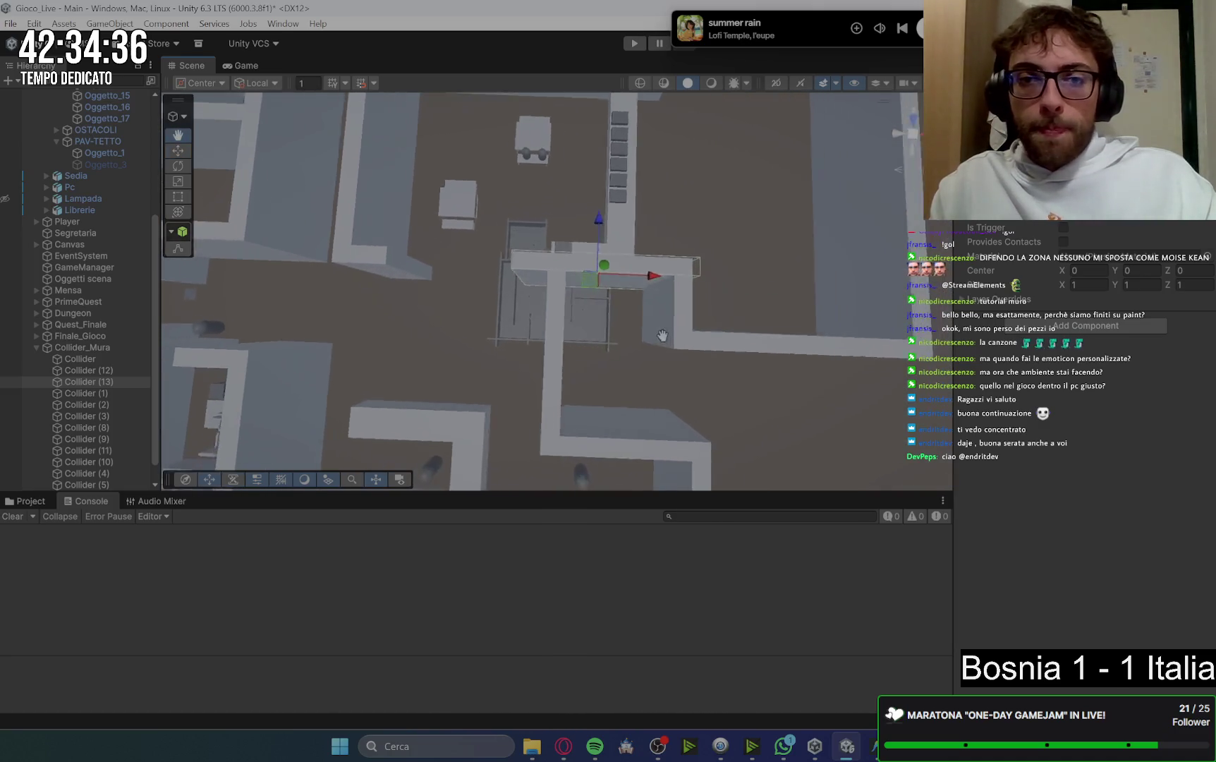
{"action": "scroll", "coordinate": [717, 364], "scroll_direction": "down", "scroll_amount": 5}
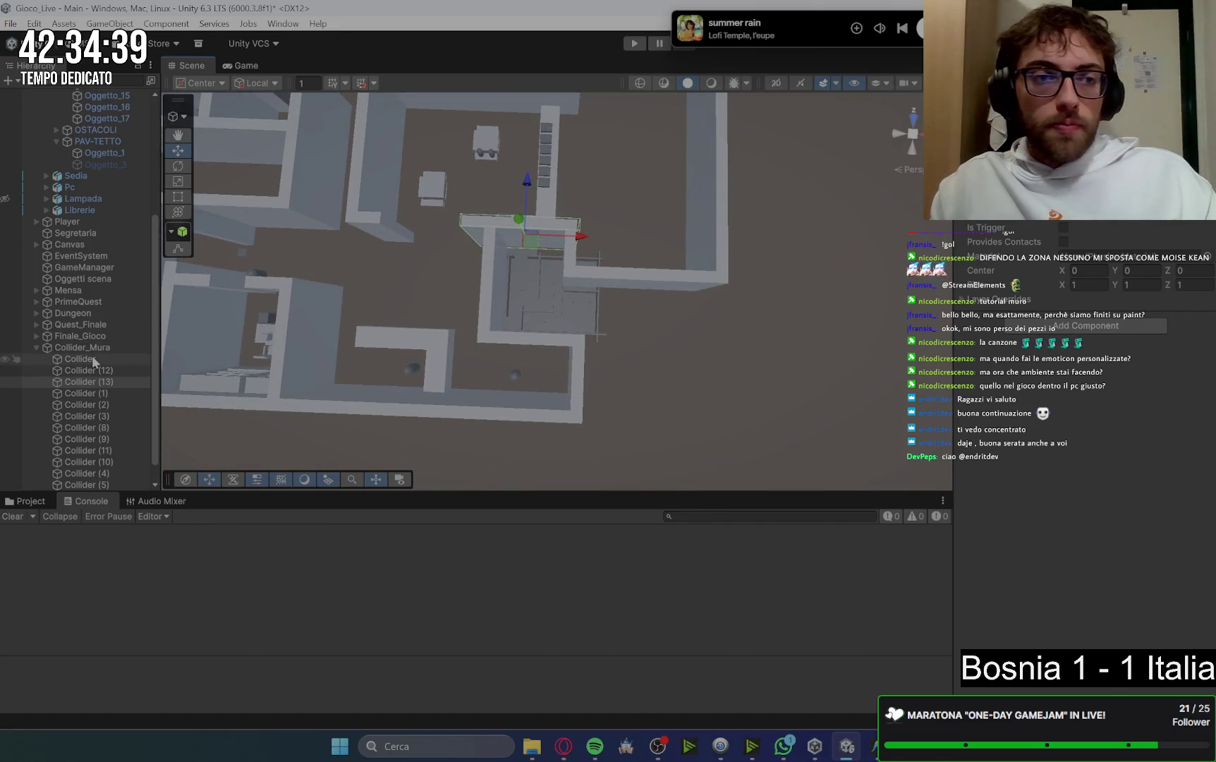
- Duplicate the original Collider and move the copy up onto the middle horizontal wall
{"action": "left_click", "coordinate": [94, 361]}
{"action": "key", "text": "ctrl+d"}
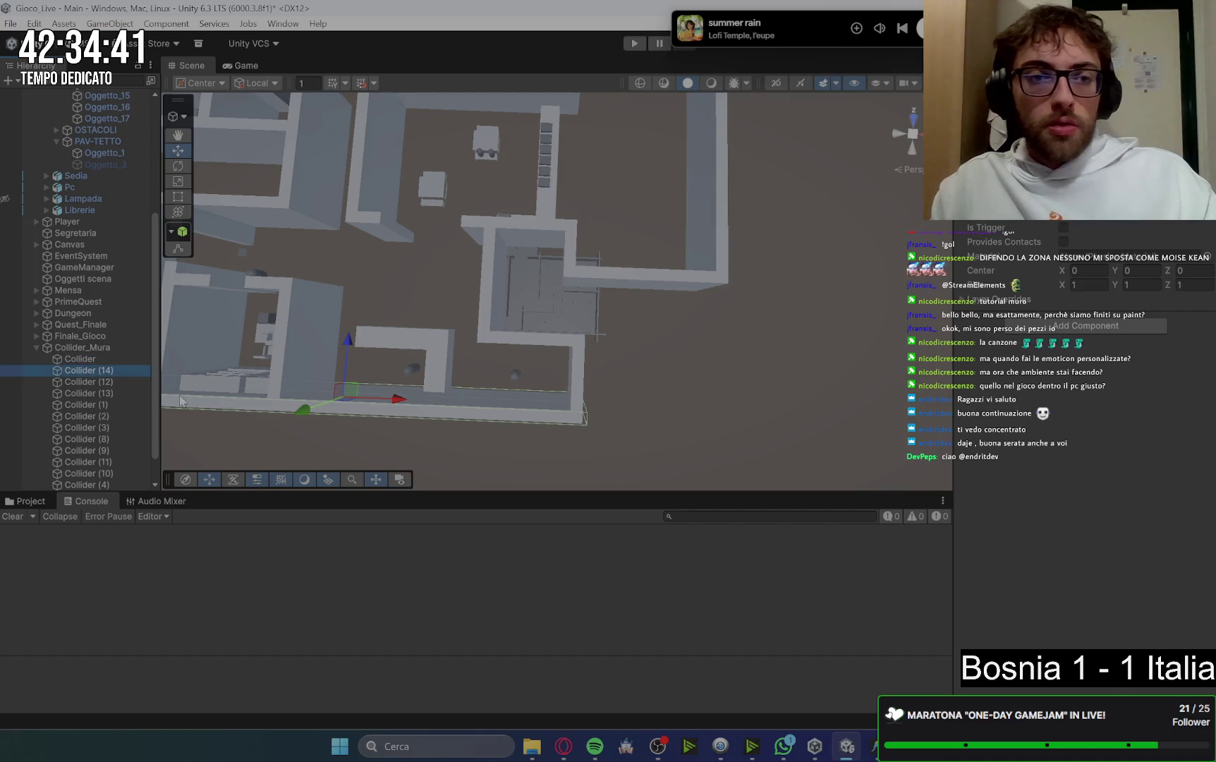
{"action": "left_click_drag", "start_coordinate": [386, 397], "coordinate": [604, 398]}
{"action": "mouse_move", "coordinate": [552, 358]}
{"action": "left_mouse_down"}
{"action": "mouse_move", "coordinate": [624, 282]}
{"action": "mouse_move", "coordinate": [678, 268]}
{"action": "mouse_move", "coordinate": [702, 294]}
{"action": "left_mouse_up"}
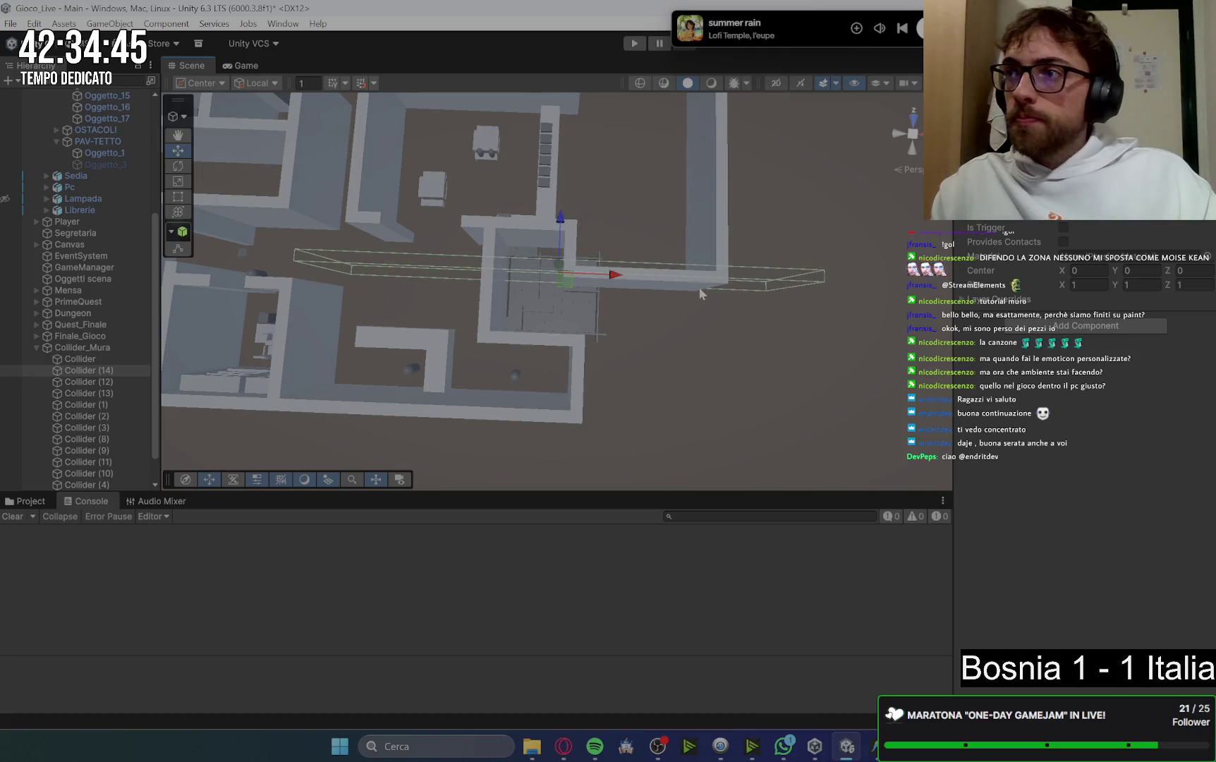
{"action": "scroll", "coordinate": [702, 295], "scroll_direction": "up", "scroll_amount": 5}
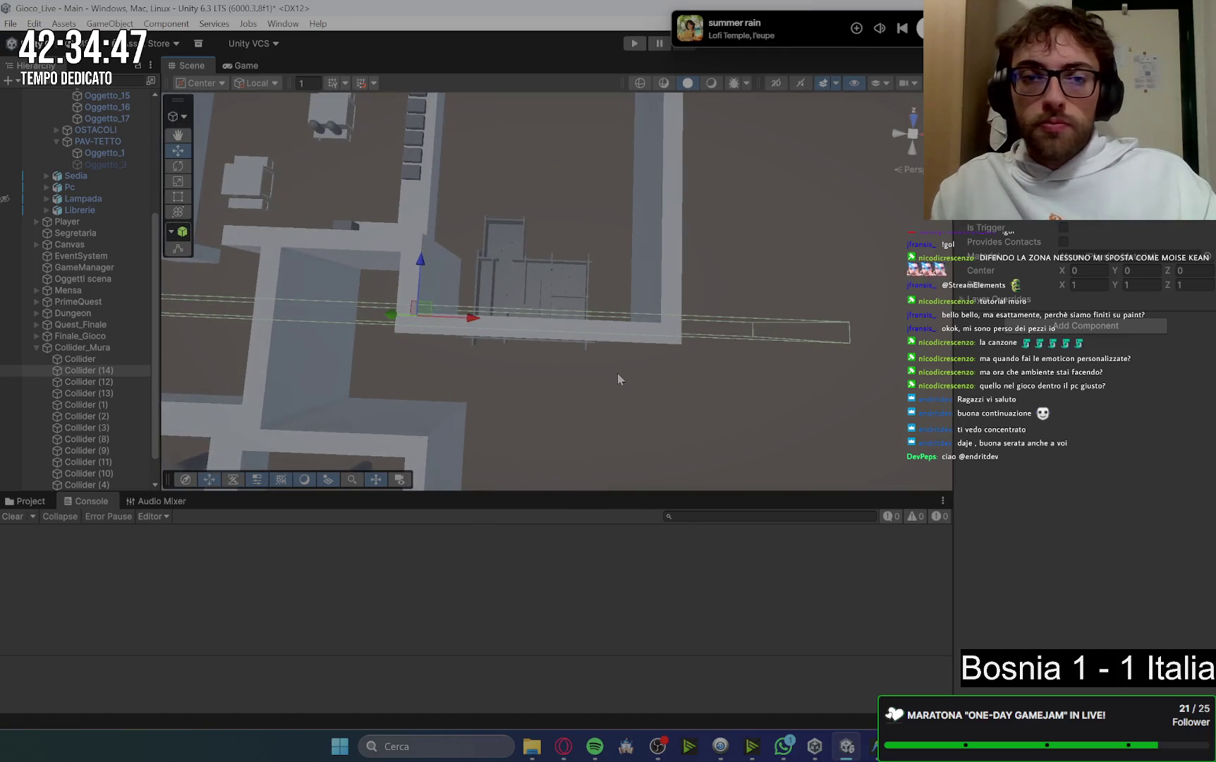
{"action": "scroll", "coordinate": [618, 380], "scroll_direction": "up", "scroll_amount": 2}
{"action": "left_click_drag", "start_coordinate": [387, 258], "coordinate": [385, 275]}
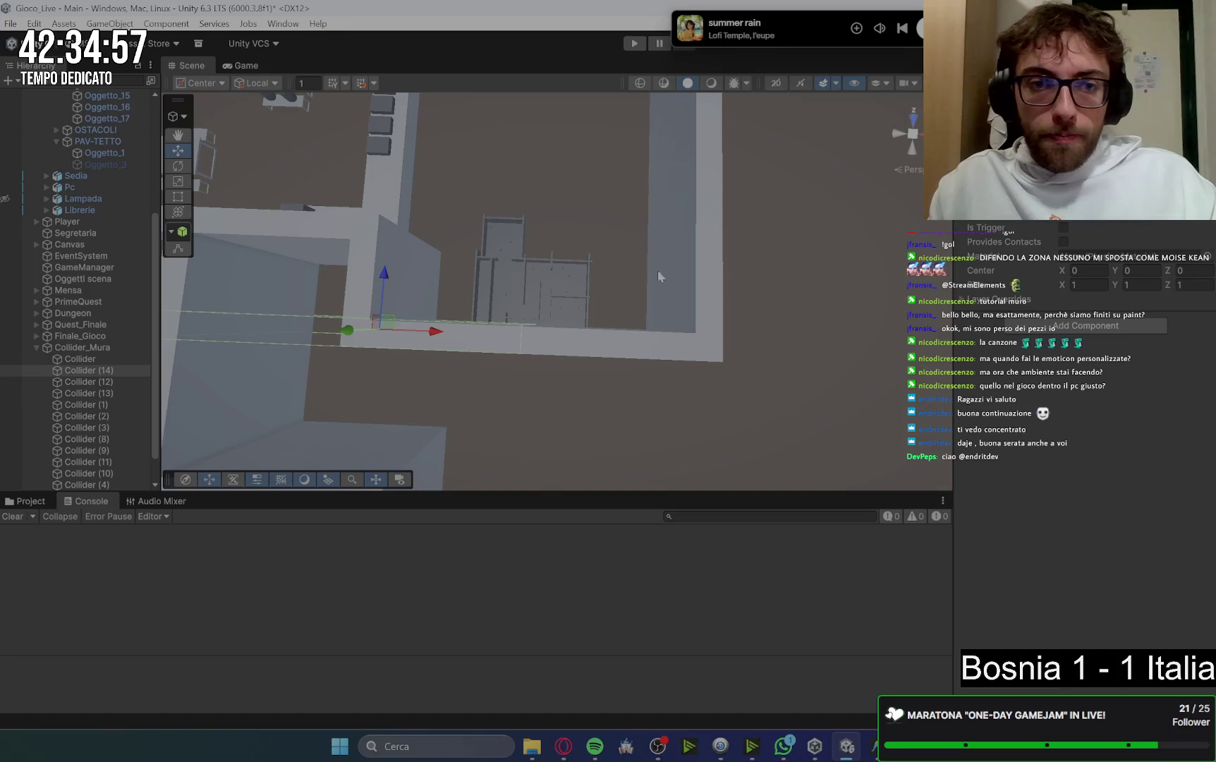
- Shift Collider (14) right so it sits squarely over the middle wall
{"action": "left_click_drag", "start_coordinate": [466, 337], "coordinate": [597, 352]}
{"action": "scroll", "coordinate": [600, 353], "scroll_direction": "up", "scroll_amount": 5}
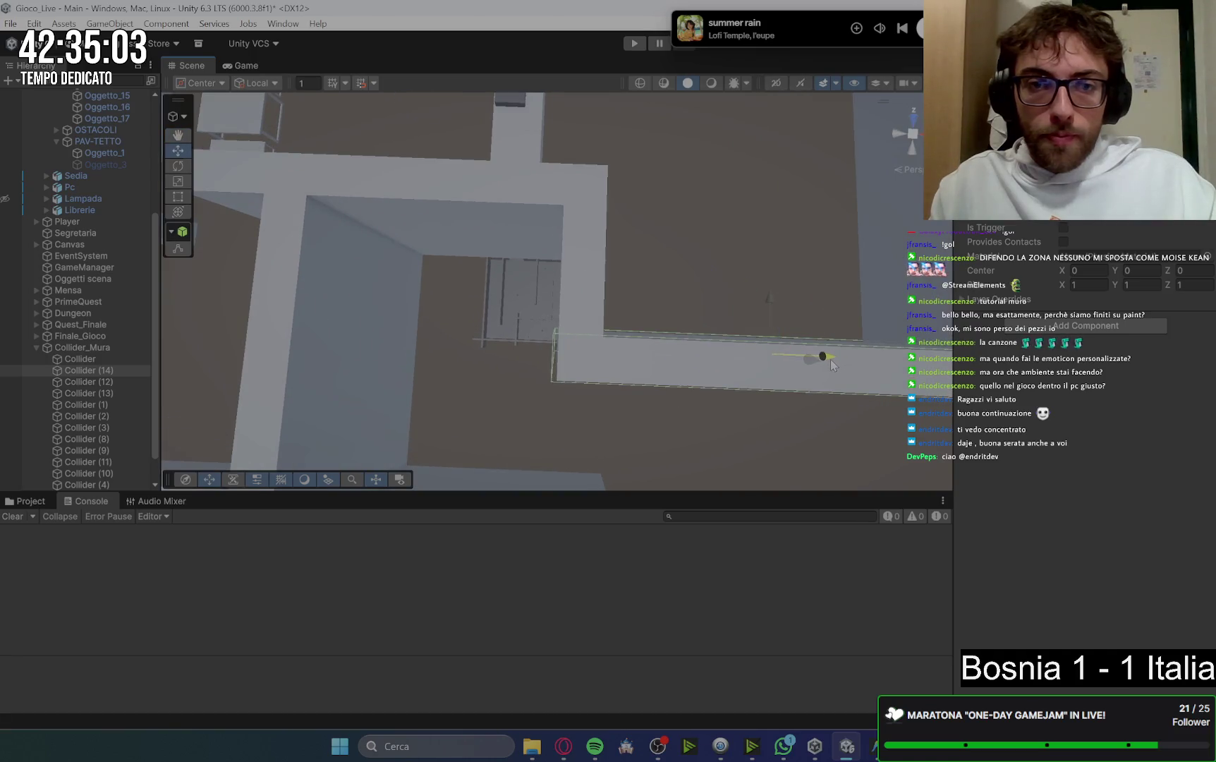
{"action": "scroll", "coordinate": [317, 391], "scroll_direction": "down", "scroll_amount": 3}
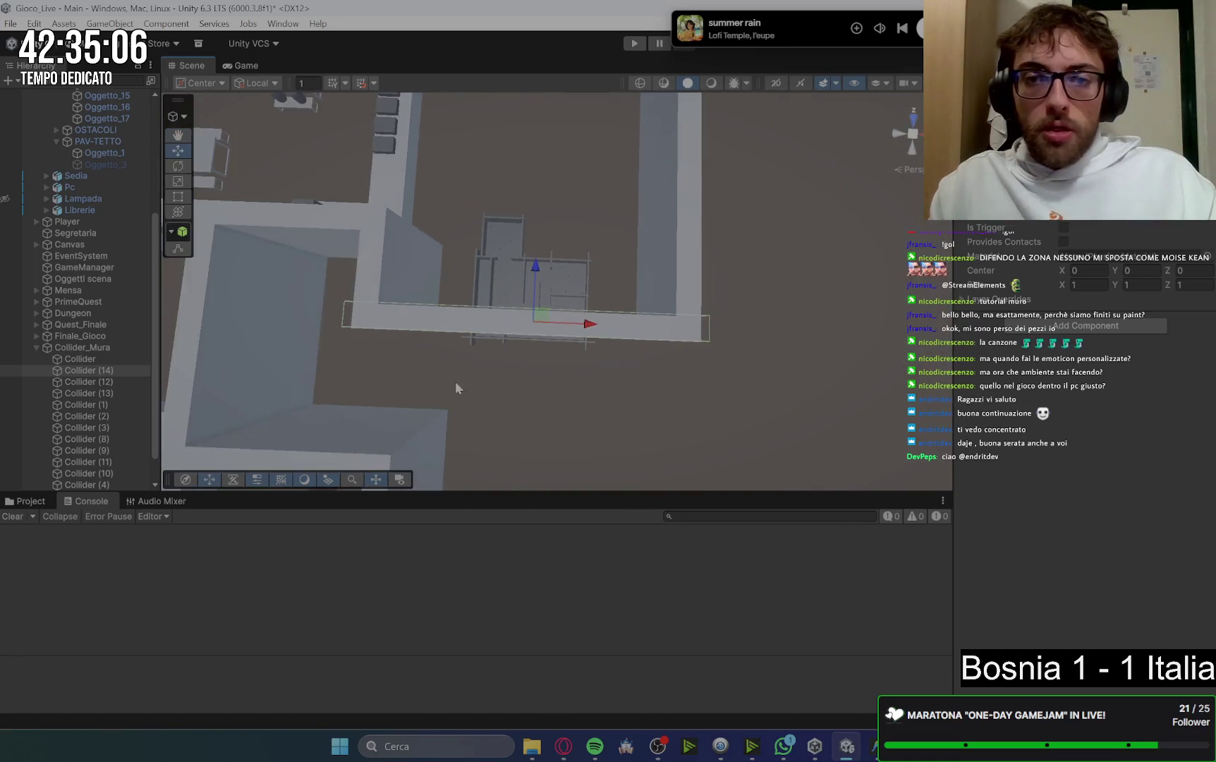
{"action": "scroll", "coordinate": [743, 367], "scroll_direction": "up", "scroll_amount": 3}
{"action": "scroll", "coordinate": [743, 368], "scroll_direction": "down", "scroll_amount": 3}
{"action": "scroll", "coordinate": [779, 416], "scroll_direction": "up", "scroll_amount": 2}
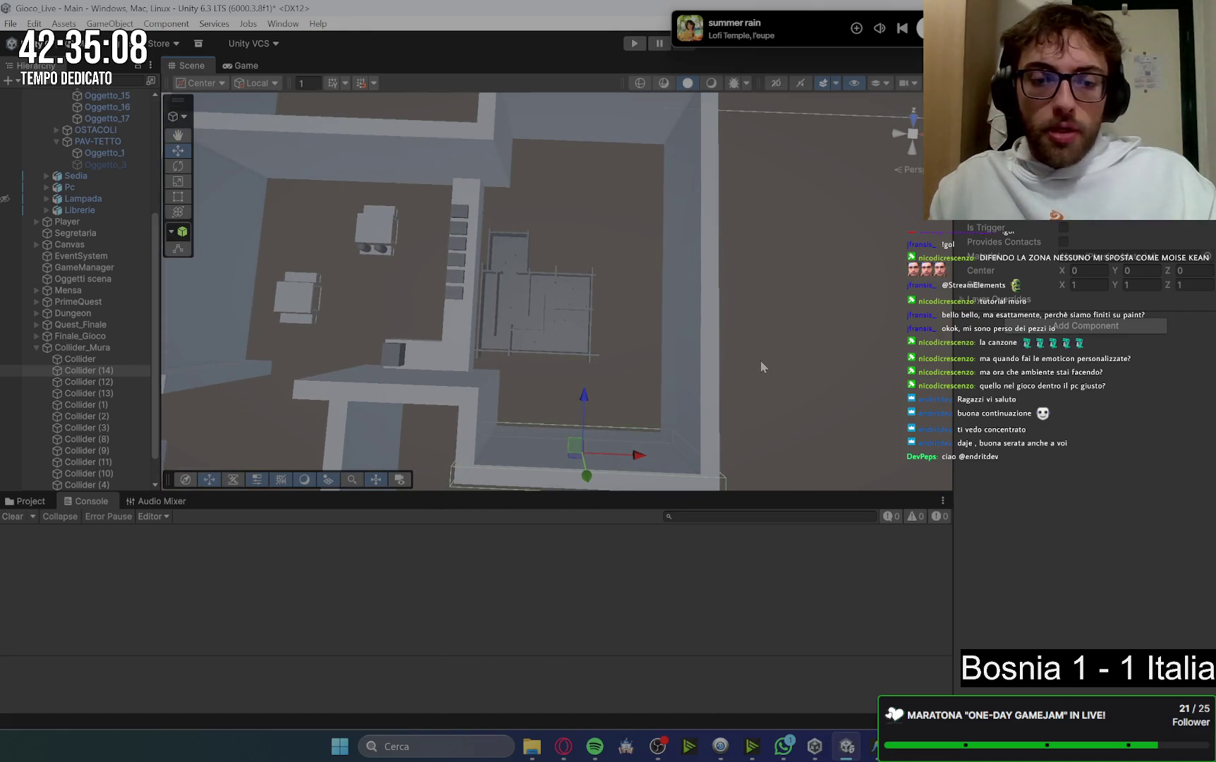
{"action": "key", "text": "ctrl+d"}
- Move Collider (15) up onto the building's top horizontal wall
{"action": "left_click_drag", "start_coordinate": [584, 406], "coordinate": [571, 315]}
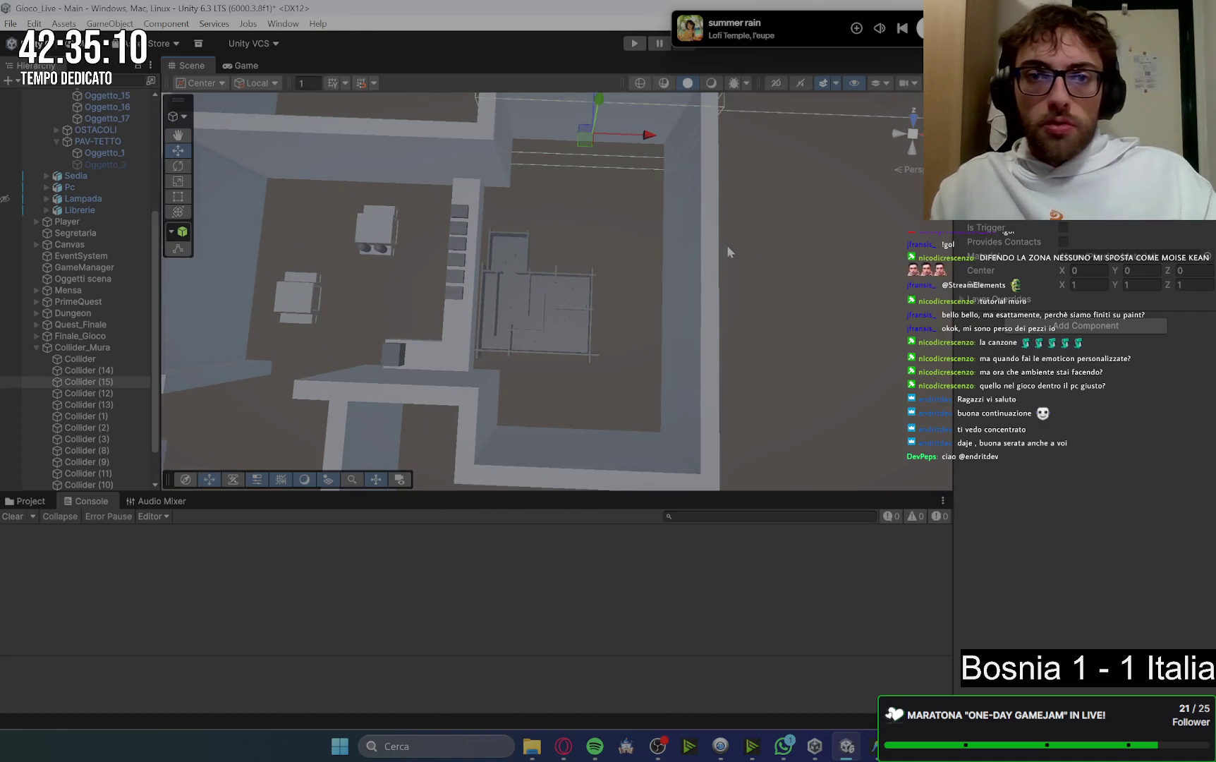
{"action": "key", "text": "f"}
{"action": "scroll", "coordinate": [599, 370], "scroll_direction": "up", "scroll_amount": 3}
{"action": "key", "text": "w"}
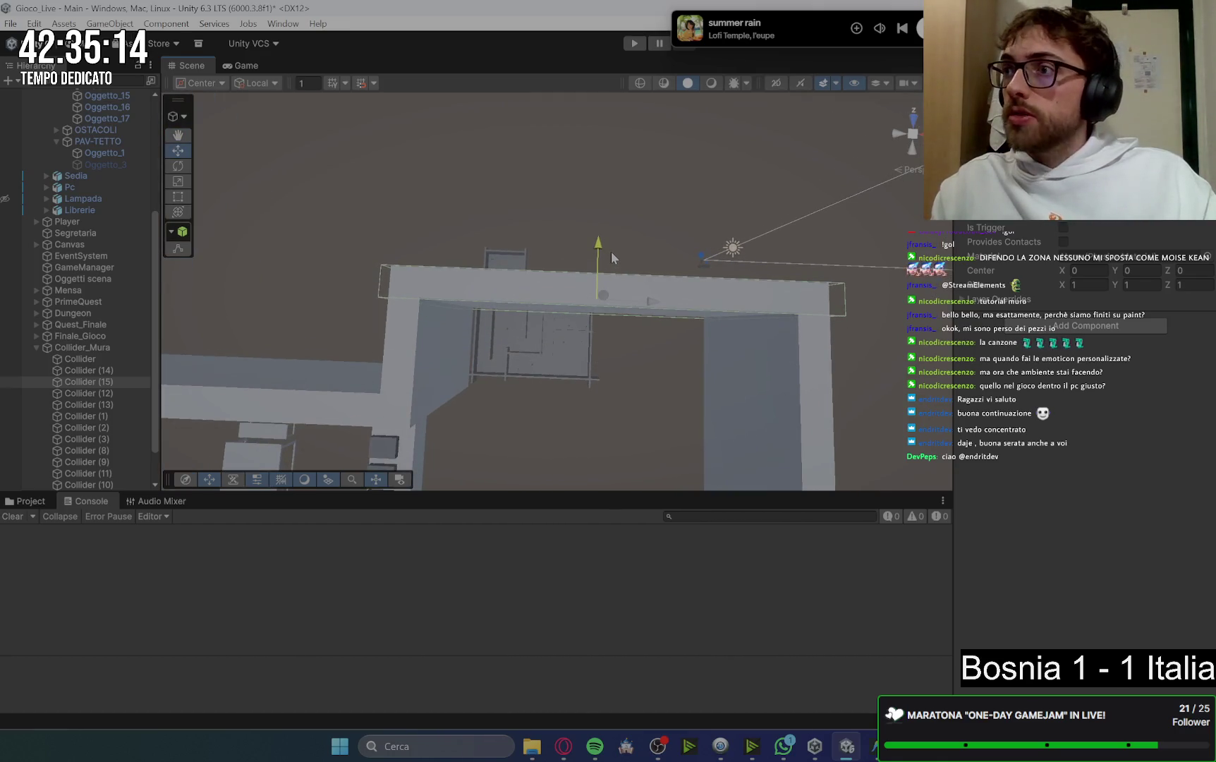
{"action": "scroll", "coordinate": [834, 454], "scroll_direction": "down", "scroll_amount": 2}
{"action": "mouse_move", "coordinate": [708, 458]}
{"action": "left_mouse_down"}
{"action": "mouse_move", "coordinate": [762, 445]}
{"action": "mouse_move", "coordinate": [797, 353]}
{"action": "mouse_move", "coordinate": [818, 342]}
{"action": "left_mouse_up"}
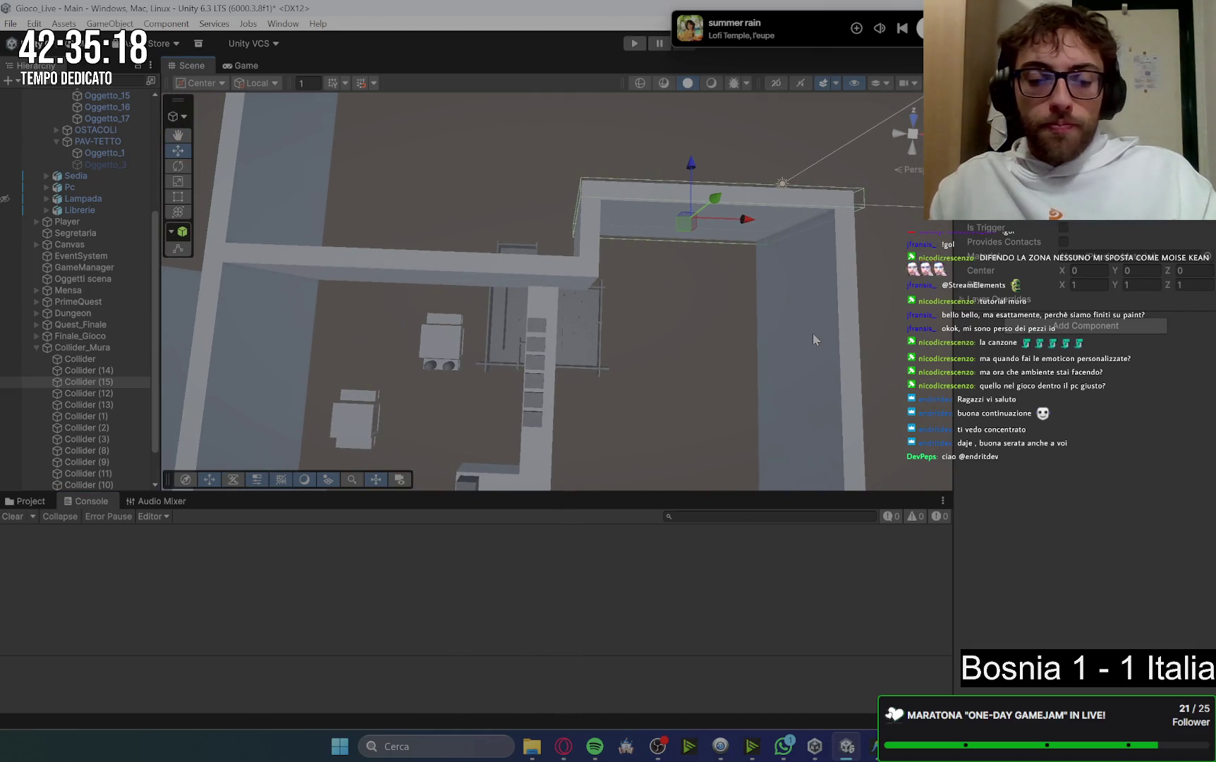
- Duplicate it as Collider (16), place it on the inner wall above the small room, and check its coverage
{"action": "key", "text": "ctrl+d"}
{"action": "mouse_move", "coordinate": [695, 164]}
{"action": "left_mouse_down"}
{"action": "mouse_move", "coordinate": [695, 214]}
{"action": "mouse_move", "coordinate": [735, 251]}
{"action": "mouse_move", "coordinate": [485, 310]}
{"action": "left_mouse_up"}
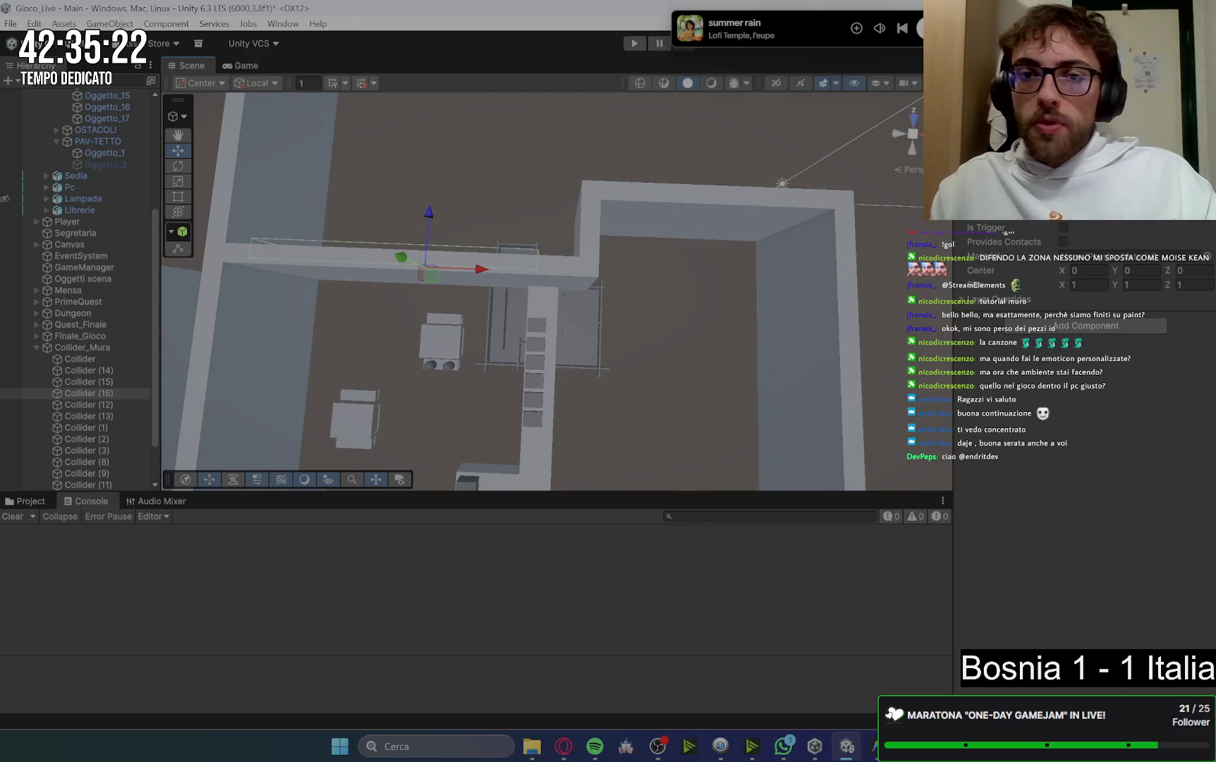
{"action": "scroll", "coordinate": [474, 312], "scroll_direction": "up", "scroll_amount": 3}
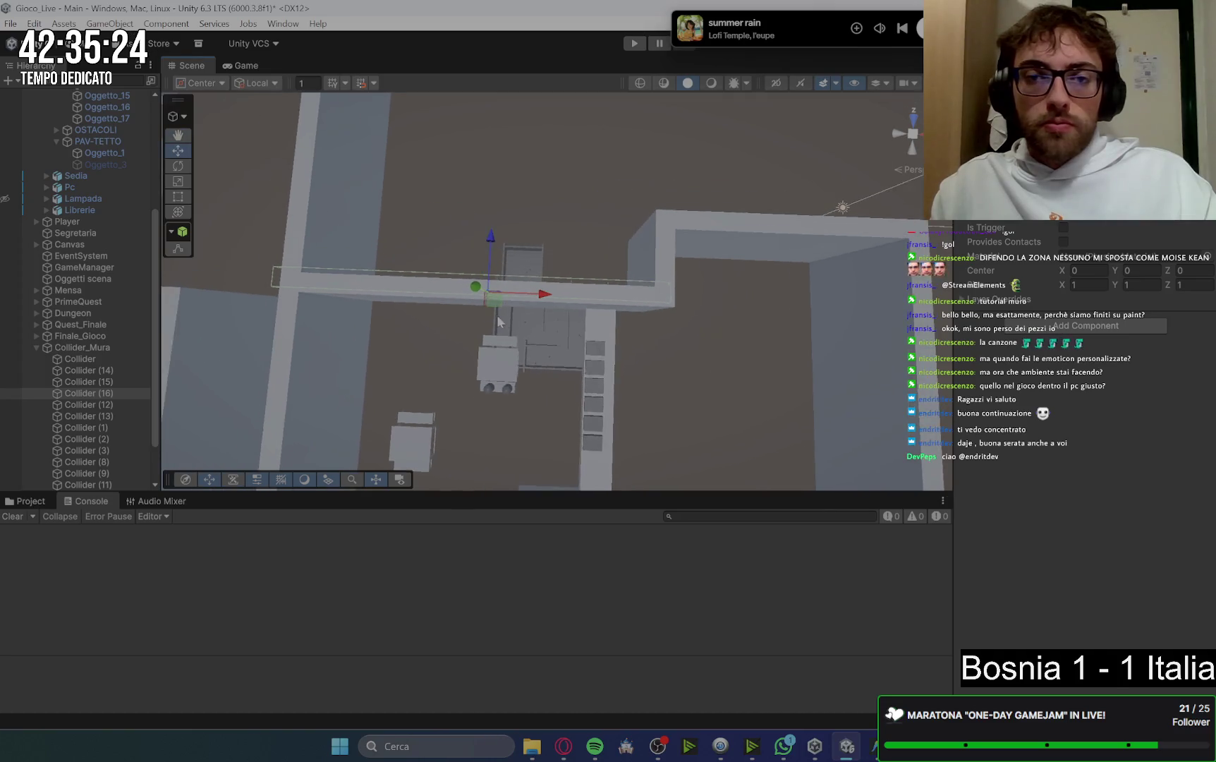
{"action": "mouse_move", "coordinate": [512, 347]}
{"action": "left_mouse_down"}
{"action": "mouse_move", "coordinate": [570, 415]}
{"action": "mouse_move", "coordinate": [722, 367]}
{"action": "mouse_move", "coordinate": [586, 401]}
{"action": "mouse_move", "coordinate": [538, 346]}
{"action": "left_mouse_up"}
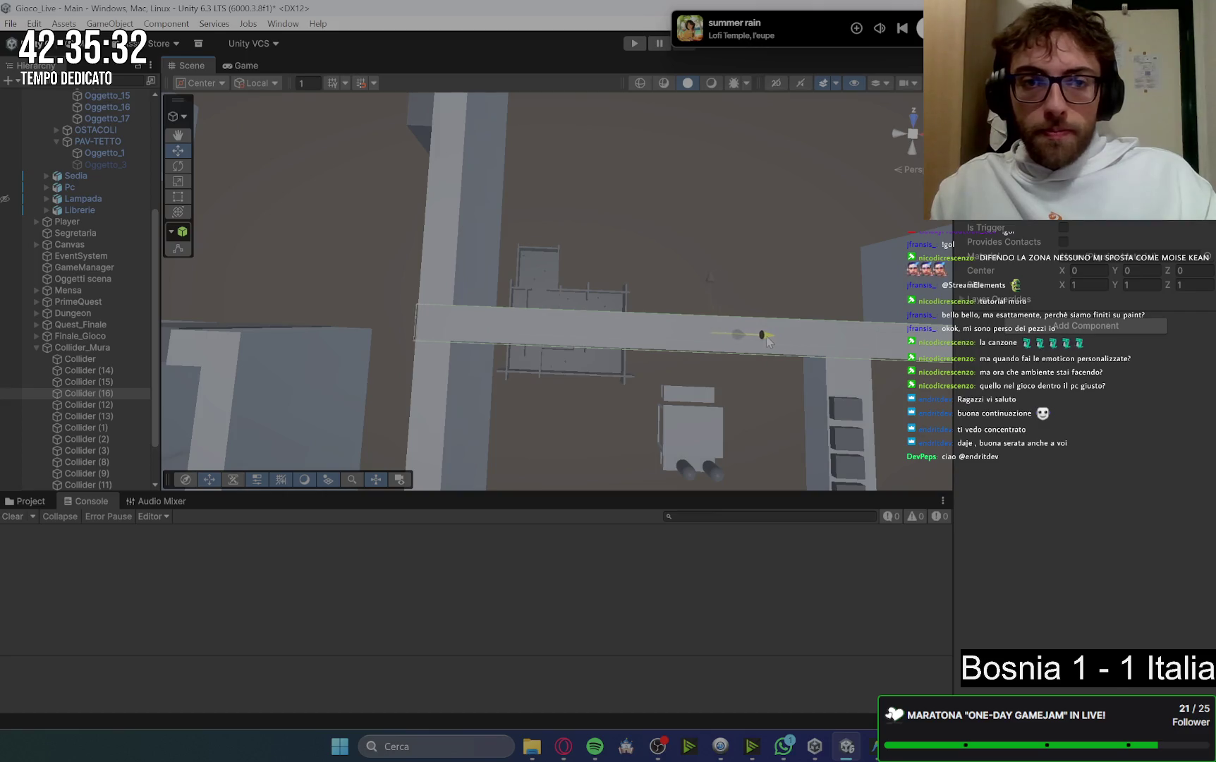
{"action": "mouse_move", "coordinate": [449, 456]}
{"action": "left_mouse_down"}
{"action": "mouse_move", "coordinate": [720, 412]}
{"action": "mouse_move", "coordinate": [706, 389]}
{"action": "mouse_move", "coordinate": [565, 356]}
{"action": "left_mouse_up"}
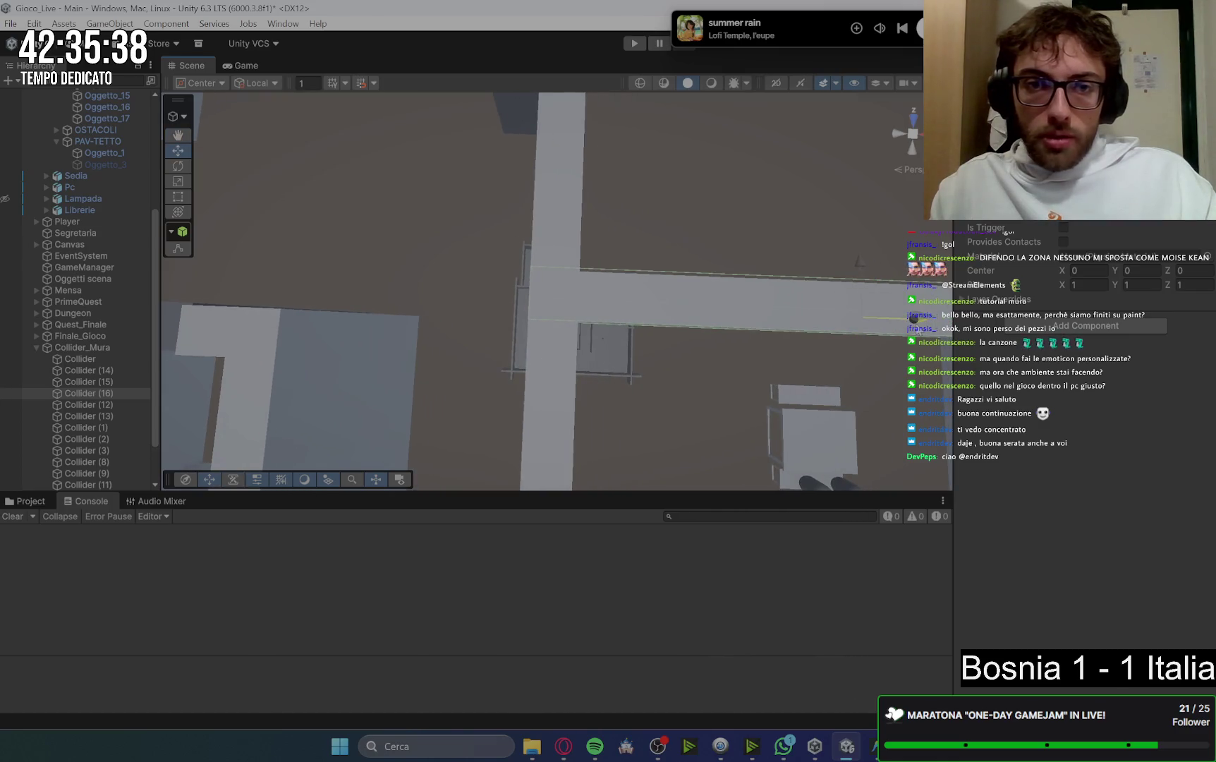
{"action": "mouse_move", "coordinate": [649, 453]}
{"action": "left_mouse_down"}
{"action": "mouse_move", "coordinate": [758, 407]}
{"action": "mouse_move", "coordinate": [955, 399]}
{"action": "mouse_move", "coordinate": [446, 379]}
{"action": "mouse_move", "coordinate": [49, 300]}
{"action": "left_mouse_up"}
{"action": "scroll", "coordinate": [478, 287], "scroll_direction": "down", "scroll_amount": 10}
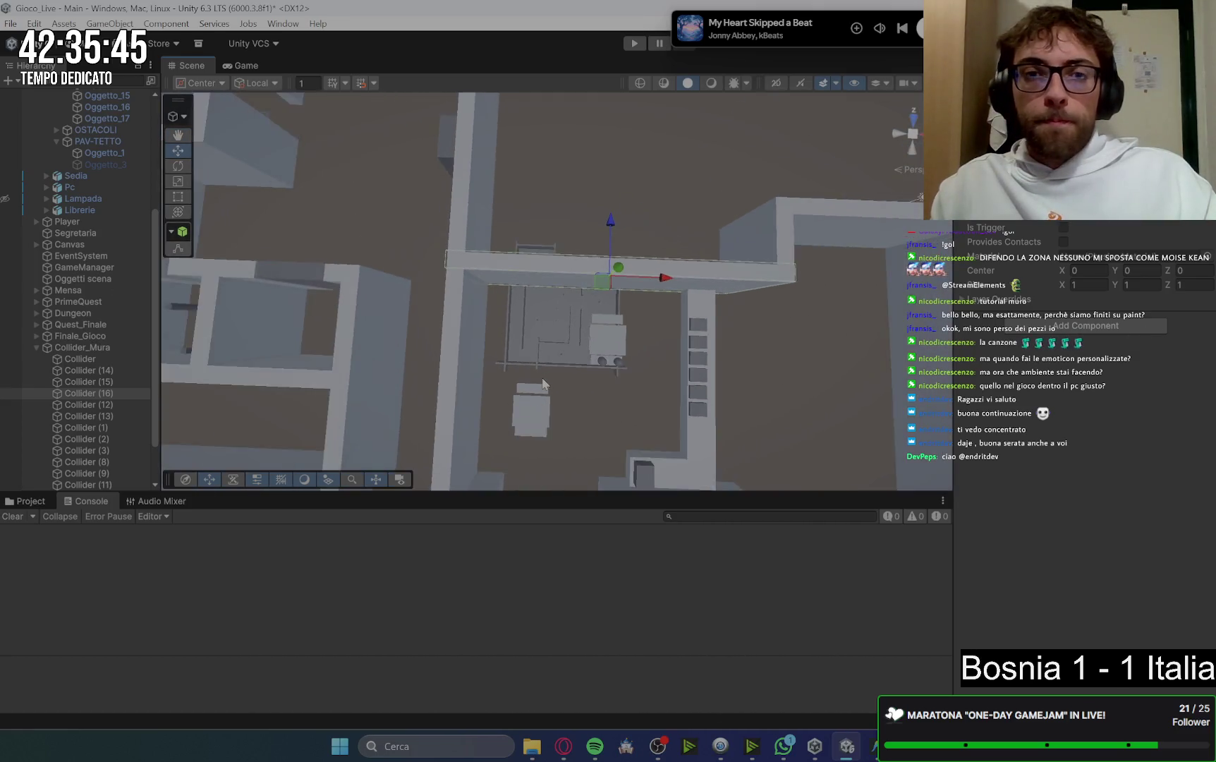
- Survey the level and check where Colliders (12) through (16) sit
{"action": "scroll", "coordinate": [551, 381], "scroll_direction": "down", "scroll_amount": 3}
{"action": "left_click_drag", "start_coordinate": [628, 422], "coordinate": [626, 286]}
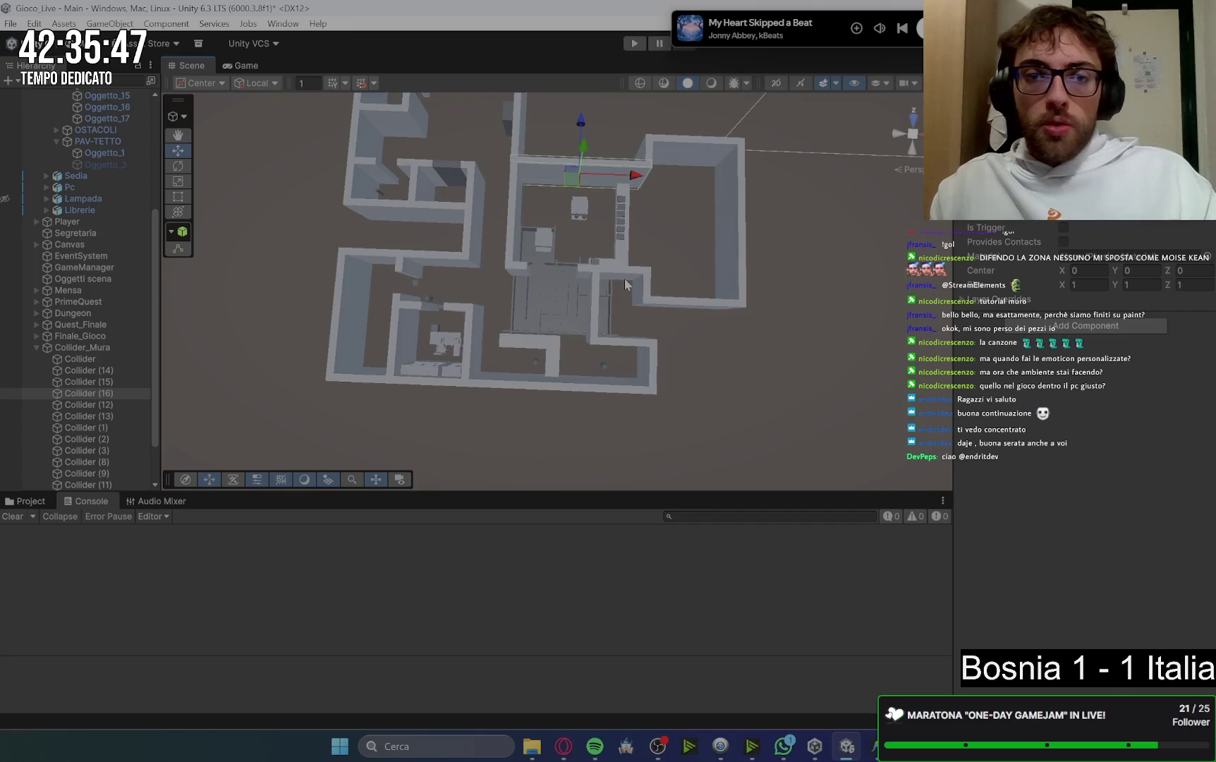
{"action": "scroll", "coordinate": [625, 285], "scroll_direction": "up", "scroll_amount": 3}
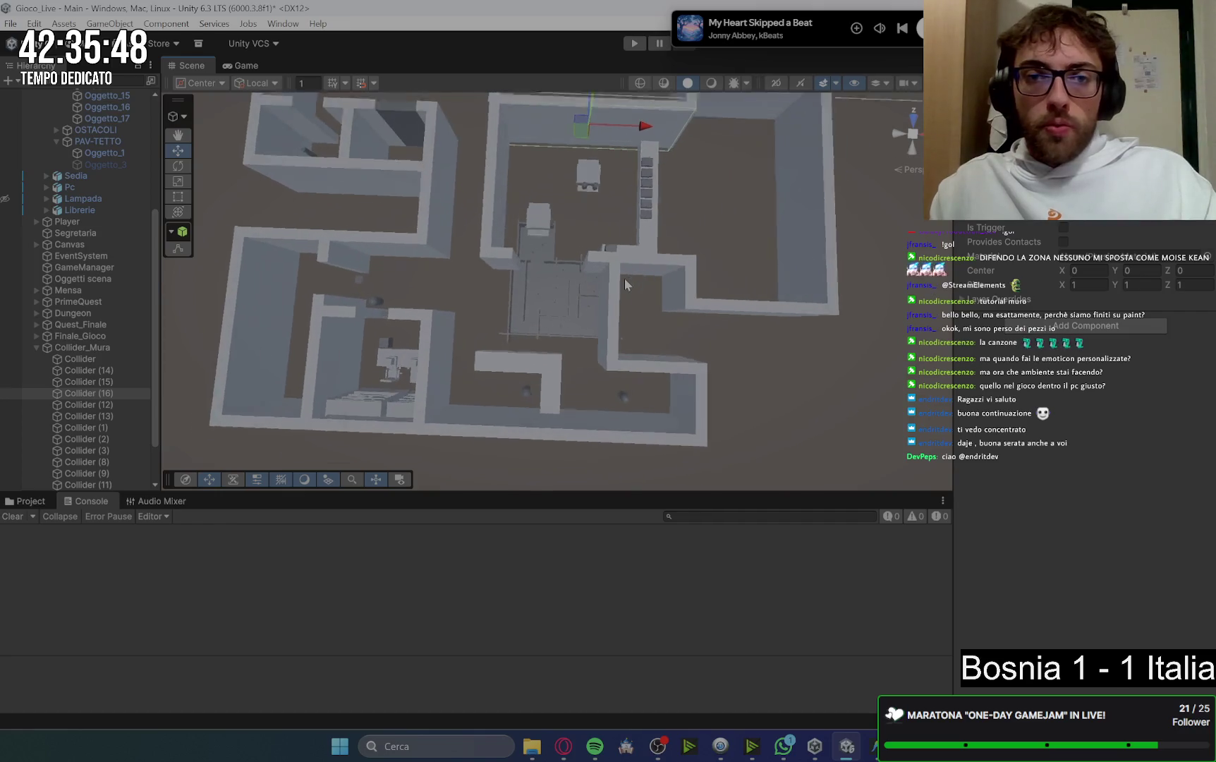
{"action": "scroll", "coordinate": [625, 285], "scroll_direction": "up", "scroll_amount": 1}
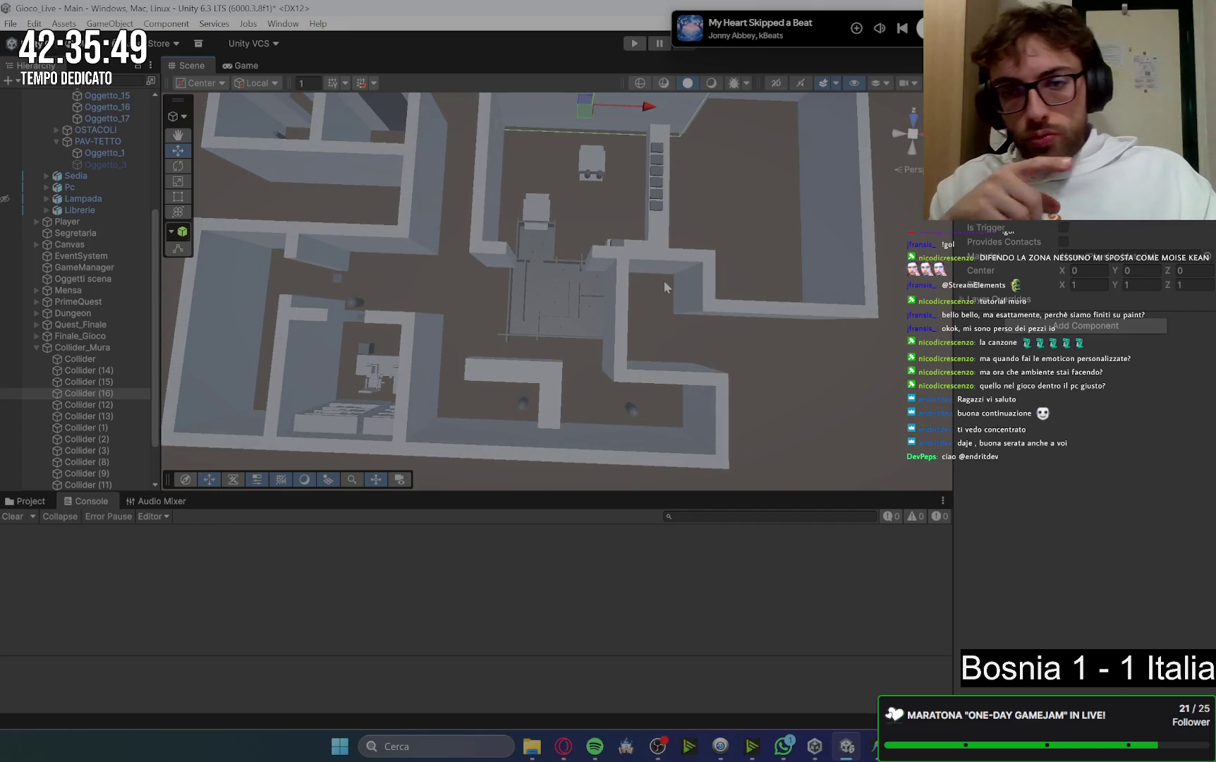
{"action": "left_click", "coordinate": [112, 407]}
{"action": "left_click", "coordinate": [110, 417]}
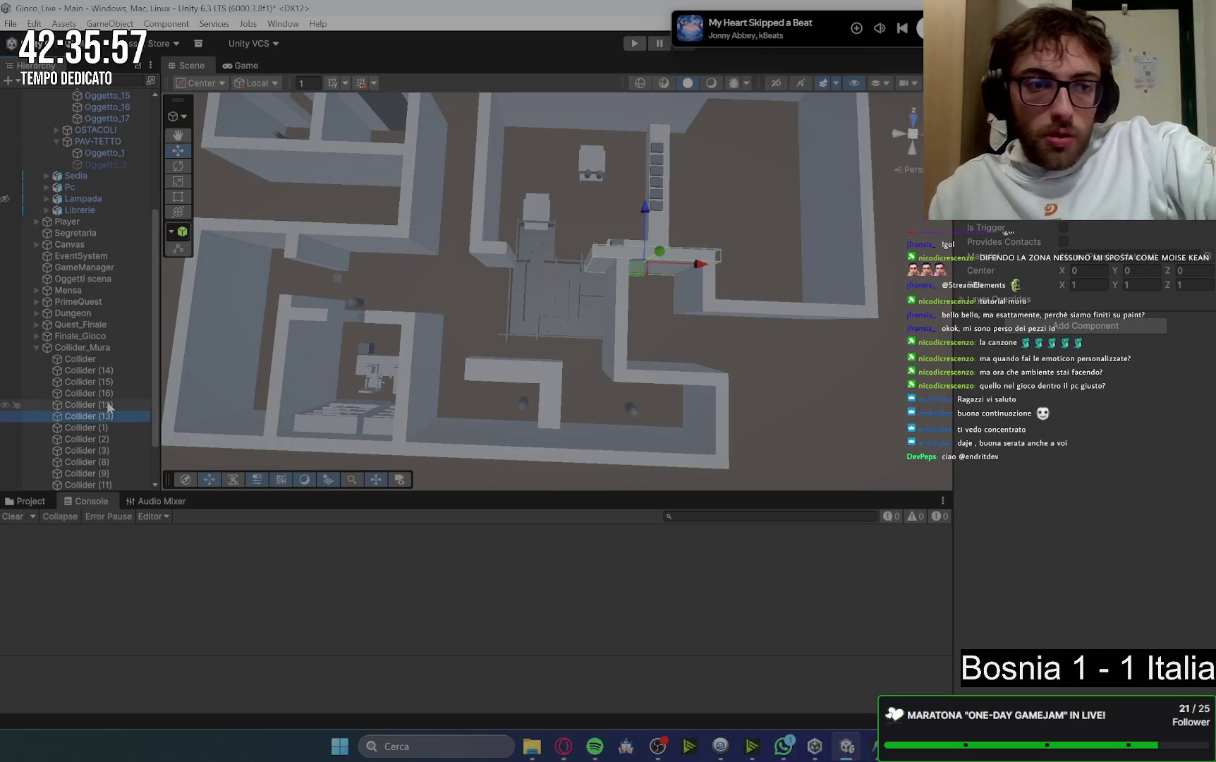
{"action": "left_click", "coordinate": [106, 370]}
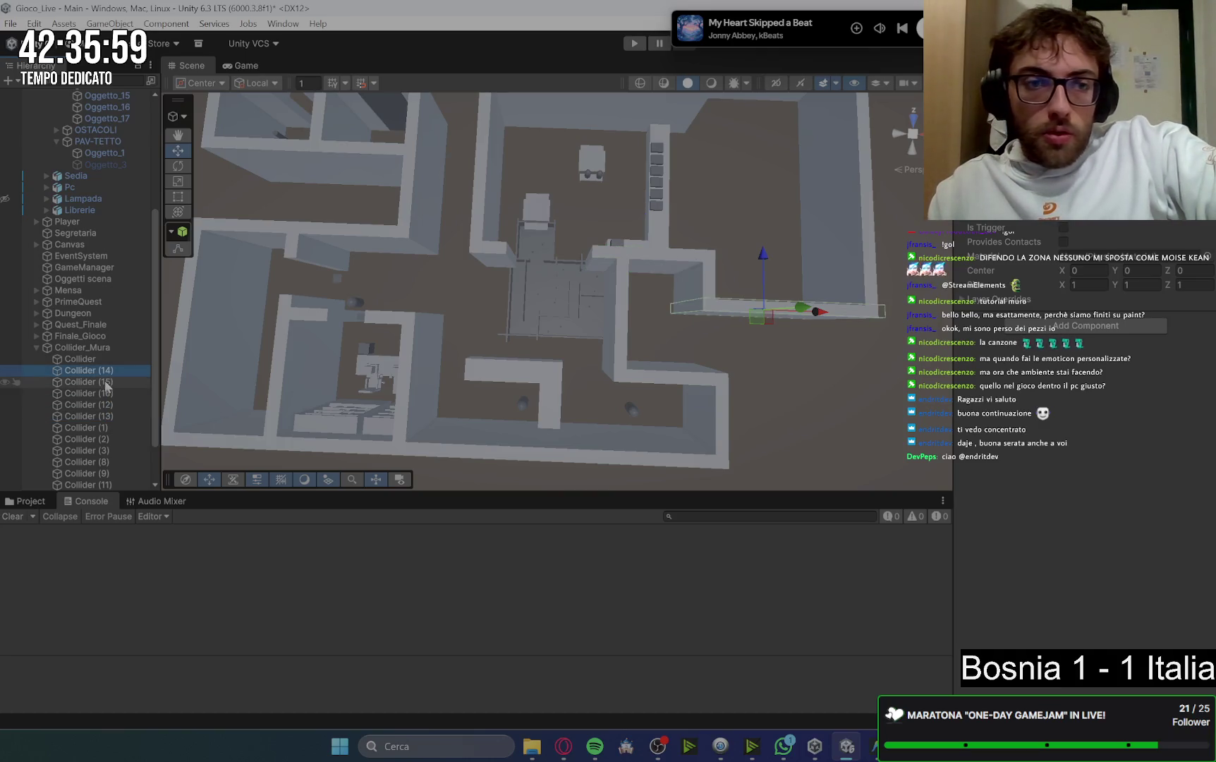
{"action": "left_click", "coordinate": [106, 382]}
{"action": "scroll", "coordinate": [342, 361], "scroll_direction": "up", "scroll_amount": 3}
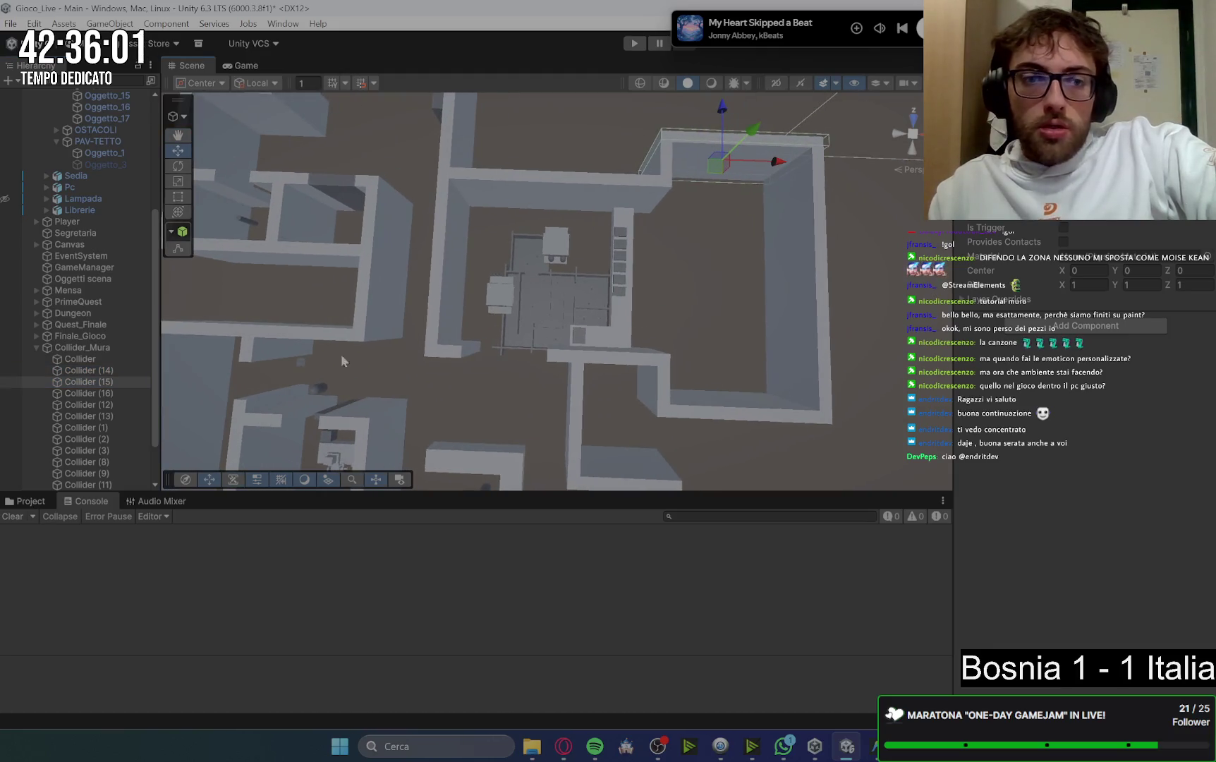
{"action": "left_click", "coordinate": [105, 393]}
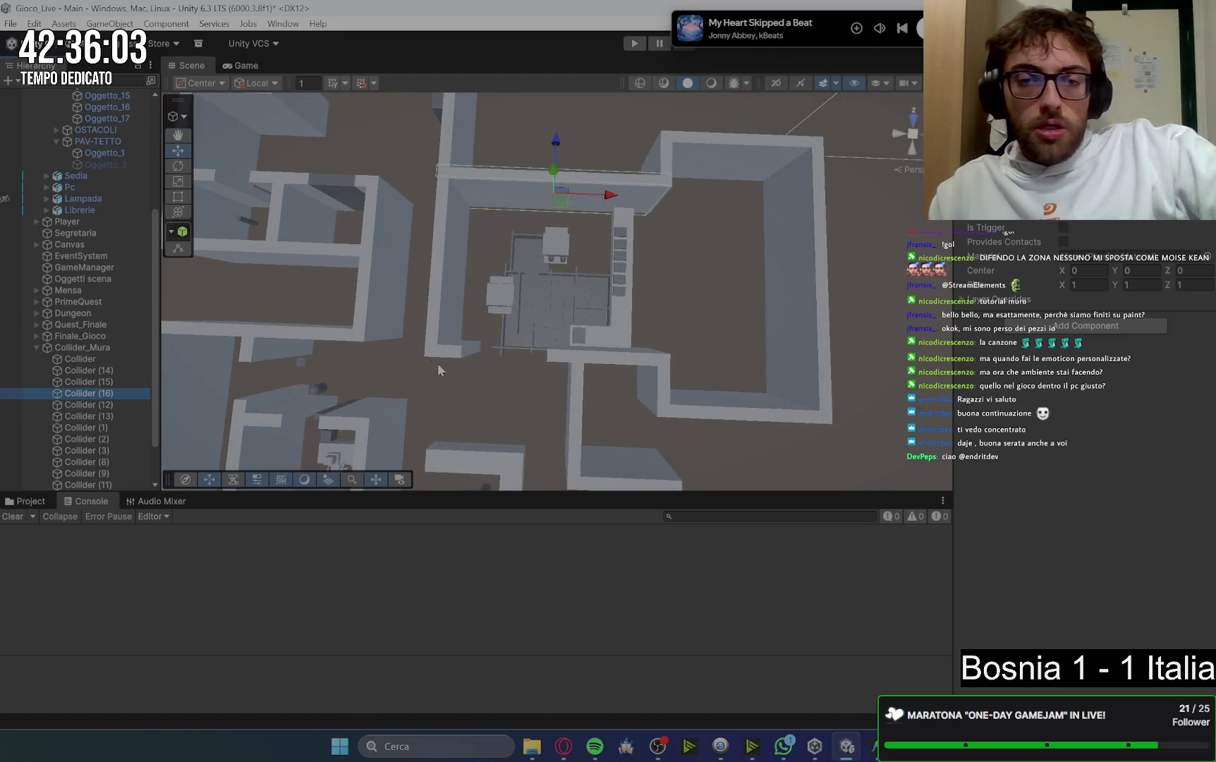
- Delete the newly duplicated Collider (17) and select Collider (13) instead
{"action": "left_click", "coordinate": [102, 360]}
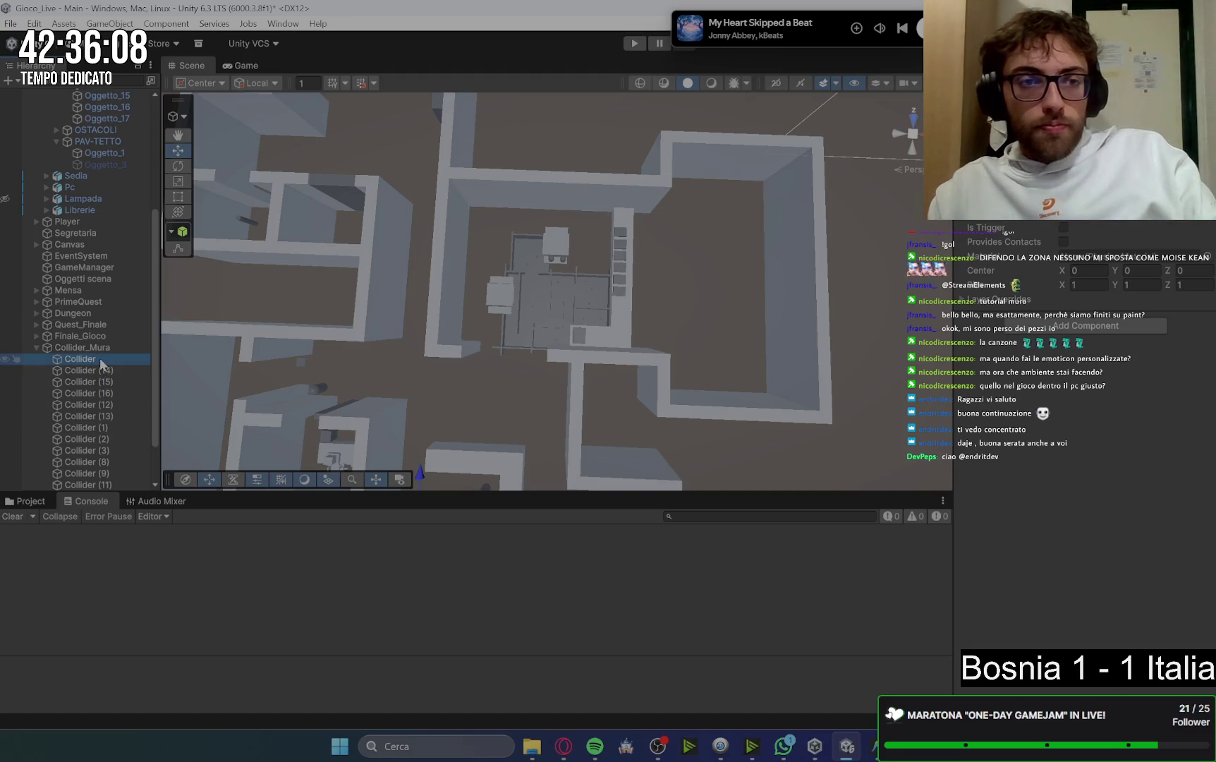
{"action": "key", "text": "ctrl+d"}
{"action": "scroll", "coordinate": [272, 419], "scroll_direction": "down", "scroll_amount": 5}
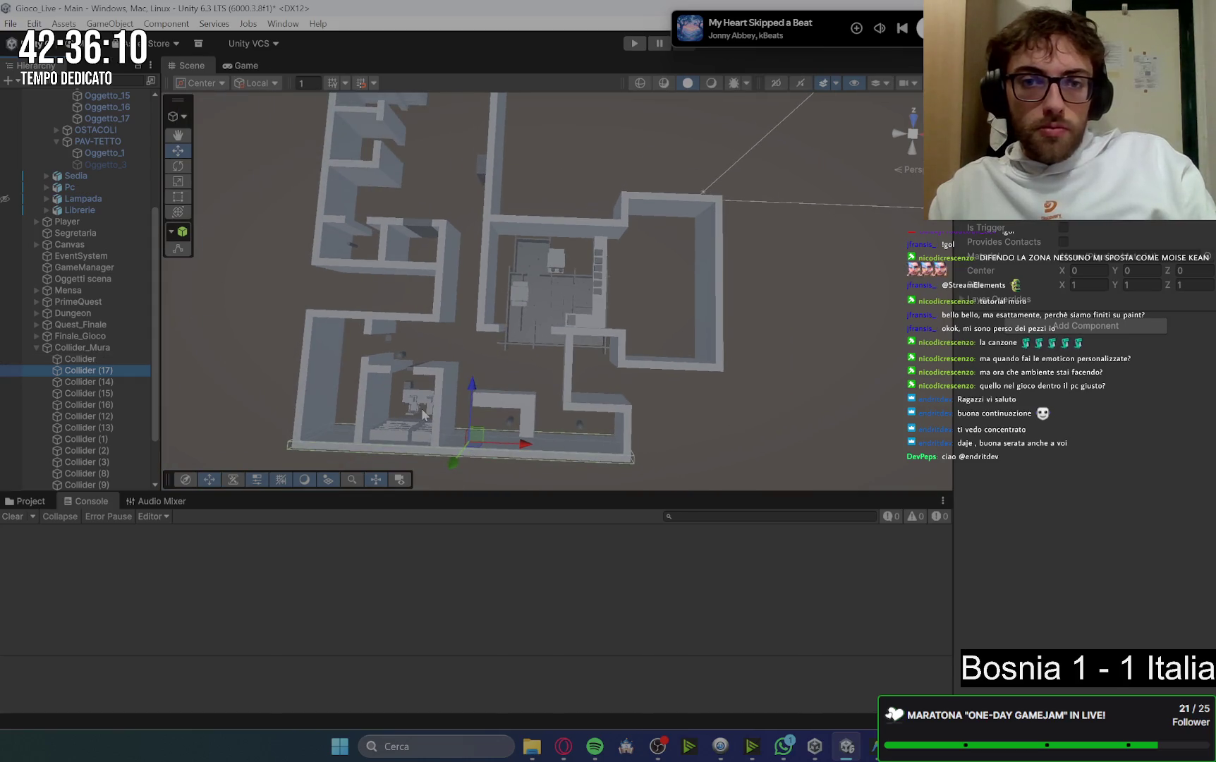
{"action": "key", "text": "Delete"}
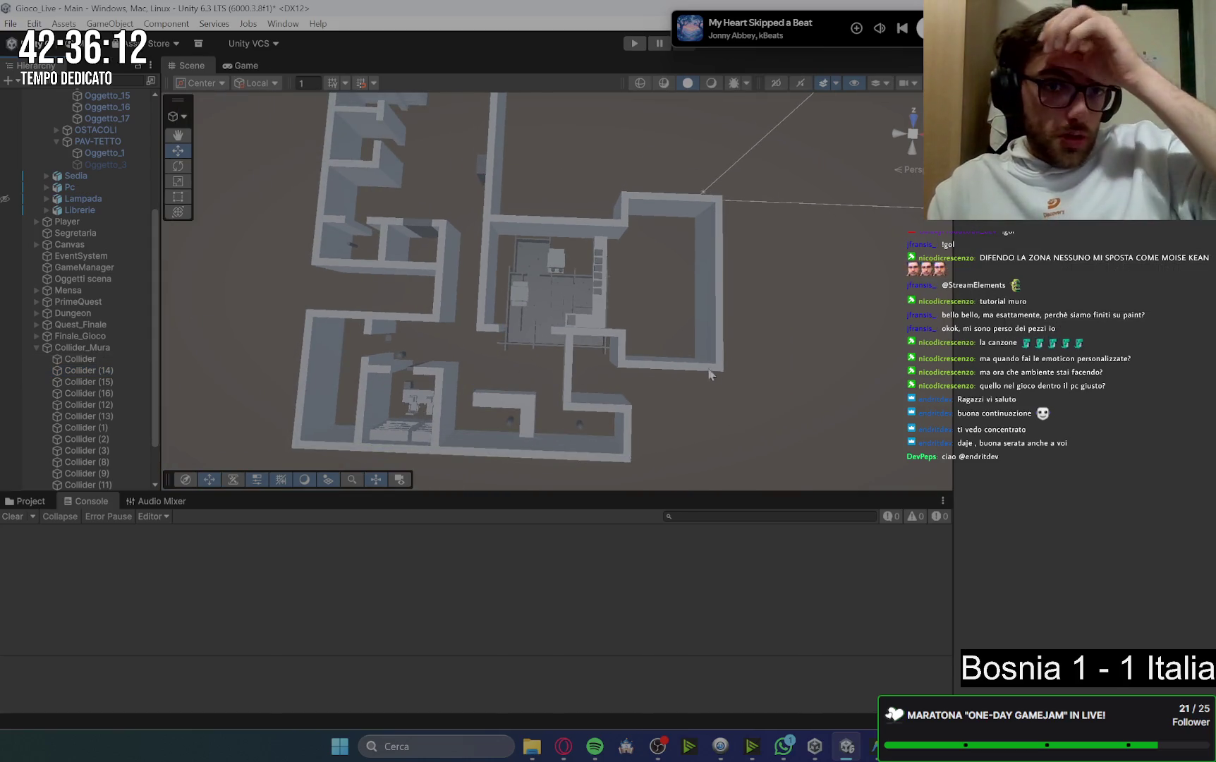
{"action": "left_click", "coordinate": [96, 385]}
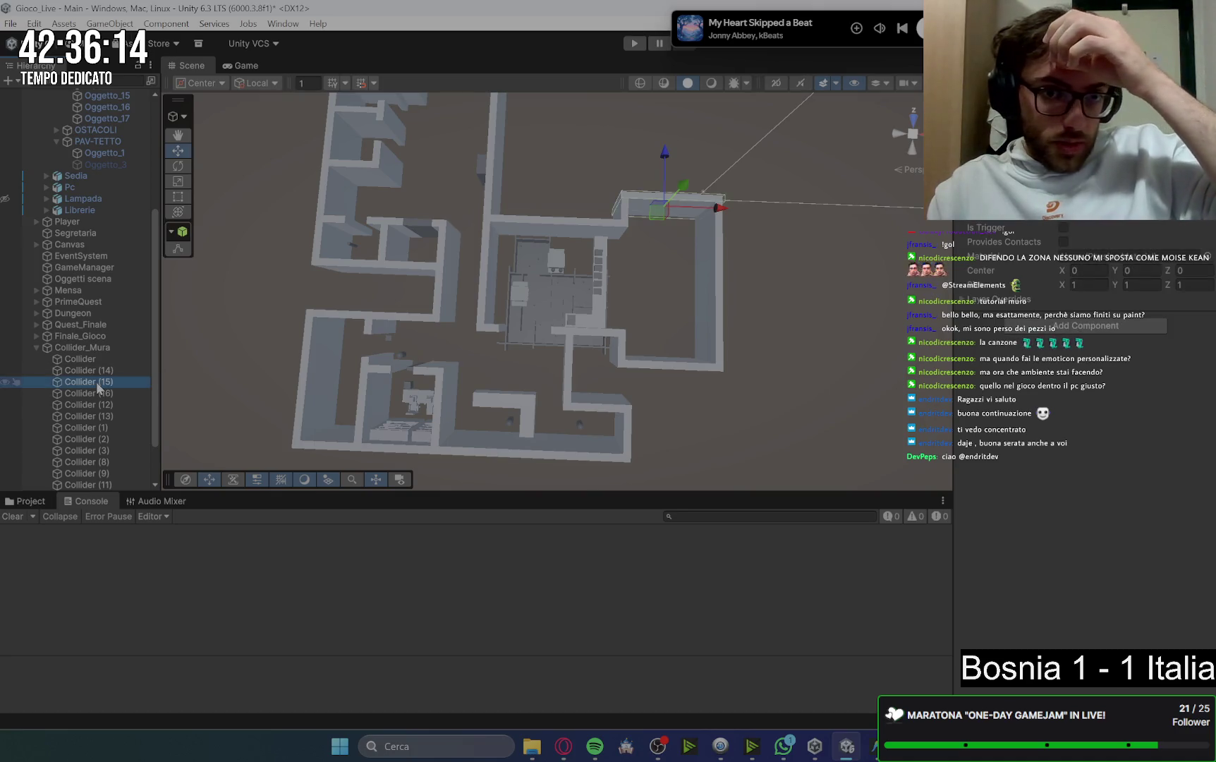
{"action": "key", "text": "Up"}
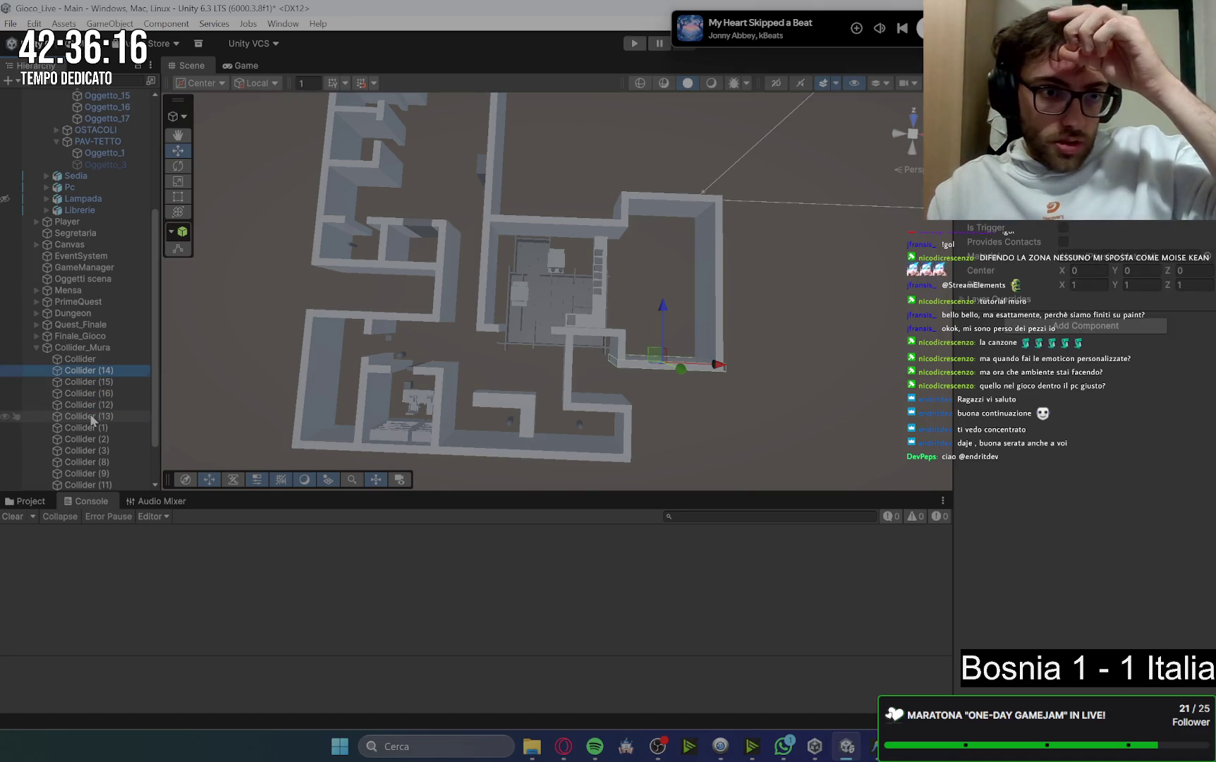
{"action": "left_click", "coordinate": [88, 416]}
- Duplicate Collider (13) as Collider (17) and slide the copy left along X
{"action": "key", "text": "f"}
{"action": "left_click_drag", "start_coordinate": [496, 364], "coordinate": [566, 318]}
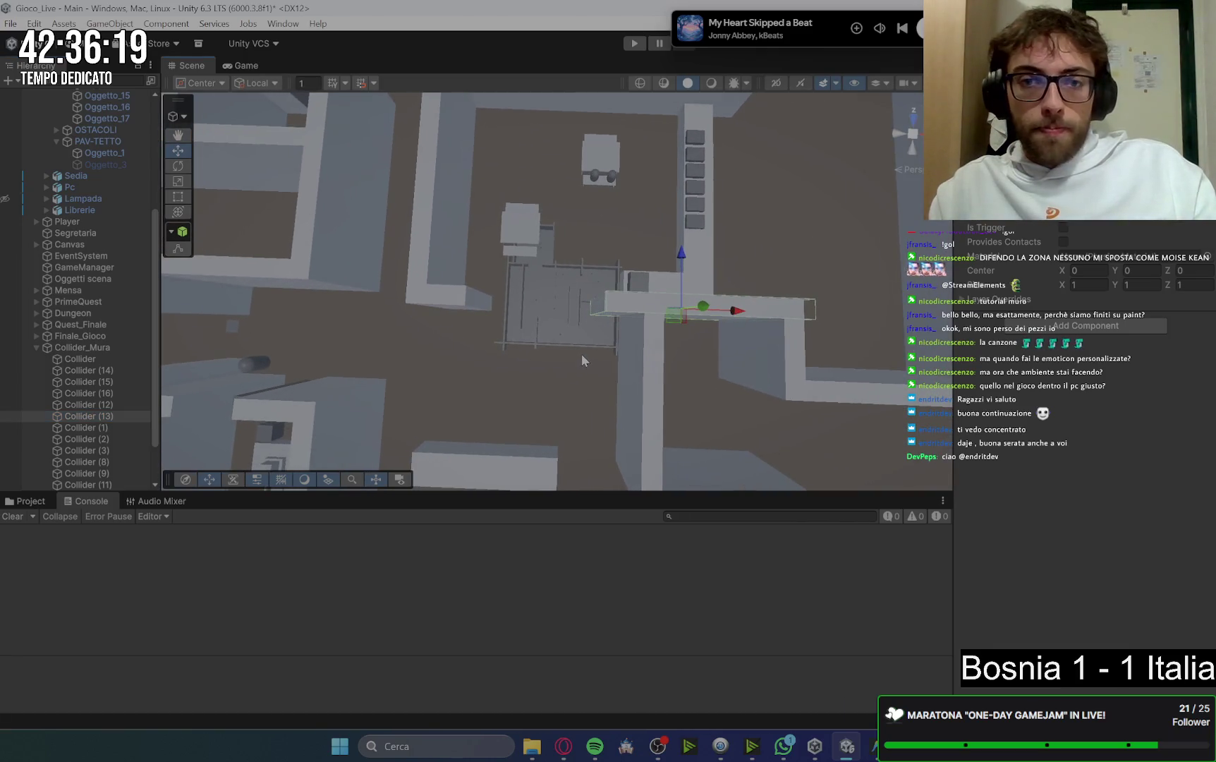
{"action": "key", "text": "ctrl+d"}
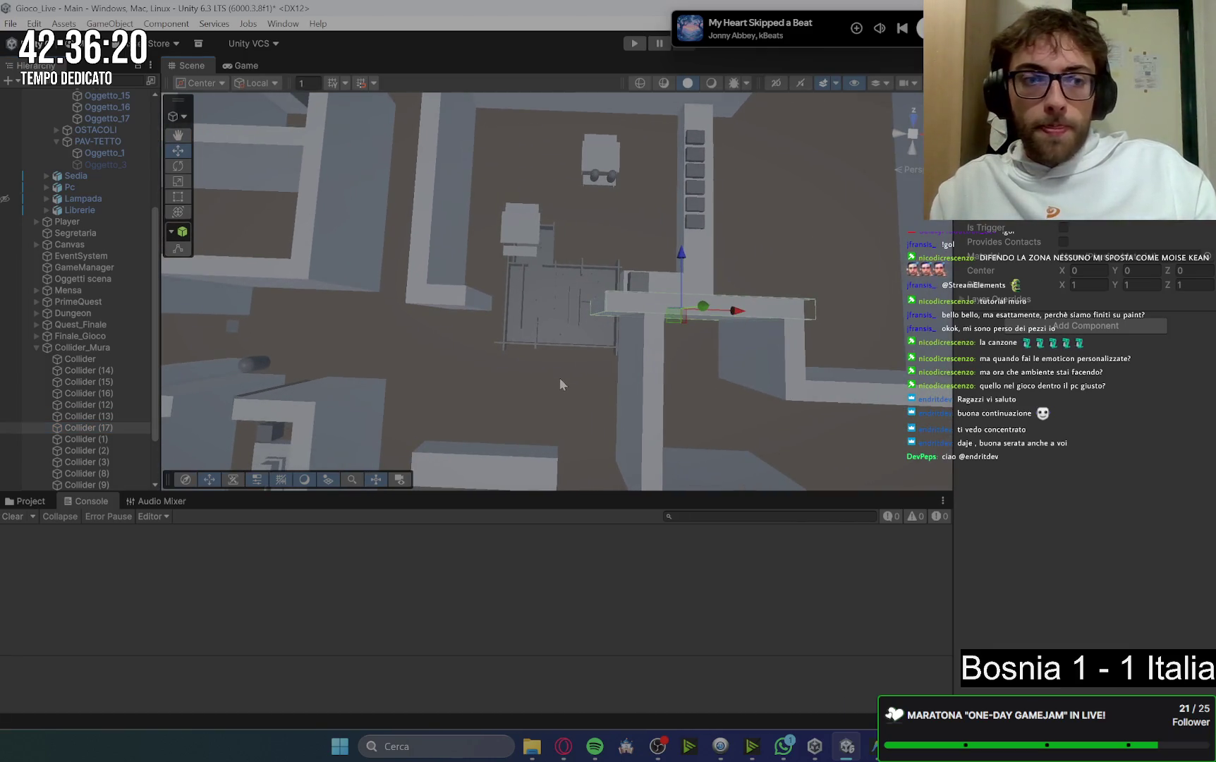
{"action": "left_click_drag", "start_coordinate": [734, 315], "coordinate": [600, 331]}
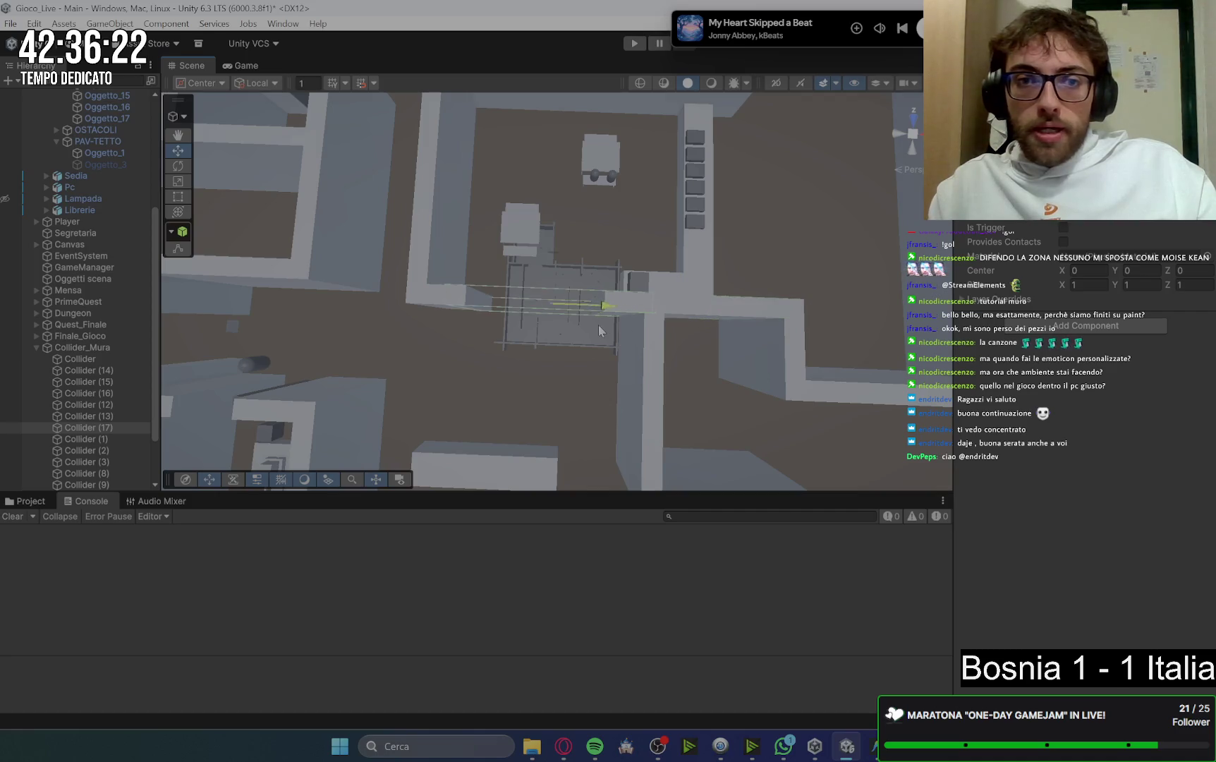
{"action": "scroll", "coordinate": [573, 333], "scroll_direction": "up", "scroll_amount": 3}
{"action": "mouse_move", "coordinate": [543, 361]}
{"action": "left_mouse_down"}
{"action": "mouse_move", "coordinate": [803, 341]}
{"action": "mouse_move", "coordinate": [633, 347]}
{"action": "left_mouse_up"}
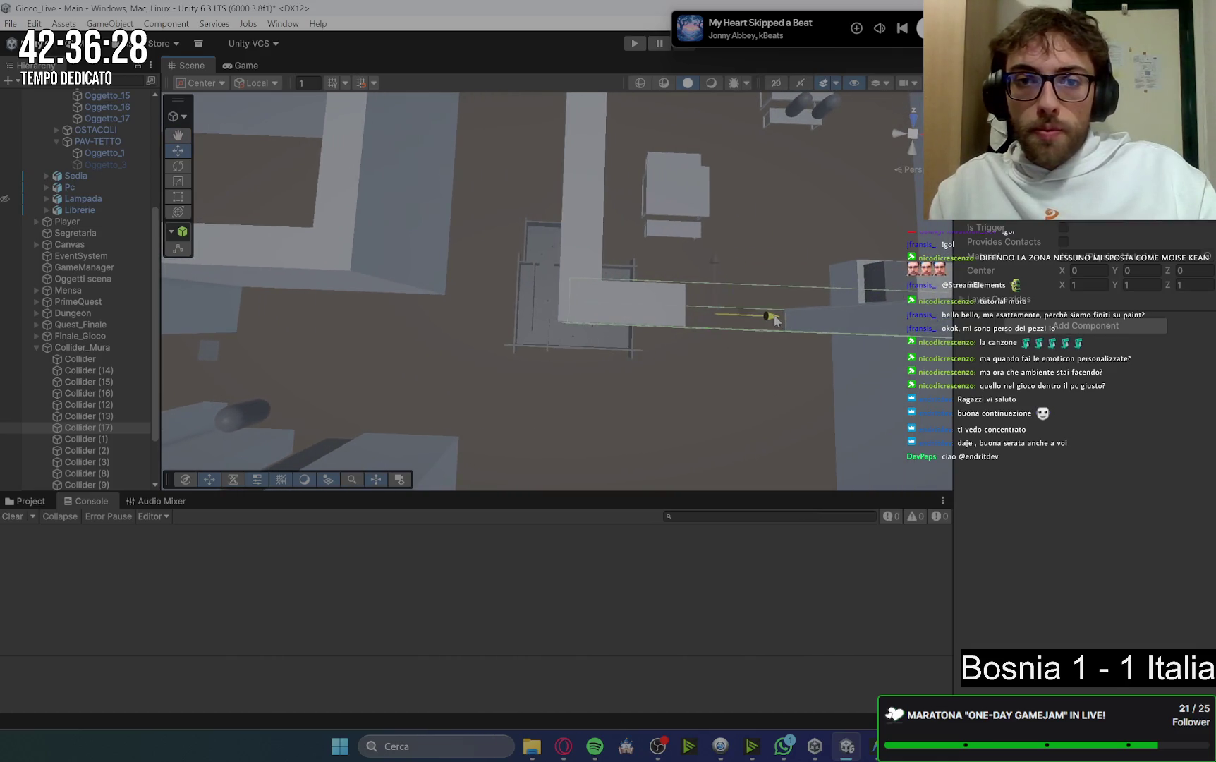
{"action": "mouse_move", "coordinate": [765, 321]}
{"action": "left_mouse_down"}
{"action": "mouse_move", "coordinate": [655, 353]}
{"action": "mouse_move", "coordinate": [619, 345]}
{"action": "mouse_move", "coordinate": [583, 296]}
{"action": "mouse_move", "coordinate": [607, 170]}
{"action": "mouse_move", "coordinate": [610, 144]}
{"action": "mouse_move", "coordinate": [597, 143]}
{"action": "left_mouse_up"}
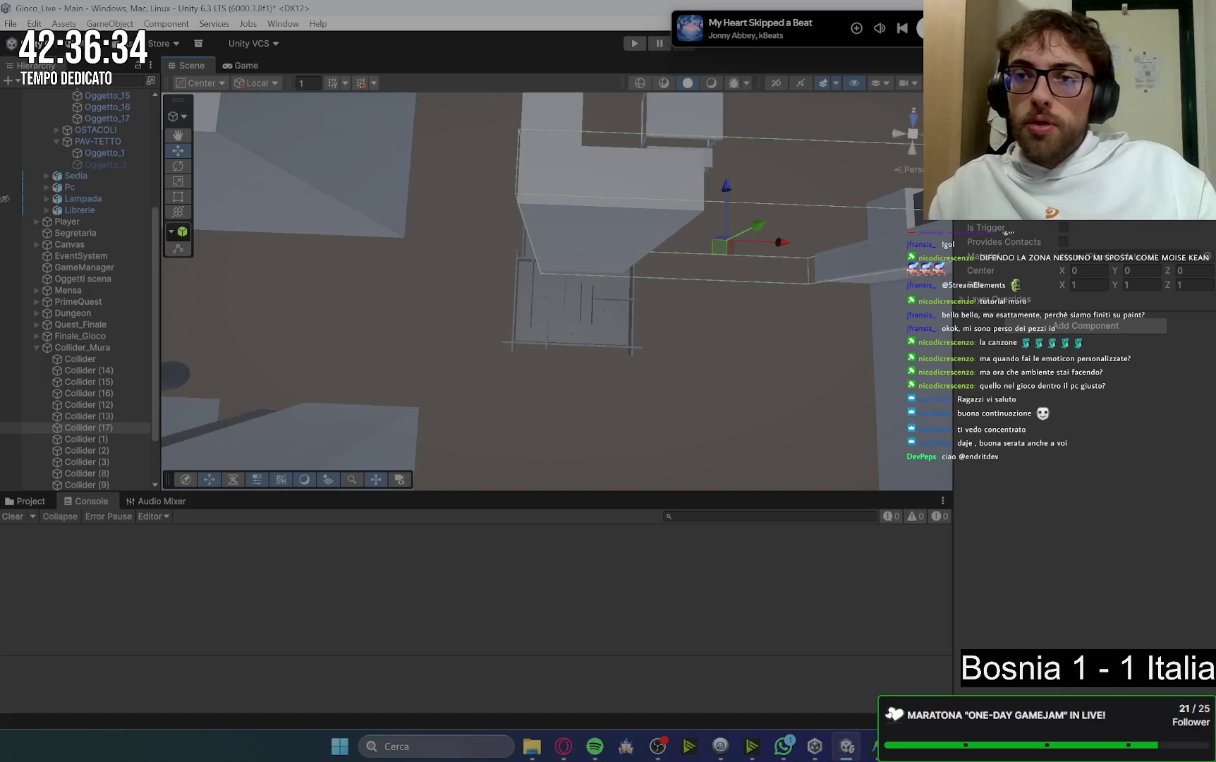
- Slide Collider (17) further left until it lines up with the wall beside the small room
{"action": "left_click_drag", "start_coordinate": [783, 241], "coordinate": [653, 245]}
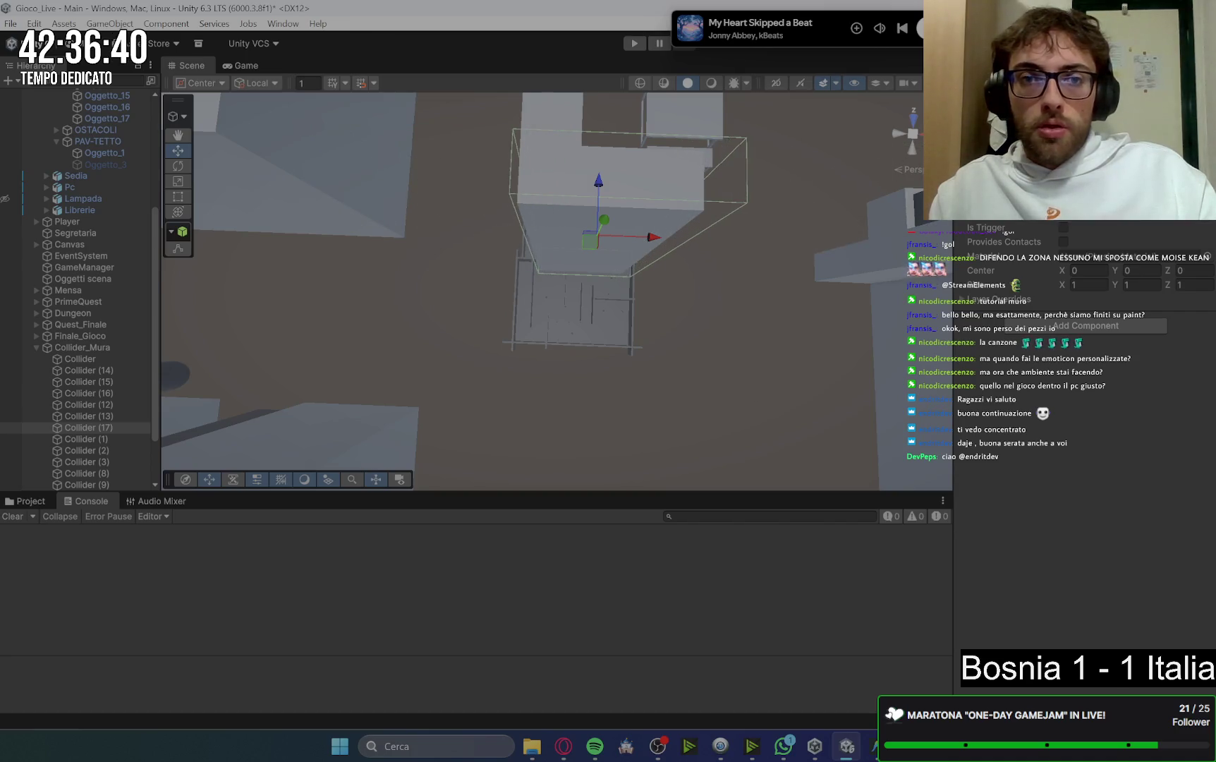
{"action": "mouse_move", "coordinate": [723, 240]}
{"action": "left_mouse_down"}
{"action": "mouse_move", "coordinate": [723, 271]}
{"action": "mouse_move", "coordinate": [380, 372]}
{"action": "mouse_move", "coordinate": [644, 336]}
{"action": "left_mouse_up"}
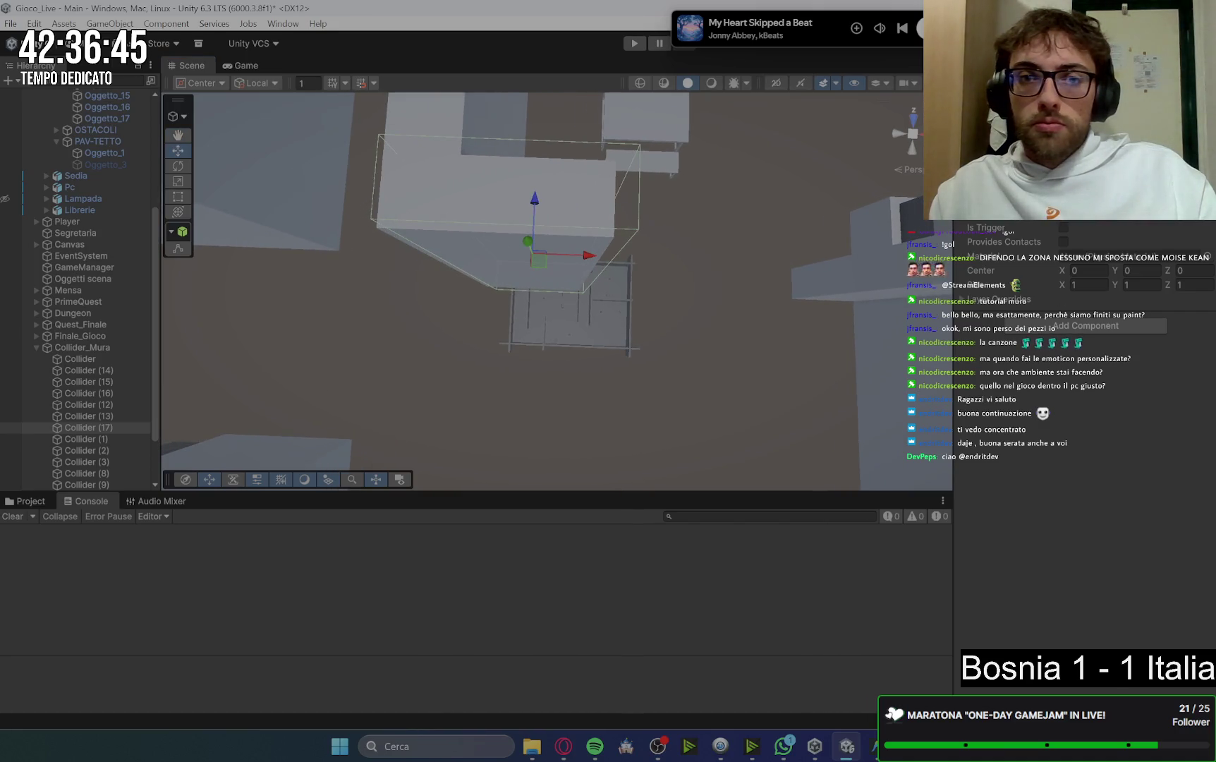
{"action": "mouse_move", "coordinate": [678, 276]}
{"action": "left_mouse_down"}
{"action": "mouse_move", "coordinate": [757, 261]}
{"action": "mouse_move", "coordinate": [748, 300]}
{"action": "left_mouse_up"}
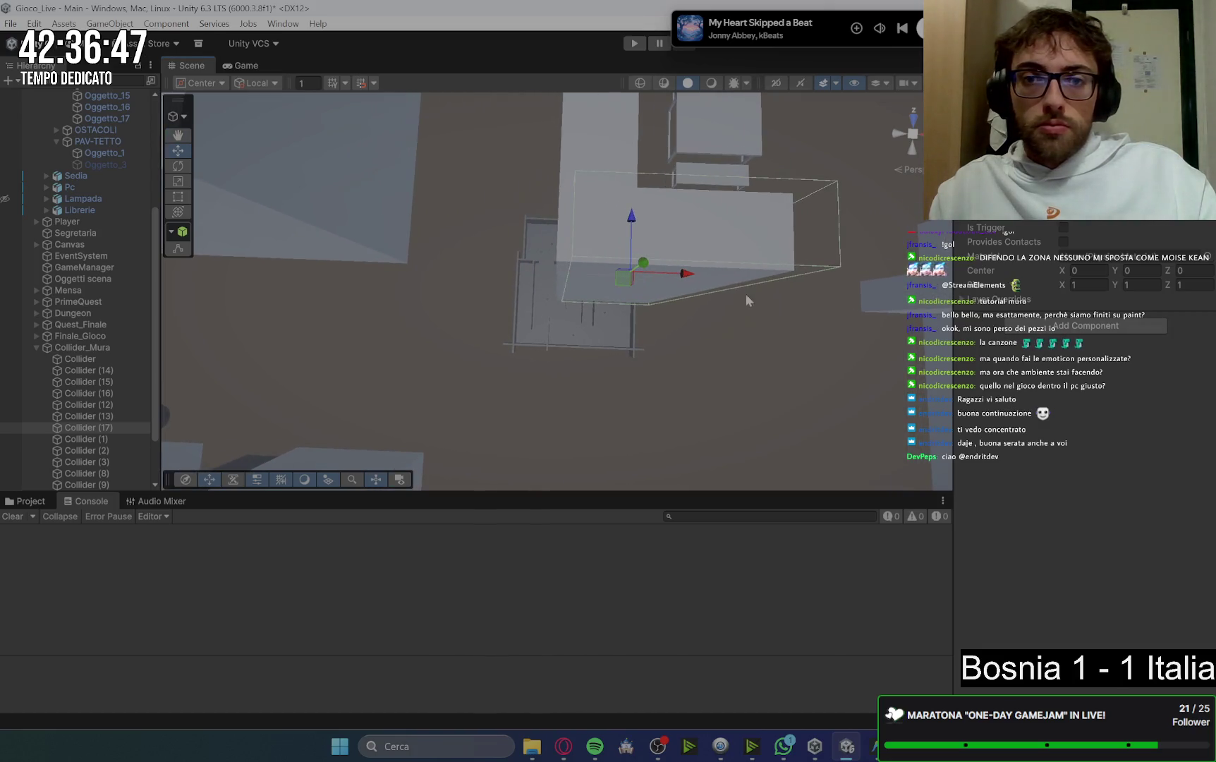
{"action": "left_click_drag", "start_coordinate": [684, 276], "coordinate": [677, 274]}
{"action": "mouse_move", "coordinate": [797, 303]}
{"action": "left_mouse_down"}
{"action": "mouse_move", "coordinate": [400, 265]}
{"action": "mouse_move", "coordinate": [233, 236]}
{"action": "mouse_move", "coordinate": [930, 349]}
{"action": "left_mouse_up"}
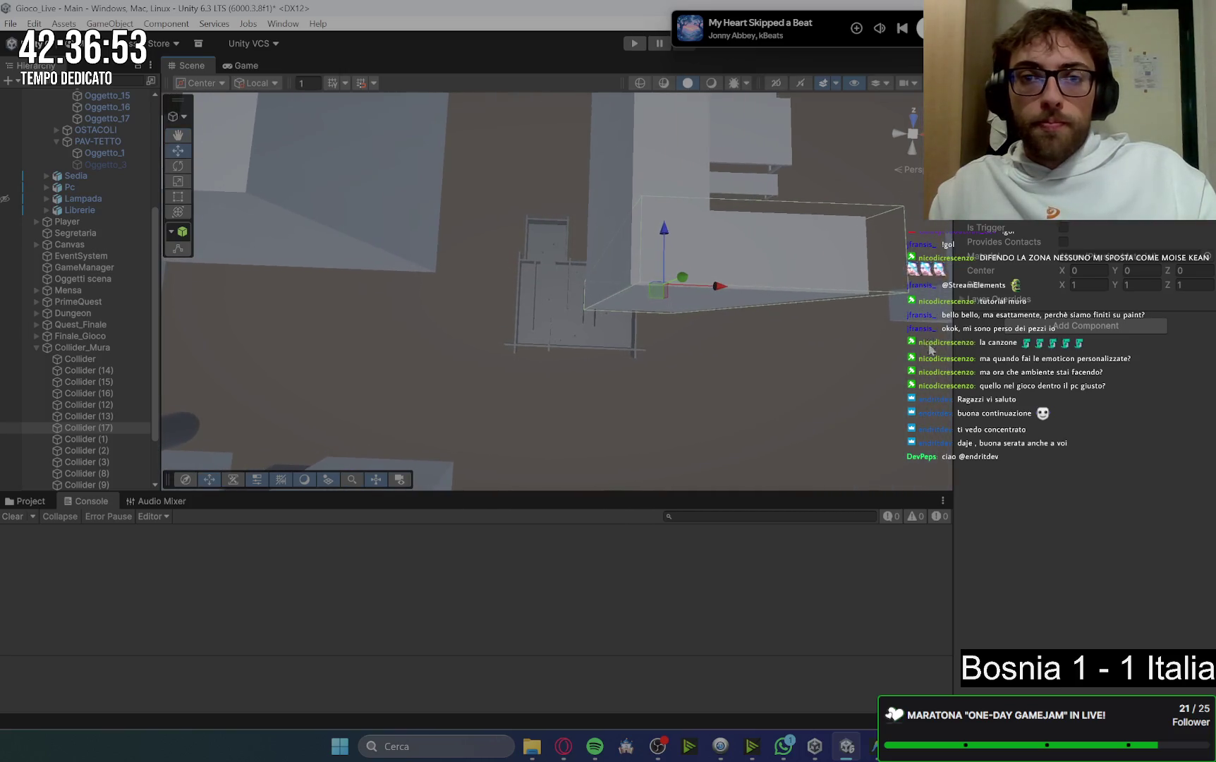
{"action": "scroll", "coordinate": [749, 318], "scroll_direction": "down", "scroll_amount": 10}
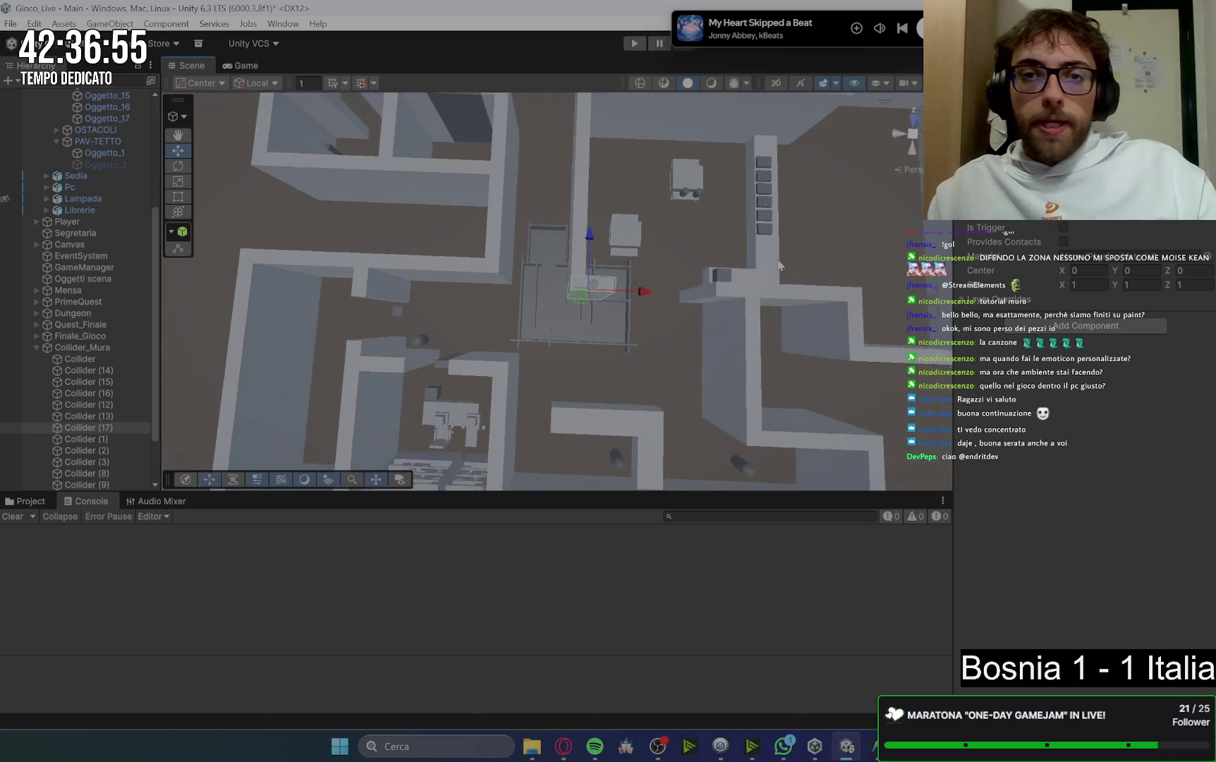
{"action": "scroll", "coordinate": [779, 265], "scroll_direction": "down", "scroll_amount": 8}
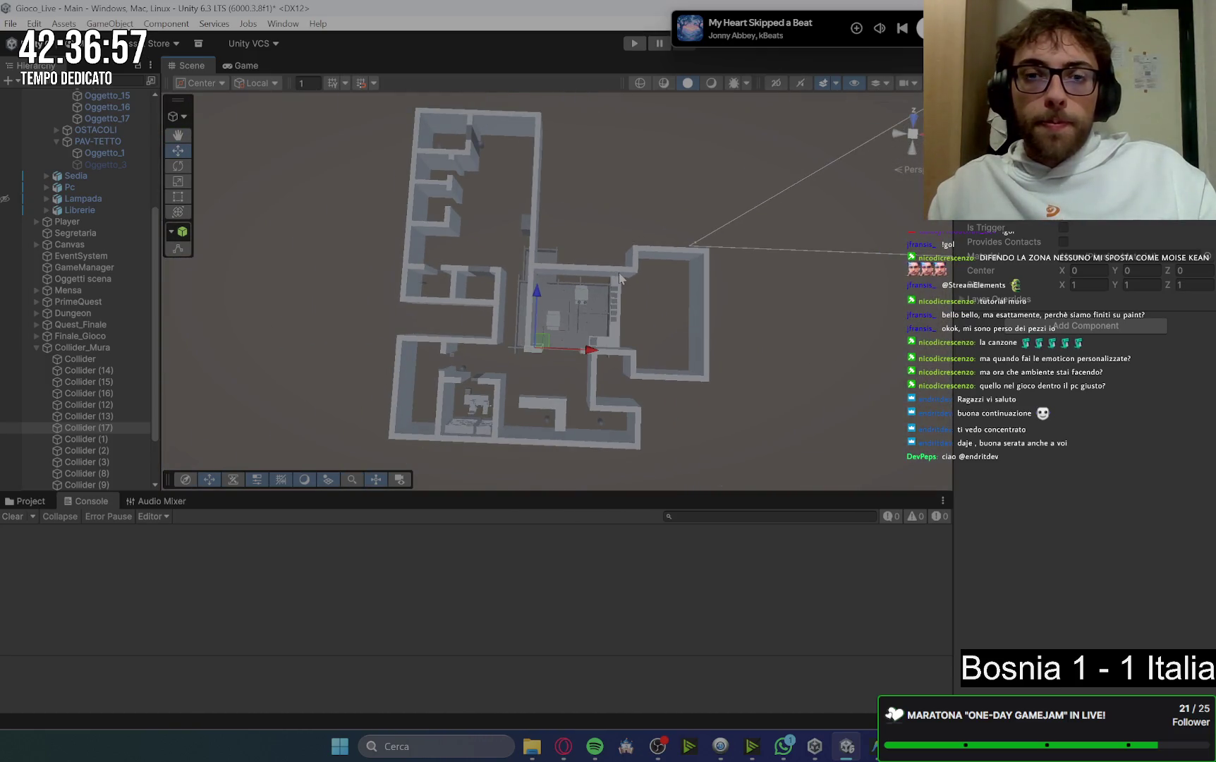
{"action": "scroll", "coordinate": [596, 436], "scroll_direction": "up", "scroll_amount": 5}
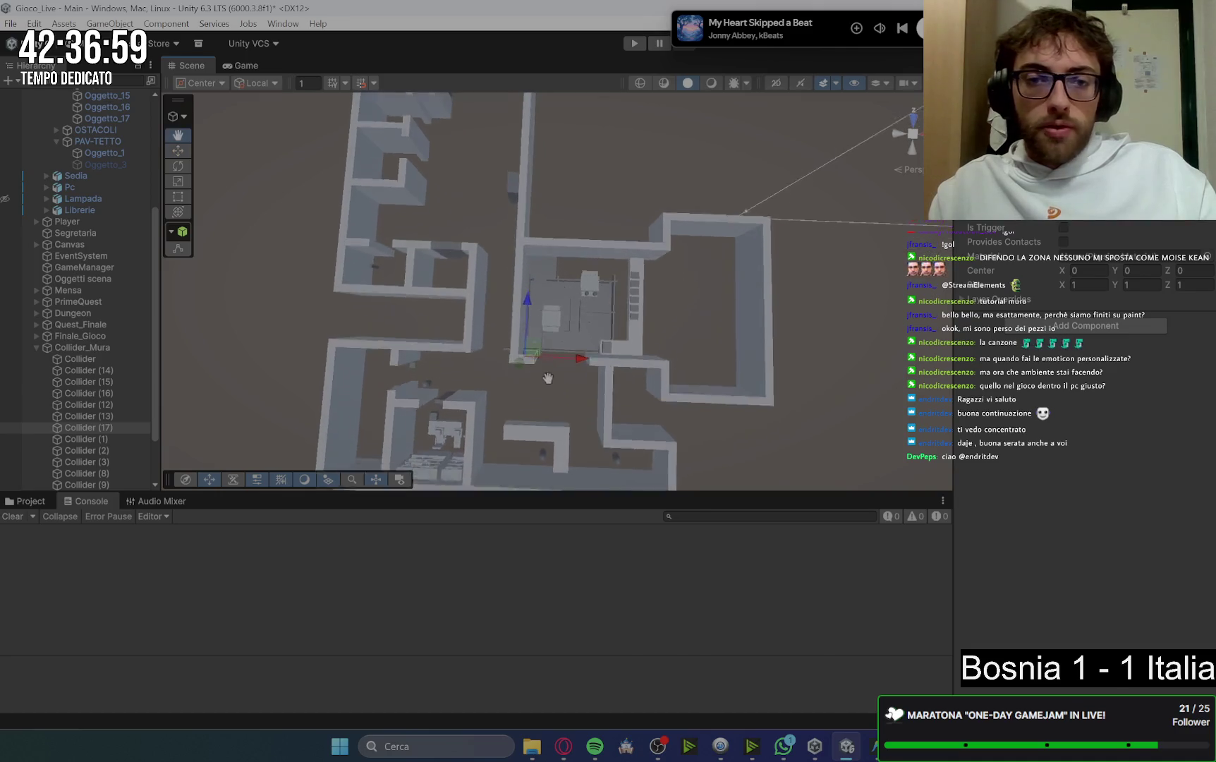
{"action": "mouse_move", "coordinate": [570, 245]}
{"action": "left_mouse_down"}
{"action": "mouse_move", "coordinate": [596, 278]}
{"action": "mouse_move", "coordinate": [597, 332]}
{"action": "left_mouse_up"}
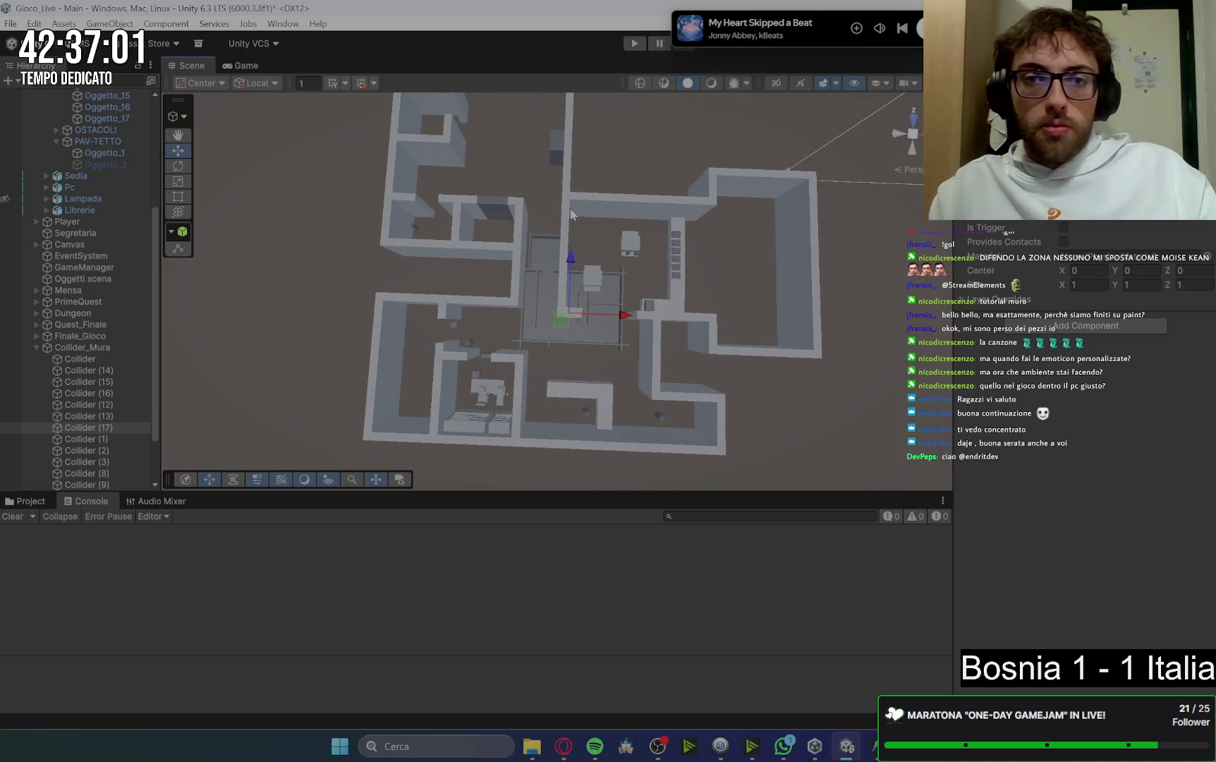
{"action": "mouse_move", "coordinate": [802, 346]}
{"action": "left_mouse_down"}
{"action": "mouse_move", "coordinate": [668, 305]}
{"action": "mouse_move", "coordinate": [665, 327]}
{"action": "mouse_move", "coordinate": [650, 325]}
{"action": "left_mouse_up"}
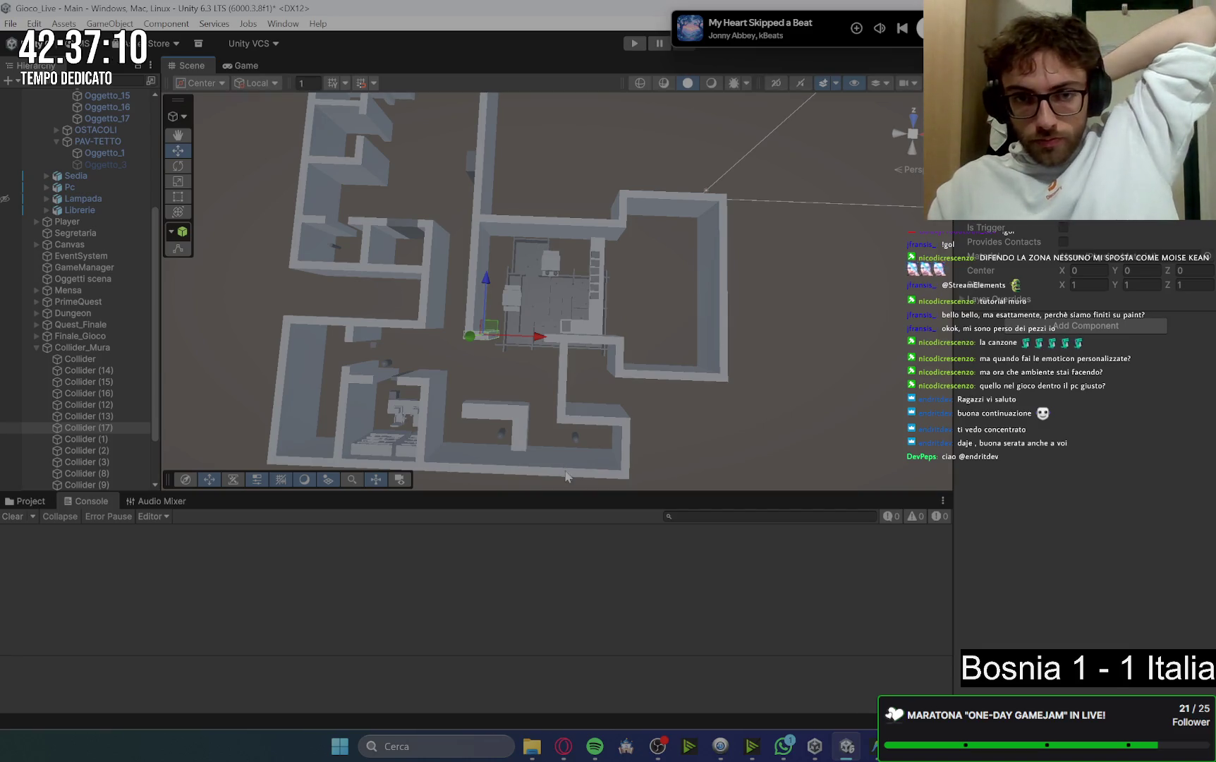
{"action": "left_click", "coordinate": [781, 379]}
{"action": "key", "text": "q"}
{"action": "left_click_drag", "start_coordinate": [781, 364], "coordinate": [761, 341]}
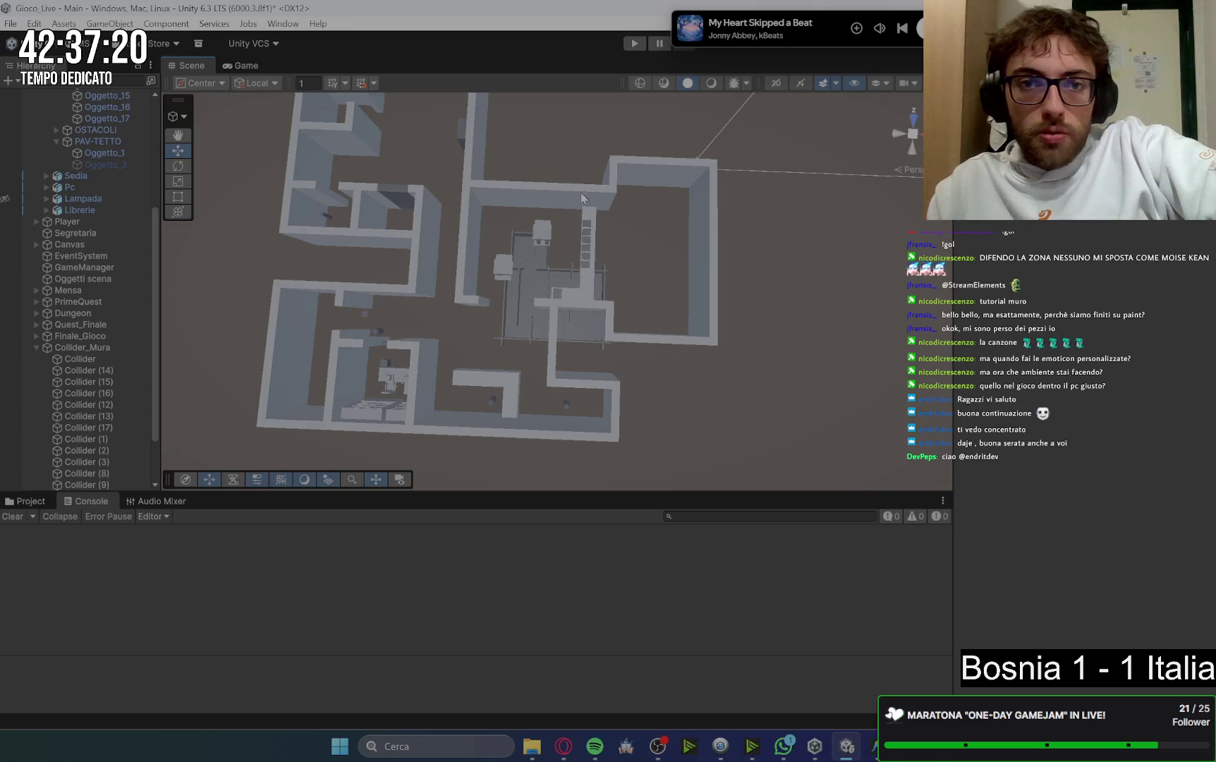
{"action": "mouse_move", "coordinate": [470, 350]}
{"action": "left_mouse_down"}
{"action": "mouse_move", "coordinate": [448, 347]}
{"action": "mouse_move", "coordinate": [615, 331]}
{"action": "mouse_move", "coordinate": [657, 363]}
{"action": "left_mouse_up"}
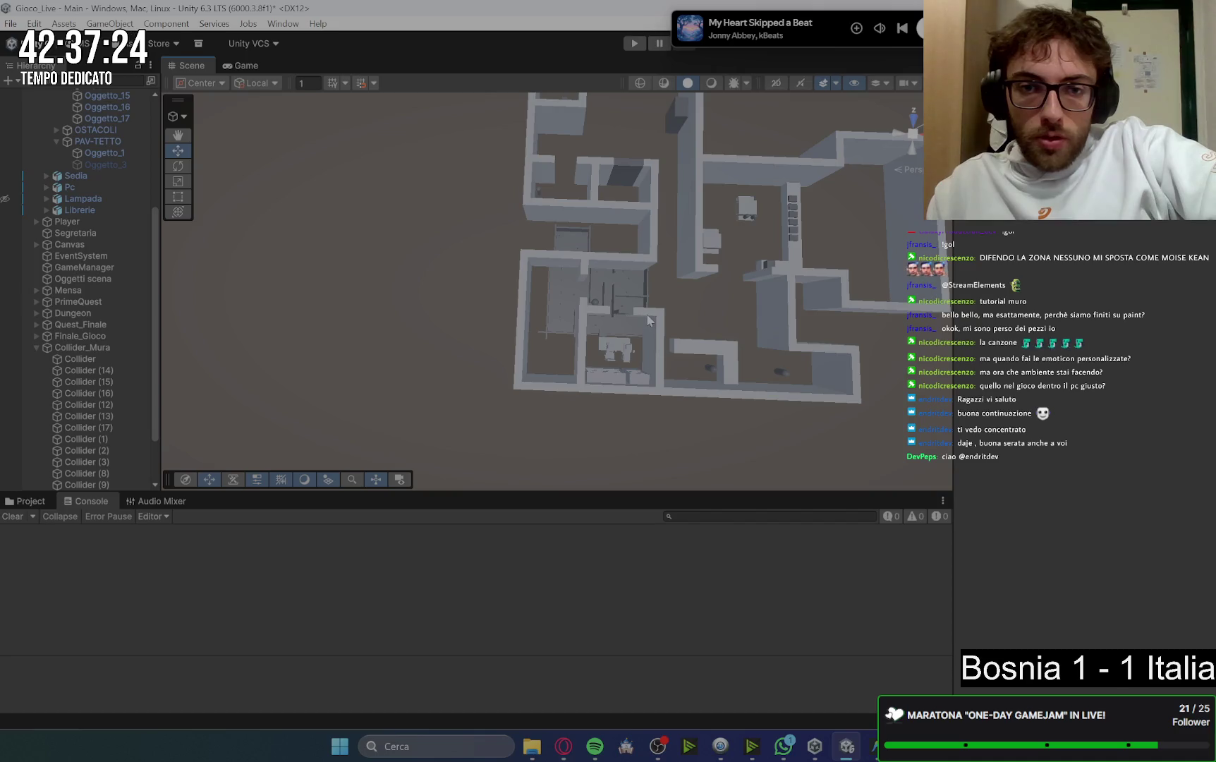
{"action": "left_click_drag", "start_coordinate": [616, 265], "coordinate": [578, 346]}
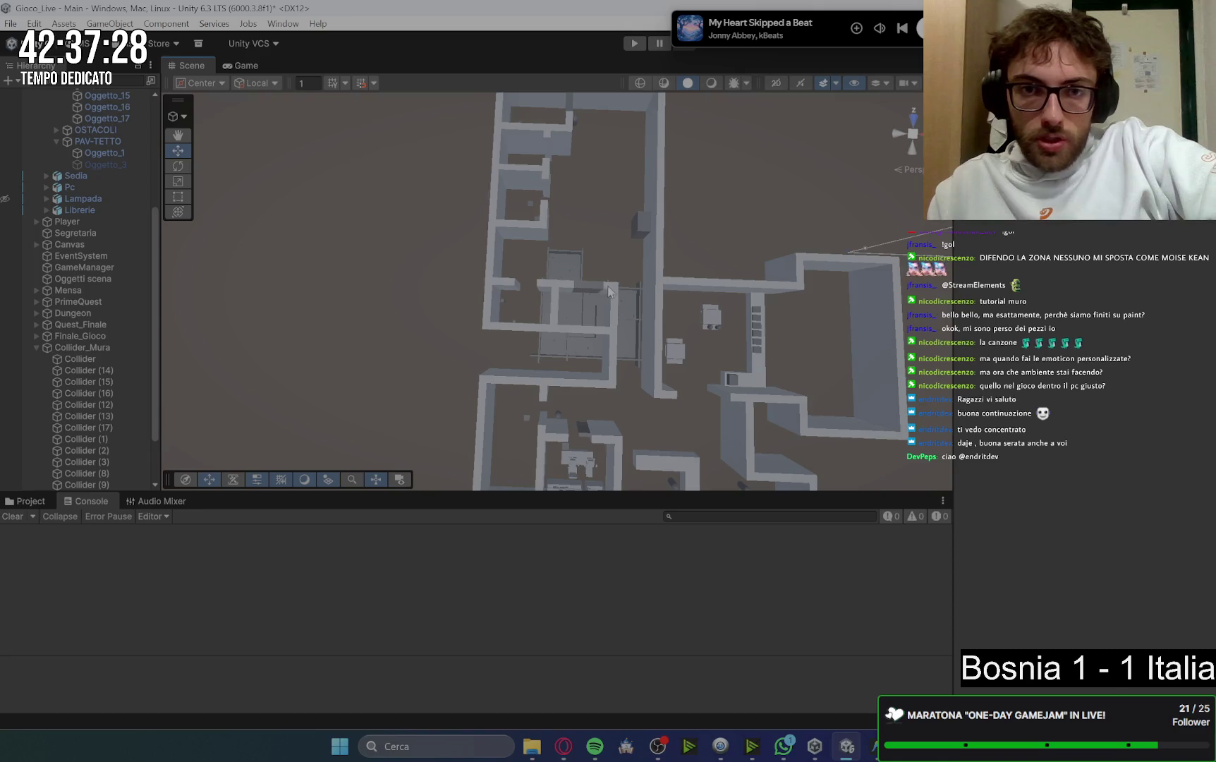
{"action": "left_click_drag", "start_coordinate": [502, 294], "coordinate": [534, 316]}
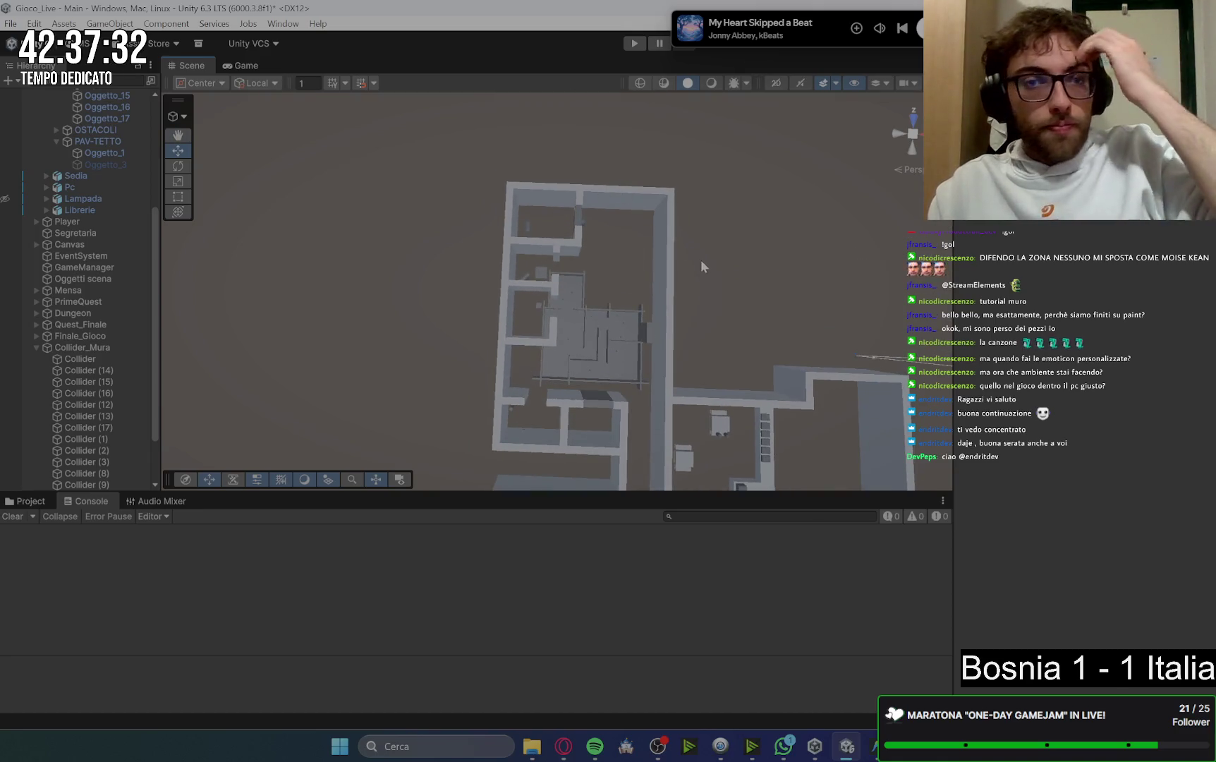
{"action": "scroll", "coordinate": [734, 282], "scroll_direction": "down", "scroll_amount": 3}
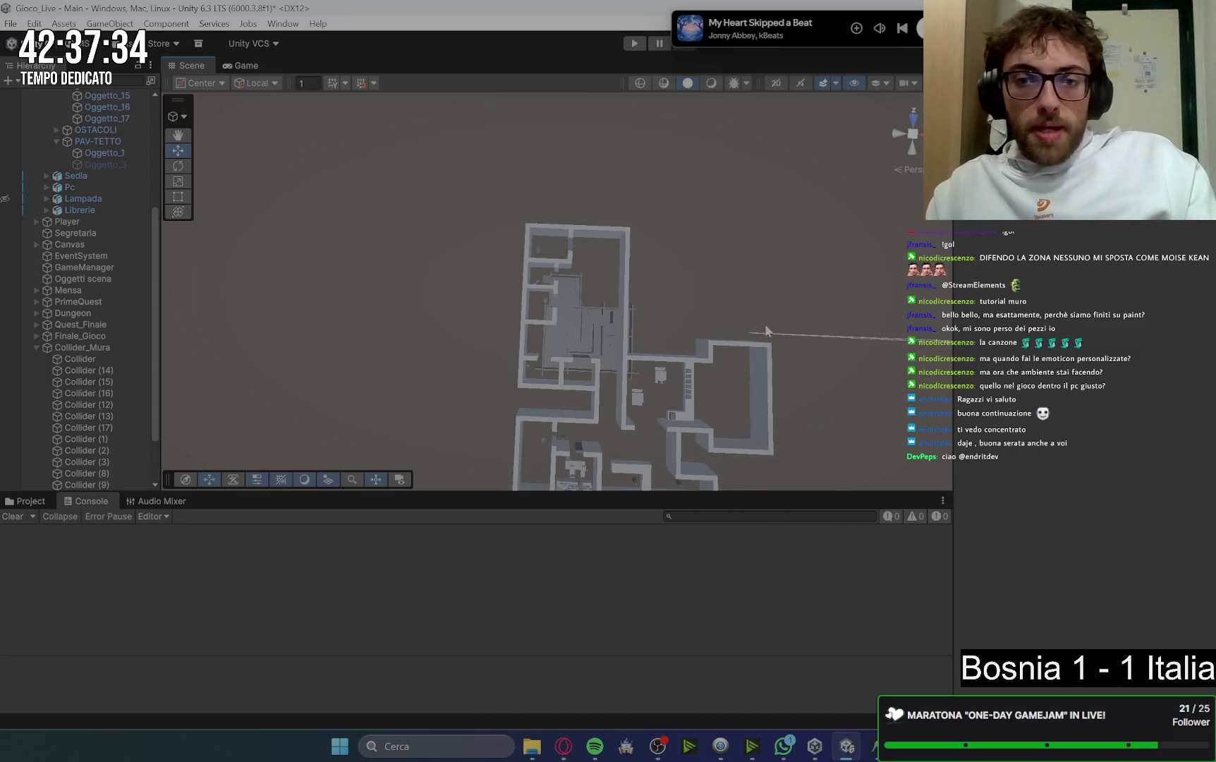
{"action": "mouse_move", "coordinate": [783, 412]}
{"action": "left_mouse_down"}
{"action": "mouse_move", "coordinate": [776, 301]}
{"action": "mouse_move", "coordinate": [473, 332]}
{"action": "mouse_move", "coordinate": [480, 310]}
{"action": "left_mouse_up"}
{"action": "scroll", "coordinate": [757, 318], "scroll_direction": "up", "scroll_amount": 5}
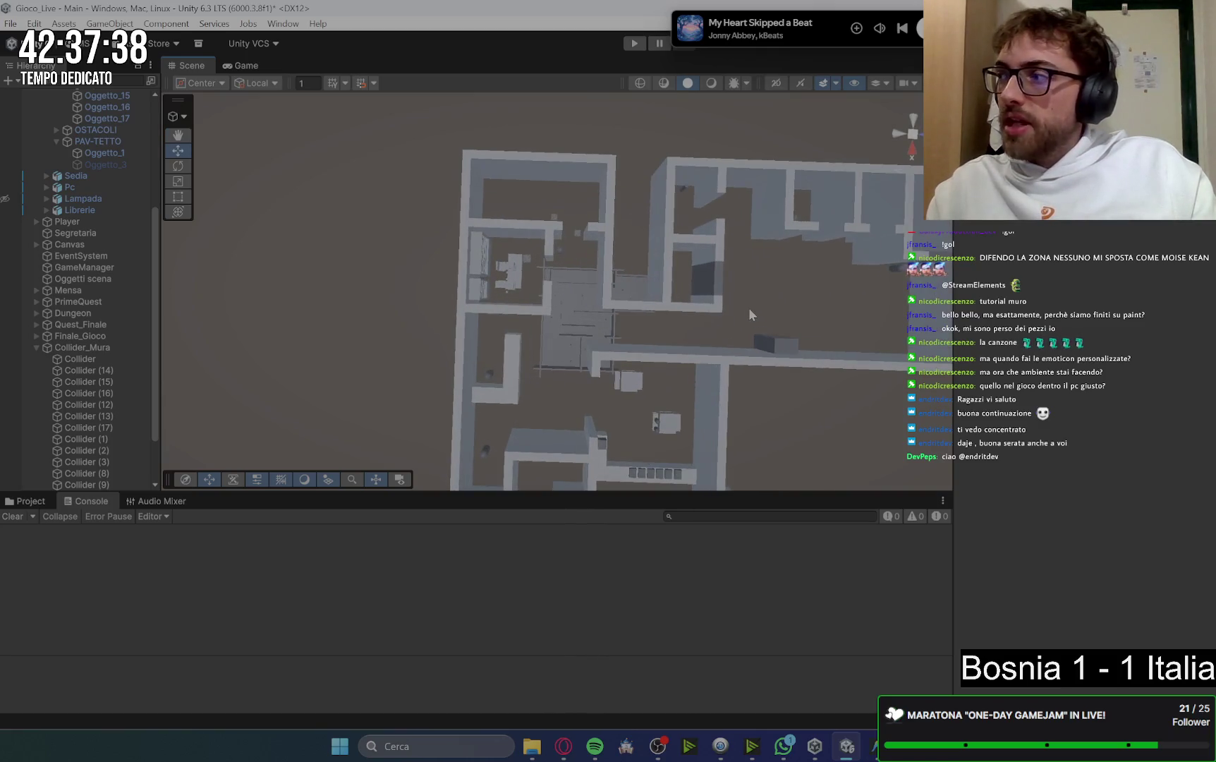
{"action": "mouse_move", "coordinate": [701, 330]}
{"action": "left_mouse_down"}
{"action": "mouse_move", "coordinate": [599, 310]}
{"action": "mouse_move", "coordinate": [657, 306]}
{"action": "mouse_move", "coordinate": [666, 320]}
{"action": "left_mouse_up"}
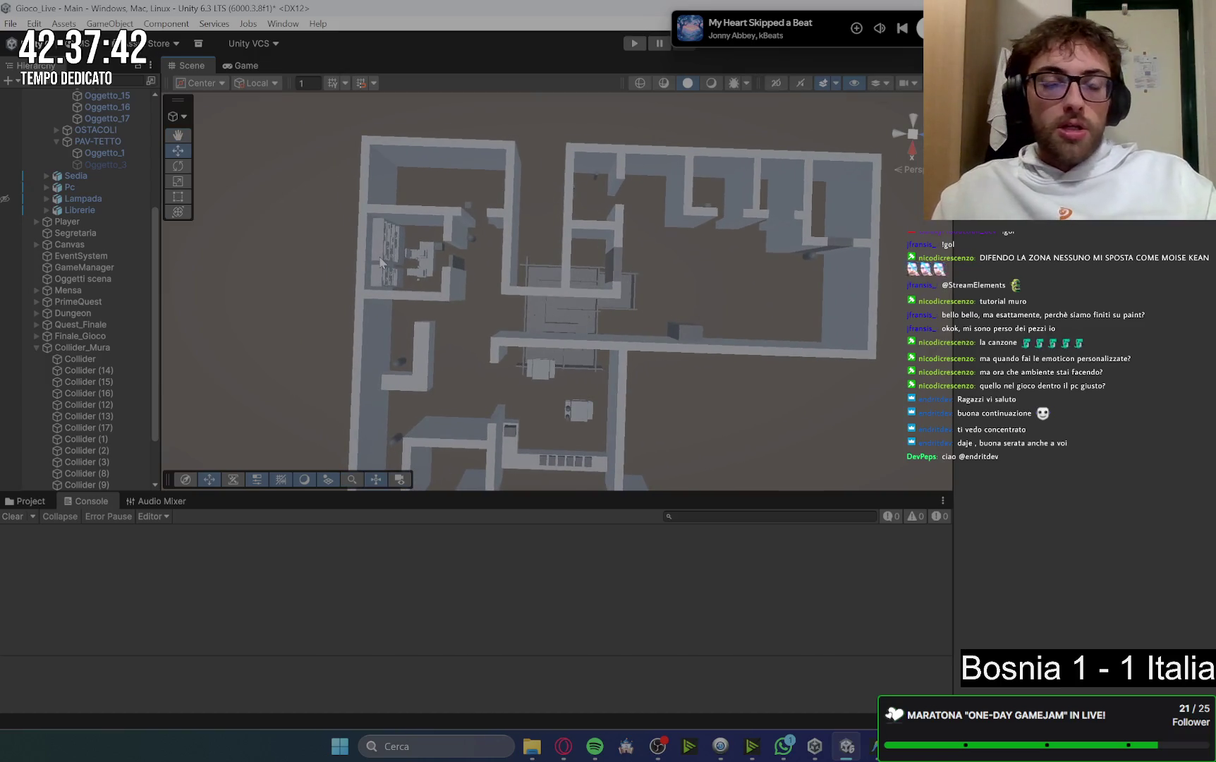
{"action": "scroll", "coordinate": [366, 271], "scroll_direction": "up", "scroll_amount": 3}
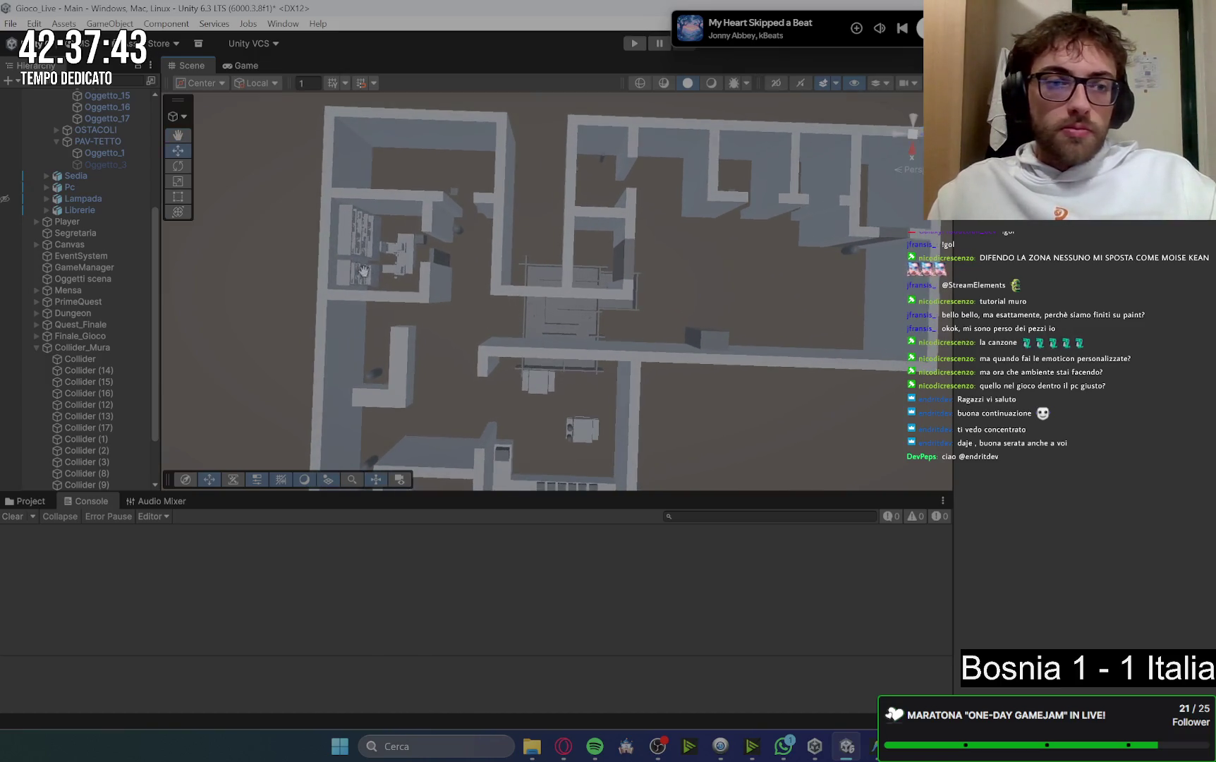
{"action": "left_click", "coordinate": [94, 347]}
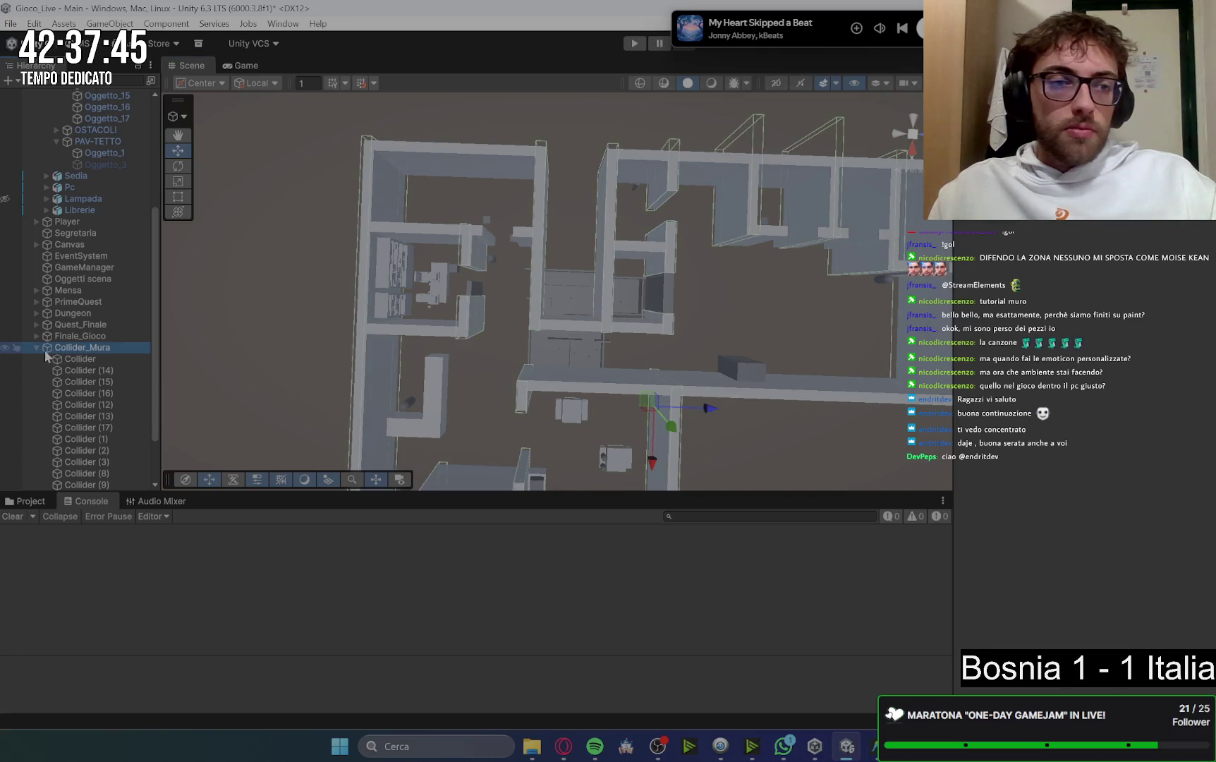
- Collapse Elementi_Ufficio and Collider_Mura in the Hierarchy, then rename Collider_Mura to Collider_Mura1
{"action": "left_click", "coordinate": [38, 347]}
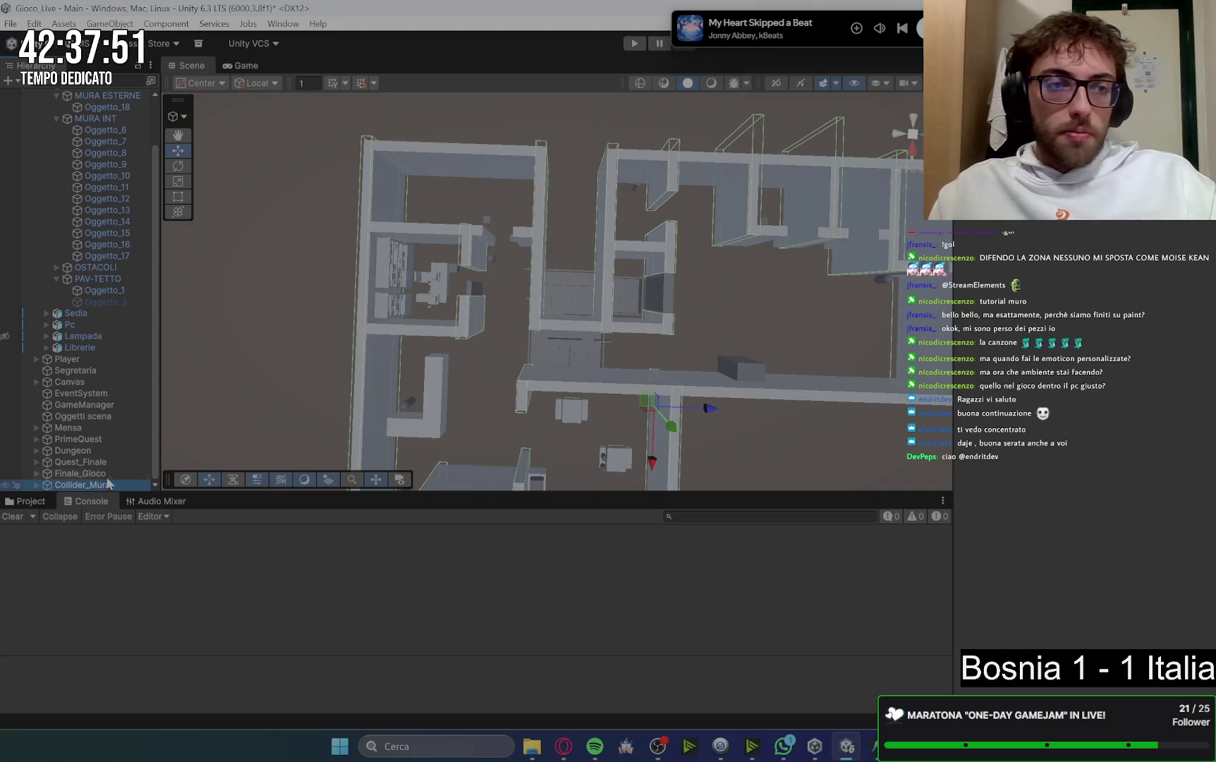
{"action": "scroll", "coordinate": [45, 146], "scroll_direction": "up", "scroll_amount": 2}
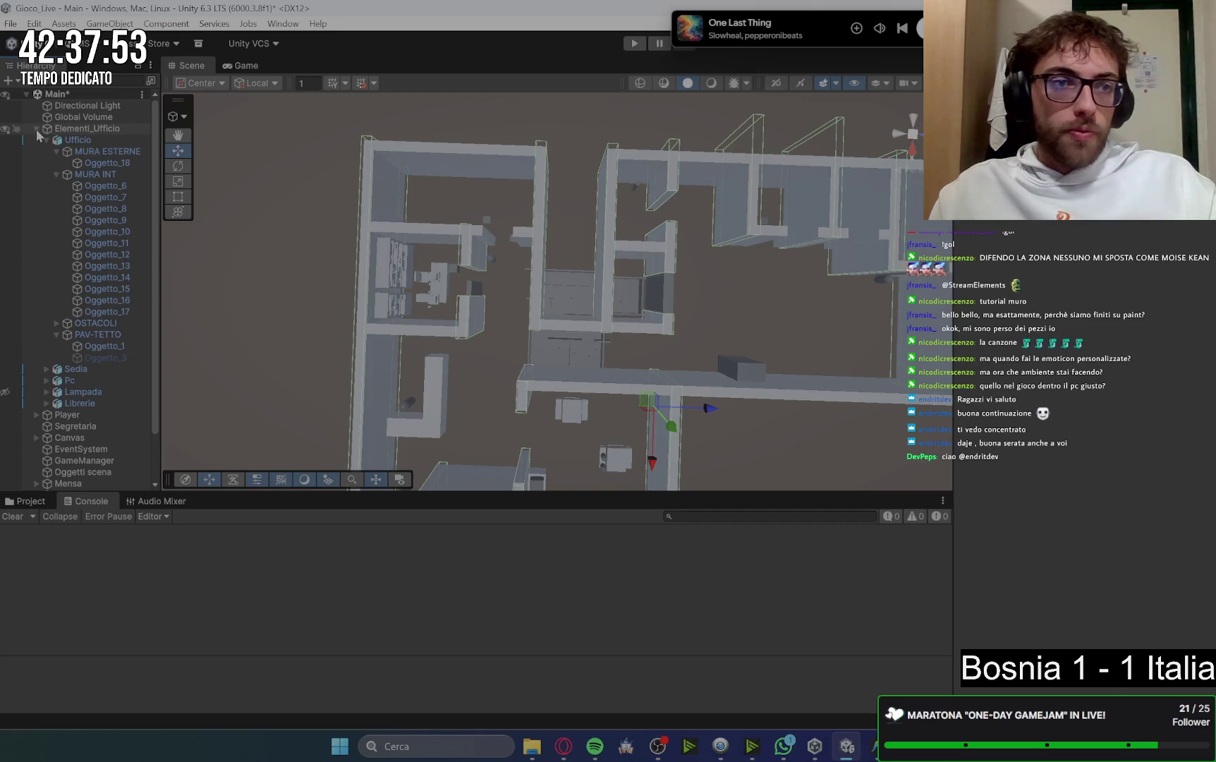
{"action": "left_click", "coordinate": [36, 129]}
{"action": "left_click", "coordinate": [37, 266]}
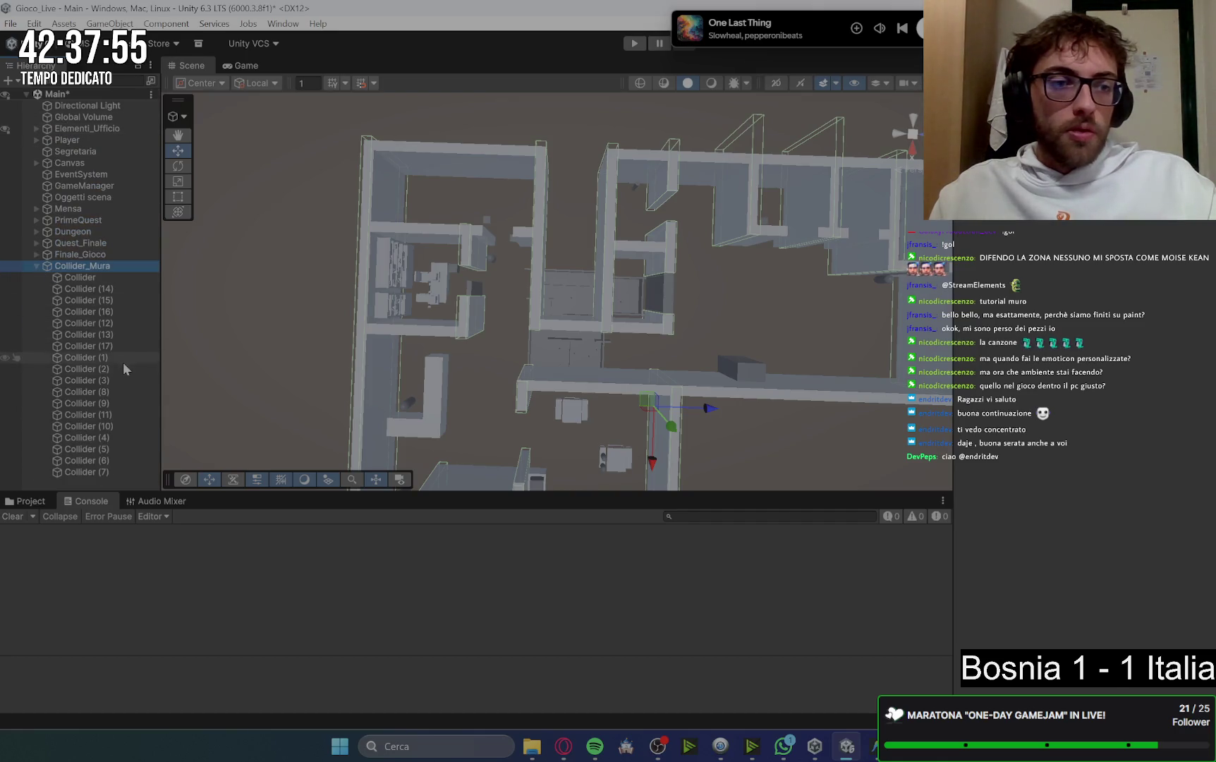
{"action": "left_click", "coordinate": [37, 266]}
{"action": "left_click", "coordinate": [116, 267]}
{"action": "type", "text": "1"}
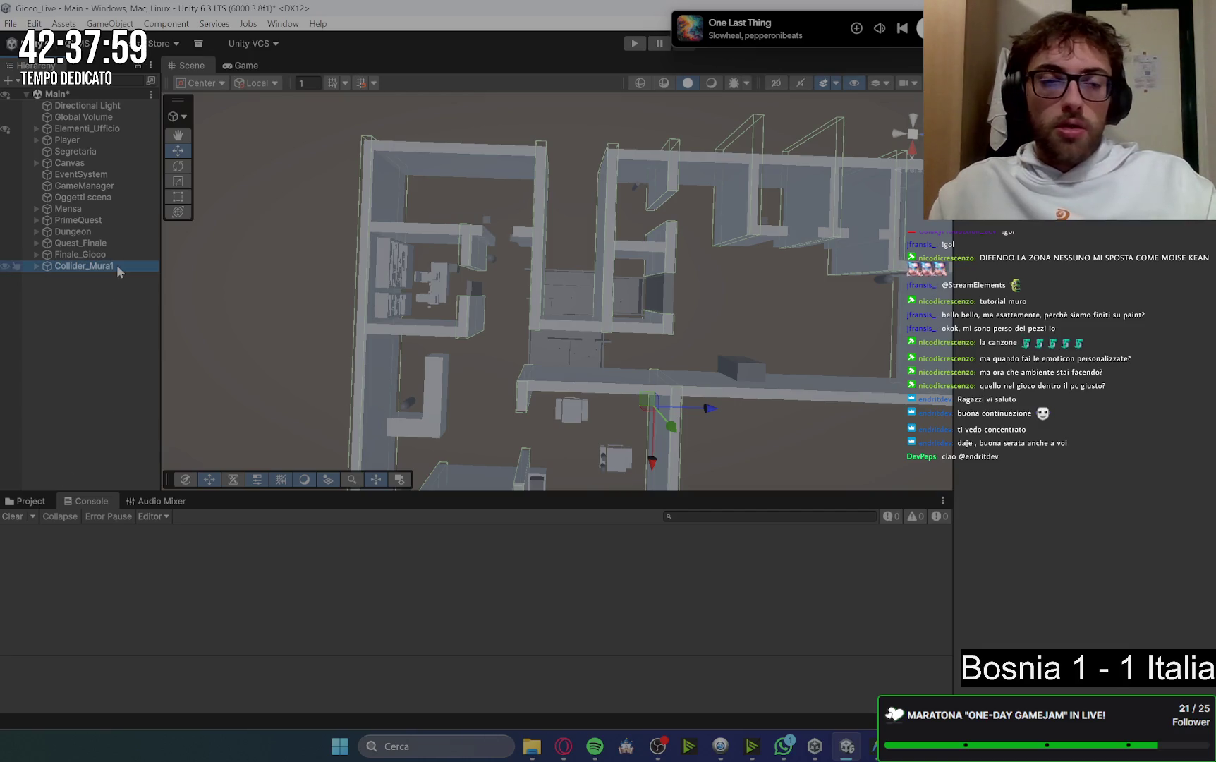
{"action": "right_click", "coordinate": [74, 278]}
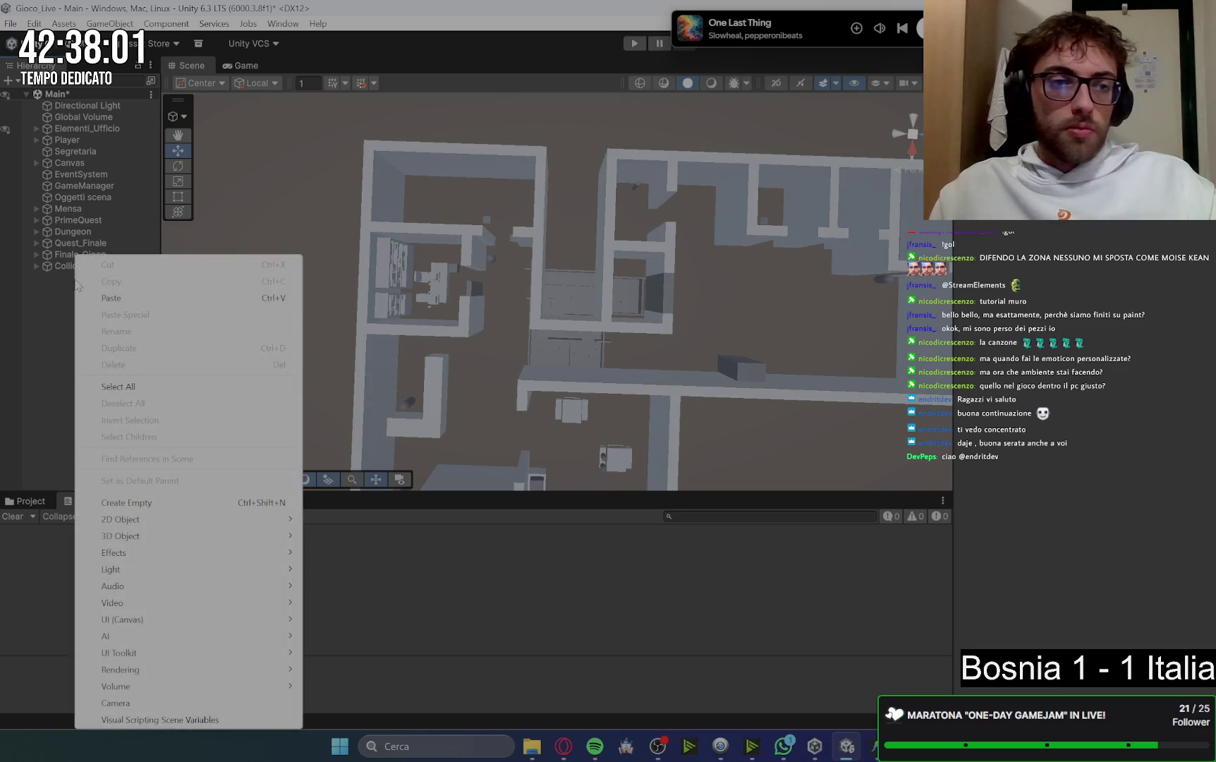
- Create an empty object named Collider_Mura2
{"action": "left_click", "coordinate": [125, 502]}
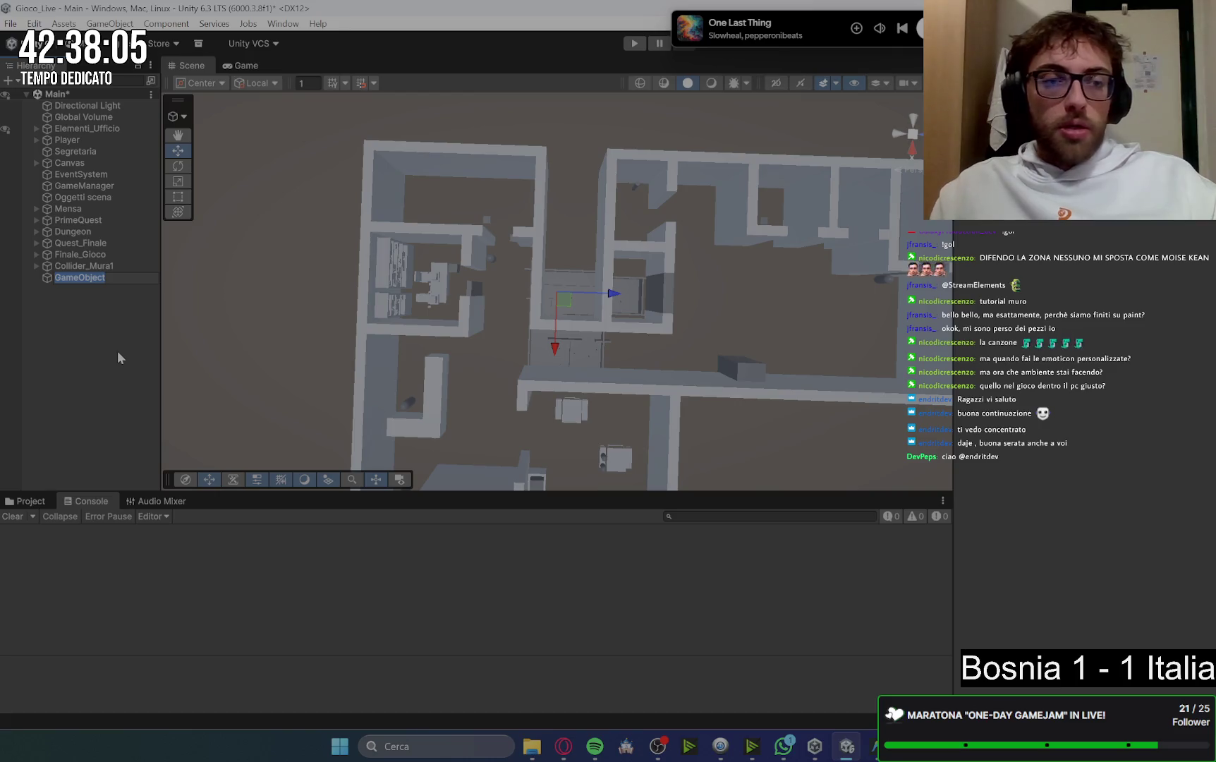
{"action": "type", "text": "Collider"}
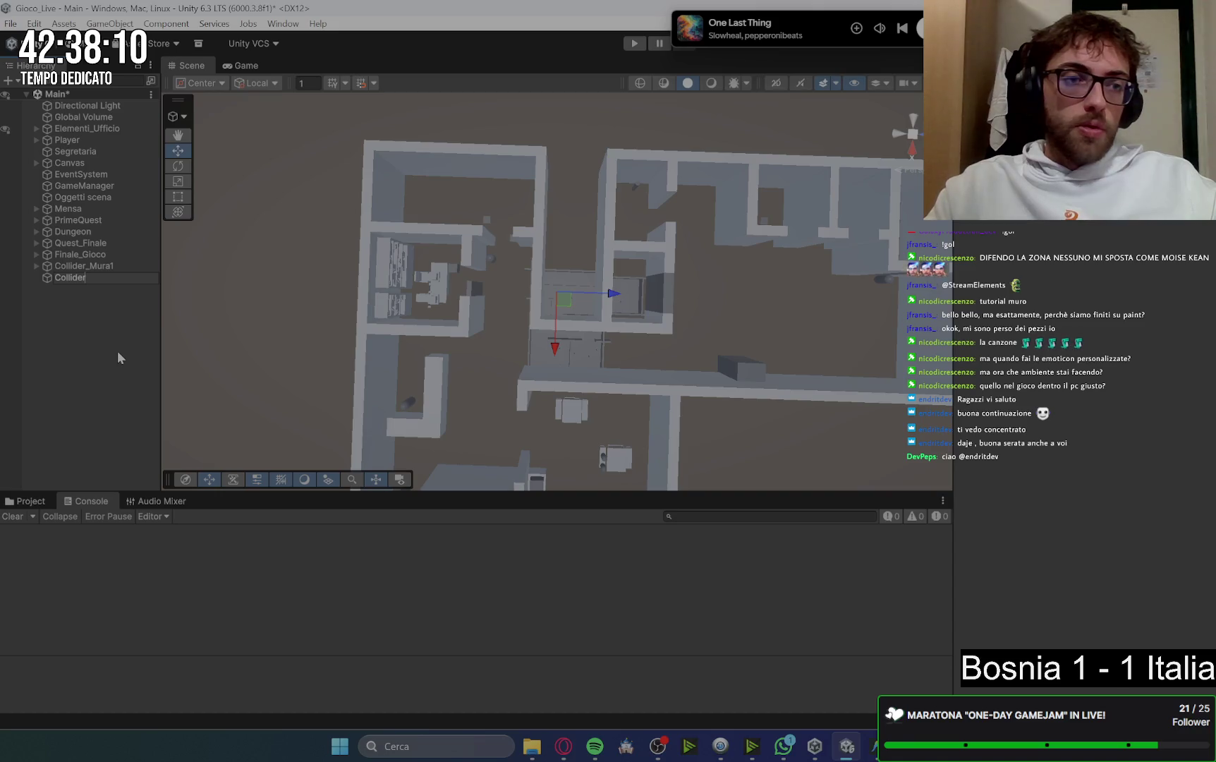
{"action": "type", "text": "_Mura2"}
{"action": "key", "text": "Return"}
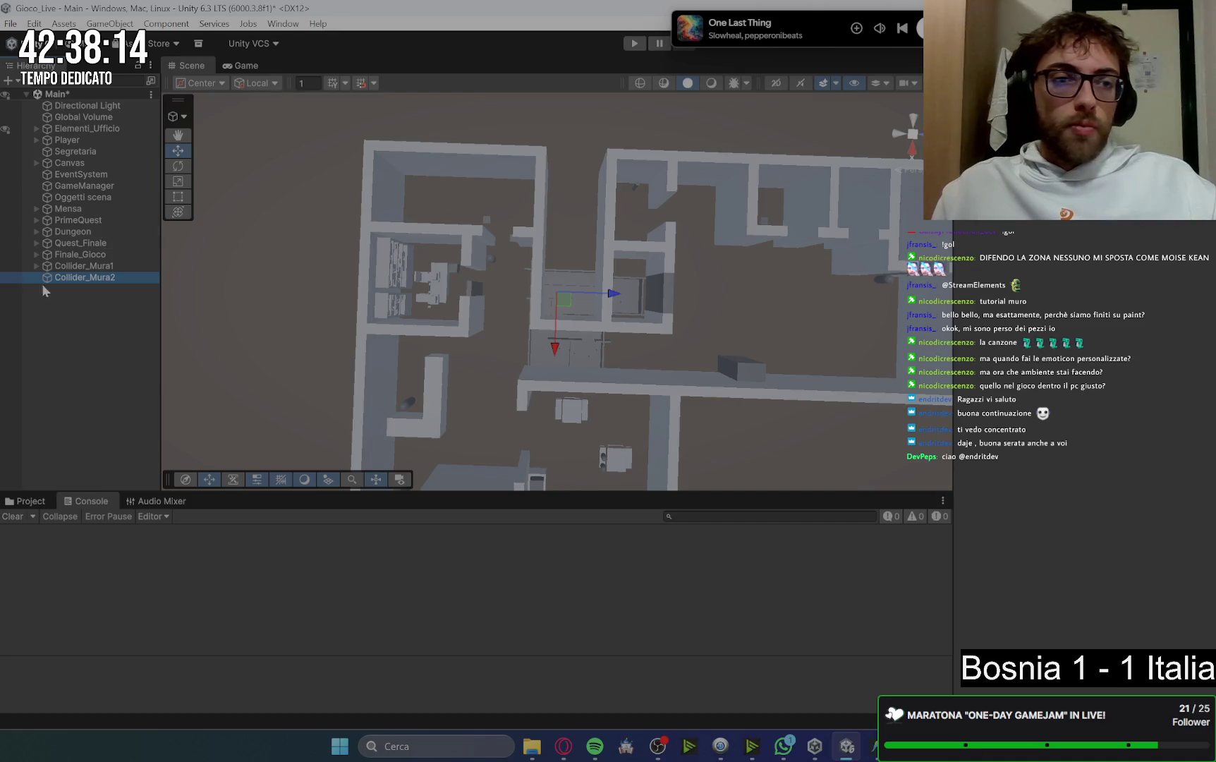
- Add an empty child named Collider under Collider_Mura2 and give it a Box Collider
{"action": "right_click", "coordinate": [92, 282]}
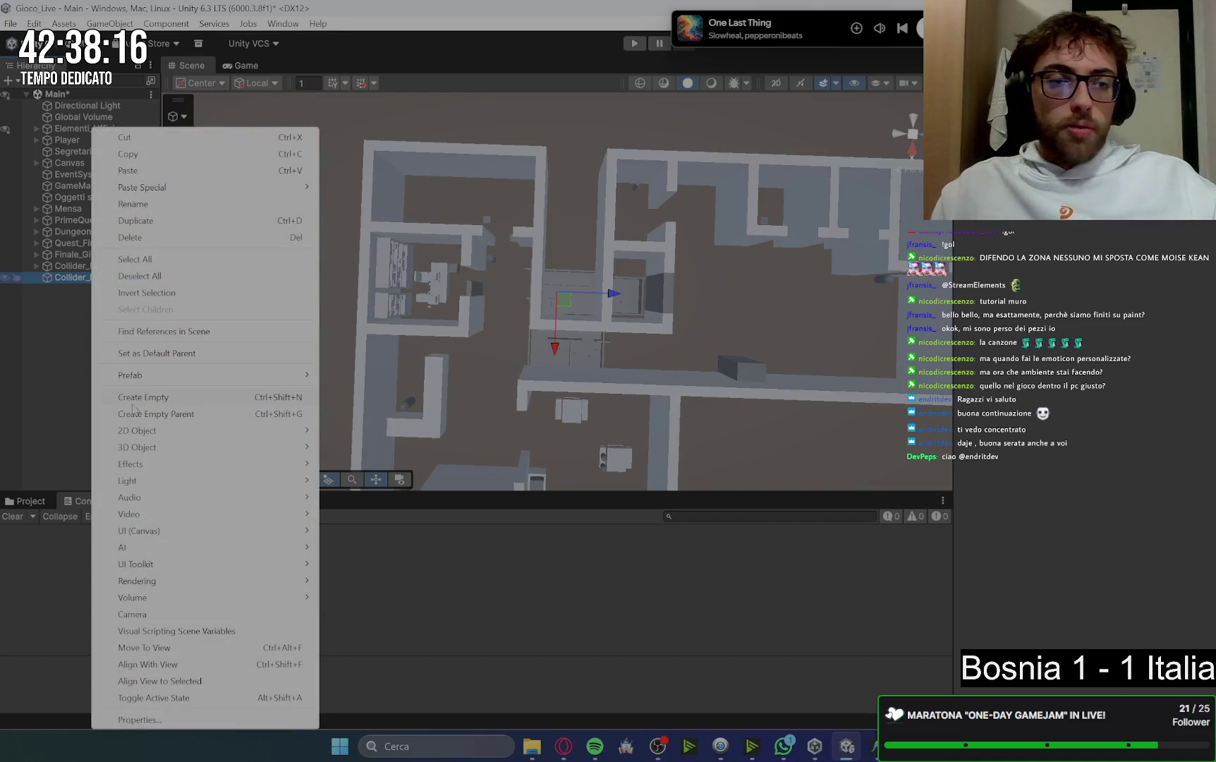
{"action": "left_click", "coordinate": [141, 397]}
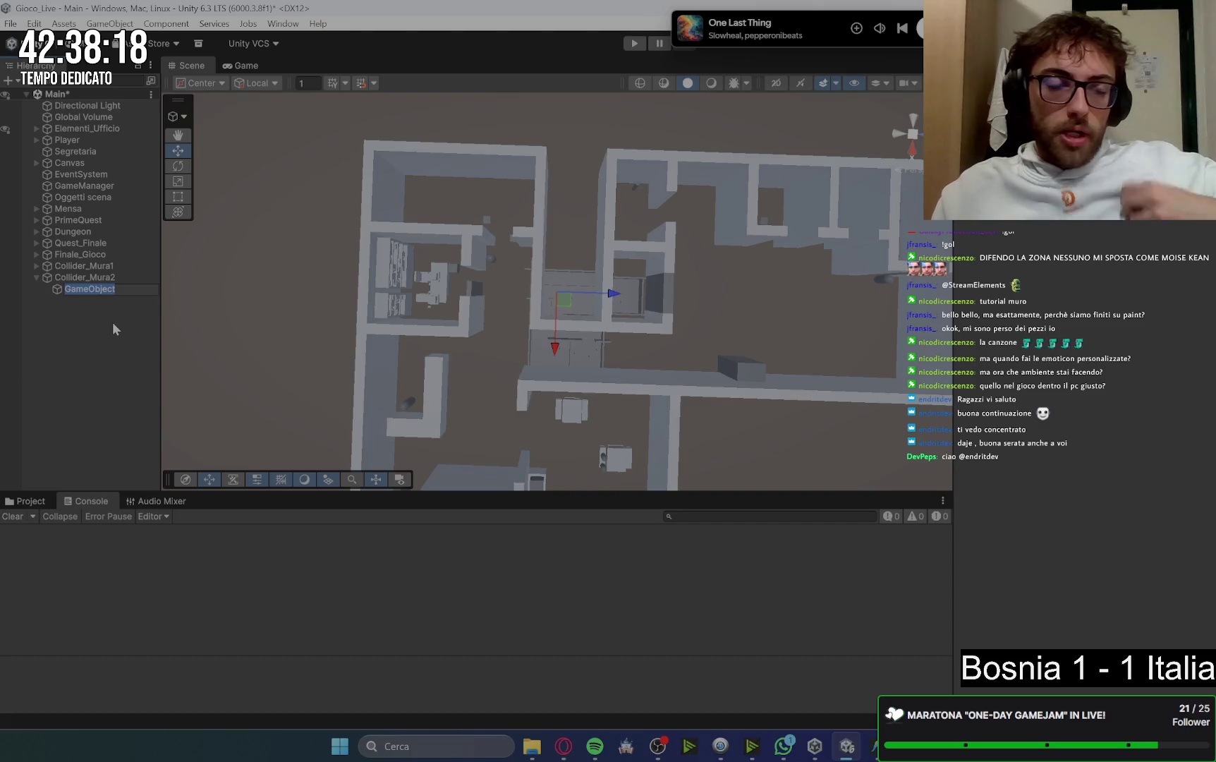
{"action": "type", "text": "Collider"}
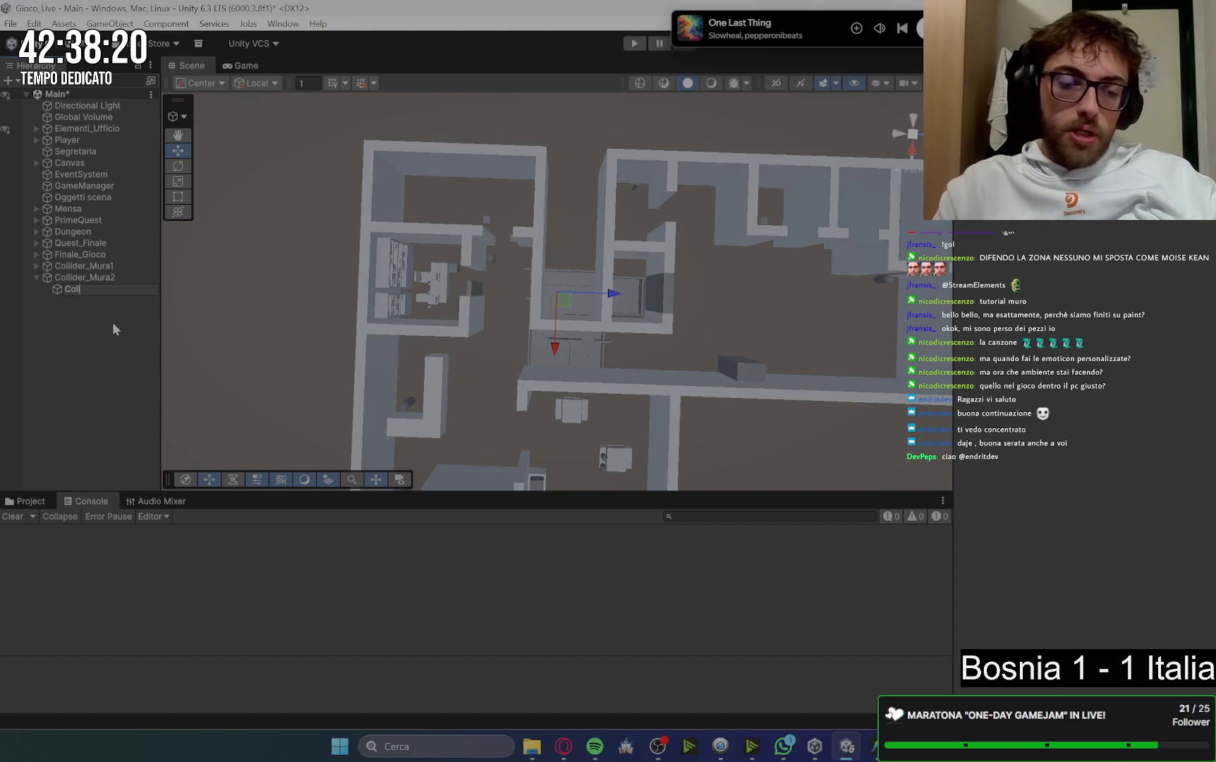
{"action": "key", "text": "Return"}
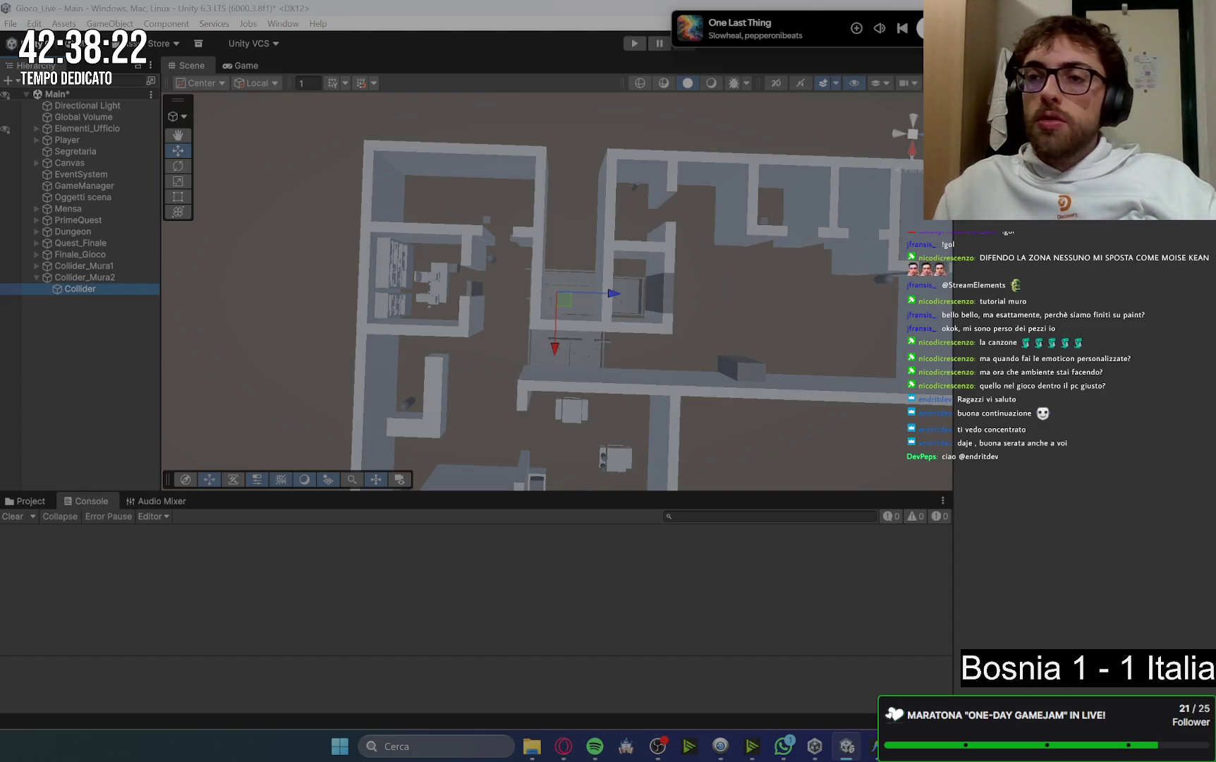
{"action": "left_click", "coordinate": [1065, 215]}
{"action": "left_click", "coordinate": [1052, 248]}
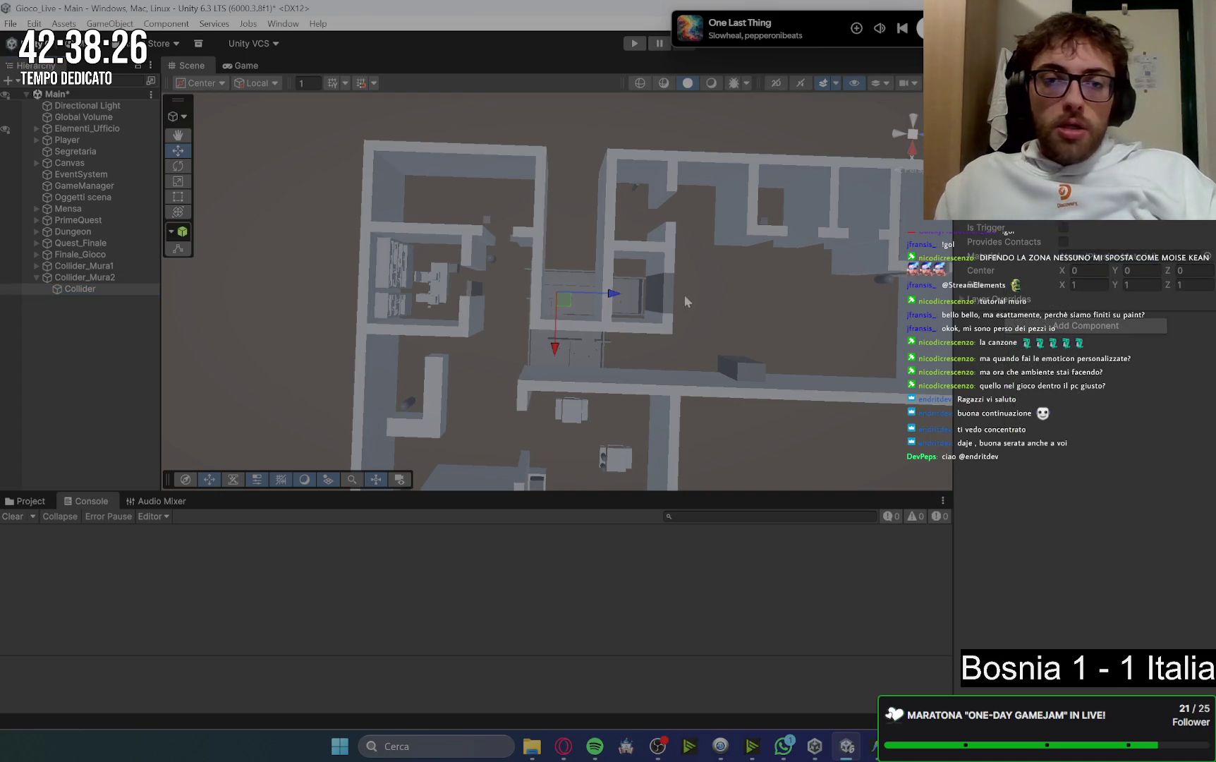
- Select the Collider and drag it along X toward the far-left room, viewed from the top
{"action": "left_click", "coordinate": [99, 278]}
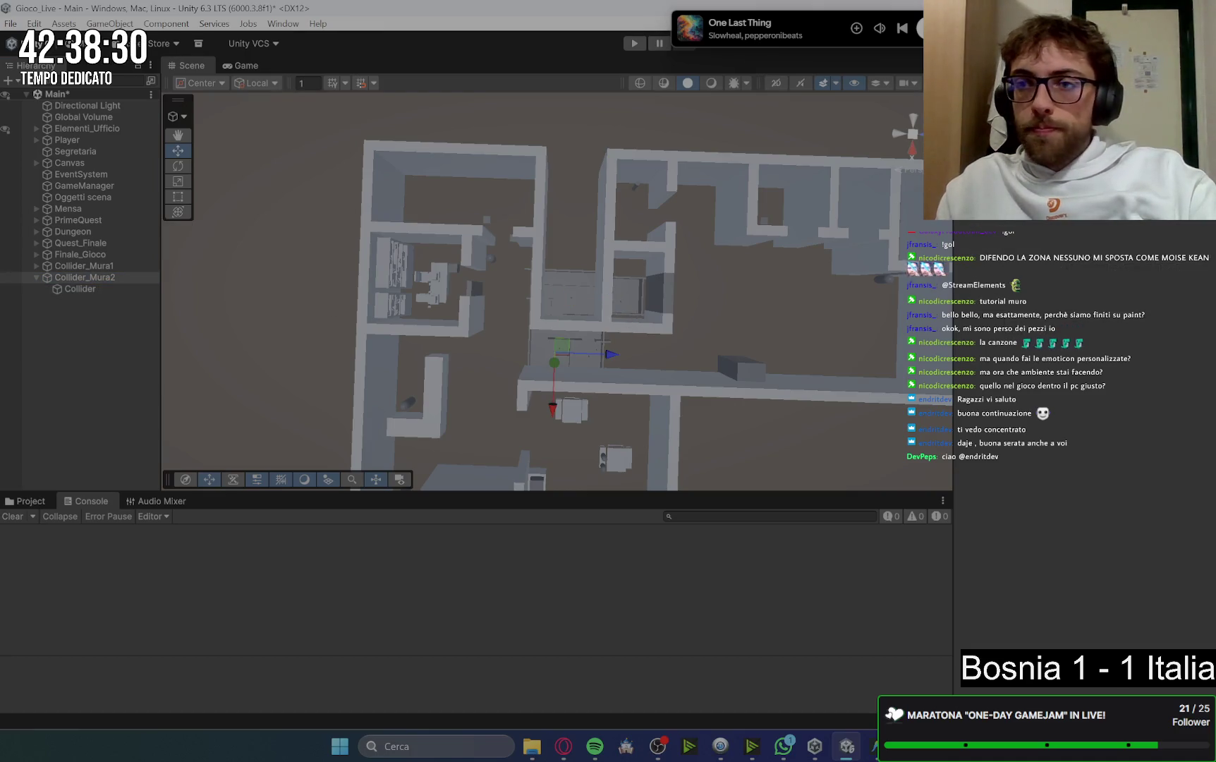
{"action": "left_click", "coordinate": [98, 289]}
{"action": "left_click_drag", "start_coordinate": [750, 295], "coordinate": [622, 129]}
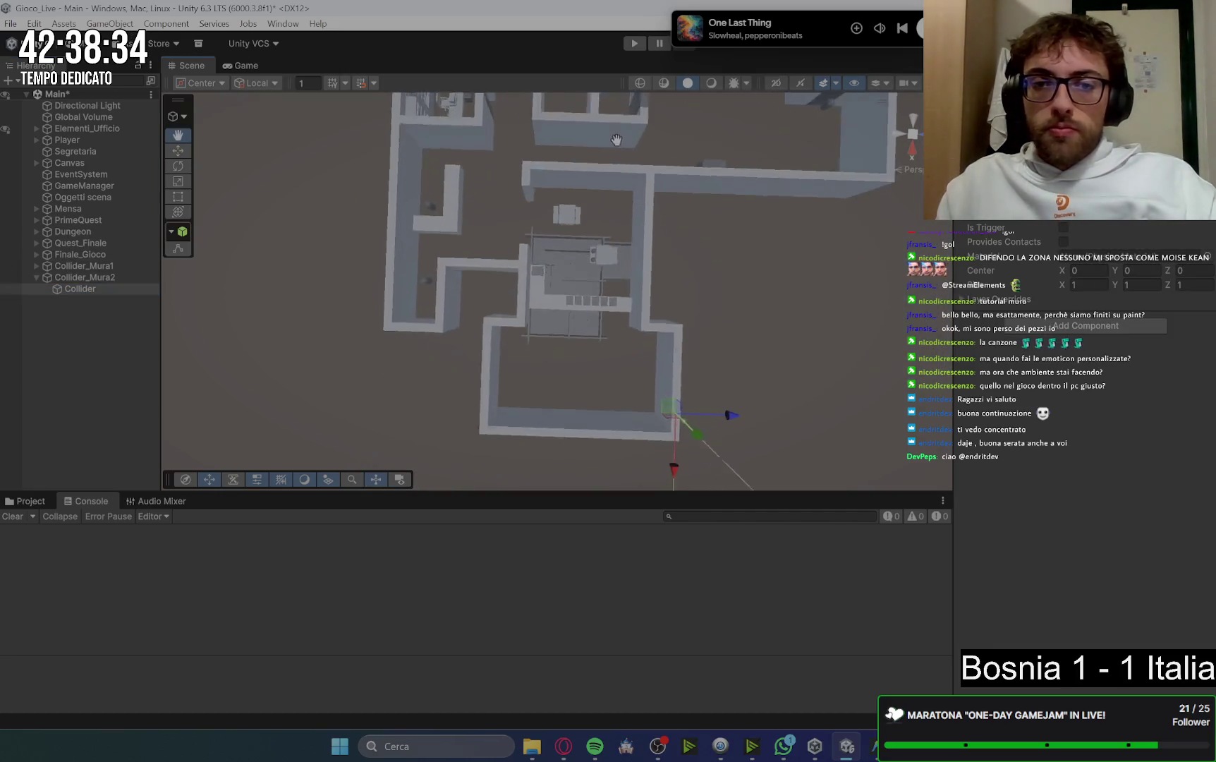
{"action": "mouse_move", "coordinate": [687, 447]}
{"action": "left_mouse_down"}
{"action": "mouse_move", "coordinate": [690, 176]}
{"action": "mouse_move", "coordinate": [655, 384]}
{"action": "mouse_move", "coordinate": [654, 274]}
{"action": "mouse_move", "coordinate": [654, 285]}
{"action": "mouse_move", "coordinate": [438, 219]}
{"action": "left_mouse_up"}
{"action": "key", "text": "f"}
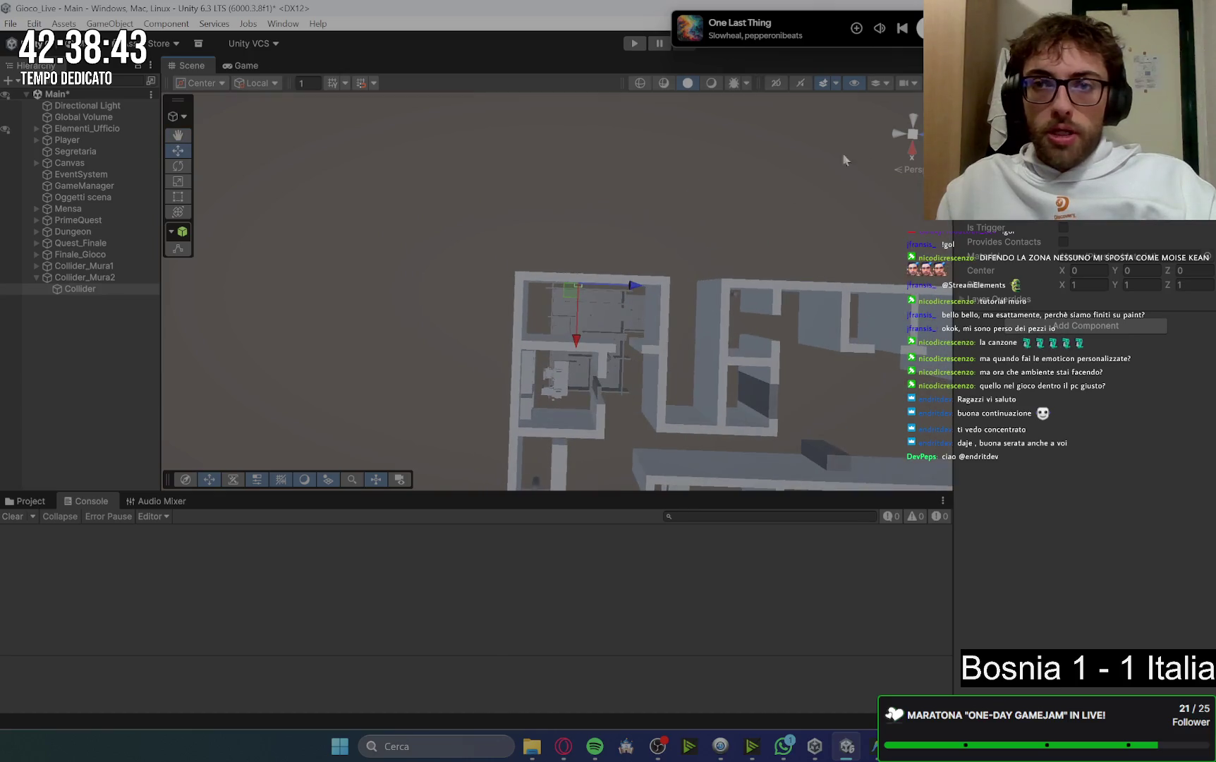
{"action": "left_click", "coordinate": [914, 121]}
{"action": "left_click", "coordinate": [913, 120]}
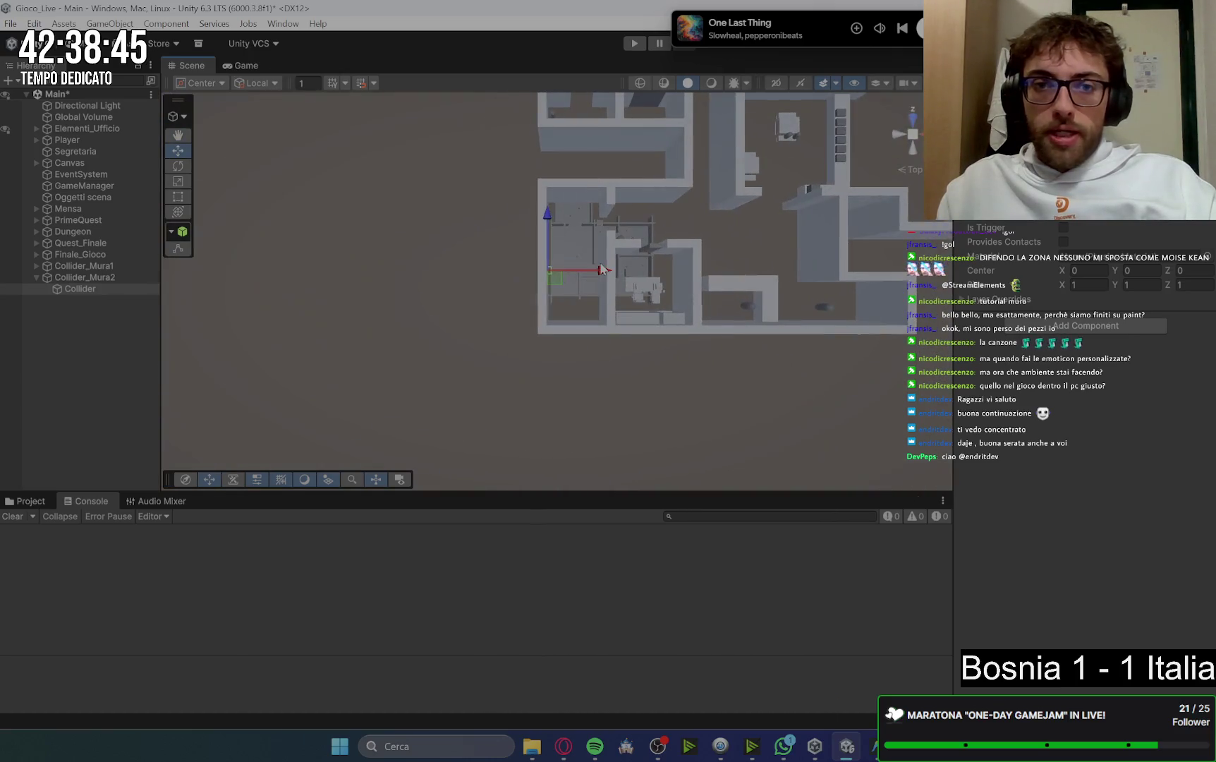
{"action": "scroll", "coordinate": [557, 277], "scroll_direction": "up", "scroll_amount": 5}
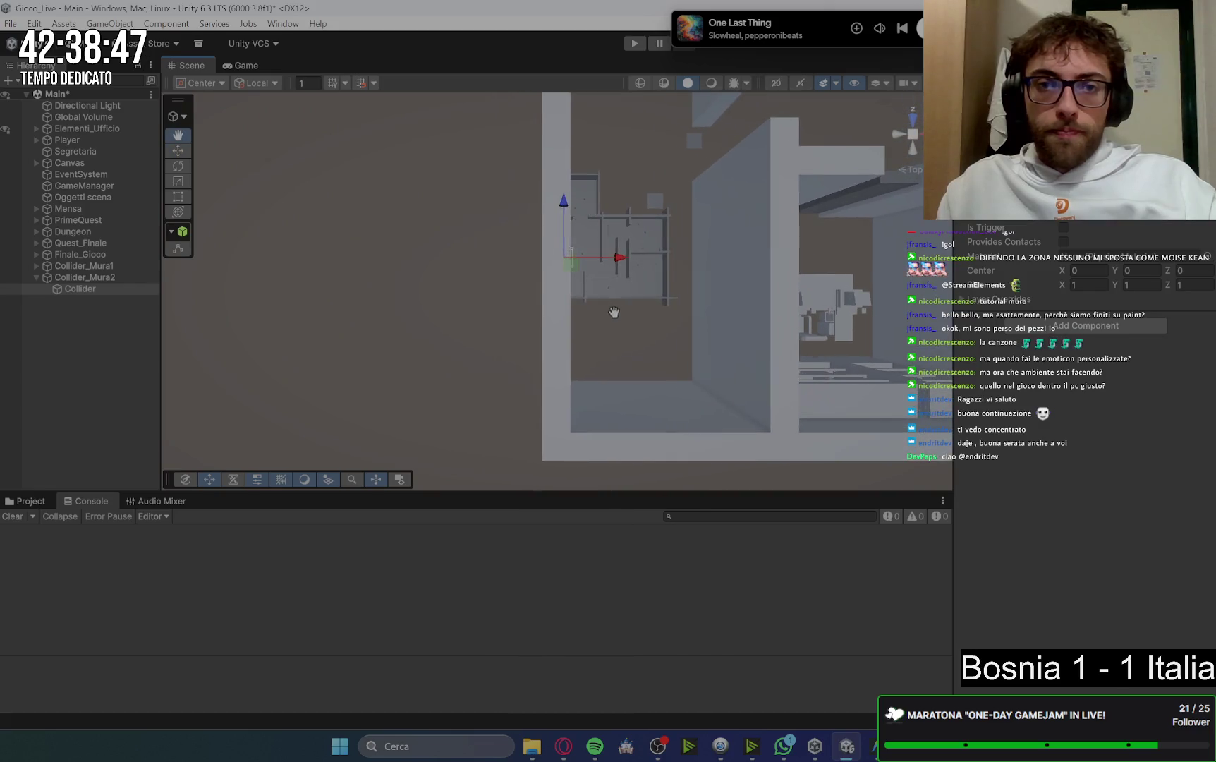
{"action": "scroll", "coordinate": [621, 289], "scroll_direction": "up", "scroll_amount": 2}
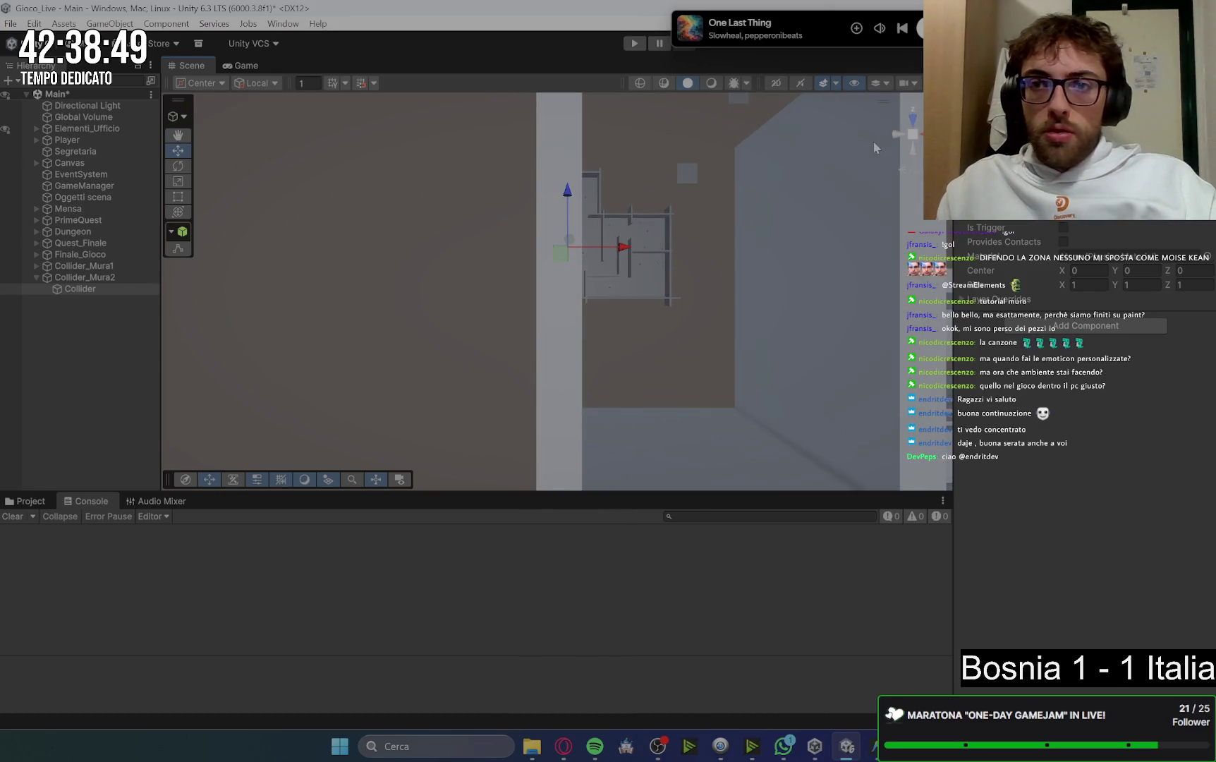
- Slide the Collider along X onto the base of the wall, checking from side and angled views
{"action": "left_click", "coordinate": [896, 134]}
{"action": "mouse_move", "coordinate": [674, 164]}
{"action": "left_mouse_down"}
{"action": "mouse_move", "coordinate": [564, 354]}
{"action": "mouse_move", "coordinate": [642, 204]}
{"action": "mouse_move", "coordinate": [617, 279]}
{"action": "left_mouse_up"}
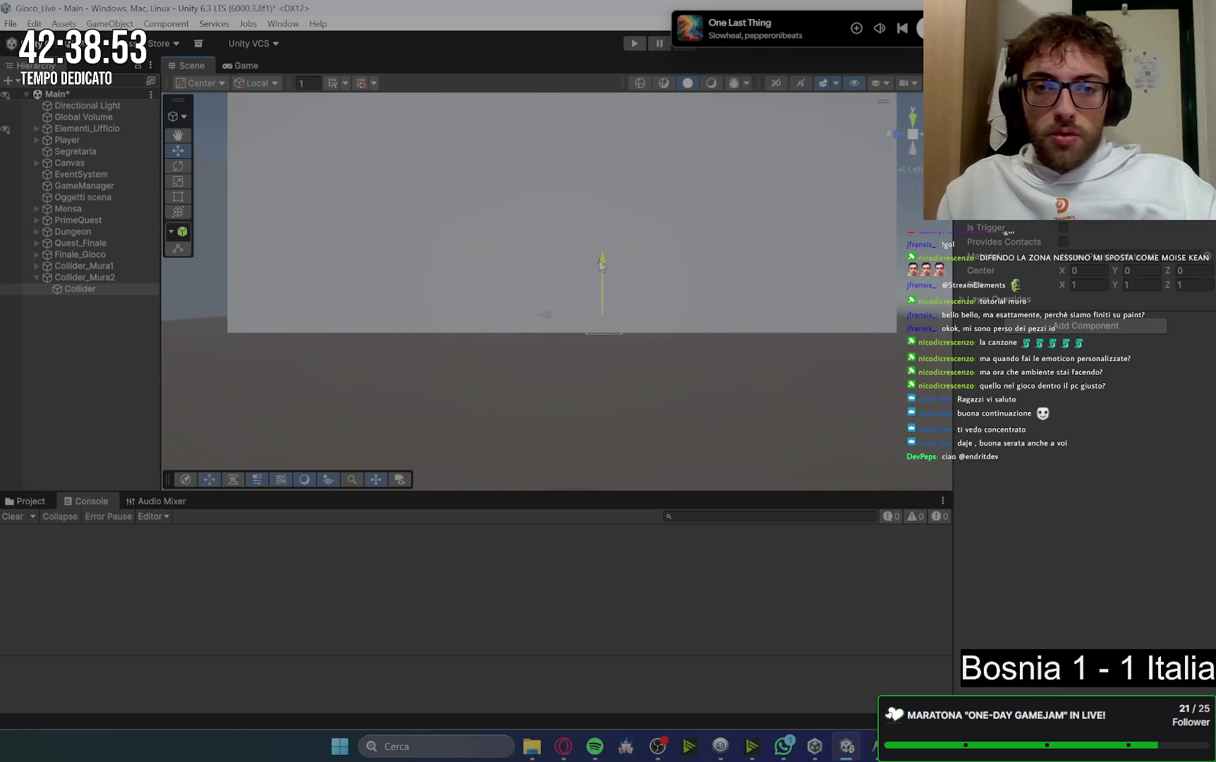
{"action": "key", "text": "f"}
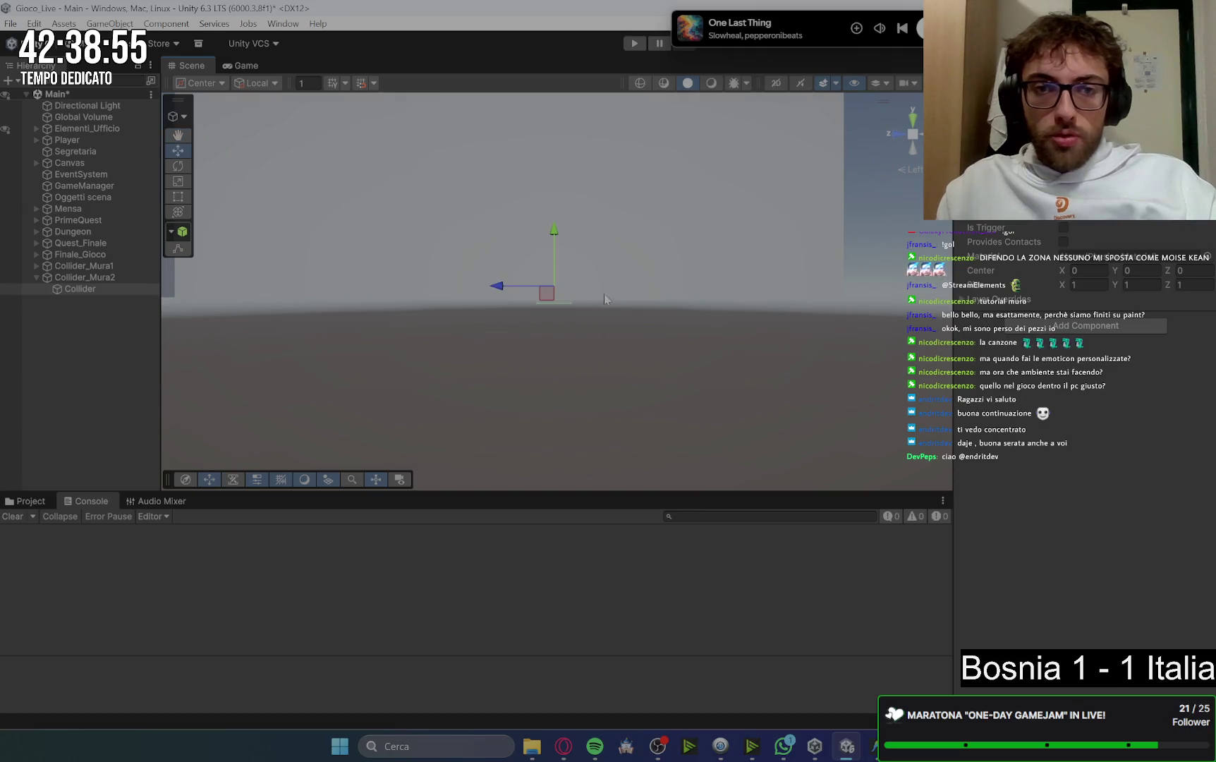
{"action": "scroll", "coordinate": [630, 409], "scroll_direction": "down", "scroll_amount": 3}
{"action": "left_click_drag", "start_coordinate": [630, 406], "coordinate": [658, 431]}
{"action": "left_click_drag", "start_coordinate": [506, 375], "coordinate": [518, 376]}
{"action": "mouse_move", "coordinate": [633, 429]}
{"action": "left_mouse_down"}
{"action": "mouse_move", "coordinate": [603, 380]}
{"action": "mouse_move", "coordinate": [413, 293]}
{"action": "mouse_move", "coordinate": [456, 318]}
{"action": "left_mouse_up"}
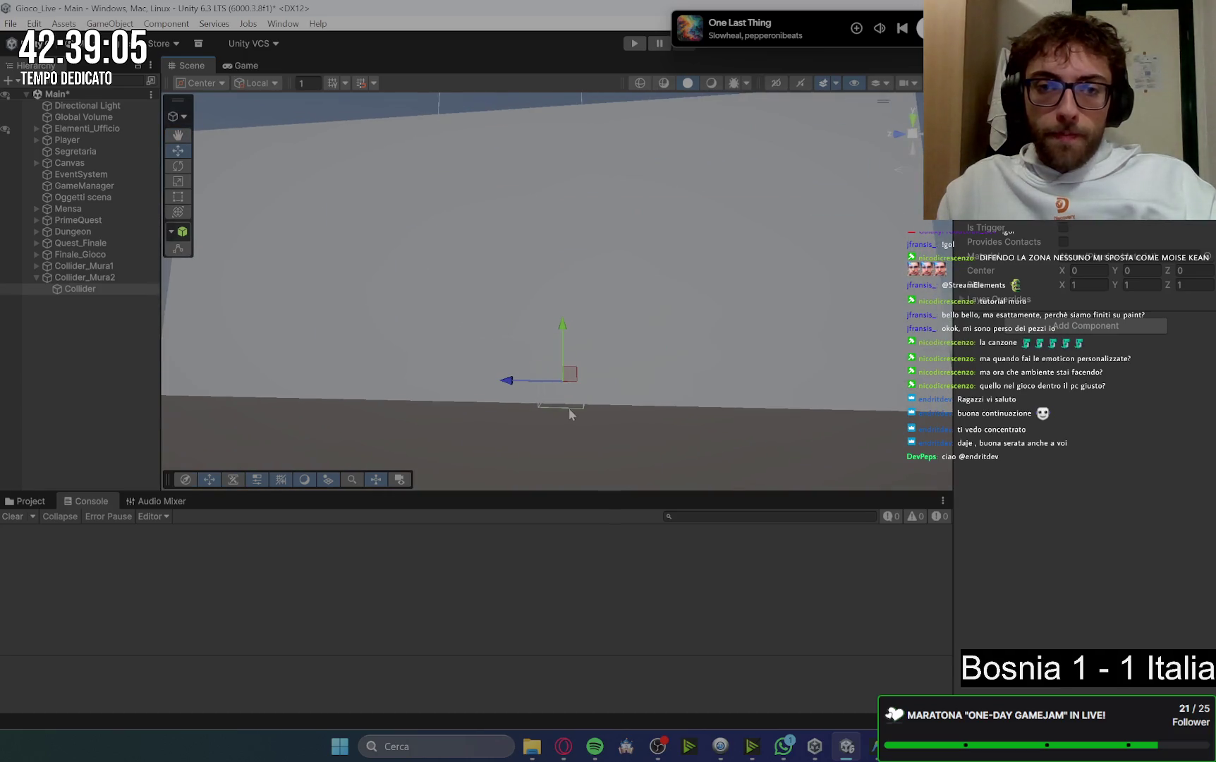
{"action": "scroll", "coordinate": [568, 407], "scroll_direction": "down", "scroll_amount": 3}
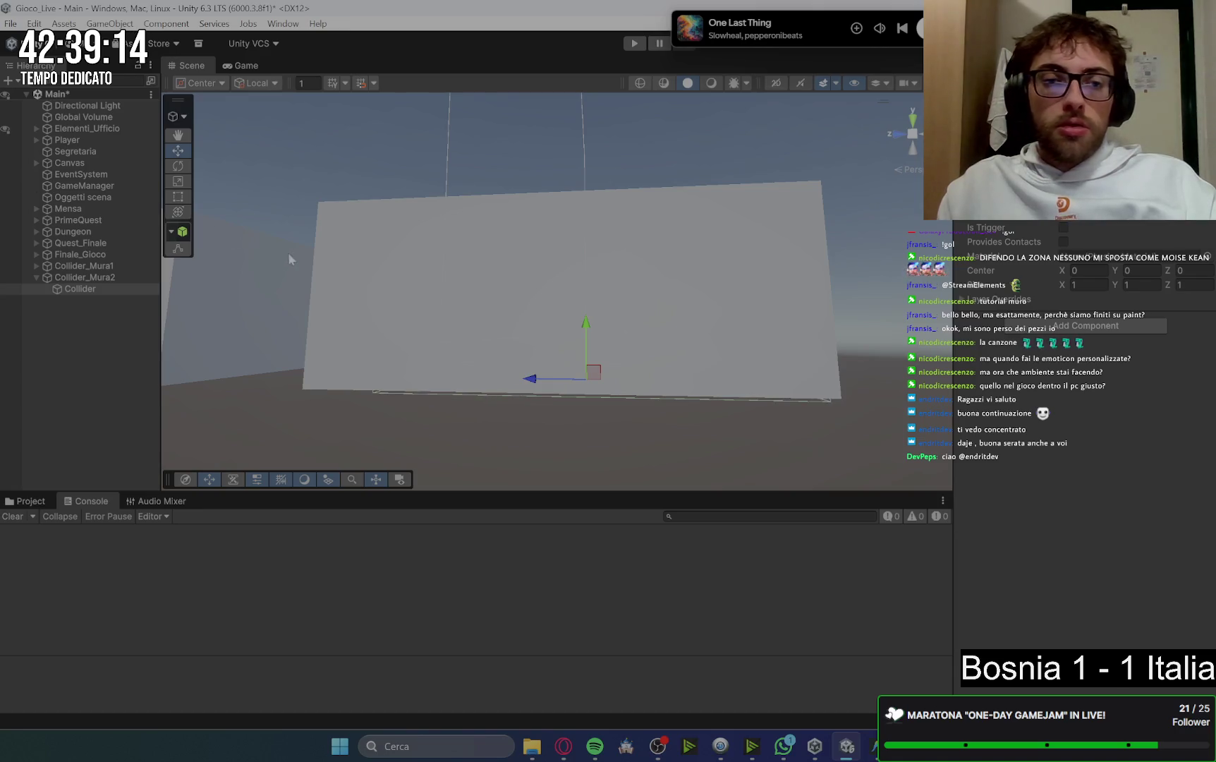
{"action": "mouse_move", "coordinate": [375, 282]}
{"action": "left_mouse_down"}
{"action": "mouse_move", "coordinate": [253, 356]}
{"action": "mouse_move", "coordinate": [253, 393]}
{"action": "mouse_move", "coordinate": [675, 420]}
{"action": "mouse_move", "coordinate": [390, 415]}
{"action": "mouse_move", "coordinate": [375, 385]}
{"action": "mouse_move", "coordinate": [353, 379]}
{"action": "left_mouse_up"}
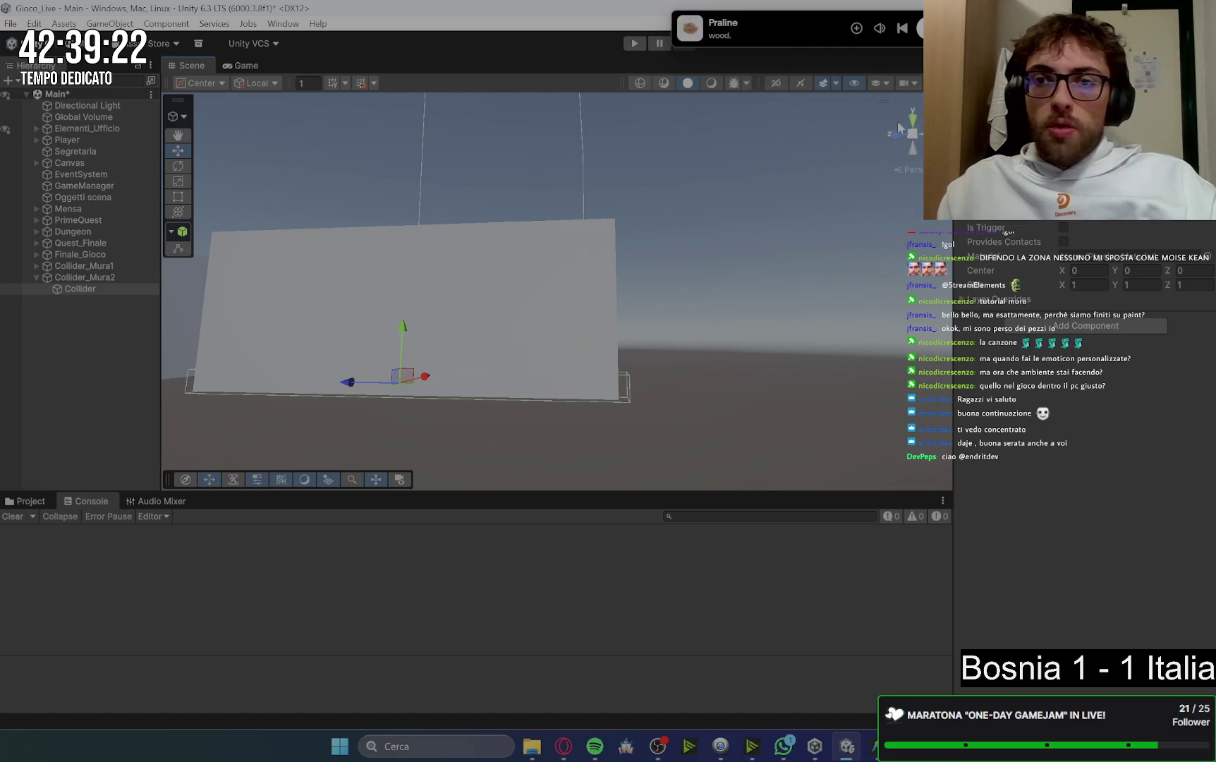
{"action": "left_click", "coordinate": [912, 118]}
{"action": "scroll", "coordinate": [437, 206], "scroll_direction": "up", "scroll_amount": 3}
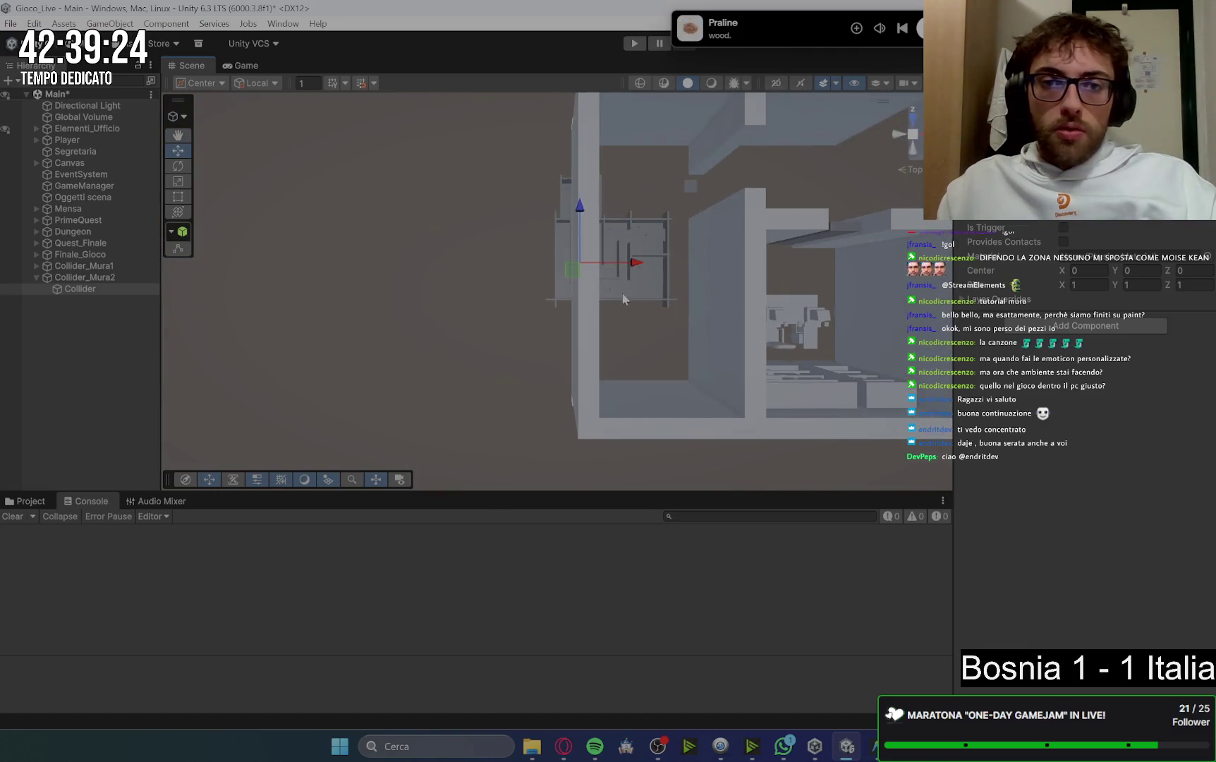
- Raise the Collider along Y in the side view up to the far-left room's top wall
{"action": "mouse_move", "coordinate": [437, 206]}
{"action": "left_mouse_down"}
{"action": "mouse_move", "coordinate": [494, 268]}
{"action": "mouse_move", "coordinate": [547, 293]}
{"action": "mouse_move", "coordinate": [546, 275]}
{"action": "left_mouse_up"}
{"action": "left_click", "coordinate": [898, 136]}
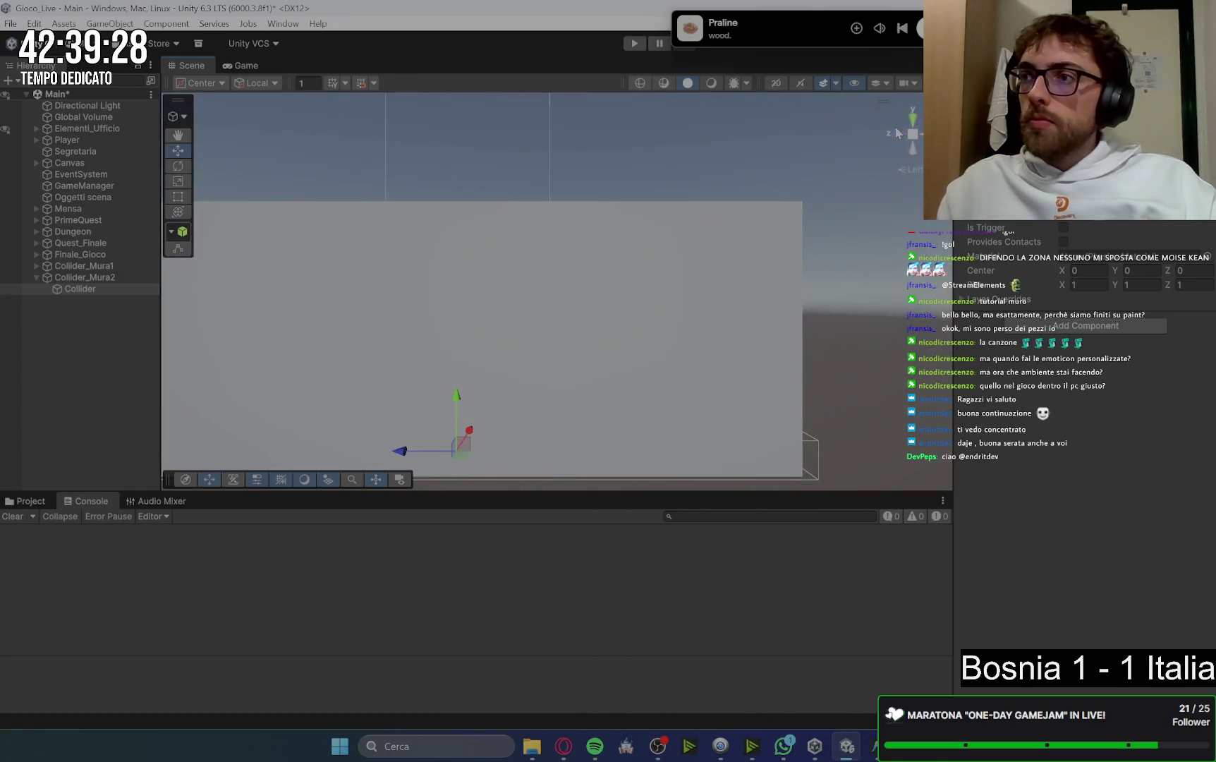
{"action": "scroll", "coordinate": [577, 297], "scroll_direction": "down", "scroll_amount": 5}
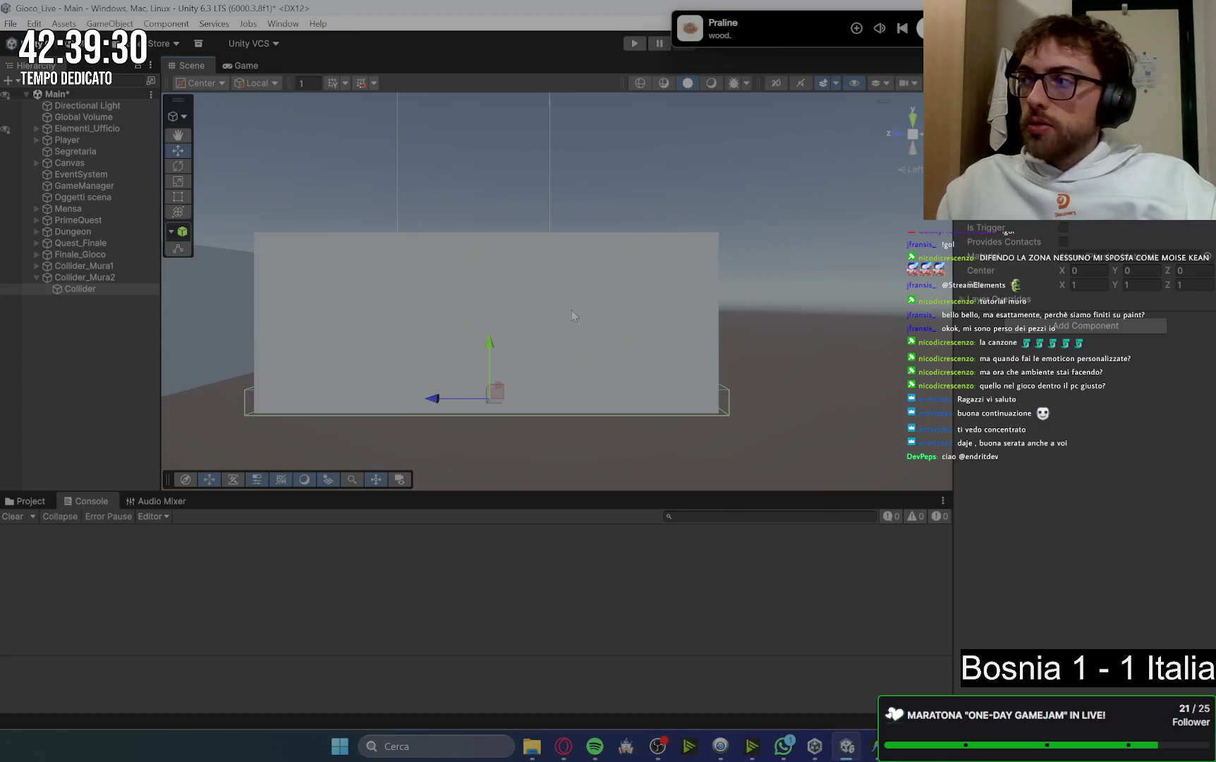
{"action": "mouse_move", "coordinate": [591, 349]}
{"action": "left_mouse_down"}
{"action": "mouse_move", "coordinate": [622, 296]}
{"action": "mouse_move", "coordinate": [553, 240]}
{"action": "mouse_move", "coordinate": [554, 210]}
{"action": "left_mouse_up"}
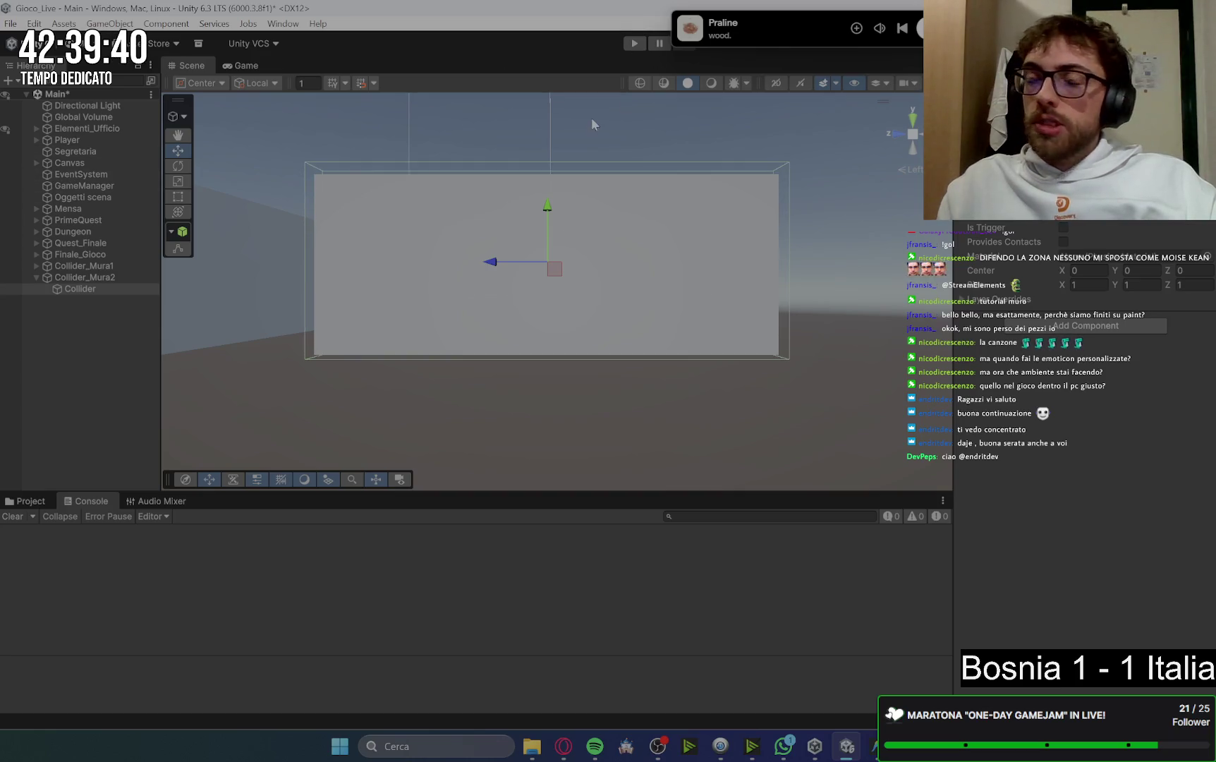
{"action": "mouse_move", "coordinate": [820, 220]}
{"action": "left_mouse_down"}
{"action": "mouse_move", "coordinate": [659, 317]}
{"action": "mouse_move", "coordinate": [708, 291]}
{"action": "mouse_move", "coordinate": [681, 383]}
{"action": "mouse_move", "coordinate": [915, 205]}
{"action": "mouse_move", "coordinate": [857, 284]}
{"action": "mouse_move", "coordinate": [868, 360]}
{"action": "mouse_move", "coordinate": [688, 310]}
{"action": "left_mouse_up"}
{"action": "right_click", "coordinate": [696, 304]}
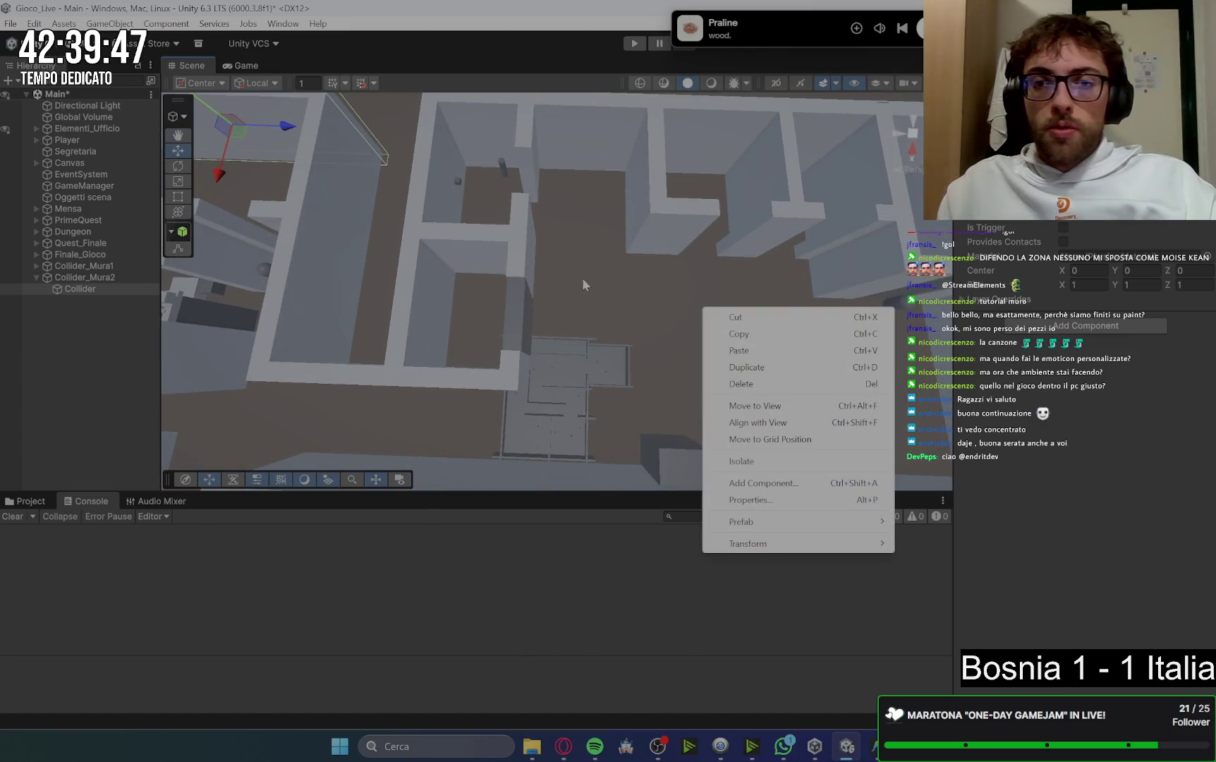
{"action": "left_click", "coordinate": [536, 275]}
{"action": "scroll", "coordinate": [536, 275], "scroll_direction": "down", "scroll_amount": 5}
- Collapse Elementi_Ufficio, reselect the Collider and frame it from above to confirm its placement
{"action": "left_click", "coordinate": [80, 289]}
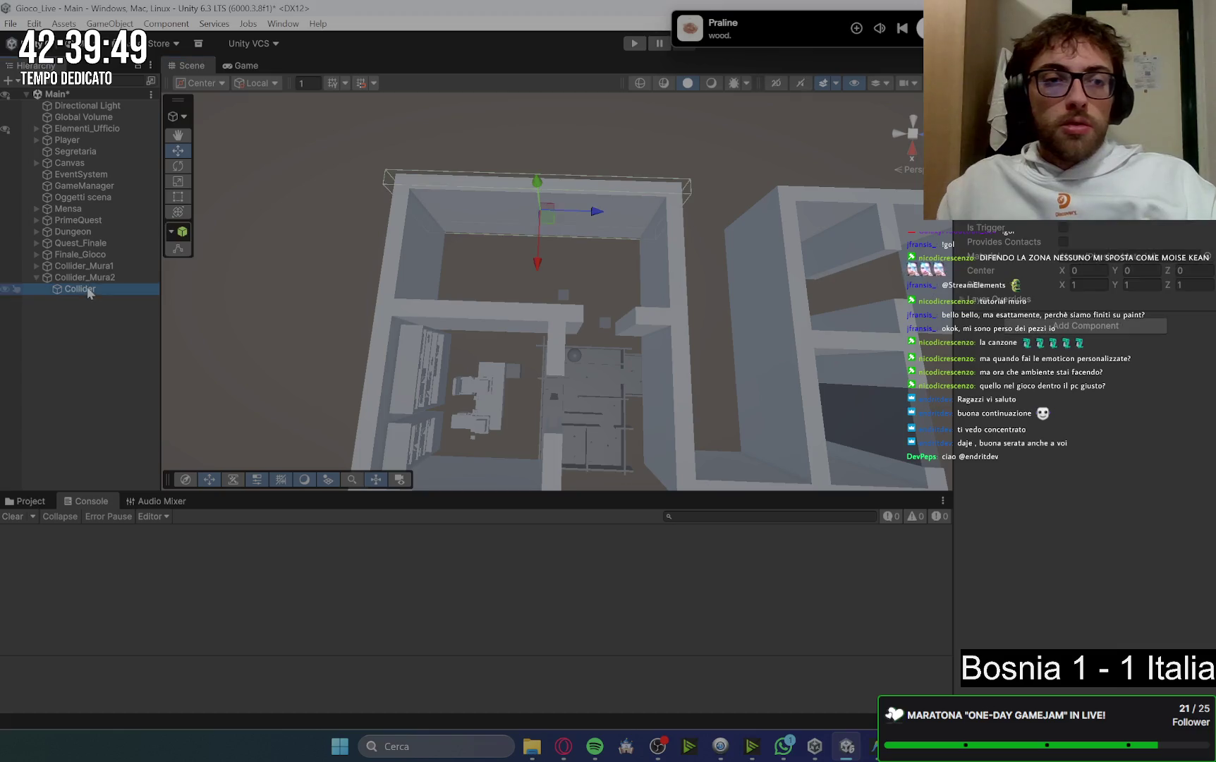
{"action": "left_click_drag", "start_coordinate": [714, 125], "coordinate": [734, 254]}
{"action": "right_click", "coordinate": [734, 254]}
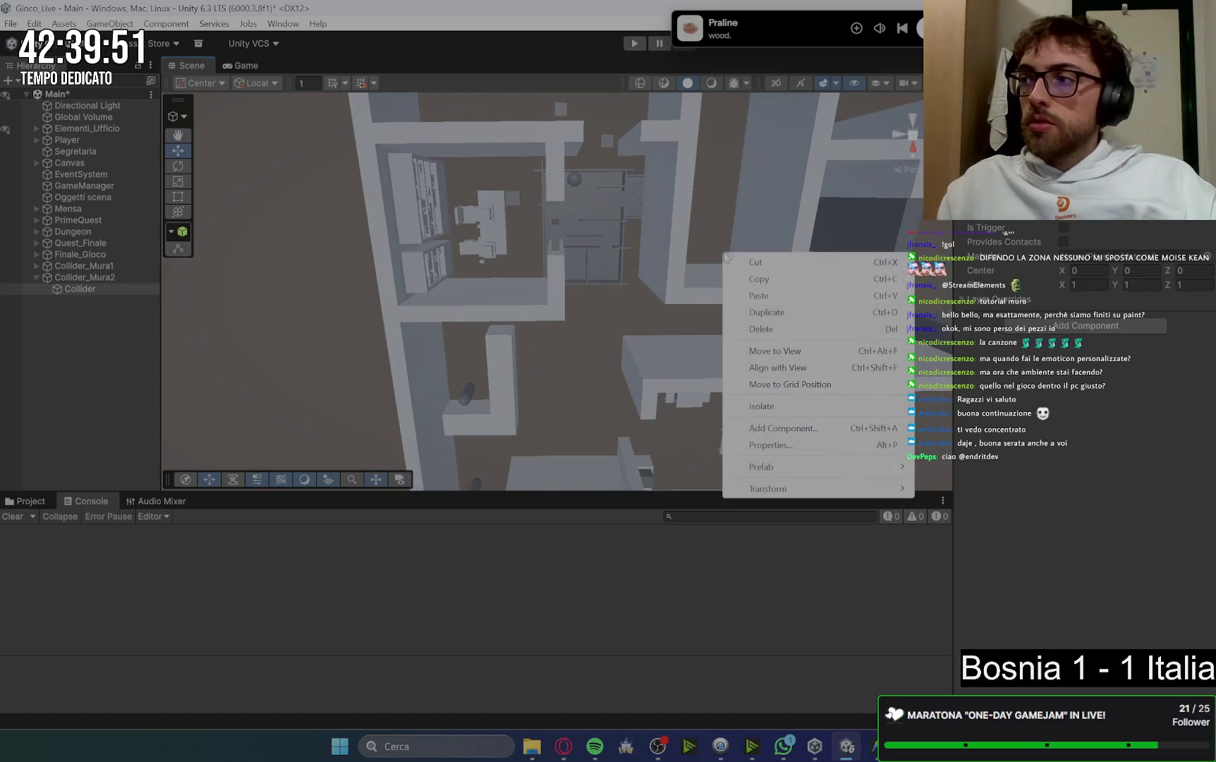
{"action": "left_click", "coordinate": [744, 165]}
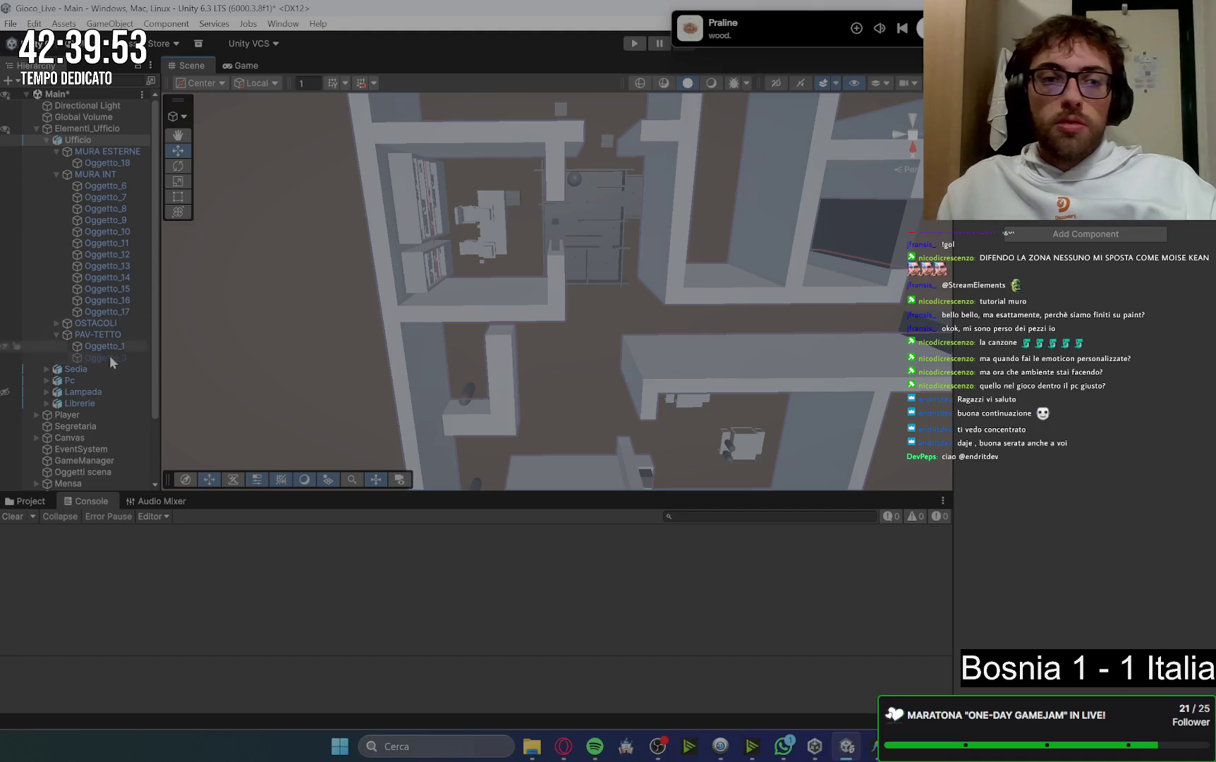
{"action": "left_click", "coordinate": [36, 129]}
{"action": "left_click", "coordinate": [80, 288]}
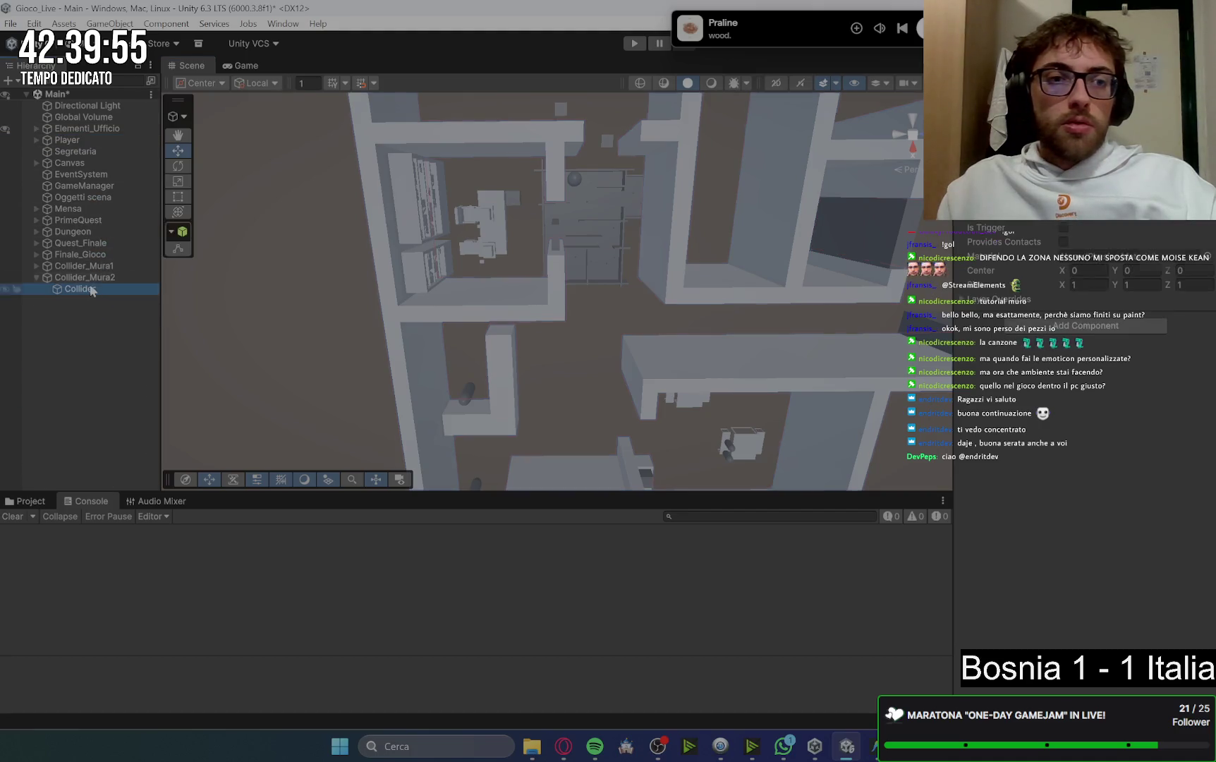
{"action": "key", "text": "f"}
{"action": "mouse_move", "coordinate": [658, 291]}
{"action": "left_mouse_down"}
{"action": "mouse_move", "coordinate": [704, 304]}
{"action": "mouse_move", "coordinate": [655, 247]}
{"action": "left_mouse_up"}
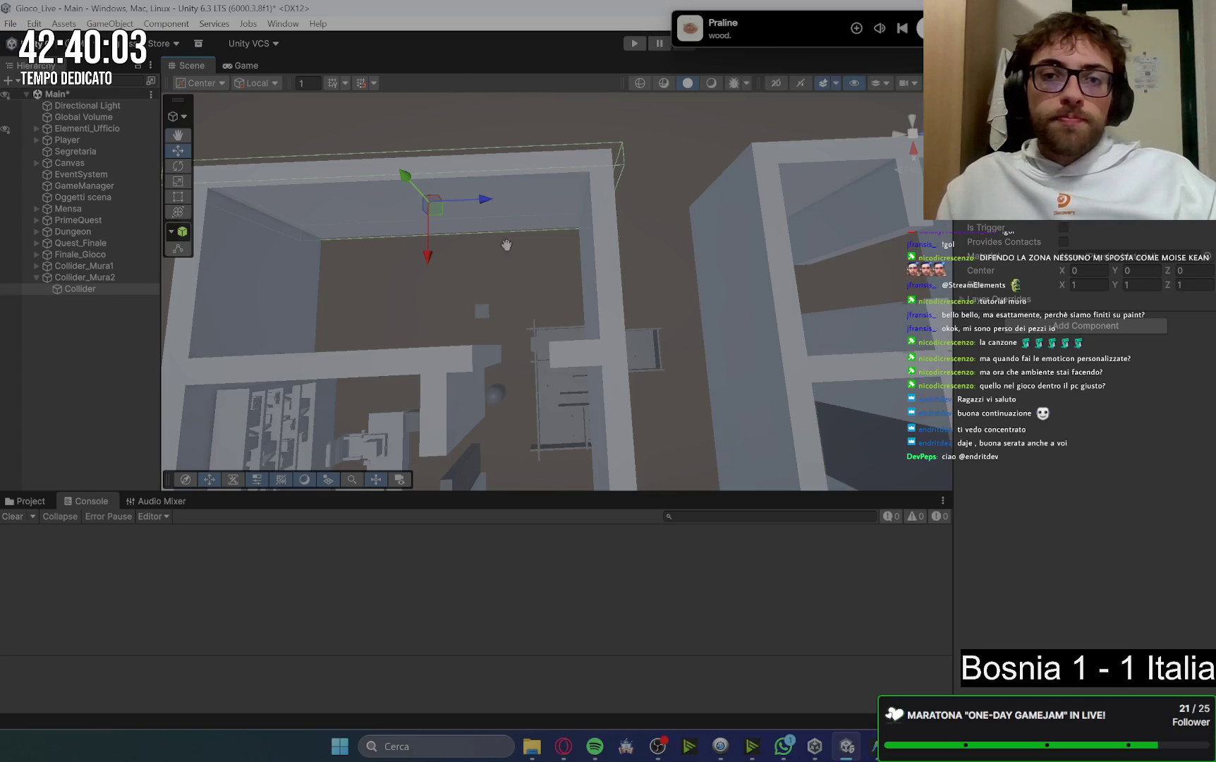
{"action": "scroll", "coordinate": [507, 245], "scroll_direction": "down", "scroll_amount": 8}
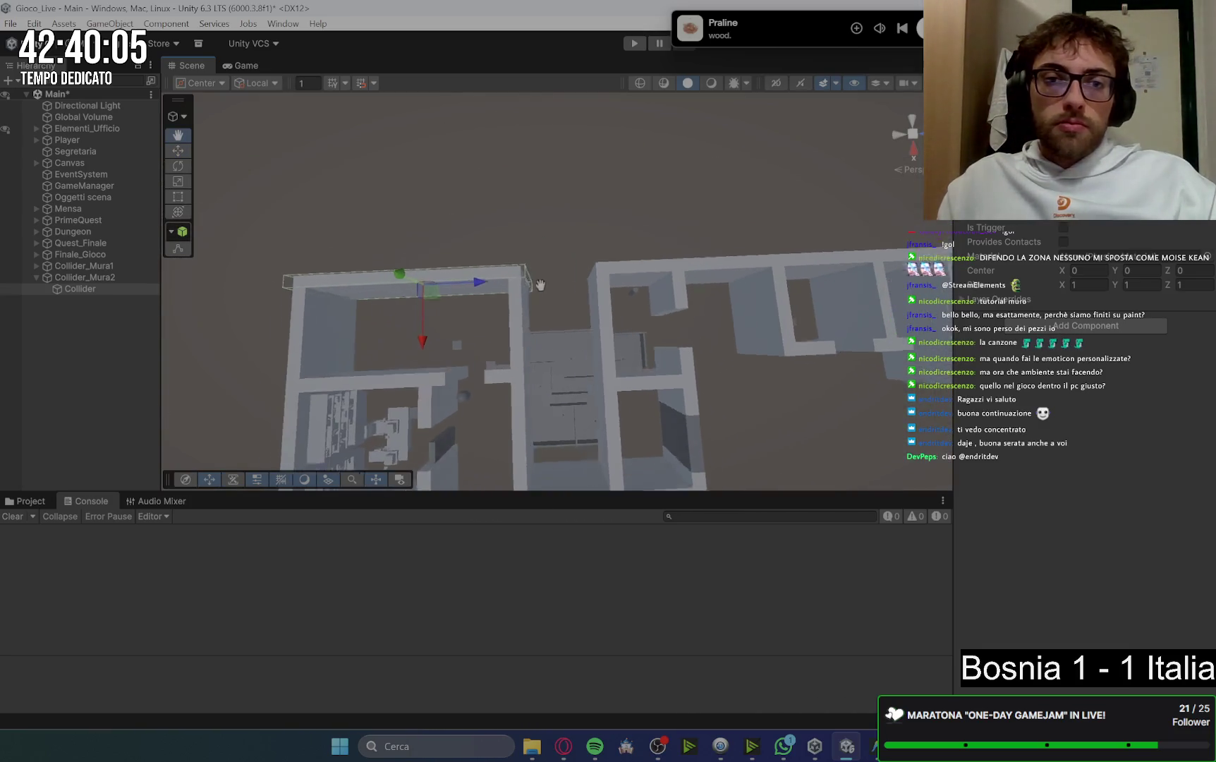
{"action": "left_click_drag", "start_coordinate": [541, 284], "coordinate": [503, 280]}
- Duplicate the wall collider as Collider (1) and place it along the right-hand section of the top wall
{"action": "key", "text": "ctrl+d"}
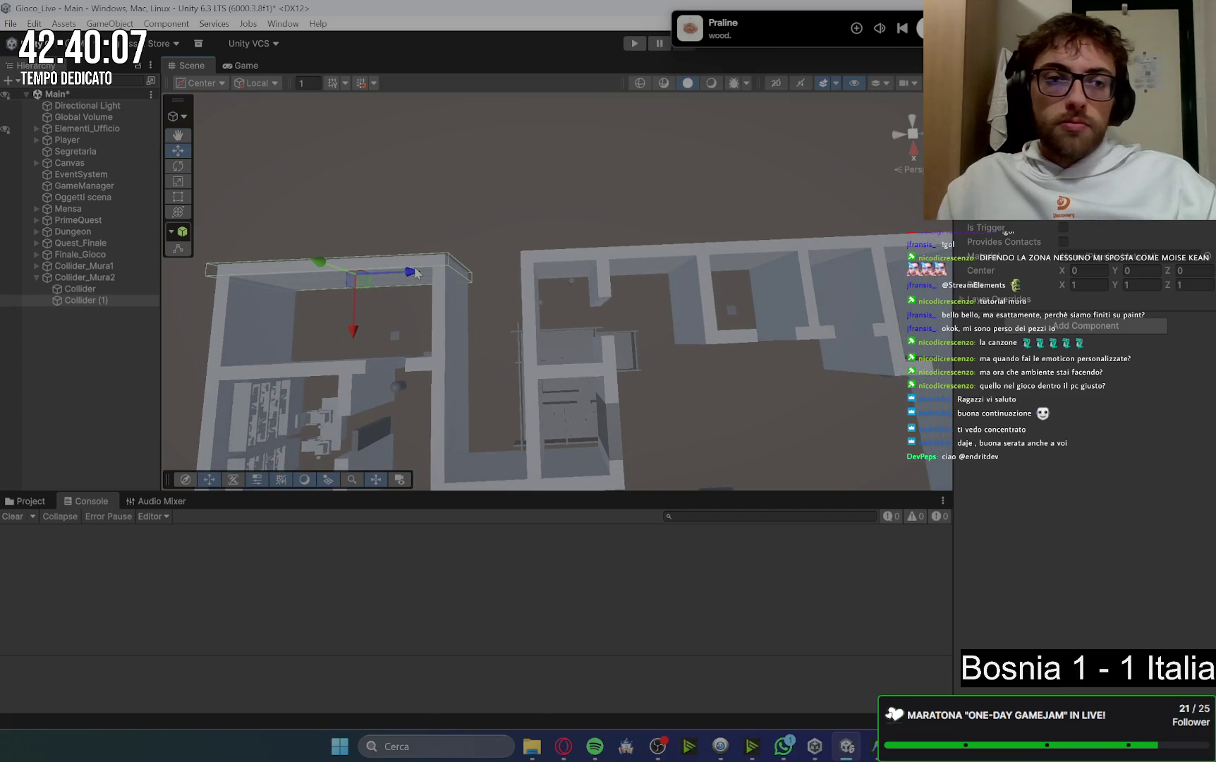
{"action": "left_click_drag", "start_coordinate": [416, 273], "coordinate": [761, 268]}
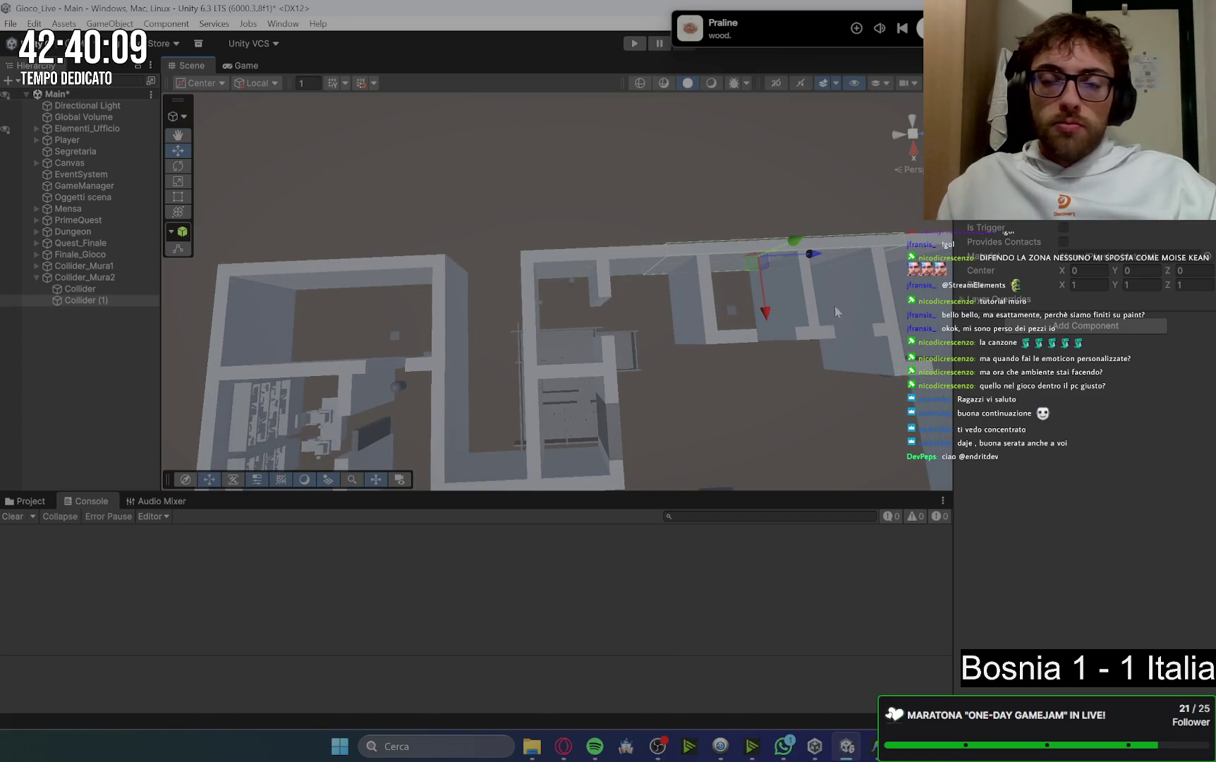
{"action": "scroll", "coordinate": [835, 304], "scroll_direction": "up", "scroll_amount": 3}
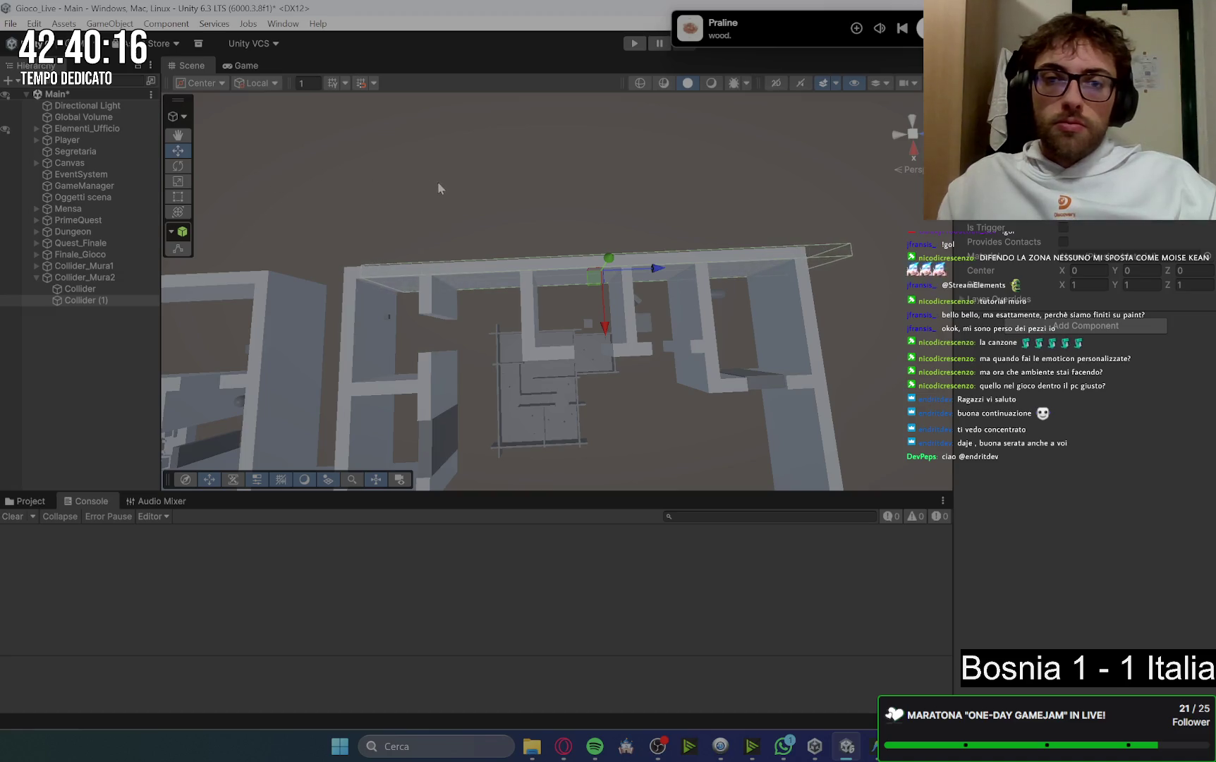
{"action": "mouse_move", "coordinate": [654, 269]}
{"action": "left_mouse_down"}
{"action": "mouse_move", "coordinate": [630, 274]}
{"action": "mouse_move", "coordinate": [458, 218]}
{"action": "mouse_move", "coordinate": [460, 200]}
{"action": "left_mouse_up"}
{"action": "scroll", "coordinate": [630, 274], "scroll_direction": "down", "scroll_amount": 3}
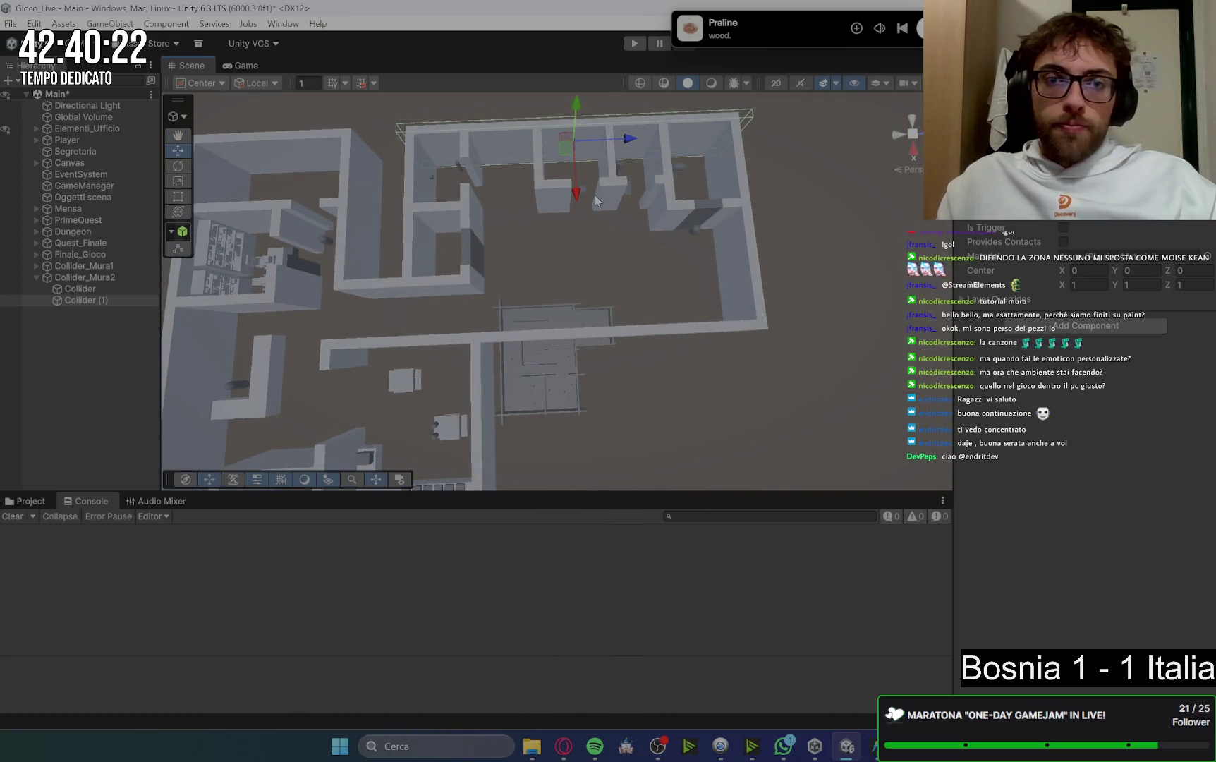
{"action": "scroll", "coordinate": [604, 207], "scroll_direction": "up", "scroll_amount": 5}
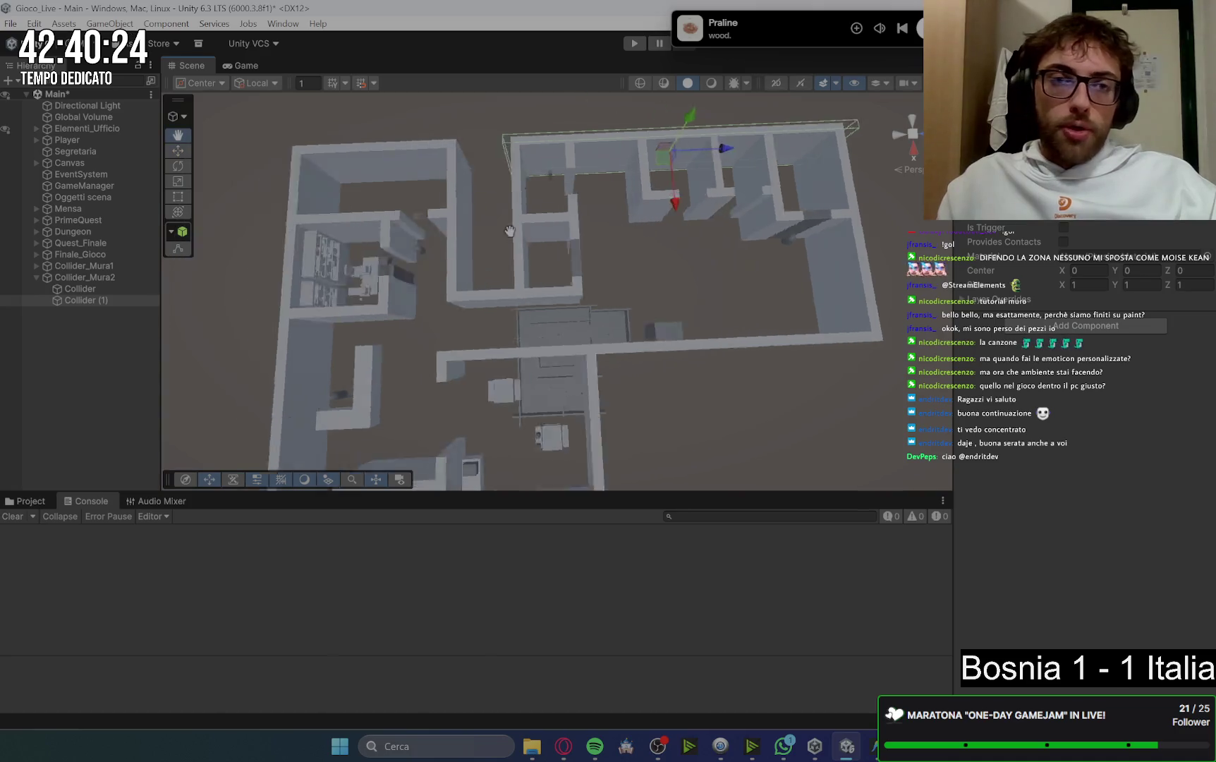
{"action": "scroll", "coordinate": [620, 239], "scroll_direction": "down", "scroll_amount": 3}
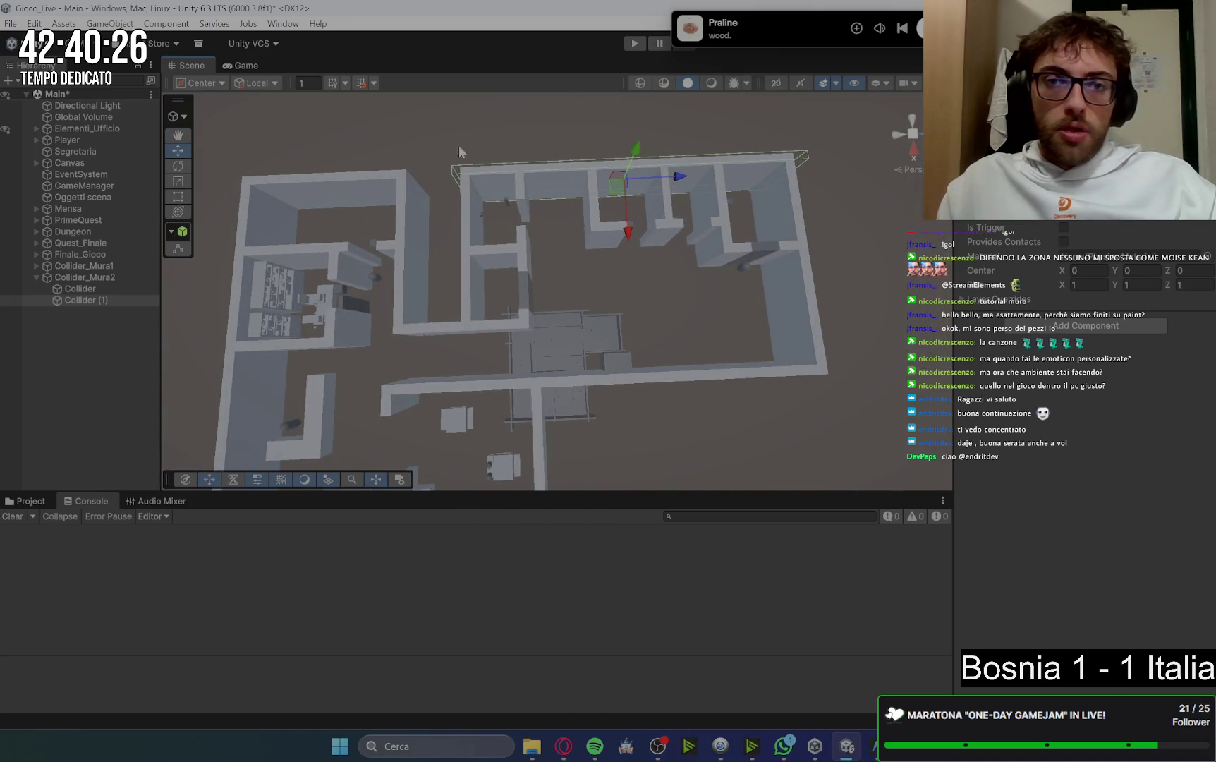
{"action": "scroll", "coordinate": [706, 243], "scroll_direction": "up", "scroll_amount": 5}
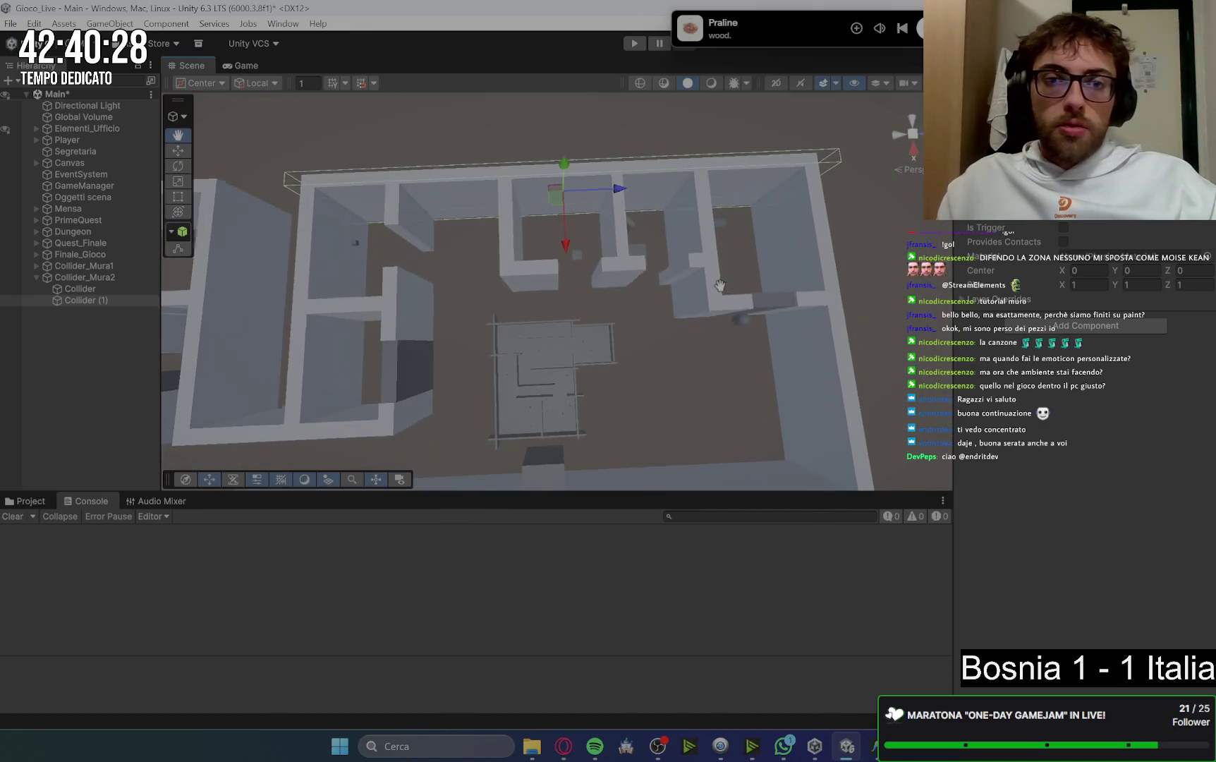
- Duplicate the collider as Collider (2) and move it down and left onto an interior wall
{"action": "key", "text": "ctrl+d"}
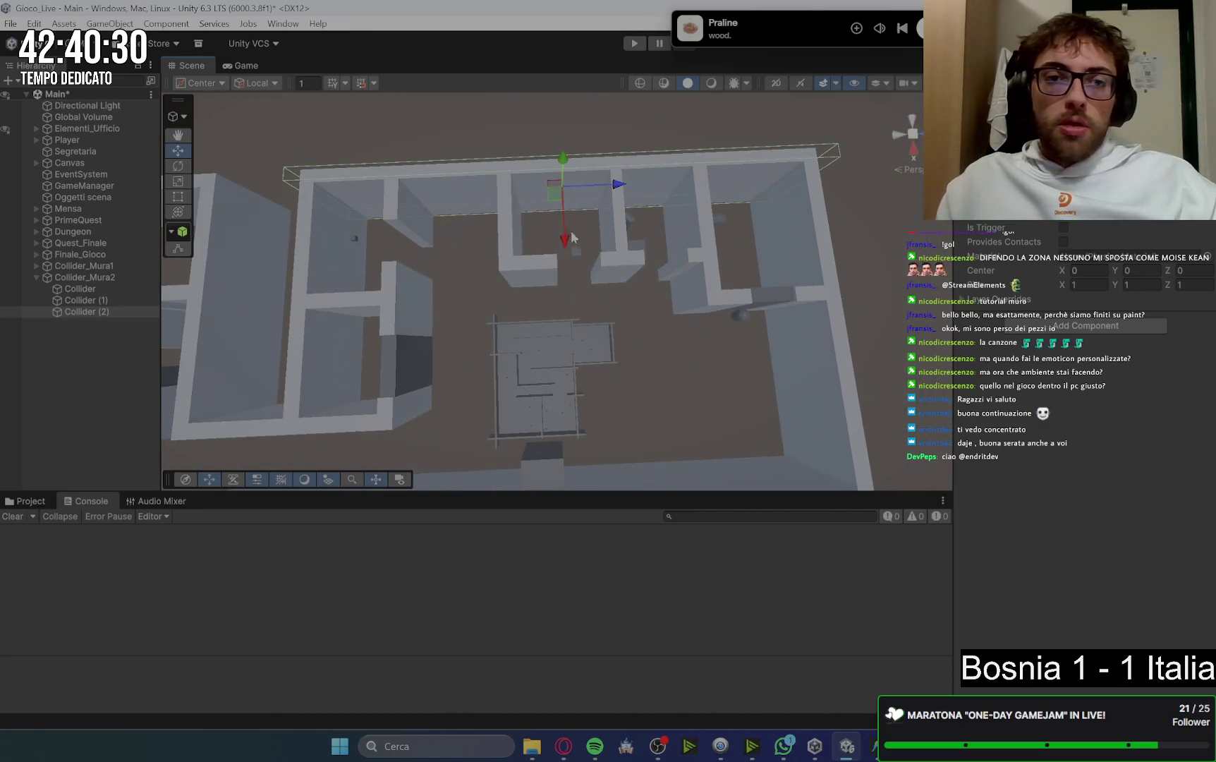
{"action": "left_click_drag", "start_coordinate": [565, 243], "coordinate": [569, 326]}
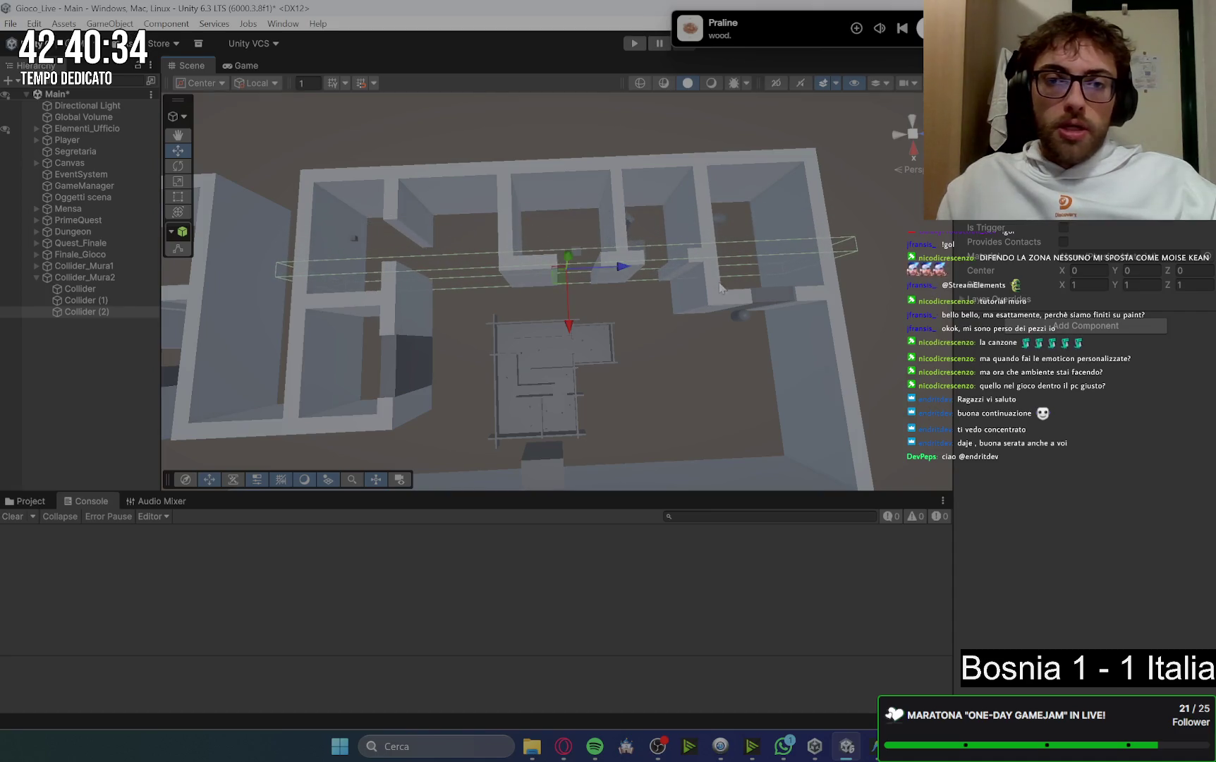
{"action": "scroll", "coordinate": [724, 281], "scroll_direction": "up", "scroll_amount": 4}
{"action": "scroll", "coordinate": [719, 278], "scroll_direction": "down", "scroll_amount": 3}
{"action": "left_click_drag", "start_coordinate": [716, 274], "coordinate": [713, 314]}
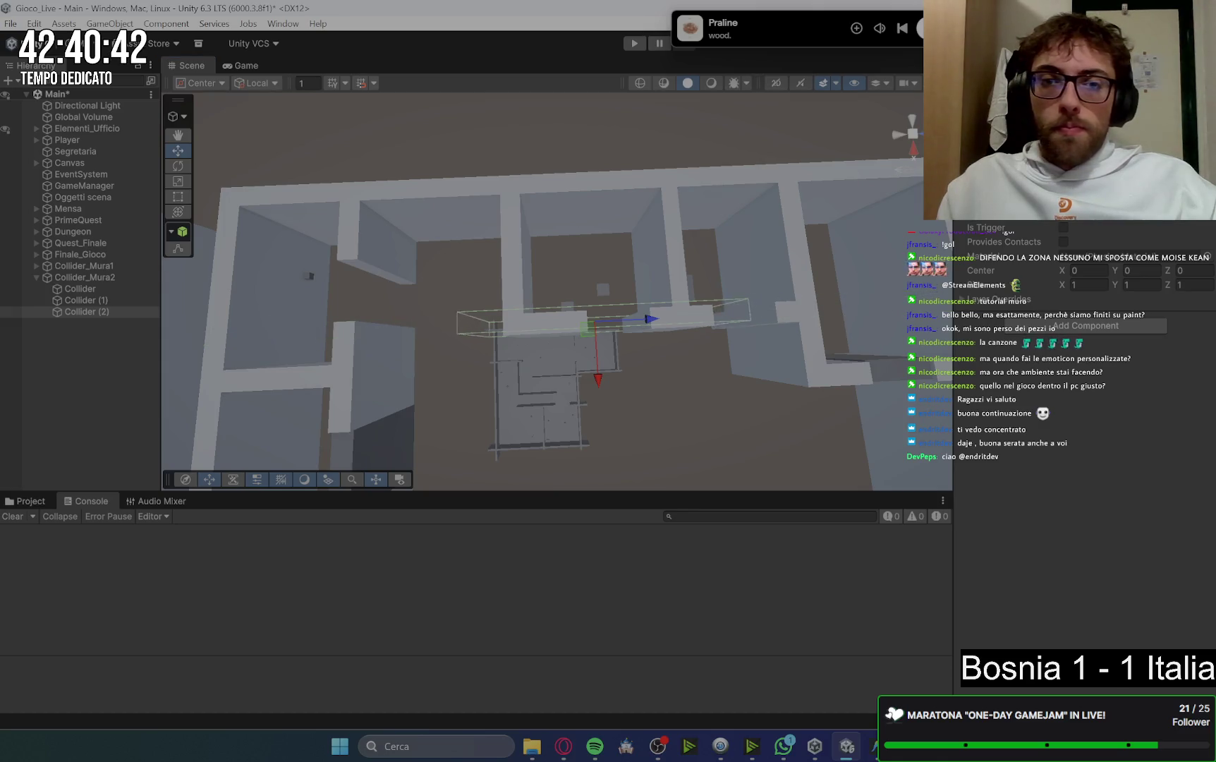
{"action": "scroll", "coordinate": [680, 330], "scroll_direction": "up", "scroll_amount": 3}
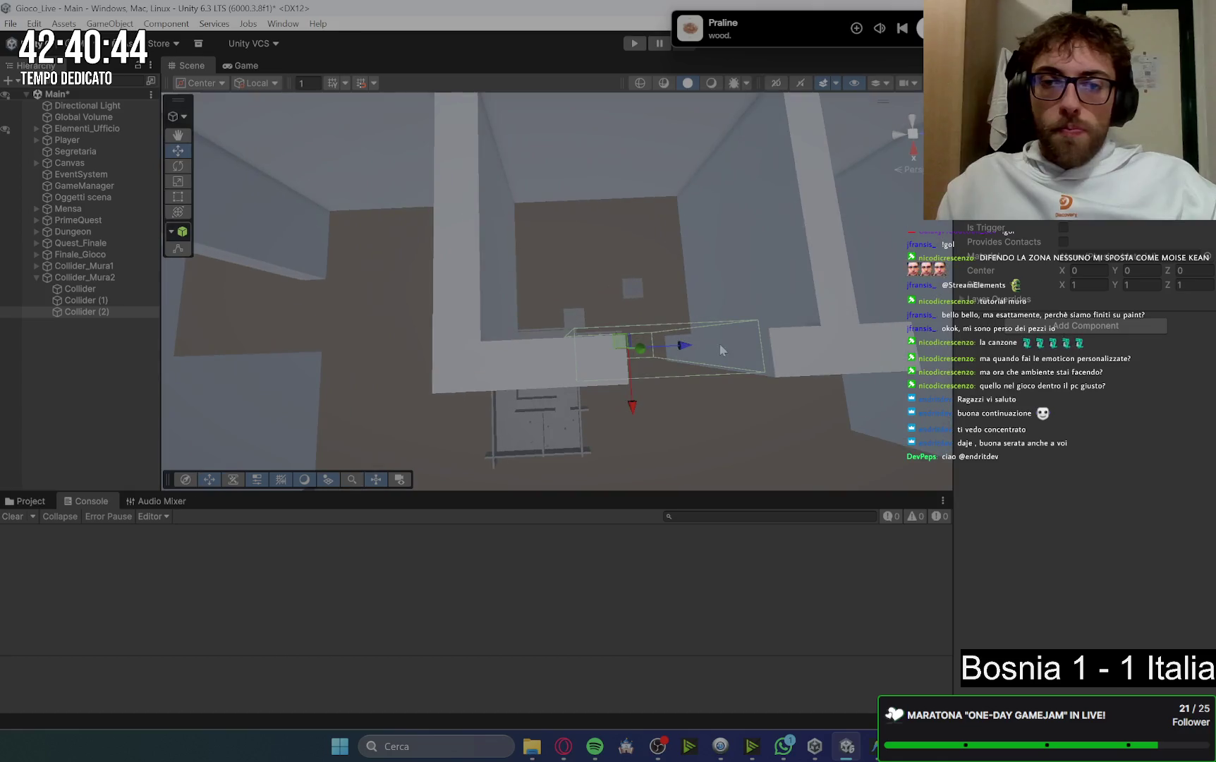
{"action": "left_click_drag", "start_coordinate": [682, 346], "coordinate": [591, 366]}
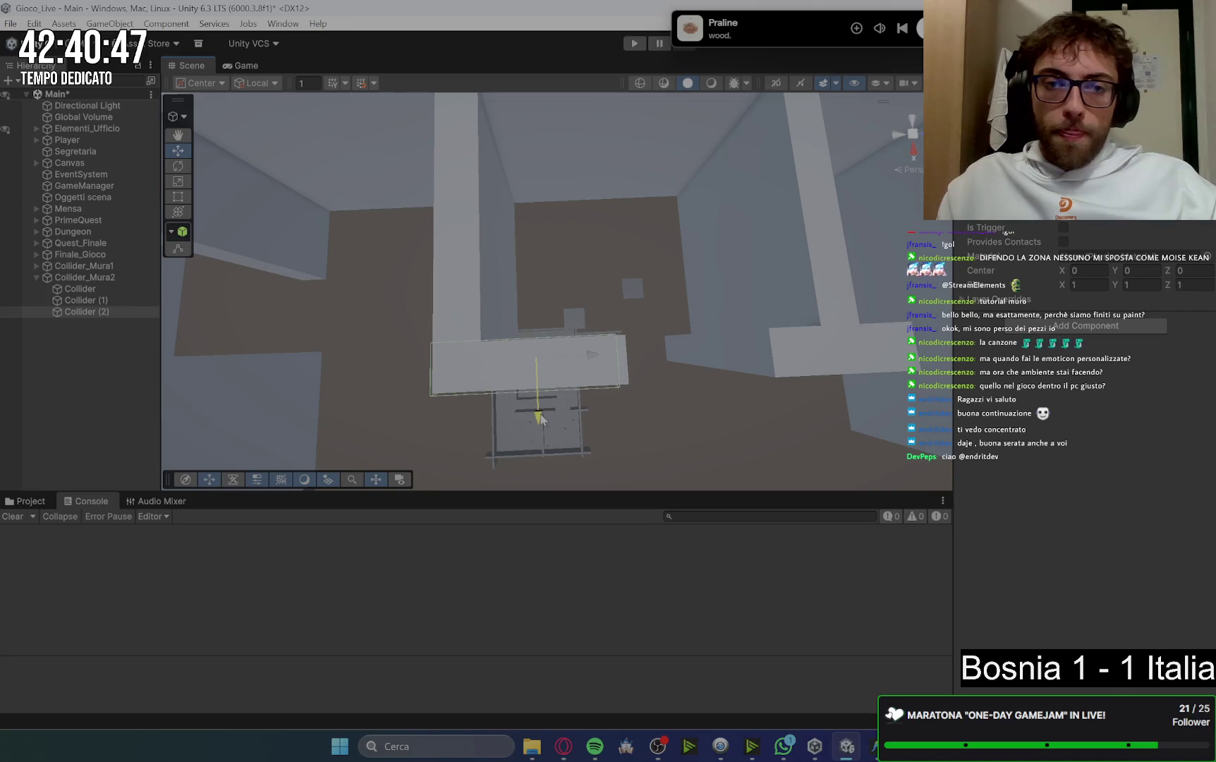
- Fine-tune Collider (2) from an overhead view so it lines up with the short wall stub
{"action": "scroll", "coordinate": [678, 395], "scroll_direction": "up", "scroll_amount": 2}
{"action": "scroll", "coordinate": [678, 374], "scroll_direction": "down", "scroll_amount": 5}
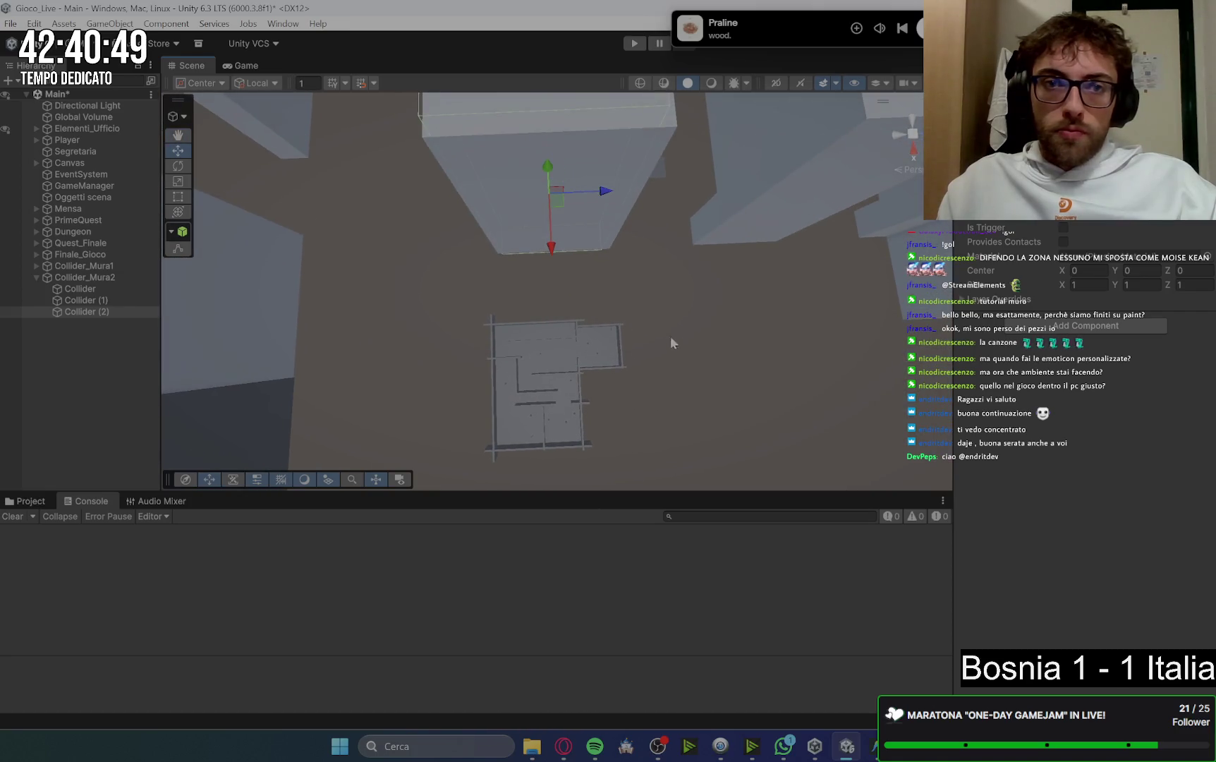
{"action": "mouse_move", "coordinate": [562, 255]}
{"action": "left_mouse_down"}
{"action": "mouse_move", "coordinate": [676, 261]}
{"action": "mouse_move", "coordinate": [765, 316]}
{"action": "mouse_move", "coordinate": [730, 343]}
{"action": "mouse_move", "coordinate": [616, 323]}
{"action": "left_mouse_up"}
{"action": "scroll", "coordinate": [675, 268], "scroll_direction": "down", "scroll_amount": 5}
{"action": "scroll", "coordinate": [620, 324], "scroll_direction": "up", "scroll_amount": 5}
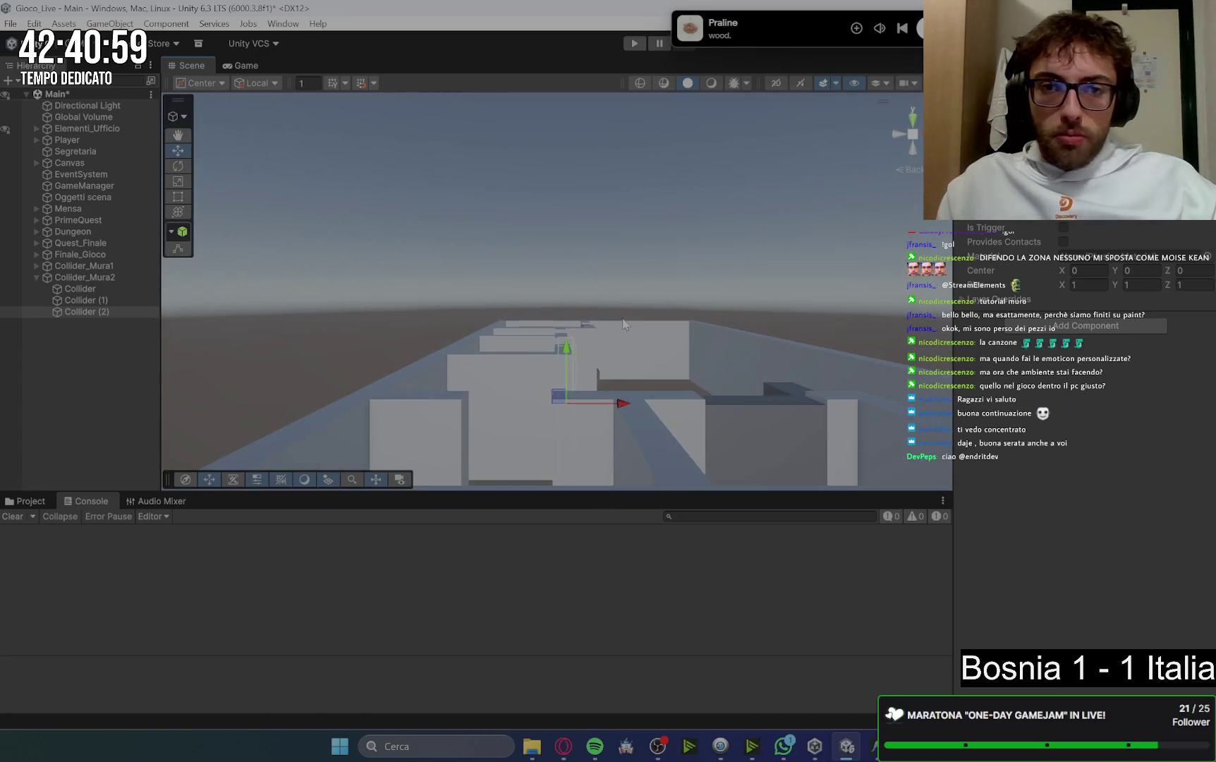
{"action": "scroll", "coordinate": [623, 325], "scroll_direction": "up", "scroll_amount": 4}
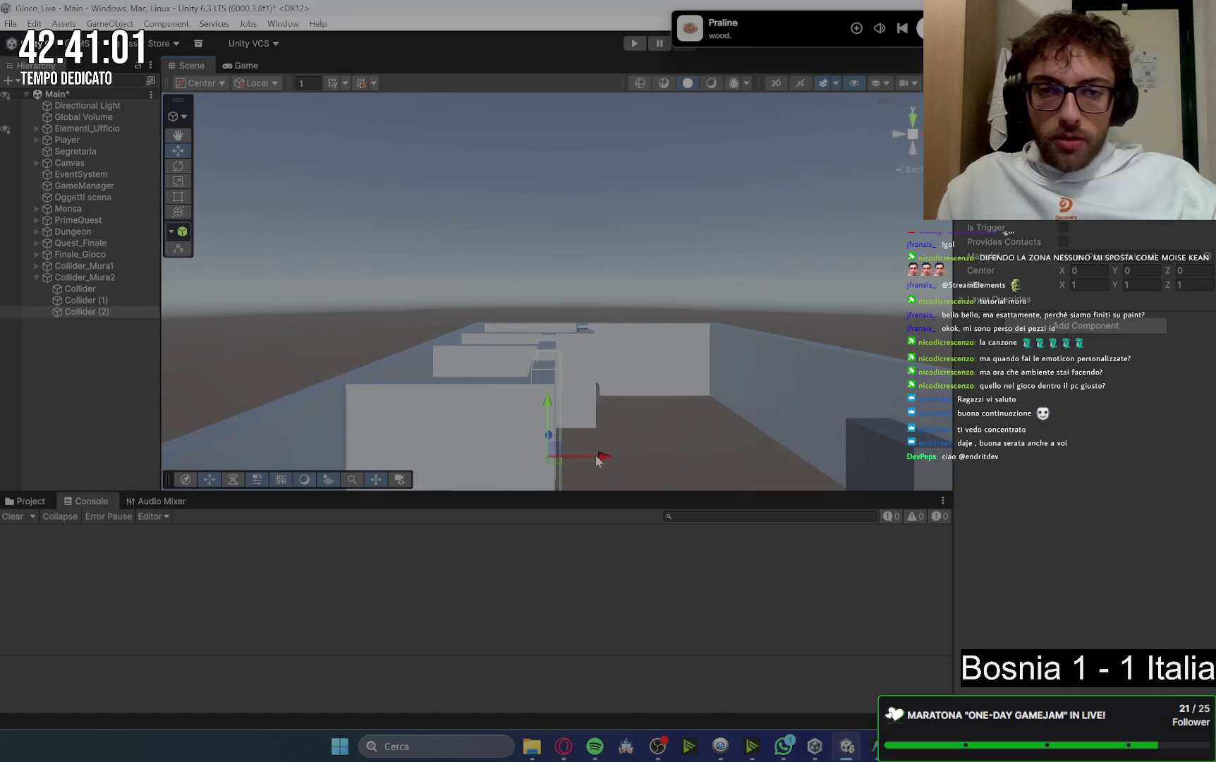
{"action": "left_click_drag", "start_coordinate": [597, 457], "coordinate": [598, 457]}
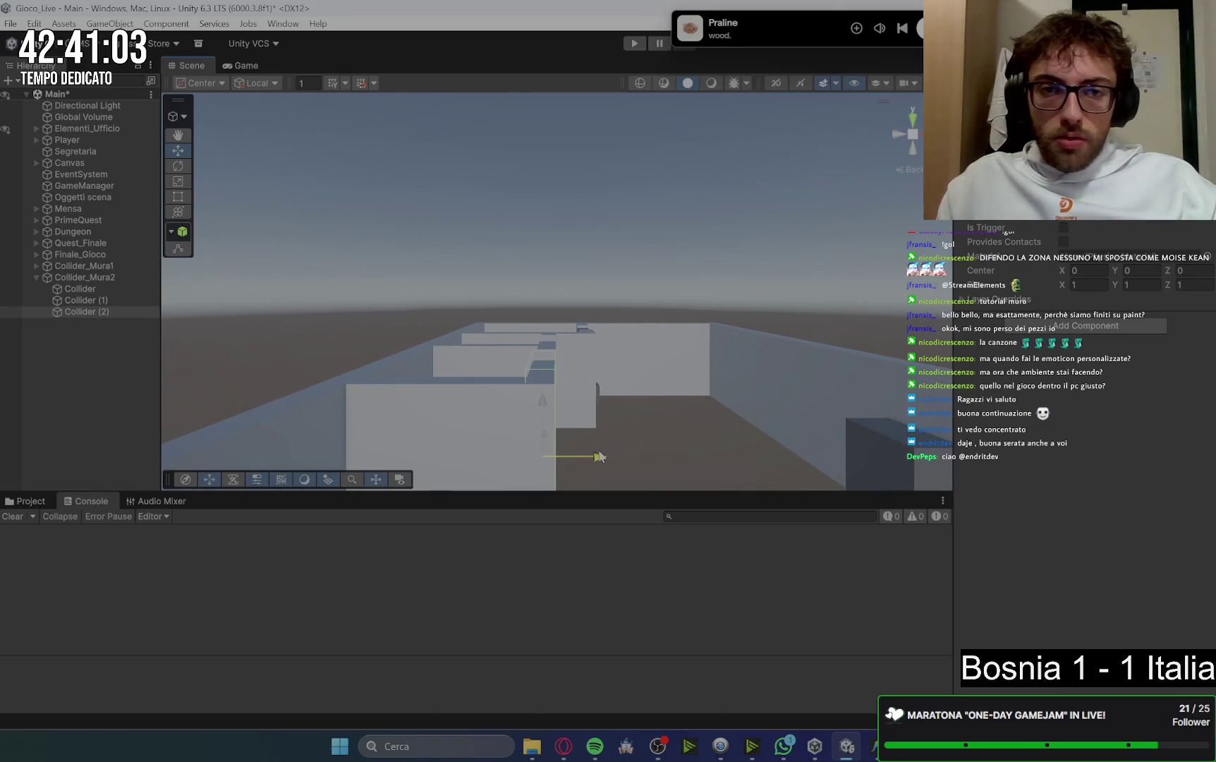
{"action": "mouse_move", "coordinate": [727, 218]}
{"action": "left_mouse_down"}
{"action": "mouse_move", "coordinate": [380, 347]}
{"action": "mouse_move", "coordinate": [553, 328]}
{"action": "mouse_move", "coordinate": [843, 228]}
{"action": "left_mouse_up"}
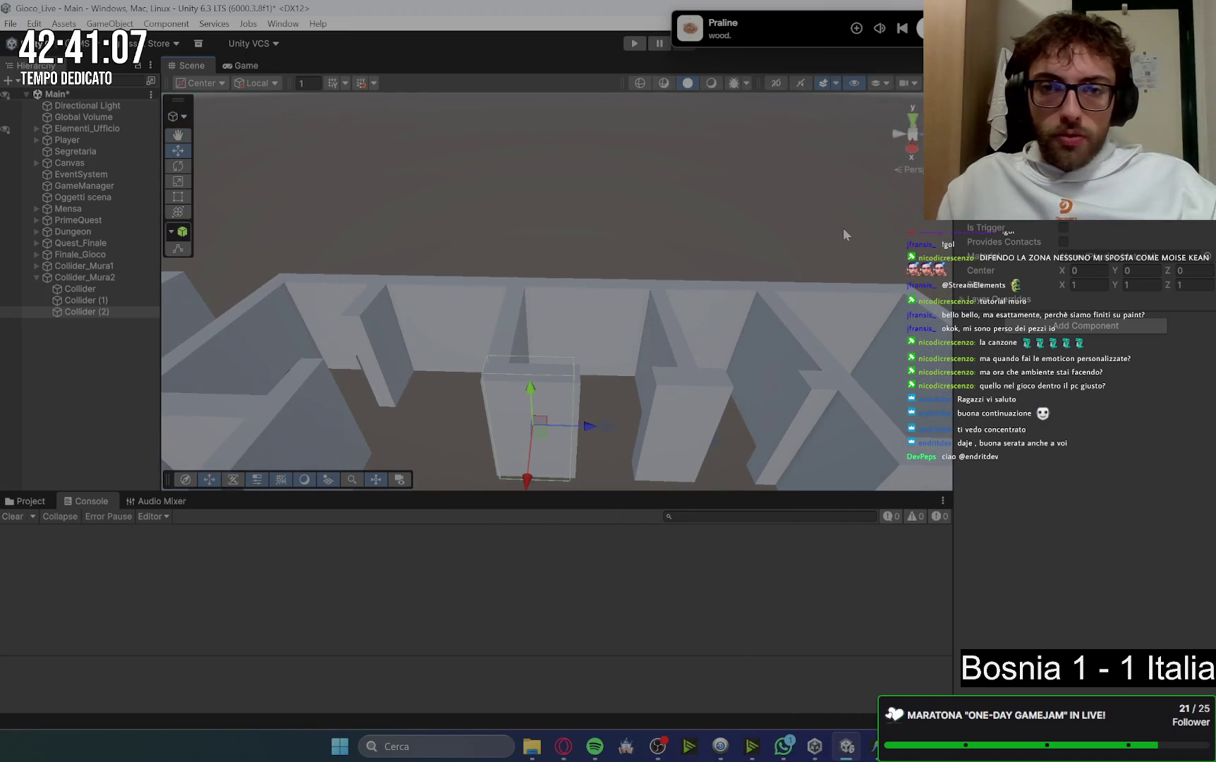
{"action": "mouse_move", "coordinate": [719, 237]}
{"action": "left_mouse_down"}
{"action": "mouse_move", "coordinate": [698, 285]}
{"action": "mouse_move", "coordinate": [704, 339]}
{"action": "left_mouse_up"}
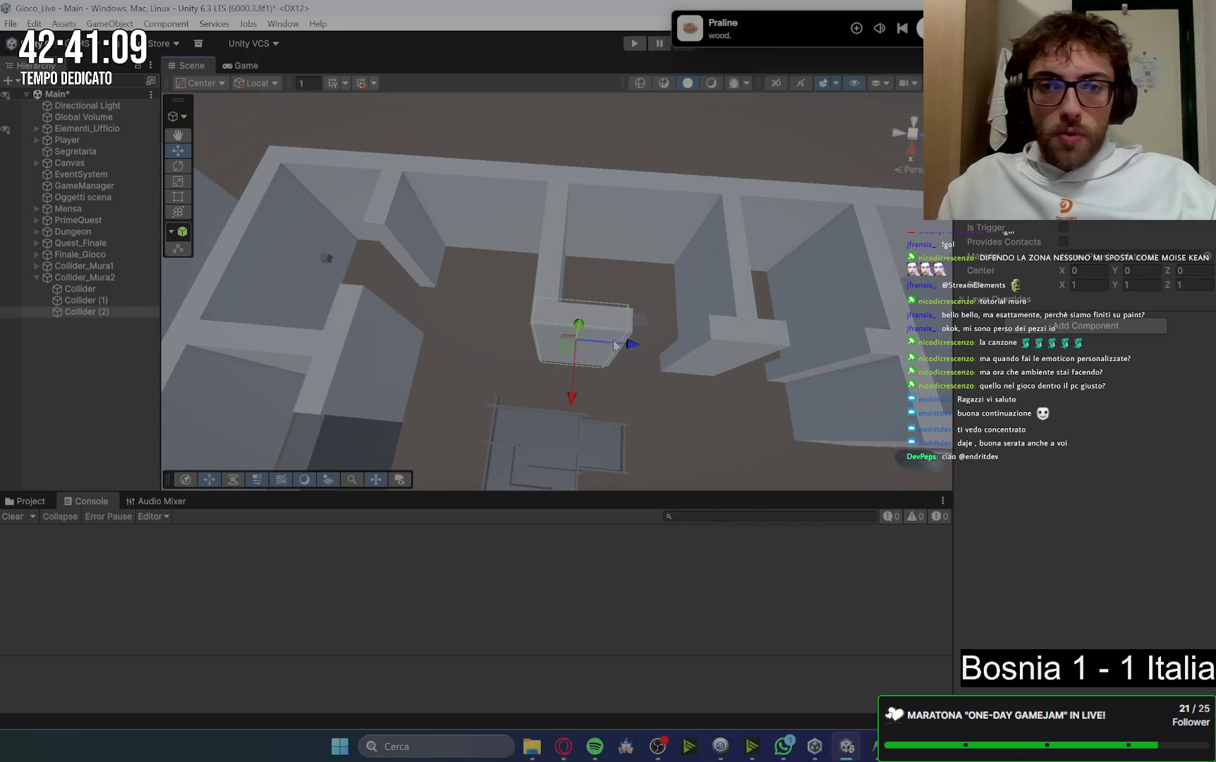
{"action": "left_click_drag", "start_coordinate": [627, 346], "coordinate": [632, 348]}
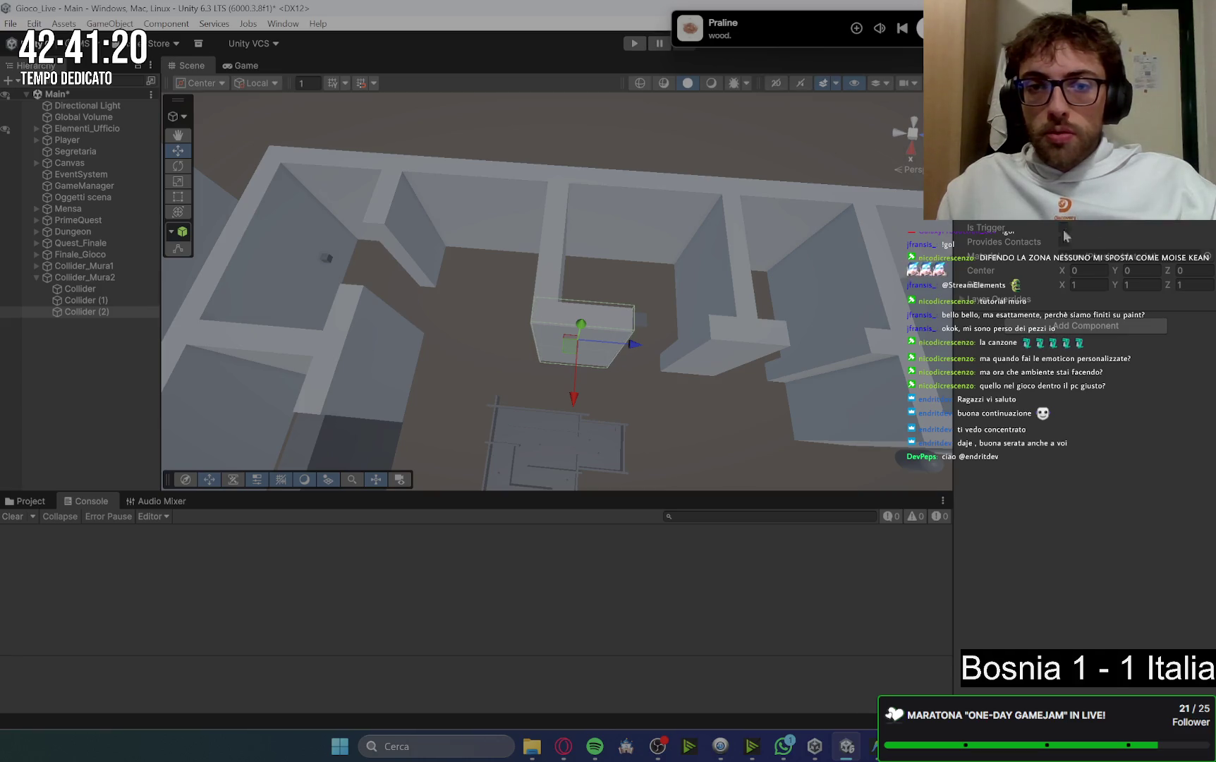
{"action": "mouse_move", "coordinate": [690, 332]}
{"action": "left_mouse_down"}
{"action": "mouse_move", "coordinate": [603, 223]}
{"action": "mouse_move", "coordinate": [603, 282]}
{"action": "mouse_move", "coordinate": [548, 385]}
{"action": "mouse_move", "coordinate": [539, 293]}
{"action": "left_mouse_up"}
- Duplicate into Collider (3) and place it on the next interior wall stub
{"action": "key", "text": "ctrl+d"}
{"action": "left_click_drag", "start_coordinate": [455, 364], "coordinate": [580, 372]}
{"action": "scroll", "coordinate": [625, 245], "scroll_direction": "up", "scroll_amount": 5}
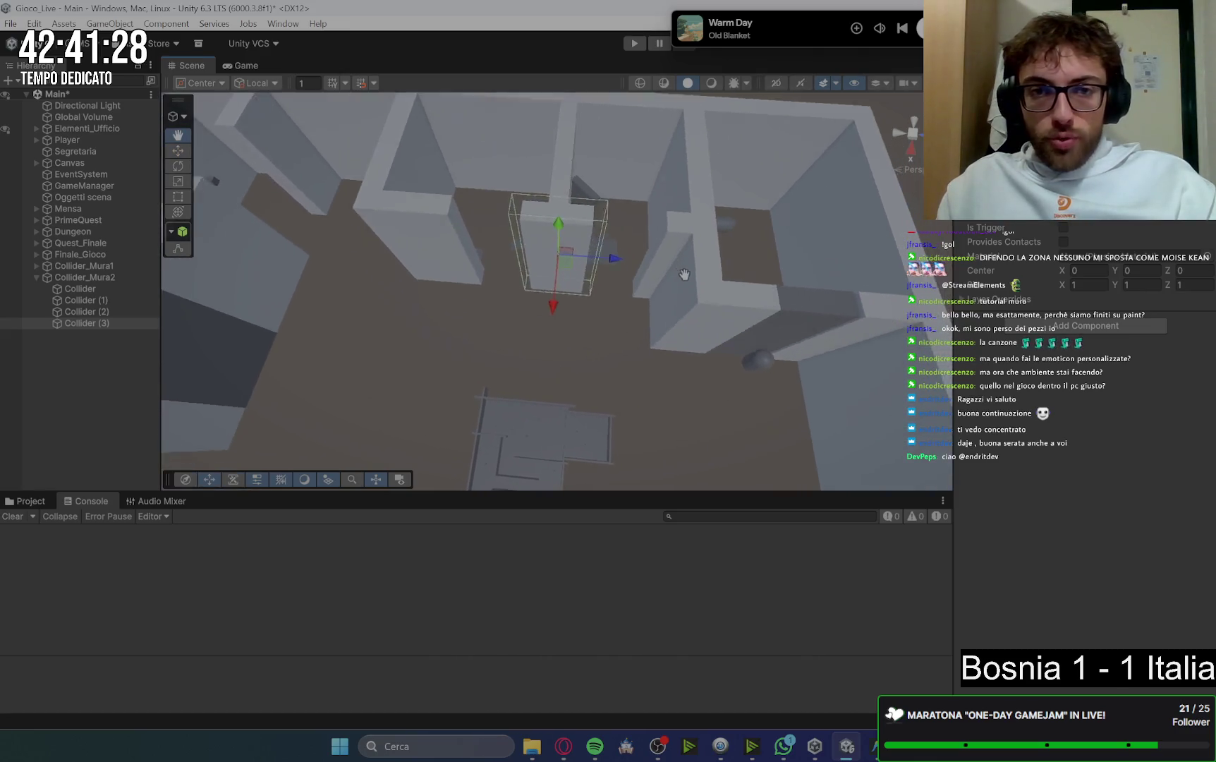
{"action": "left_click_drag", "start_coordinate": [624, 241], "coordinate": [618, 238]}
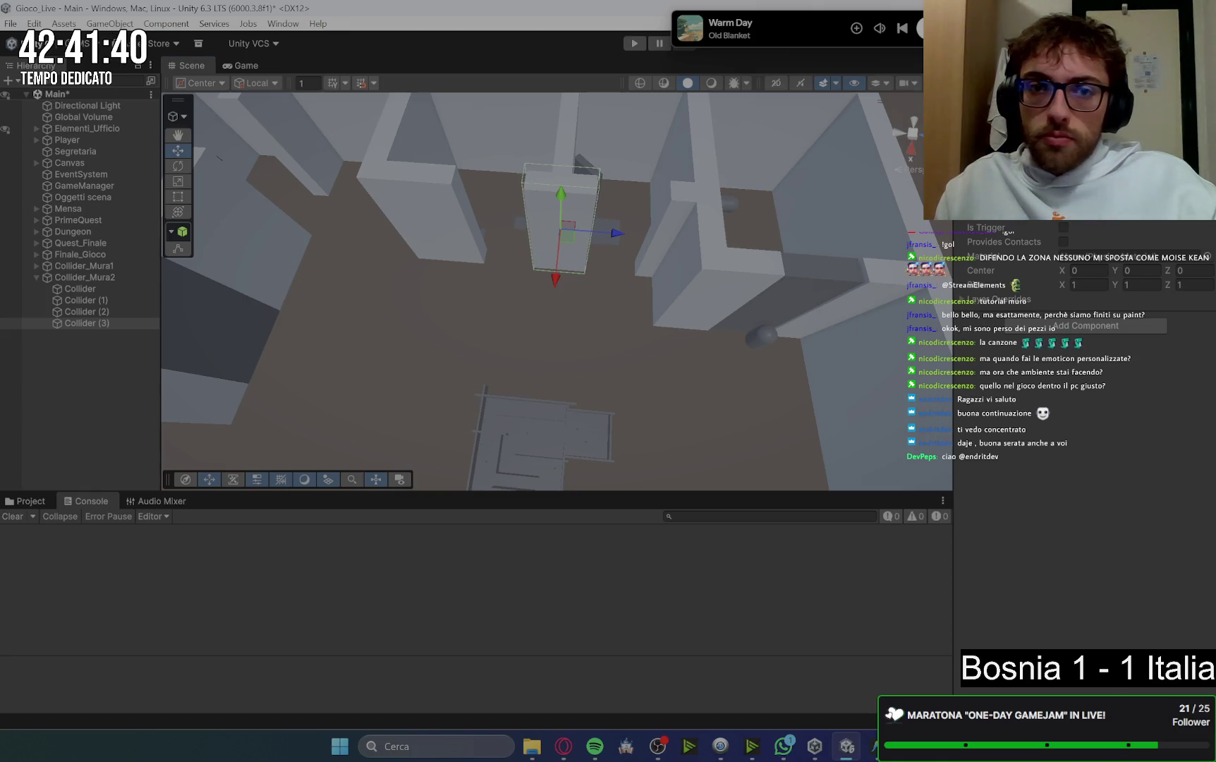
{"action": "scroll", "coordinate": [903, 219], "scroll_direction": "down", "scroll_amount": 5}
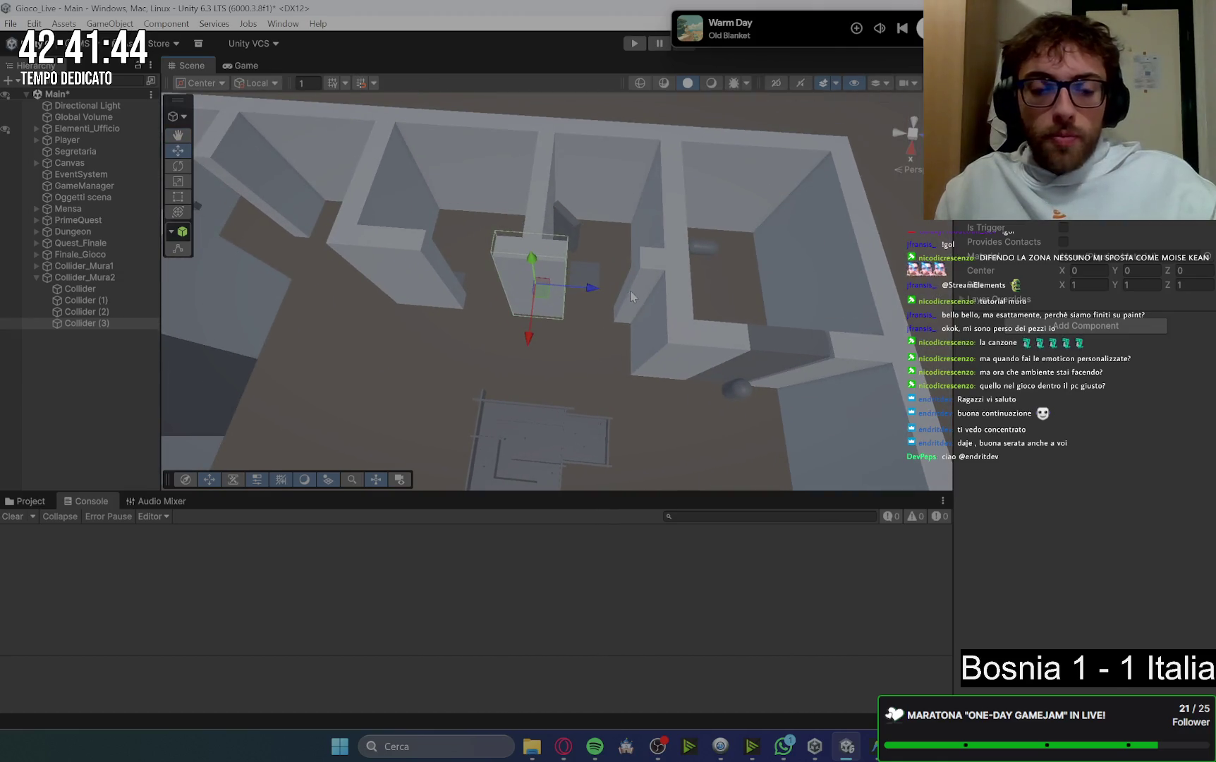
- Add Collider (4) on the neighbouring stub to the right, toggling Edit Collider
{"action": "key", "text": "ctrl+d"}
{"action": "mouse_move", "coordinate": [593, 287]}
{"action": "left_mouse_down"}
{"action": "mouse_move", "coordinate": [707, 289]}
{"action": "mouse_move", "coordinate": [644, 322]}
{"action": "mouse_move", "coordinate": [617, 313]}
{"action": "left_mouse_up"}
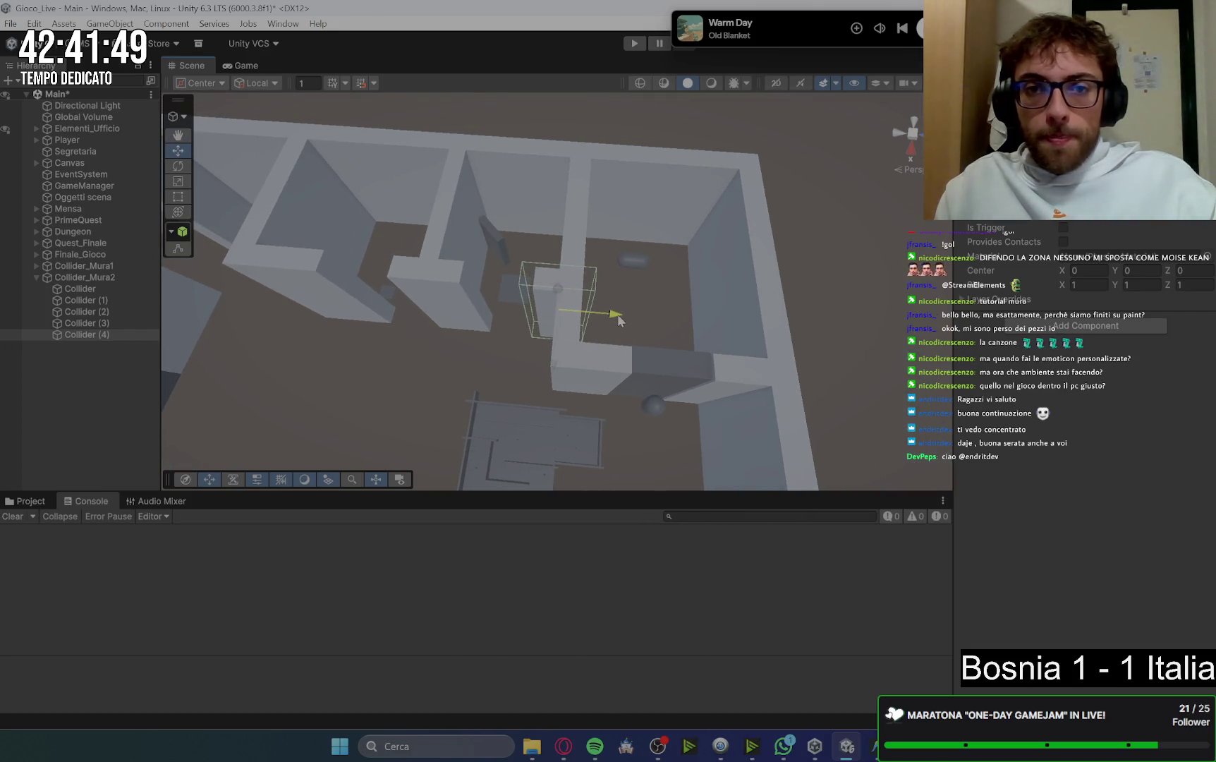
{"action": "left_click", "coordinate": [1071, 218]}
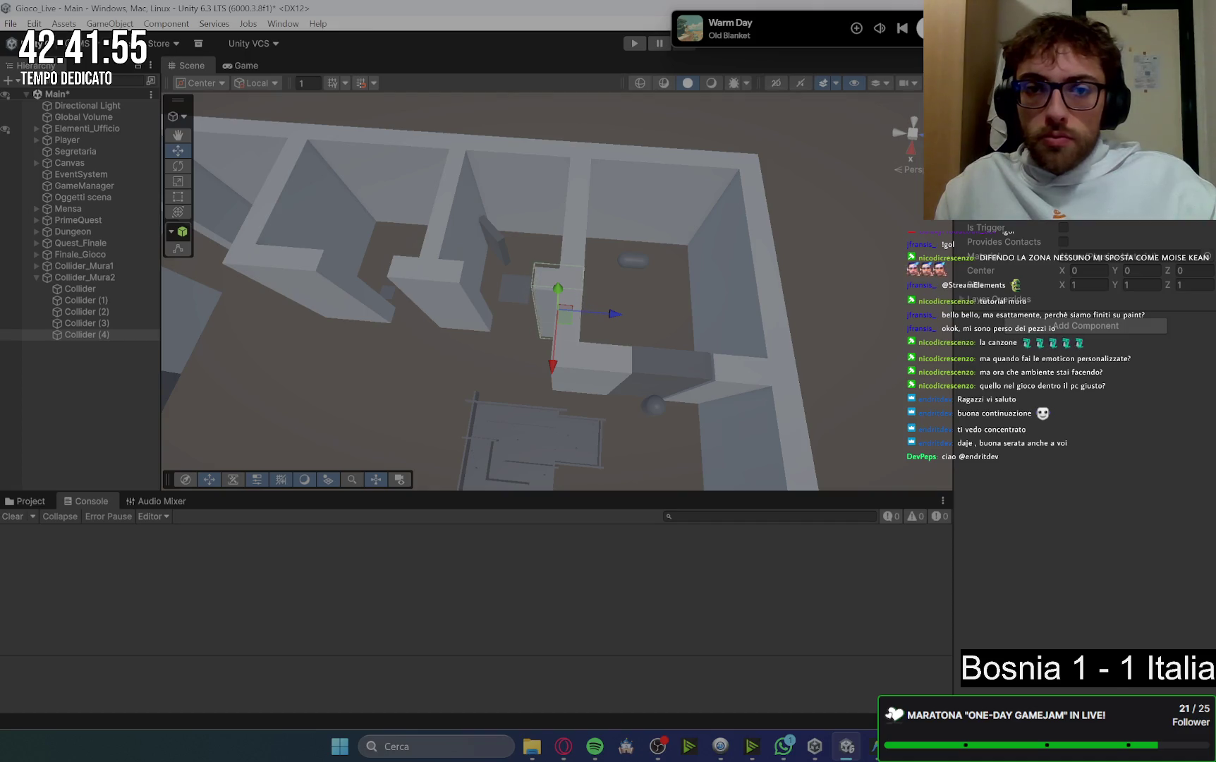
{"action": "mouse_move", "coordinate": [621, 315]}
{"action": "left_mouse_down"}
{"action": "mouse_move", "coordinate": [693, 282]}
{"action": "mouse_move", "coordinate": [665, 247]}
{"action": "mouse_move", "coordinate": [601, 244]}
{"action": "mouse_move", "coordinate": [699, 330]}
{"action": "mouse_move", "coordinate": [725, 316]}
{"action": "left_mouse_up"}
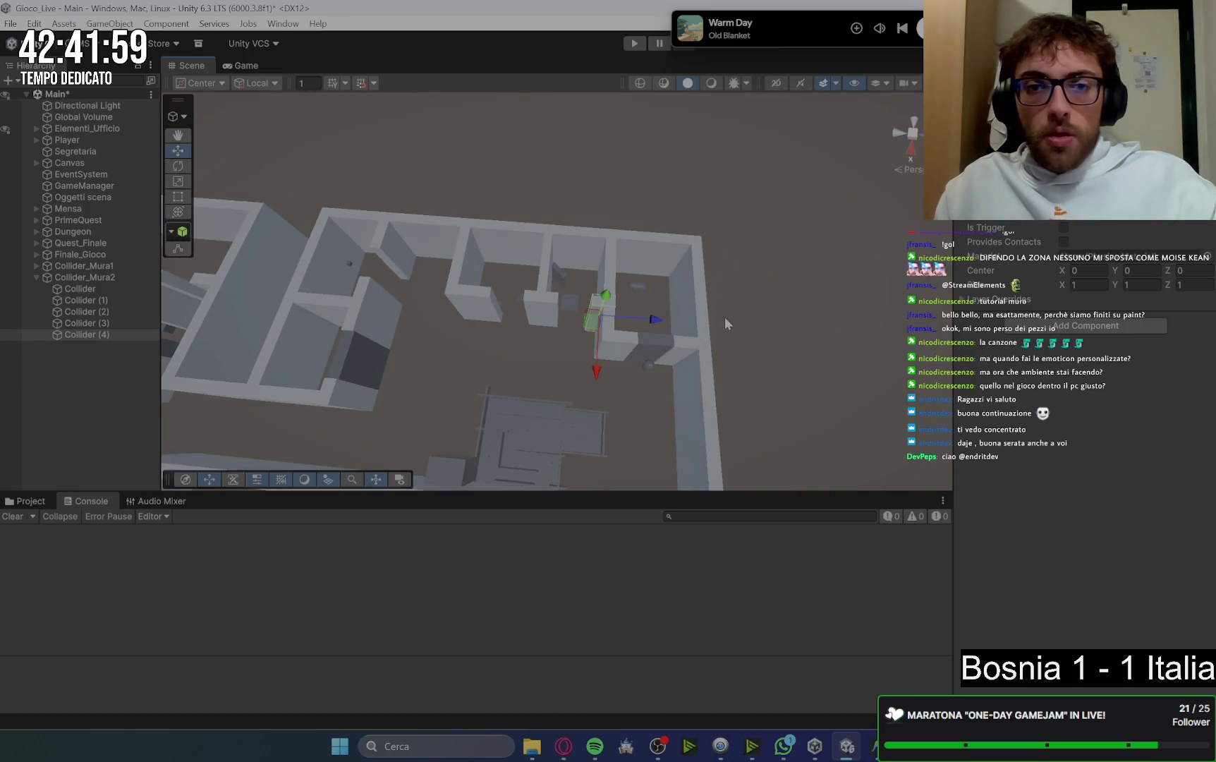
{"action": "left_click", "coordinate": [77, 289]}
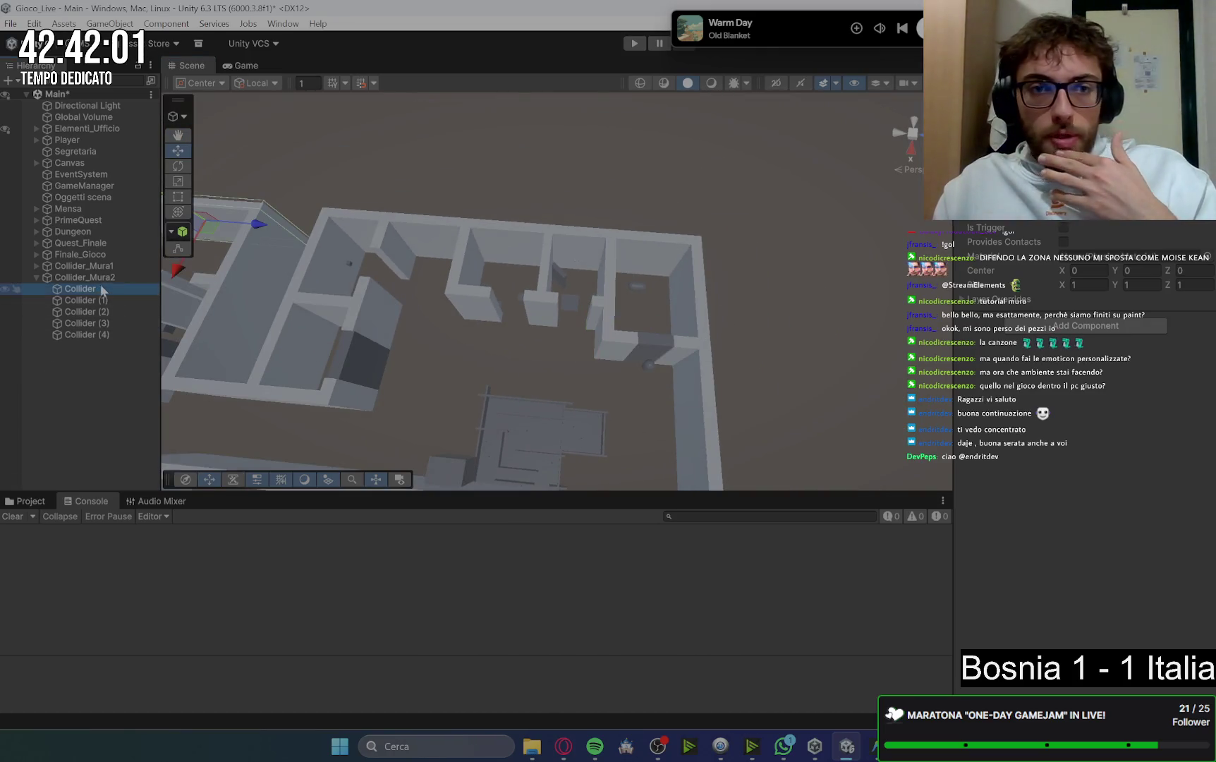
- Duplicate Collider (1) as Collider (5) and move it onto the central room's middle wall
{"action": "left_click", "coordinate": [77, 300]}
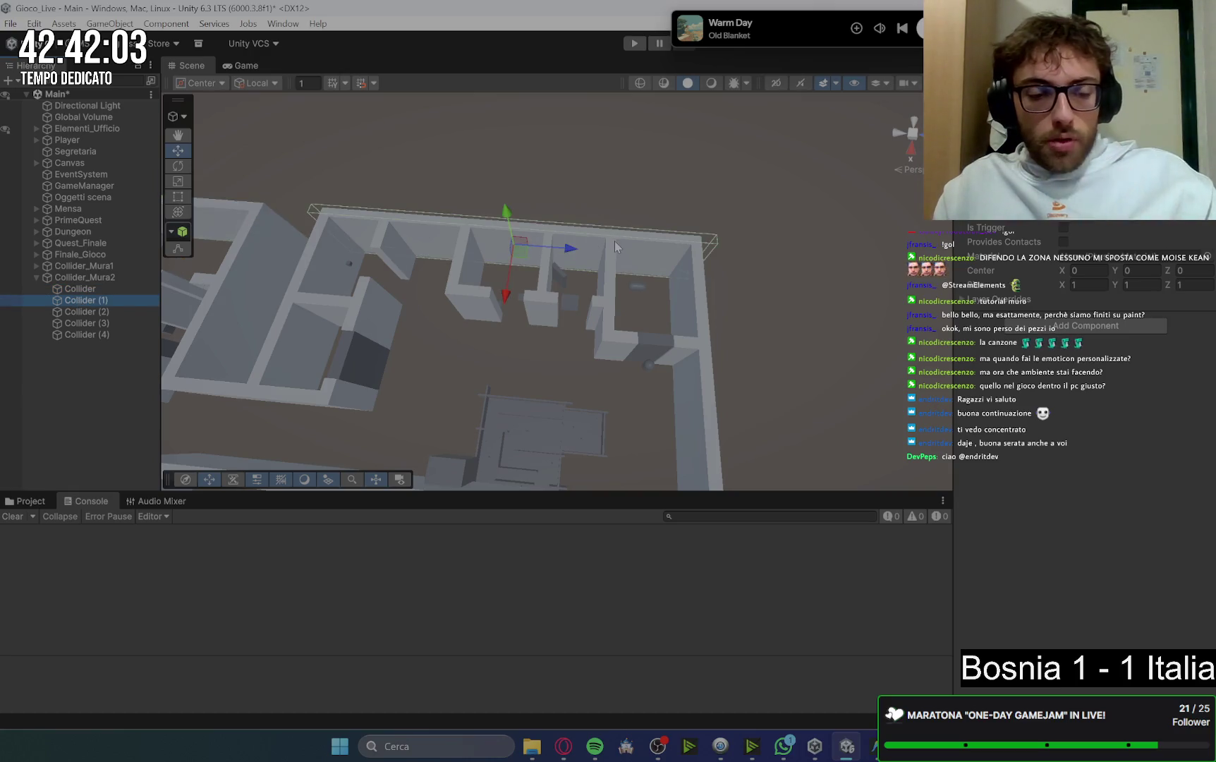
{"action": "key", "text": "ctrl+d"}
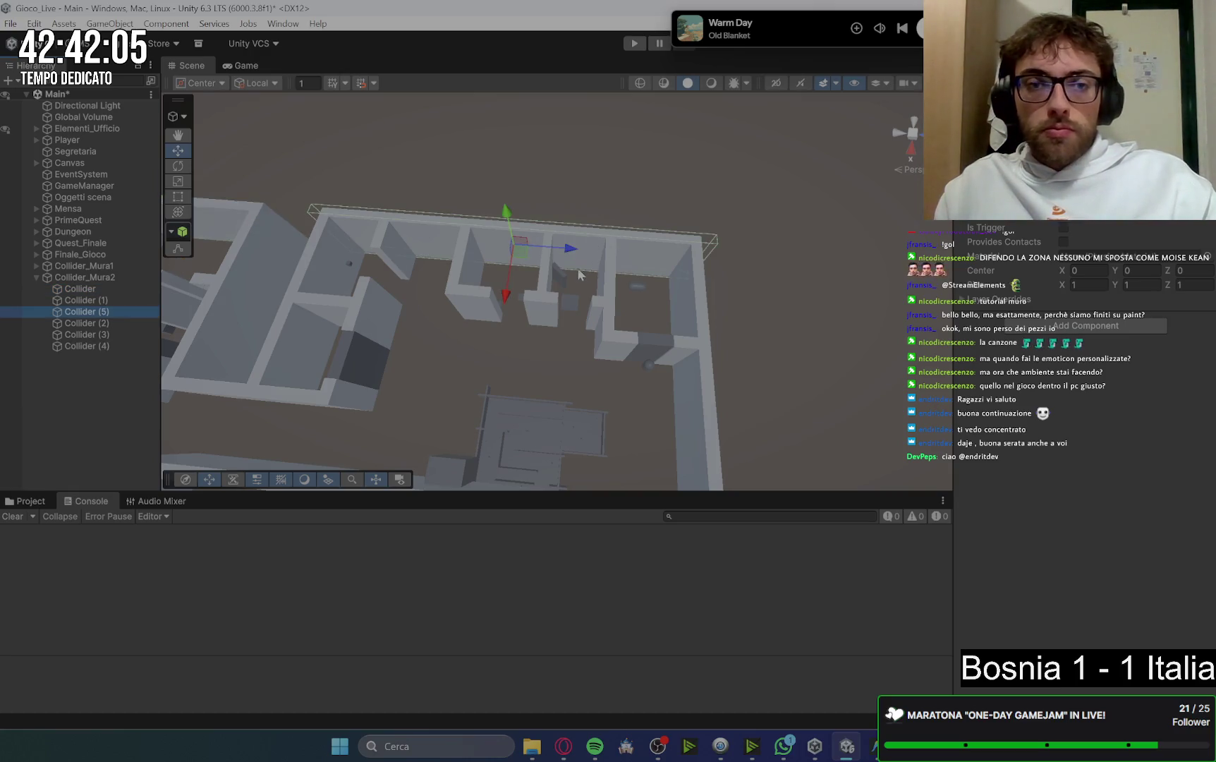
{"action": "left_click_drag", "start_coordinate": [491, 292], "coordinate": [492, 399]}
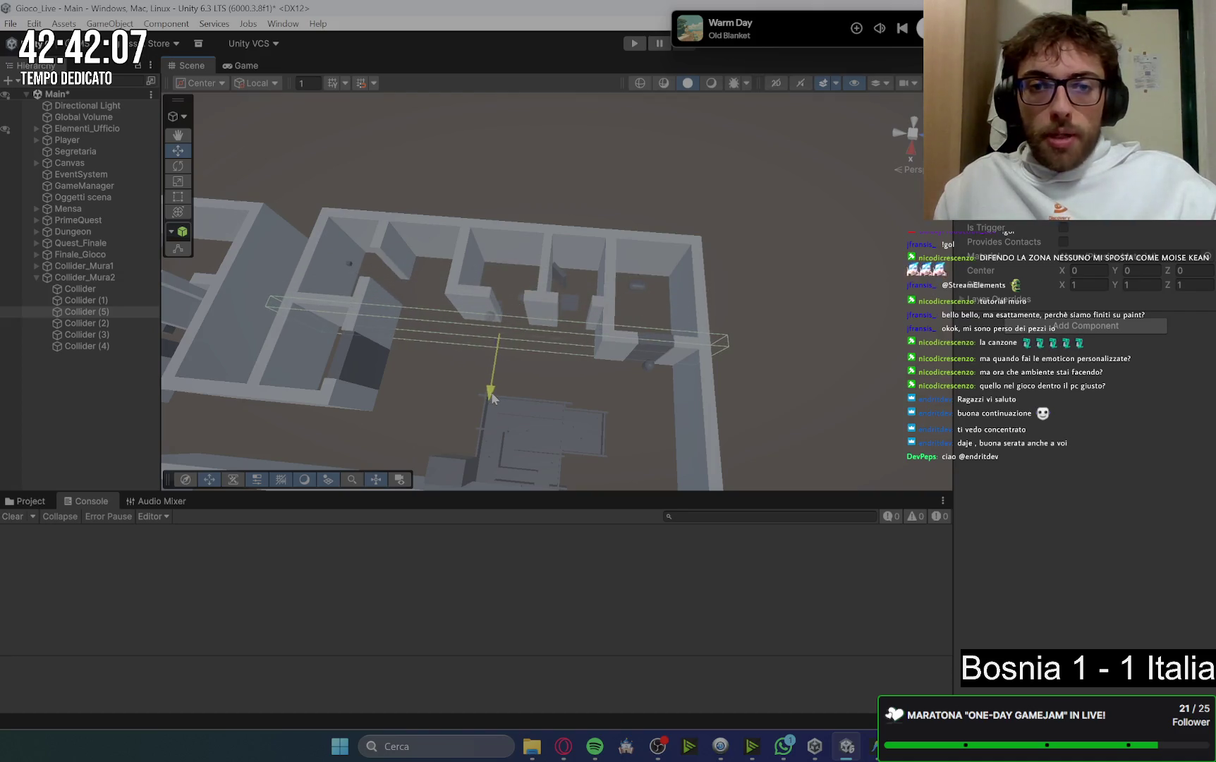
{"action": "left_click_drag", "start_coordinate": [571, 344], "coordinate": [638, 349]}
{"action": "scroll", "coordinate": [501, 374], "scroll_direction": "up", "scroll_amount": 5}
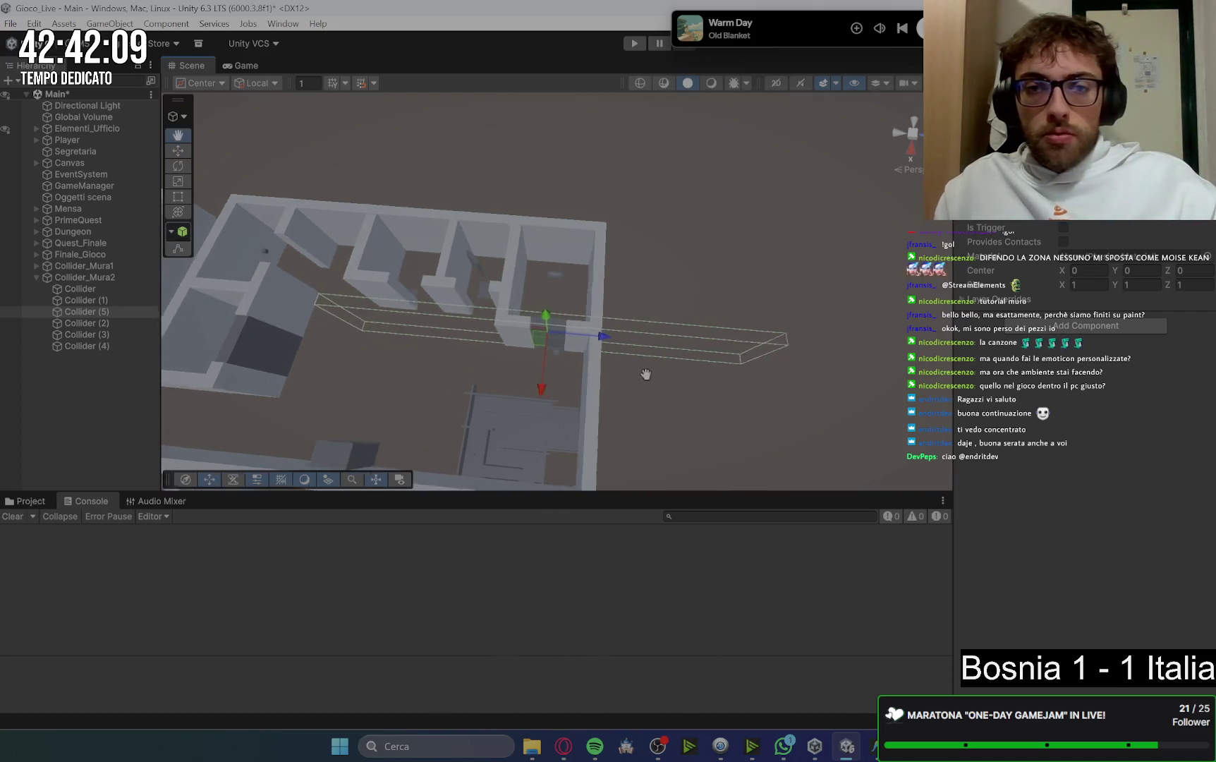
{"action": "key", "text": "f"}
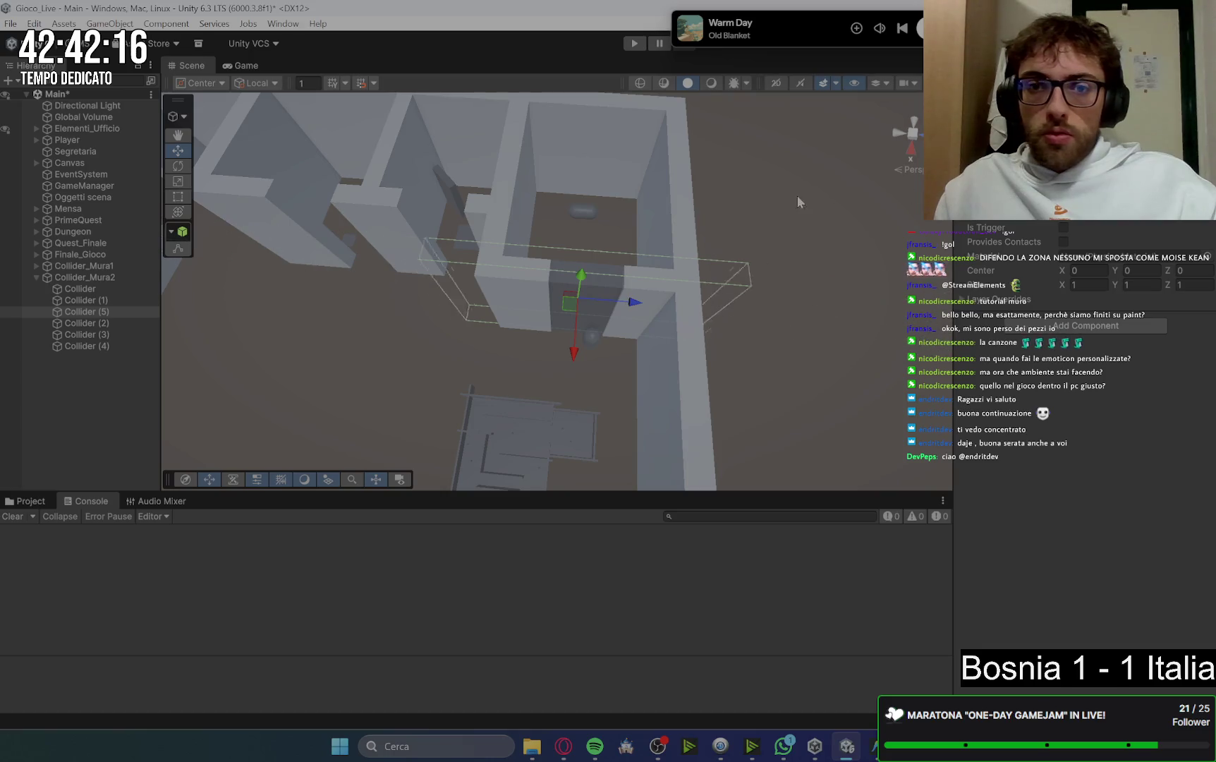
{"action": "mouse_move", "coordinate": [634, 301]}
{"action": "left_mouse_down"}
{"action": "mouse_move", "coordinate": [578, 331]}
{"action": "mouse_move", "coordinate": [600, 383]}
{"action": "left_mouse_up"}
{"action": "scroll", "coordinate": [584, 373], "scroll_direction": "up", "scroll_amount": 2}
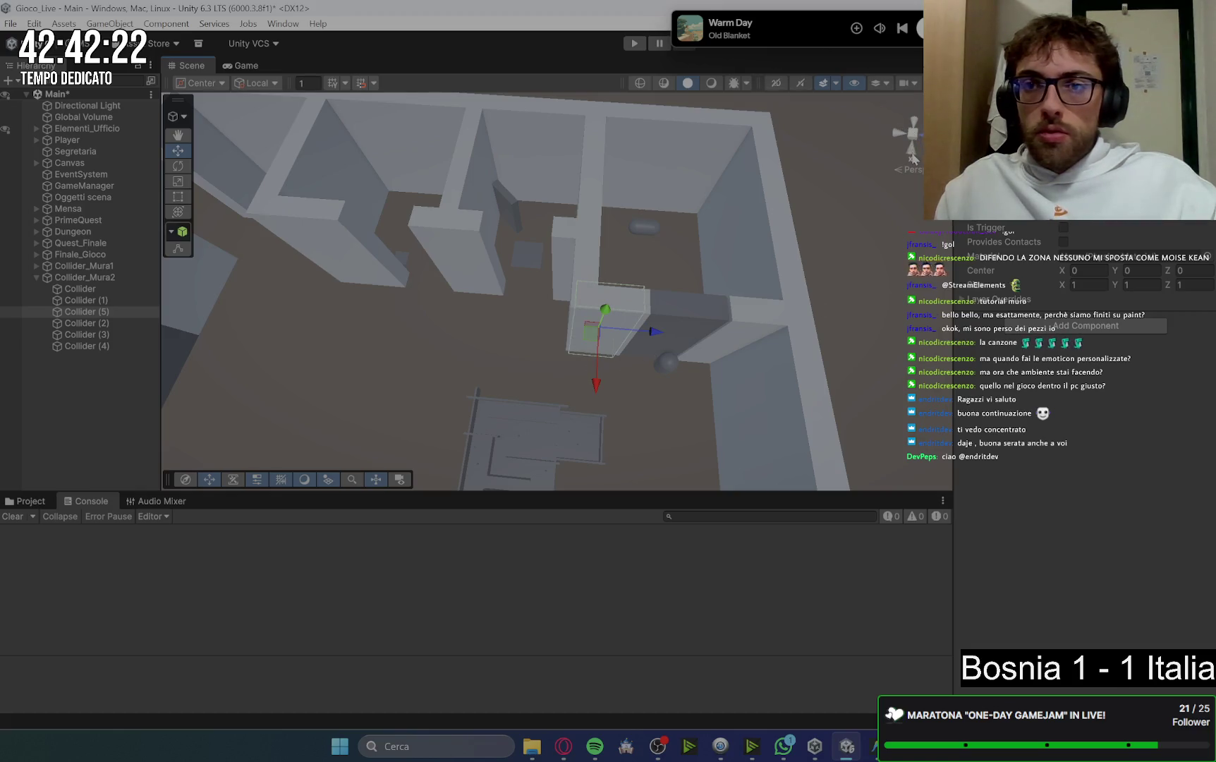
- Align Collider (5) exactly with the wall, checking from the Top and Right views
{"action": "left_click", "coordinate": [913, 159]}
{"action": "left_click_drag", "start_coordinate": [715, 217], "coordinate": [689, 245]}
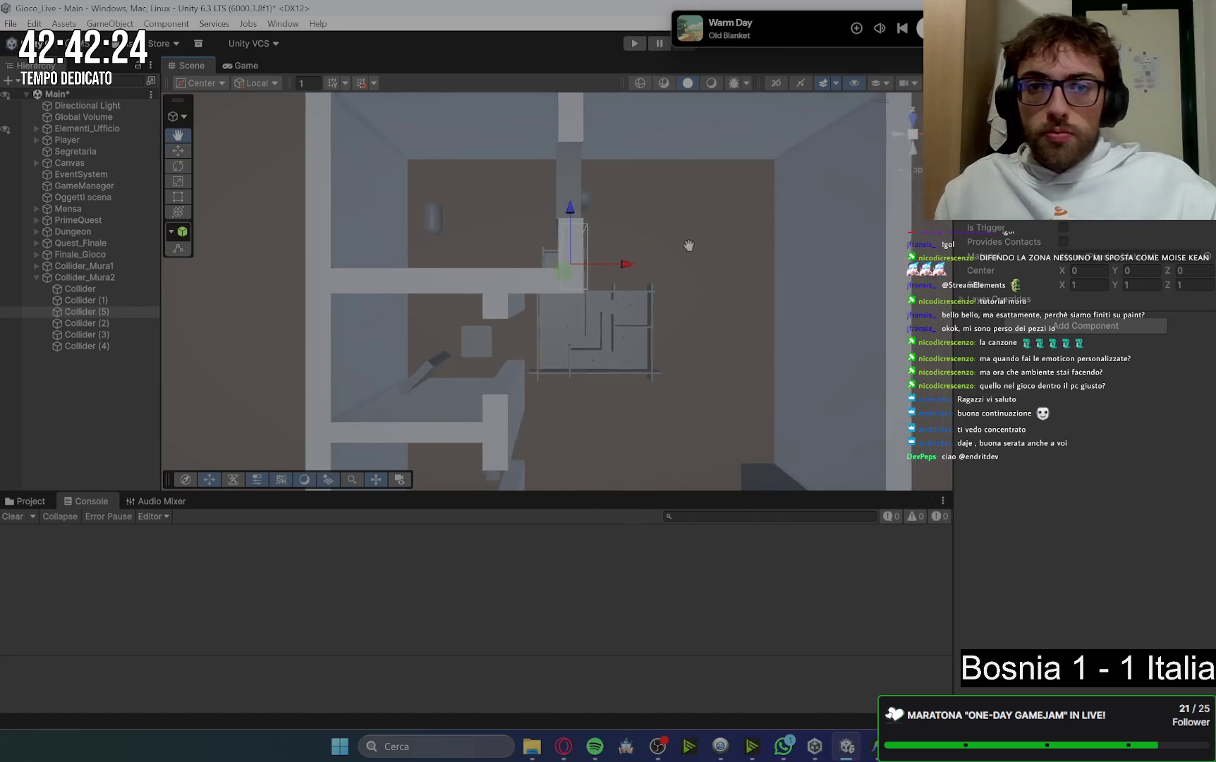
{"action": "scroll", "coordinate": [608, 260], "scroll_direction": "up", "scroll_amount": 3}
{"action": "left_click_drag", "start_coordinate": [605, 258], "coordinate": [607, 260]}
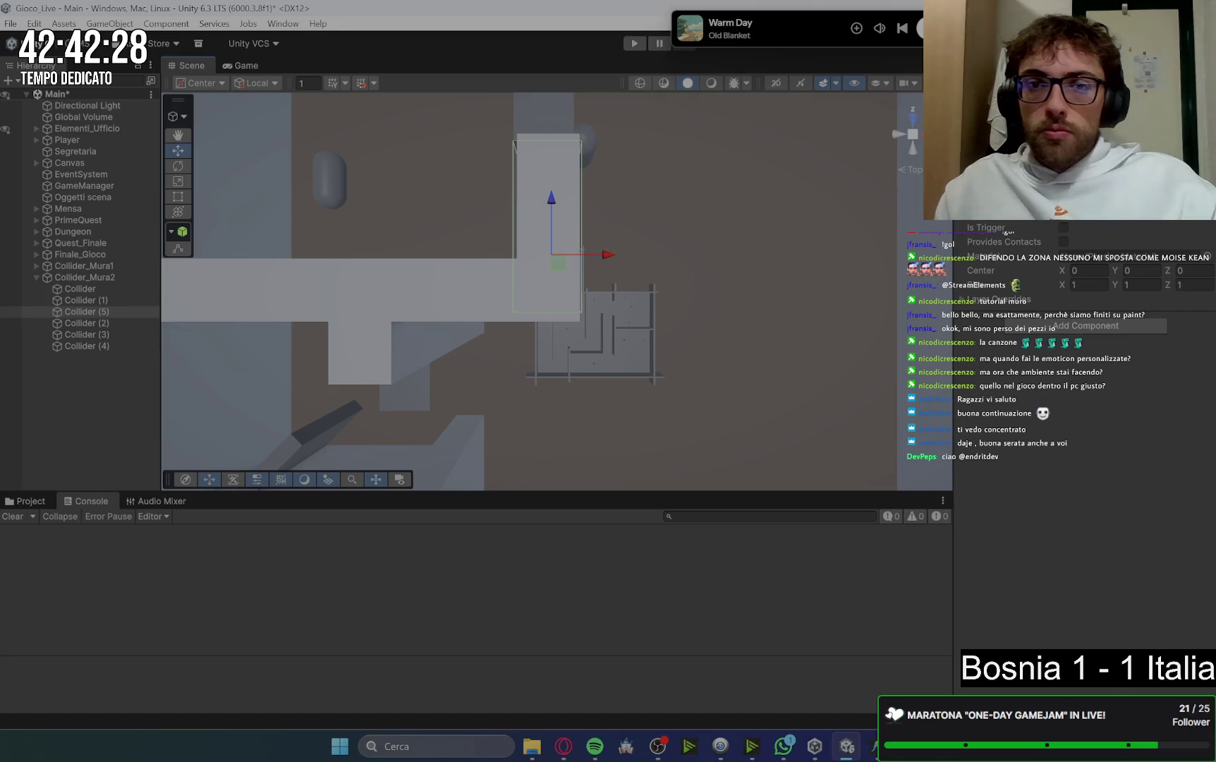
{"action": "left_click", "coordinate": [928, 134]}
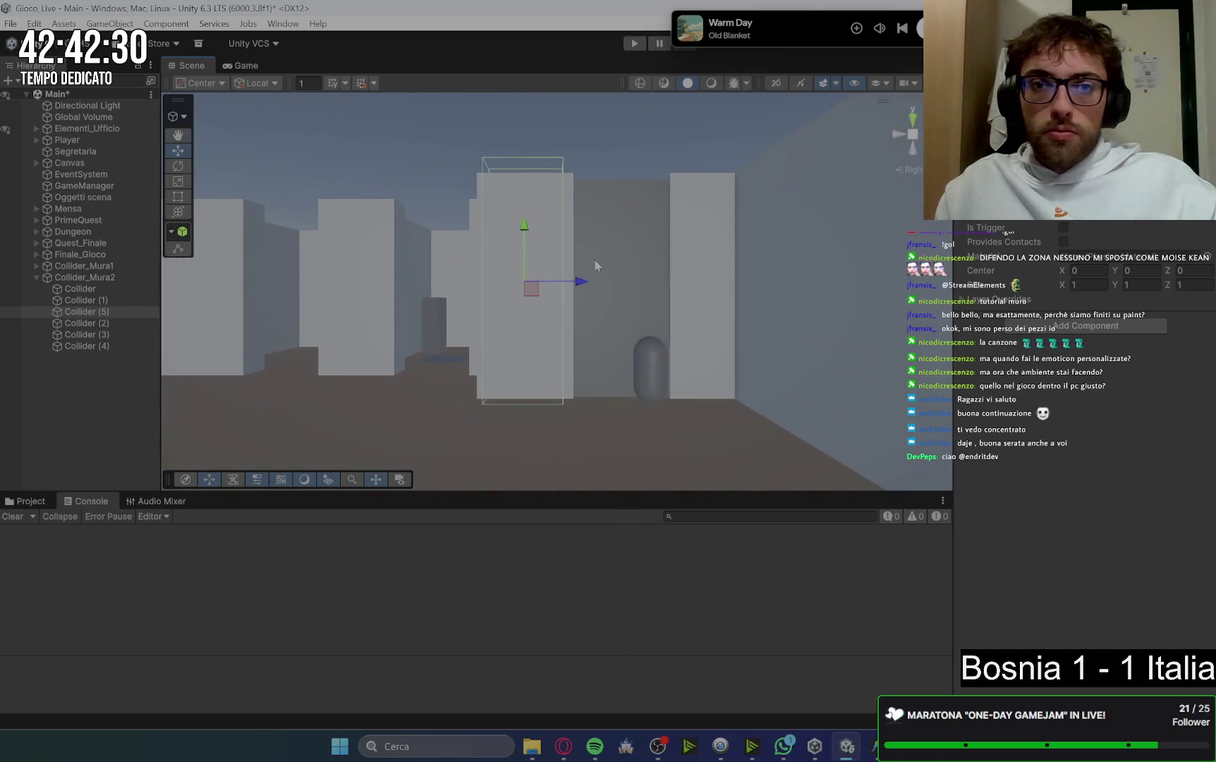
{"action": "left_click_drag", "start_coordinate": [580, 285], "coordinate": [585, 286]}
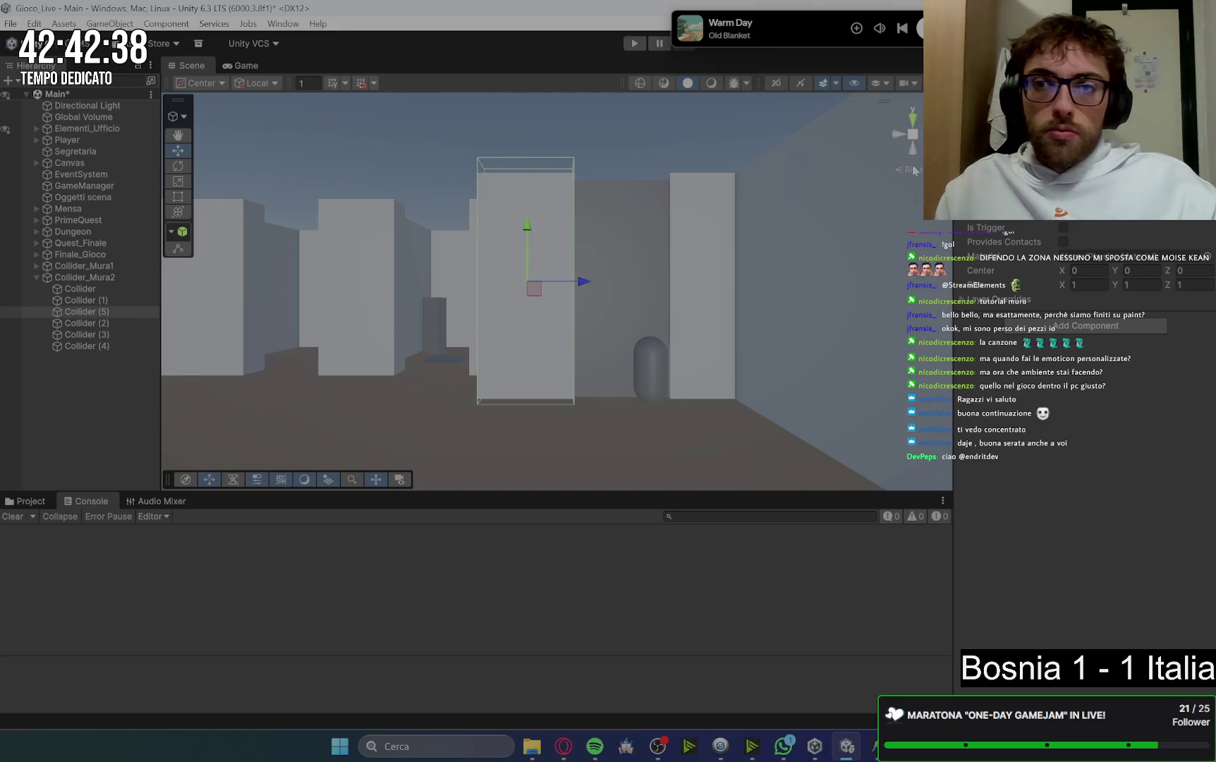
{"action": "left_click", "coordinate": [913, 115]}
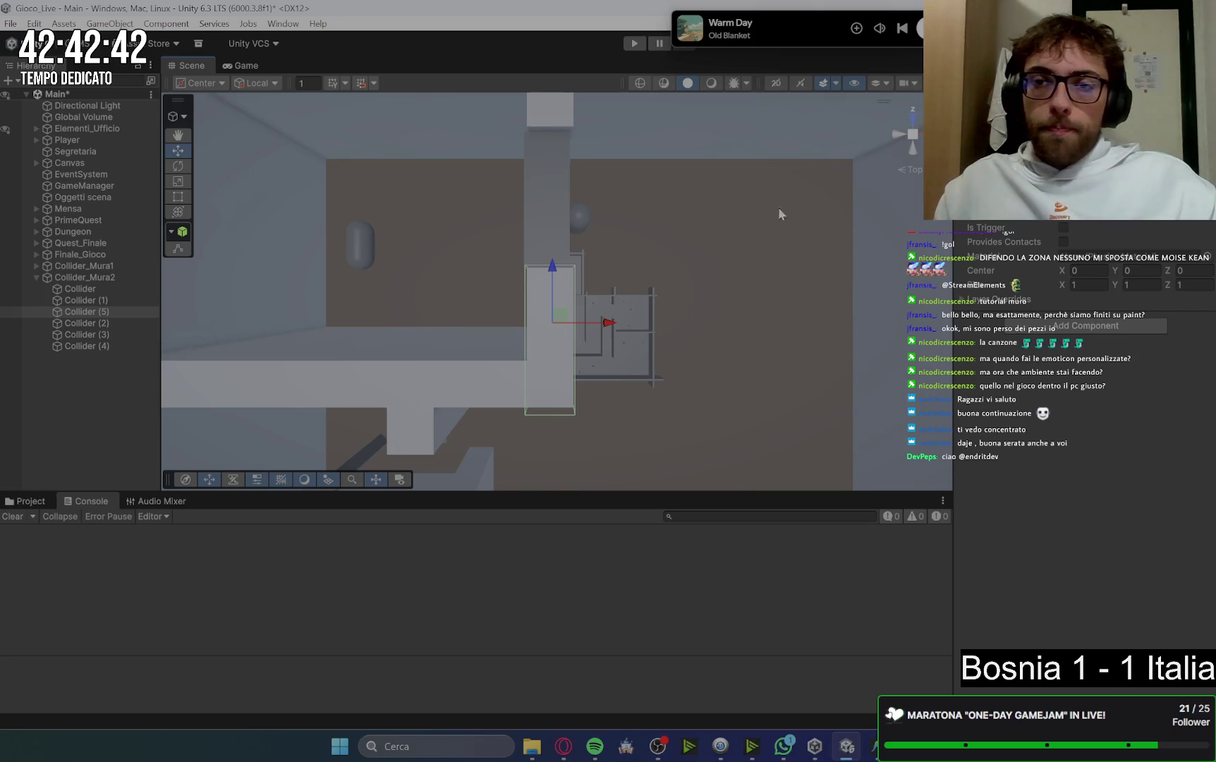
{"action": "mouse_move", "coordinate": [834, 254]}
{"action": "left_mouse_down"}
{"action": "mouse_move", "coordinate": [639, 292]}
{"action": "mouse_move", "coordinate": [711, 288]}
{"action": "mouse_move", "coordinate": [759, 342]}
{"action": "mouse_move", "coordinate": [795, 307]}
{"action": "mouse_move", "coordinate": [764, 355]}
{"action": "mouse_move", "coordinate": [769, 345]}
{"action": "left_mouse_up"}
- Duplicate Collider (5) into Collider (6) and slide it right onto the next wall section
{"action": "key", "text": "ctrl+d"}
{"action": "mouse_move", "coordinate": [524, 263]}
{"action": "left_mouse_down"}
{"action": "mouse_move", "coordinate": [817, 285]}
{"action": "mouse_move", "coordinate": [747, 285]}
{"action": "left_mouse_up"}
{"action": "left_click_drag", "start_coordinate": [872, 332], "coordinate": [735, 332]}
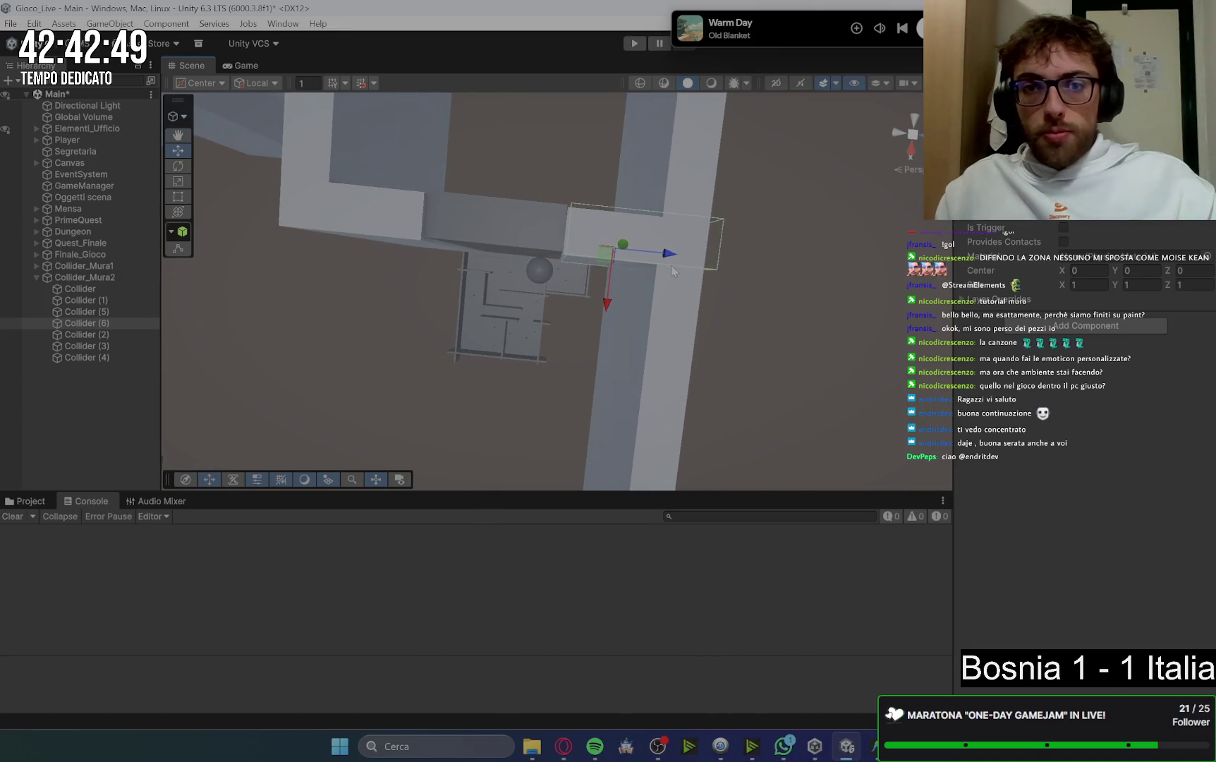
{"action": "left_click_drag", "start_coordinate": [671, 257], "coordinate": [670, 257]}
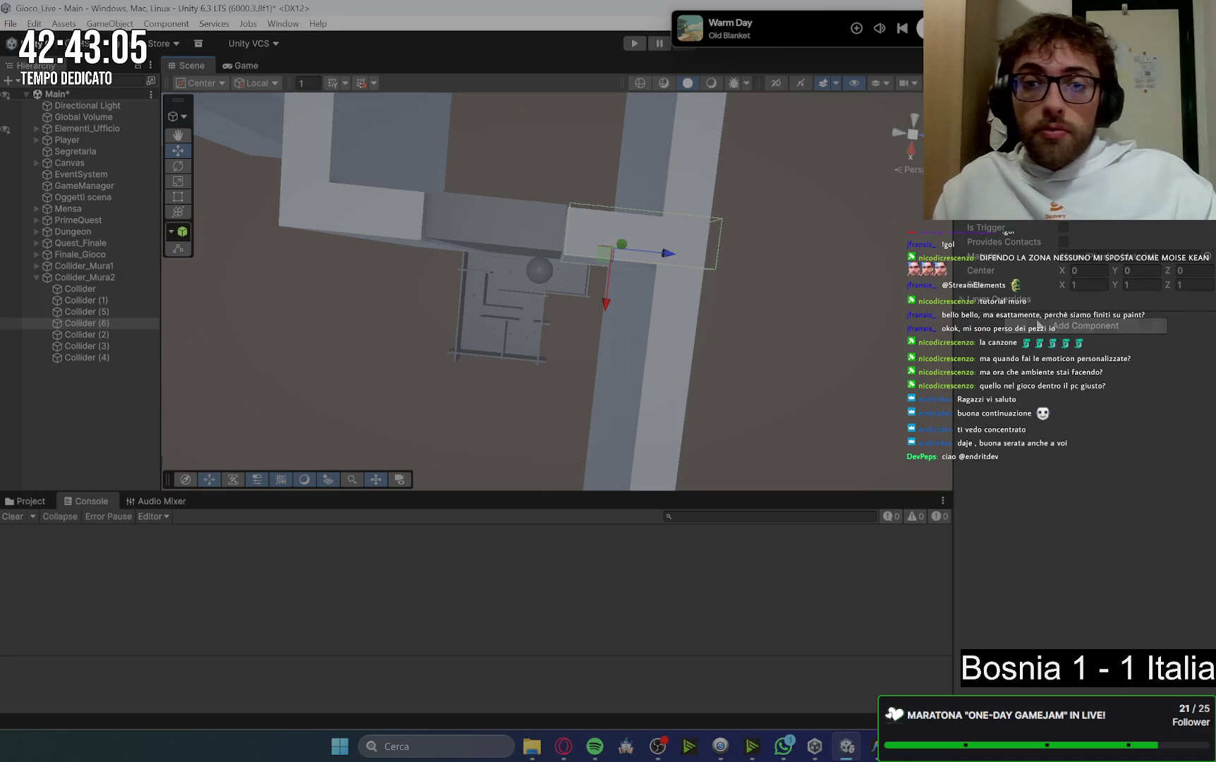
{"action": "mouse_move", "coordinate": [849, 302]}
{"action": "left_mouse_down"}
{"action": "mouse_move", "coordinate": [768, 315]}
{"action": "mouse_move", "coordinate": [776, 337]}
{"action": "mouse_move", "coordinate": [771, 321]}
{"action": "mouse_move", "coordinate": [803, 331]}
{"action": "mouse_move", "coordinate": [783, 308]}
{"action": "left_mouse_up"}
{"action": "scroll", "coordinate": [780, 309], "scroll_direction": "up", "scroll_amount": 3}
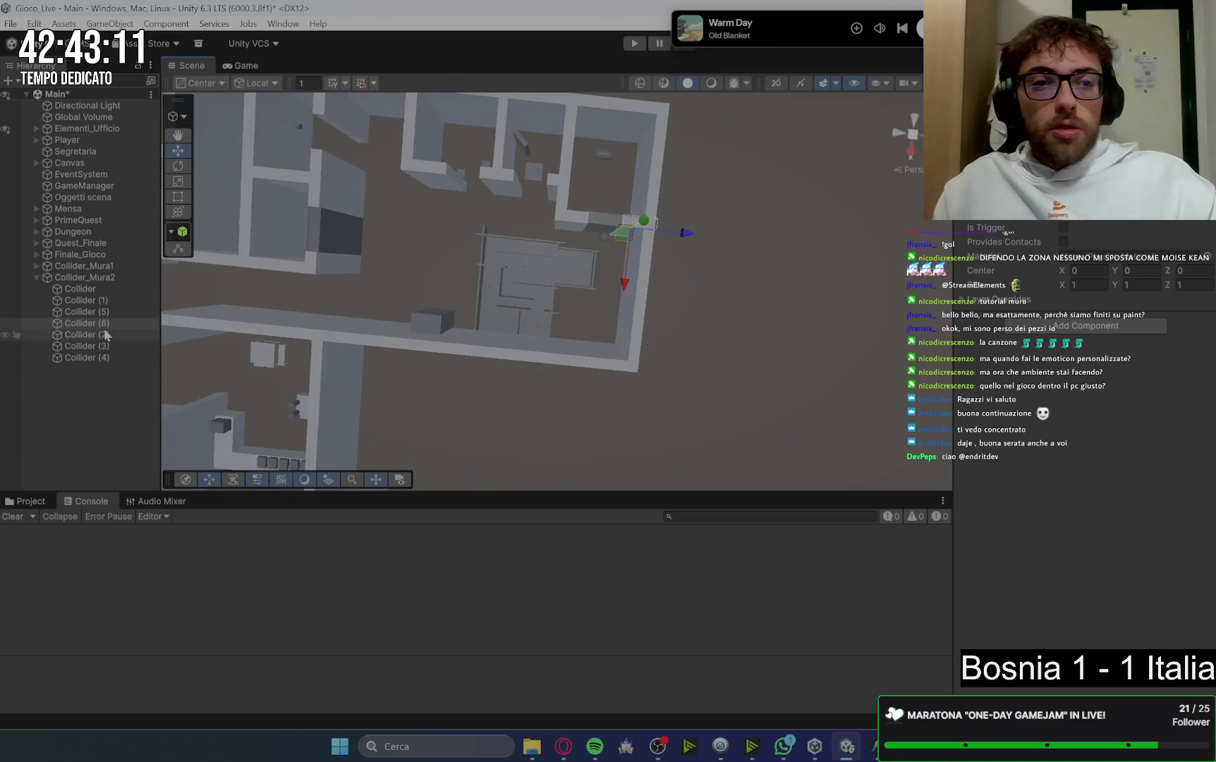
- Review Collider (6), then frame the top wall and select Collider (1)
{"action": "left_click", "coordinate": [109, 323]}
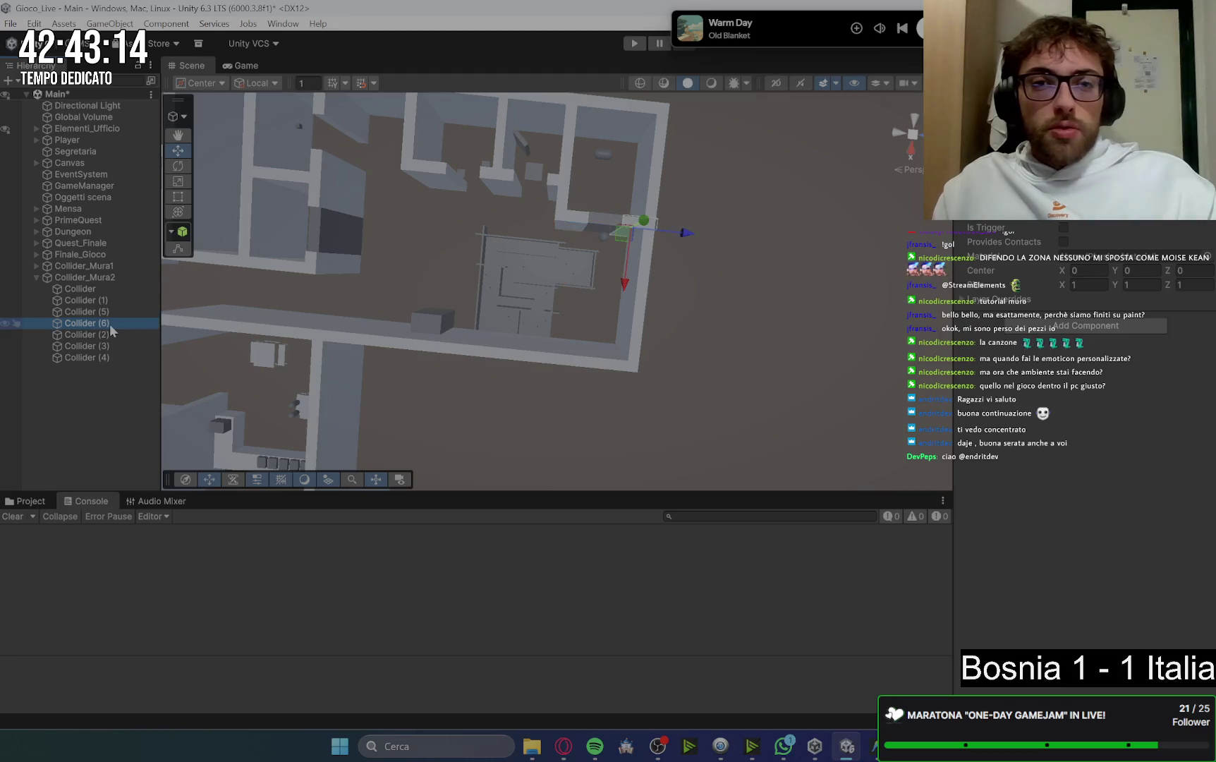
{"action": "scroll", "coordinate": [395, 288], "scroll_direction": "down", "scroll_amount": 3}
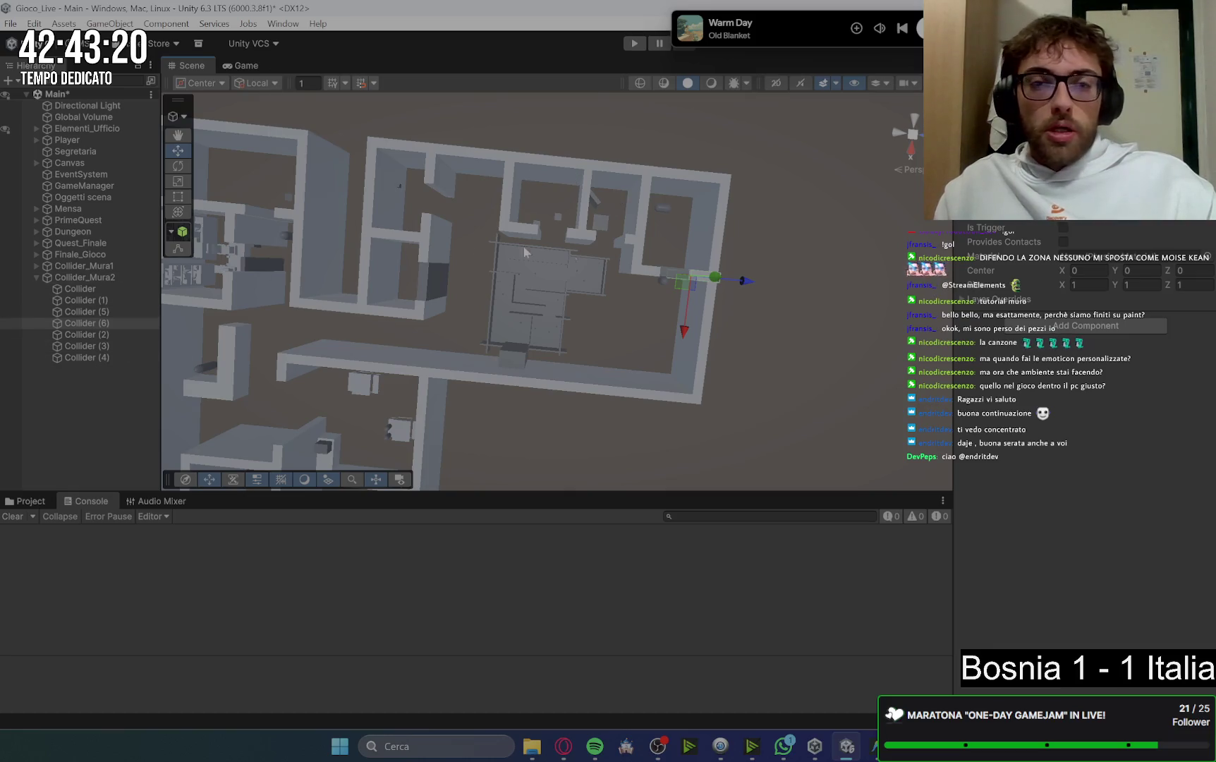
{"action": "left_click_drag", "start_coordinate": [679, 370], "coordinate": [713, 334]}
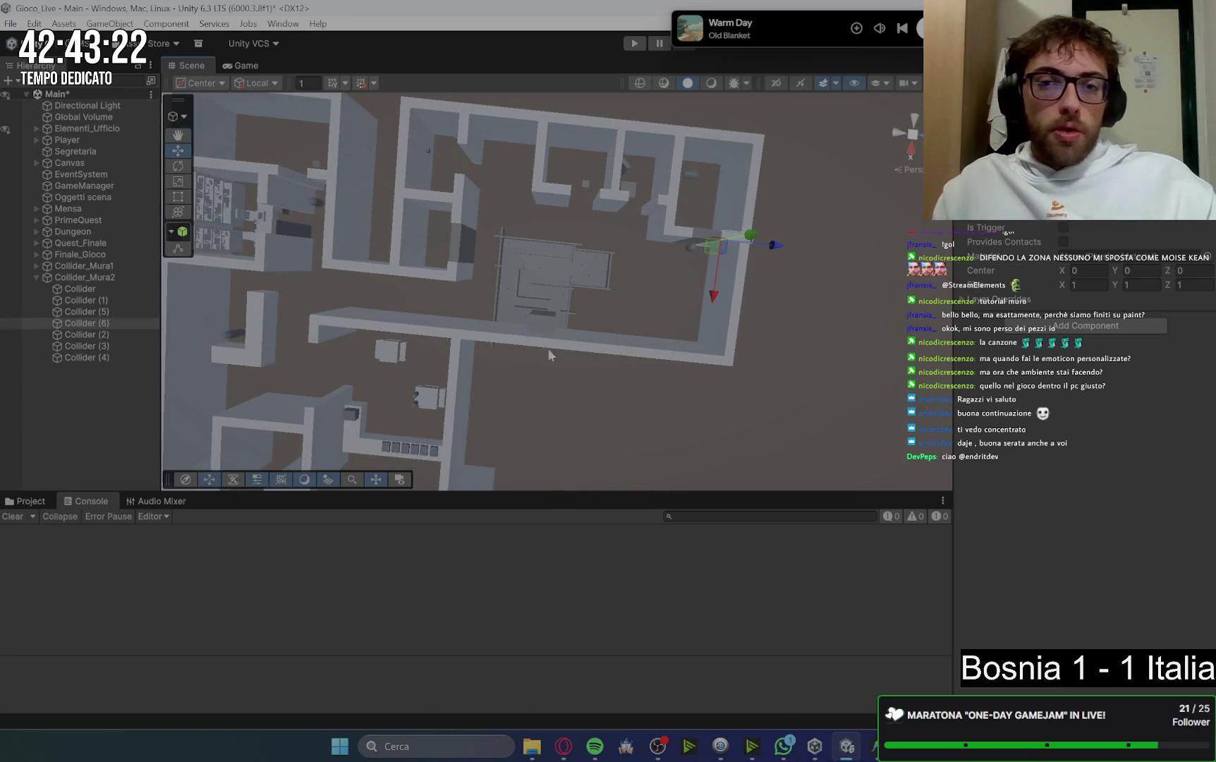
{"action": "left_click_drag", "start_coordinate": [550, 354], "coordinate": [643, 272]}
{"action": "left_click", "coordinate": [97, 288]}
{"action": "mouse_move", "coordinate": [625, 224]}
{"action": "left_mouse_down"}
{"action": "mouse_move", "coordinate": [603, 356]}
{"action": "mouse_move", "coordinate": [278, 335]}
{"action": "left_mouse_up"}
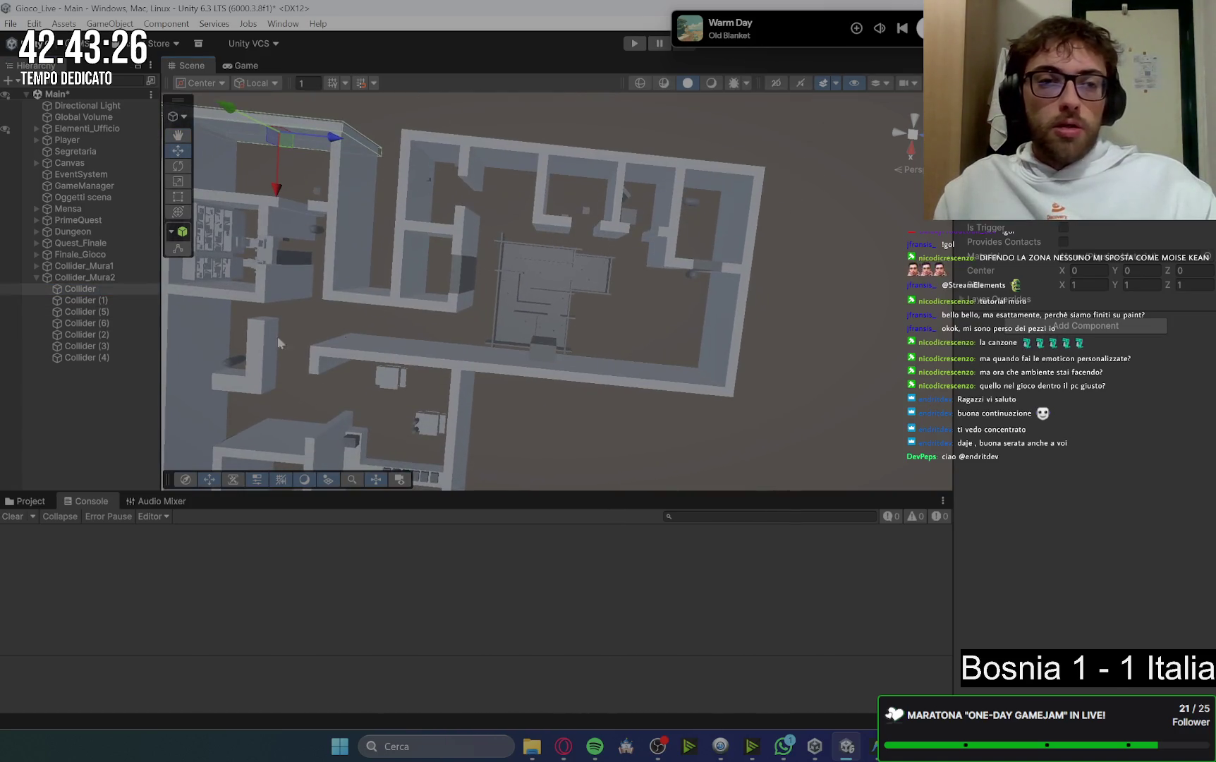
{"action": "left_click", "coordinate": [102, 301]}
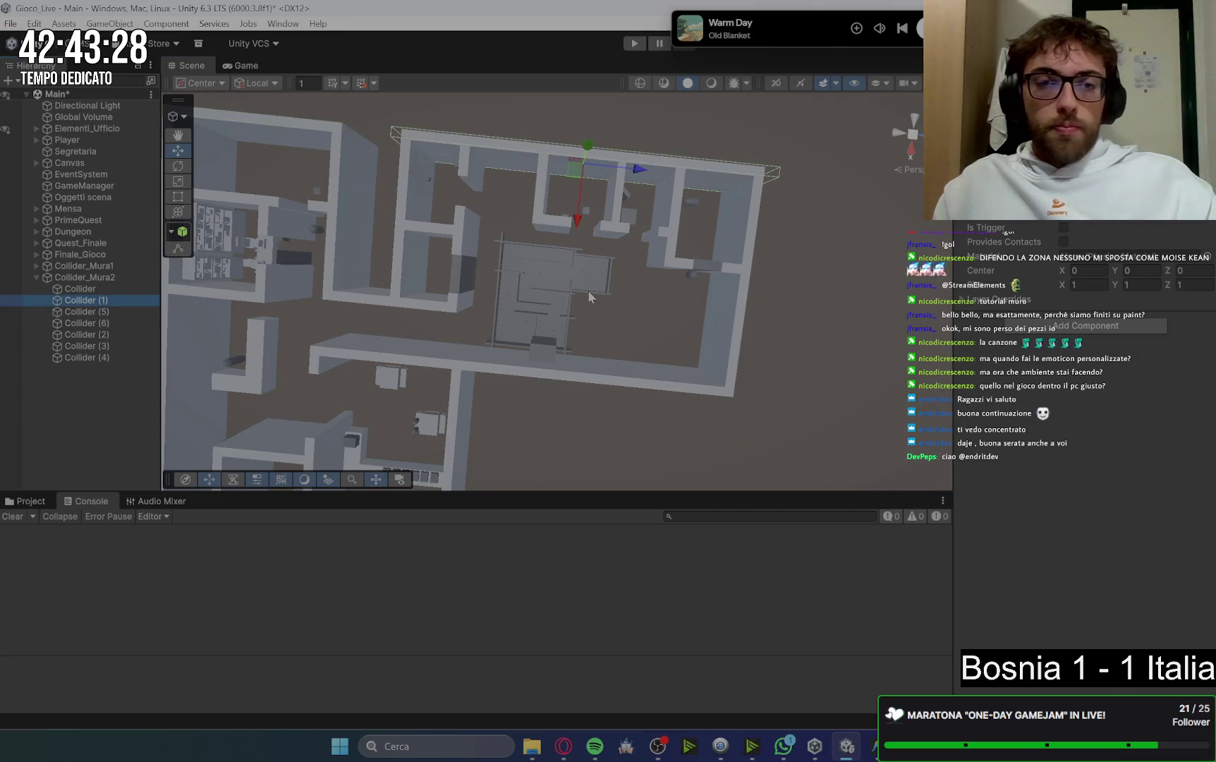
- Duplicate Collider (1) into Collider (7) and fit it along the long middle wall
{"action": "key", "text": "ctrl+d"}
{"action": "left_click_drag", "start_coordinate": [573, 214], "coordinate": [573, 412]}
{"action": "scroll", "coordinate": [642, 425], "scroll_direction": "up", "scroll_amount": 5}
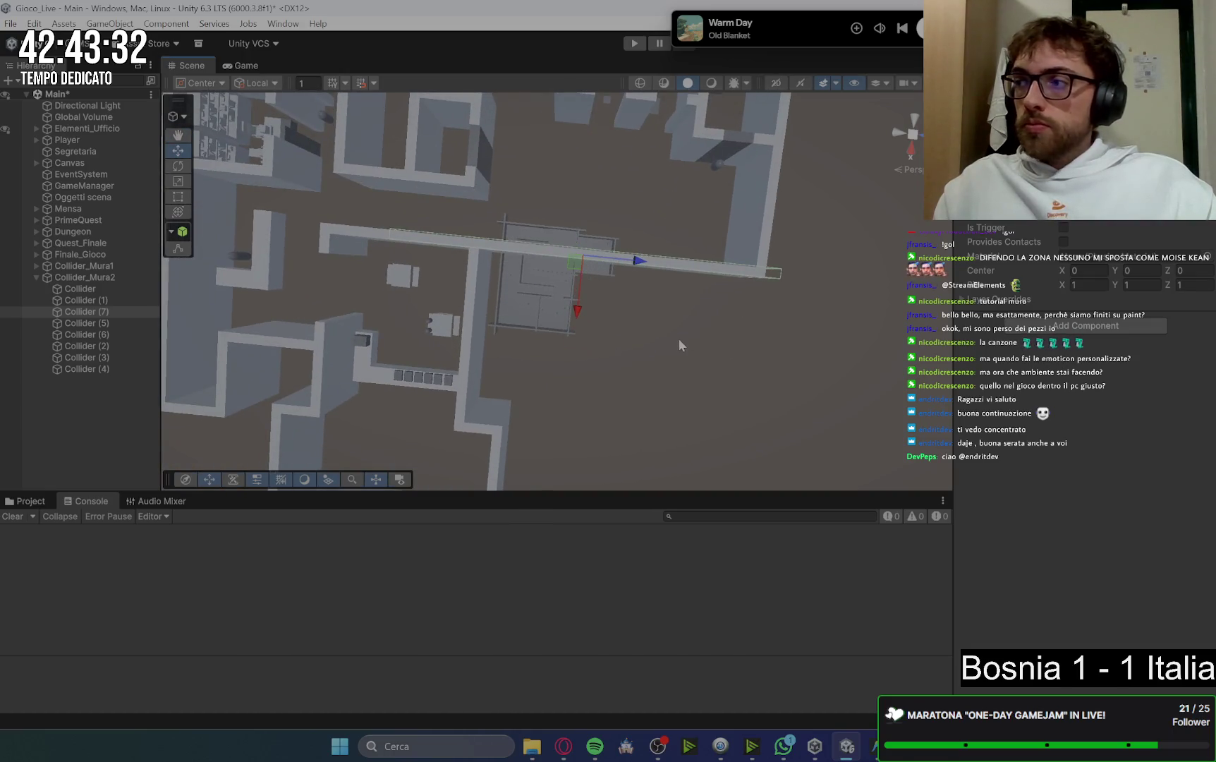
{"action": "scroll", "coordinate": [679, 345], "scroll_direction": "up", "scroll_amount": 6}
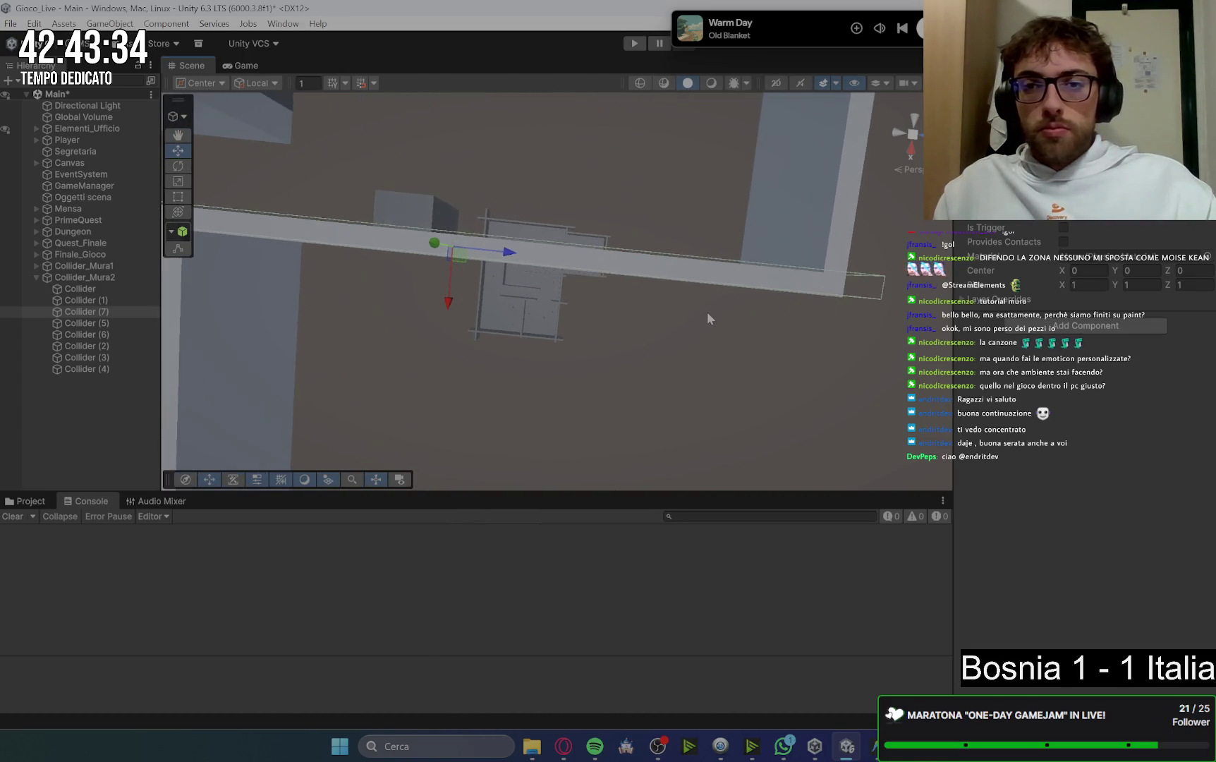
{"action": "scroll", "coordinate": [708, 313], "scroll_direction": "down", "scroll_amount": 8}
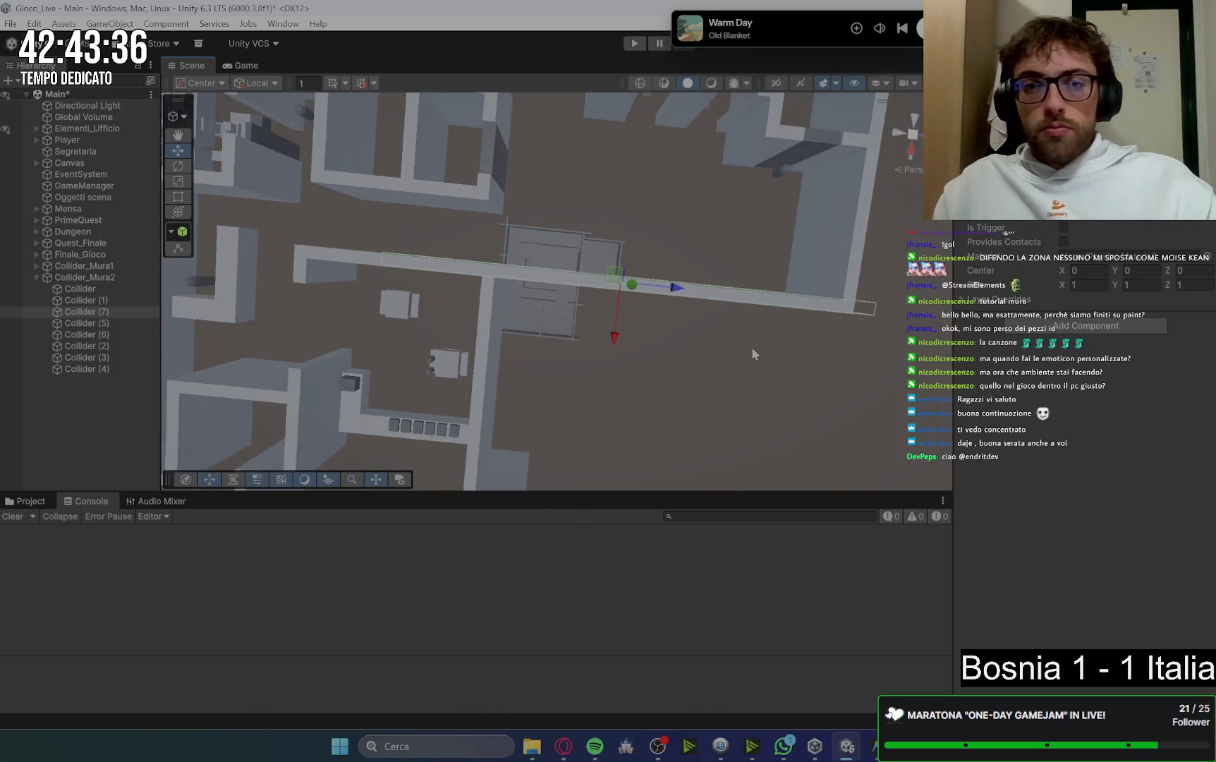
{"action": "left_click_drag", "start_coordinate": [676, 287], "coordinate": [628, 291]}
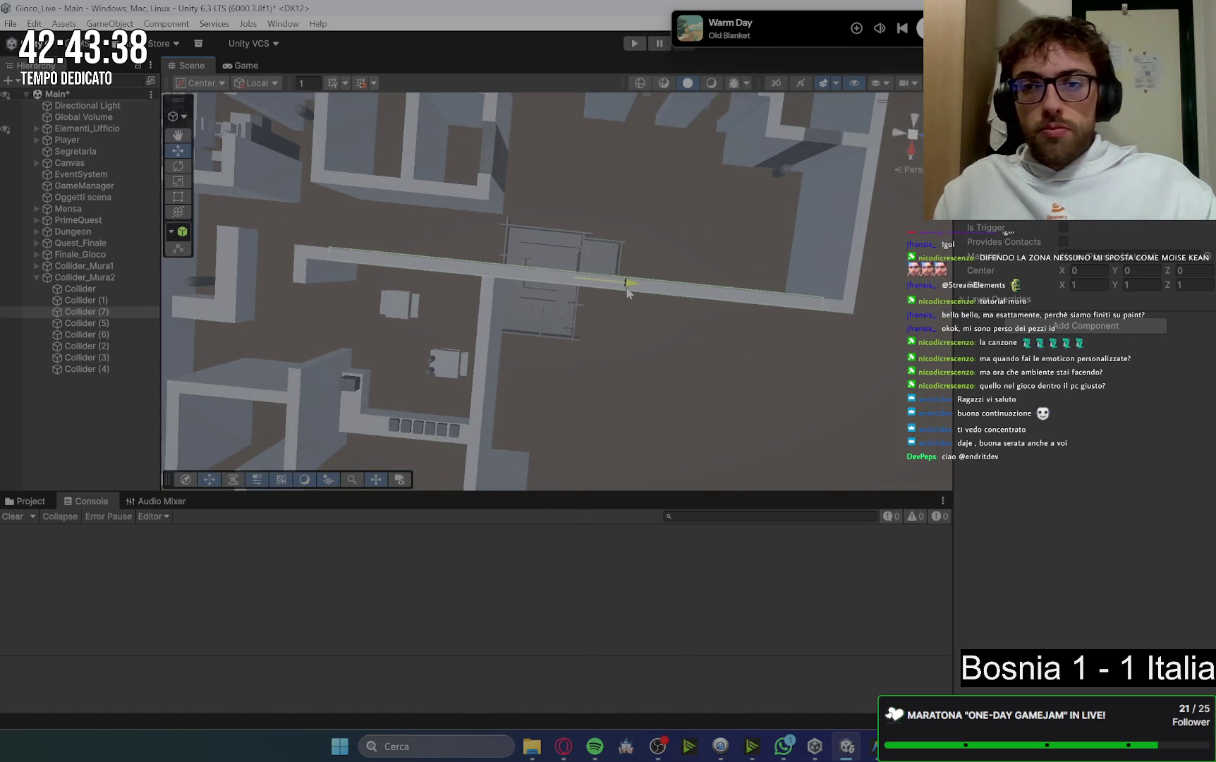
- Reorient the view so the long wall runs horizontally, and duplicate the collider into Collider (8)
{"action": "mouse_move", "coordinate": [734, 354]}
{"action": "left_mouse_down"}
{"action": "mouse_move", "coordinate": [590, 317]}
{"action": "mouse_move", "coordinate": [621, 301]}
{"action": "mouse_move", "coordinate": [820, 279]}
{"action": "mouse_move", "coordinate": [842, 295]}
{"action": "left_mouse_up"}
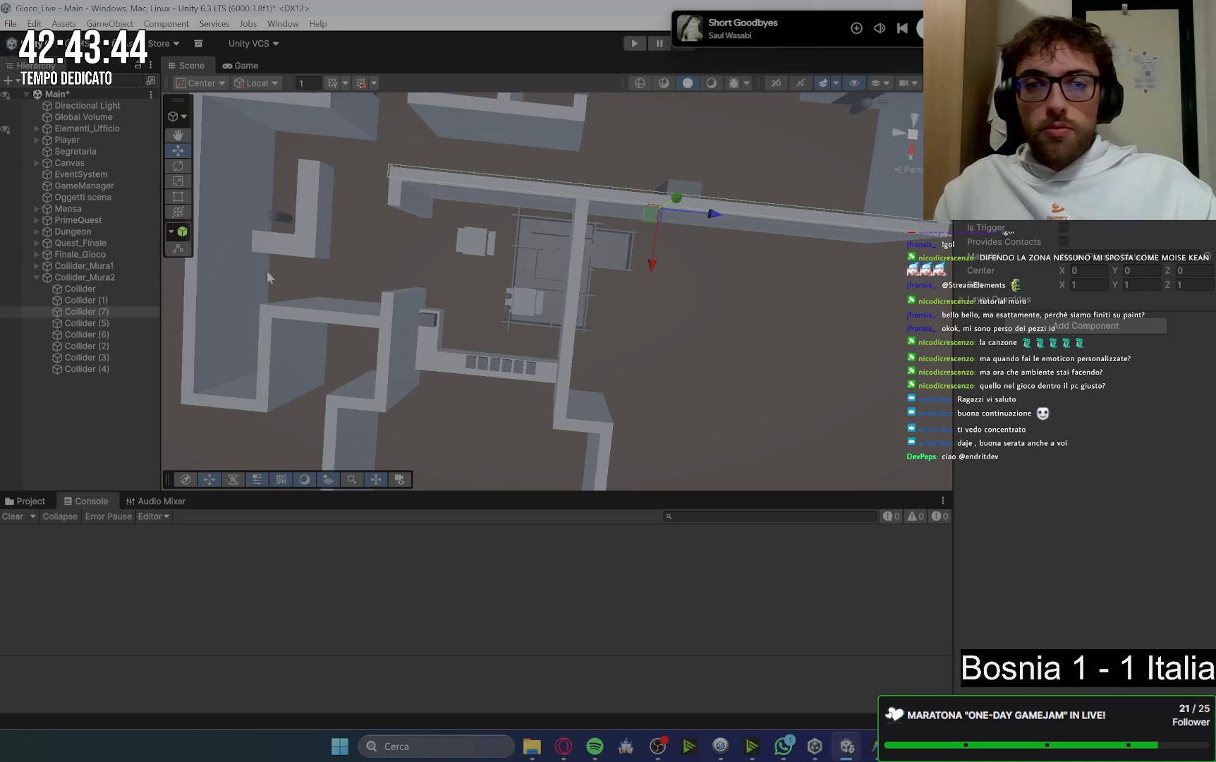
{"action": "left_click_drag", "start_coordinate": [304, 276], "coordinate": [473, 301]}
{"action": "scroll", "coordinate": [589, 251], "scroll_direction": "up", "scroll_amount": 6}
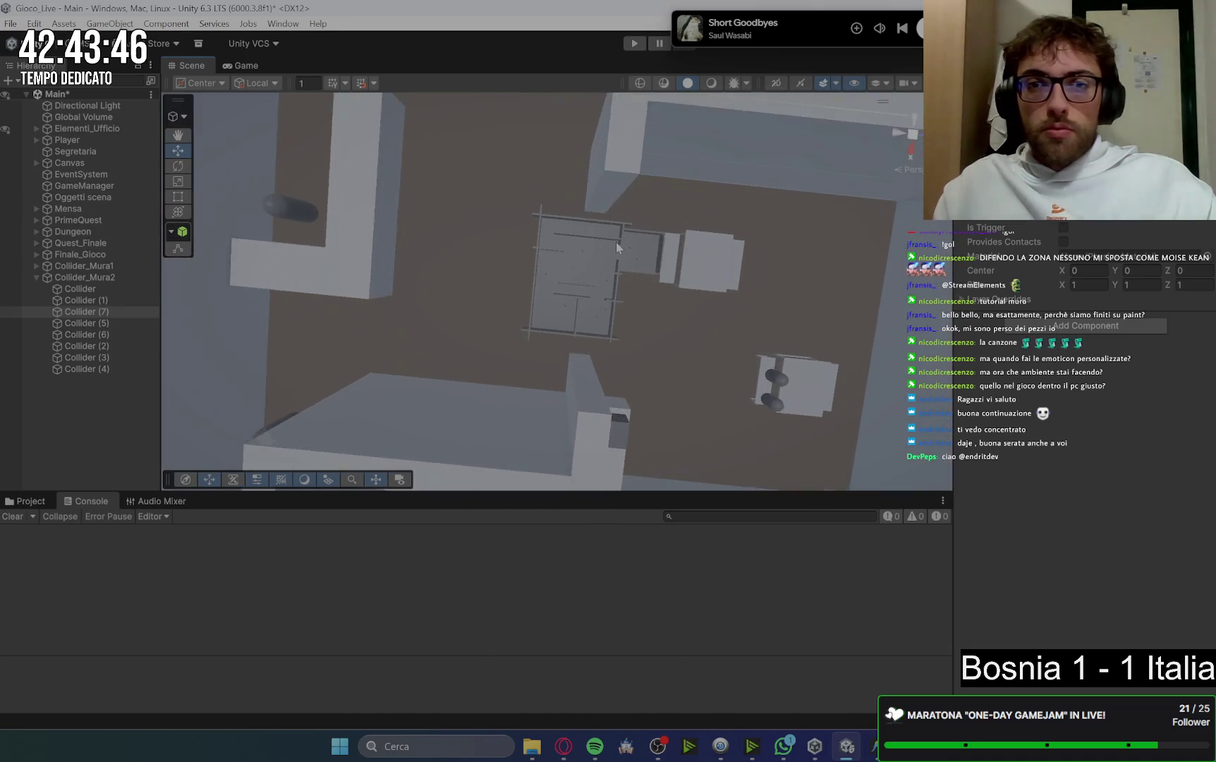
{"action": "scroll", "coordinate": [591, 355], "scroll_direction": "down", "scroll_amount": 3}
{"action": "scroll", "coordinate": [757, 247], "scroll_direction": "up", "scroll_amount": 5}
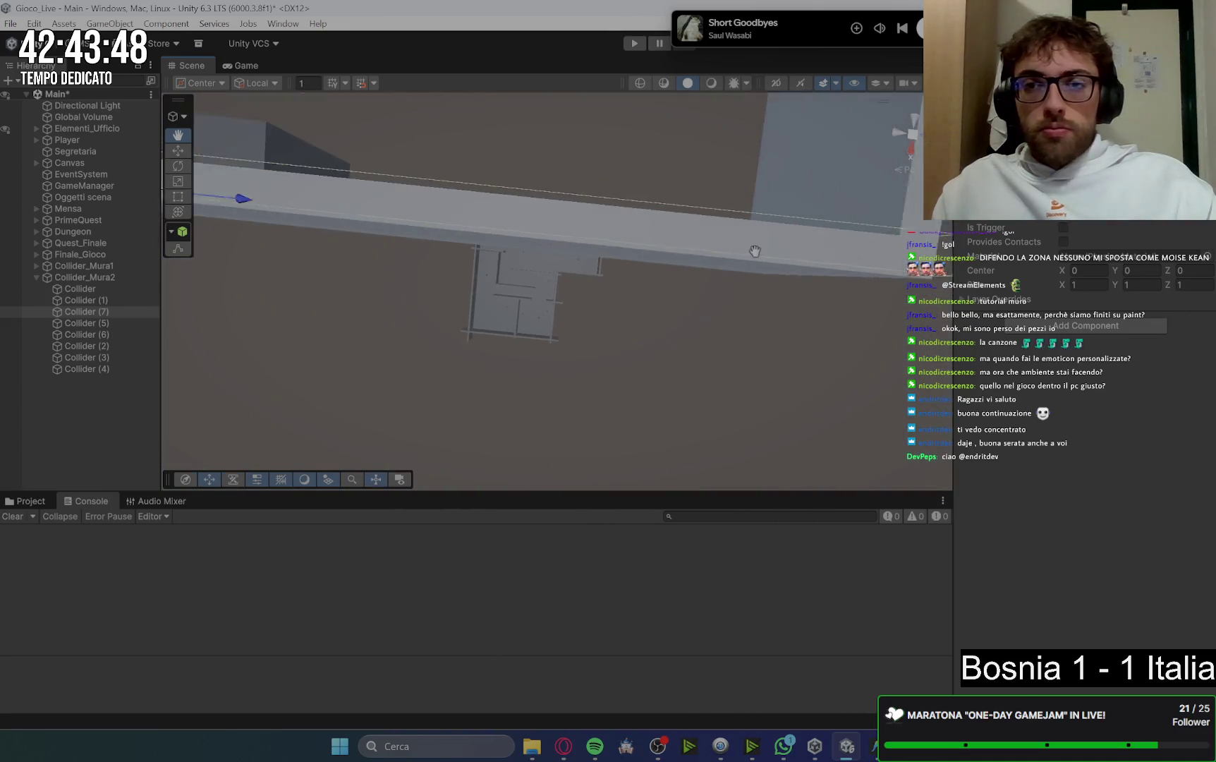
{"action": "scroll", "coordinate": [690, 236], "scroll_direction": "down", "scroll_amount": 5}
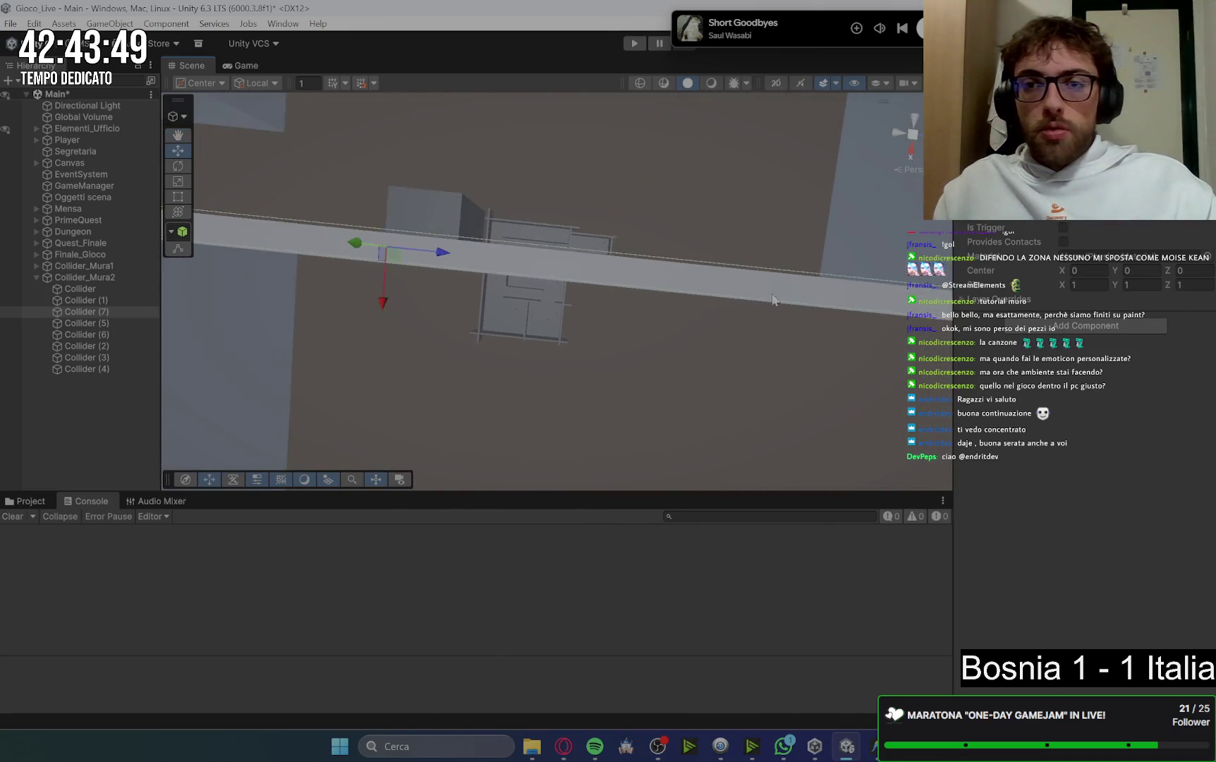
{"action": "scroll", "coordinate": [785, 314], "scroll_direction": "down", "scroll_amount": 3}
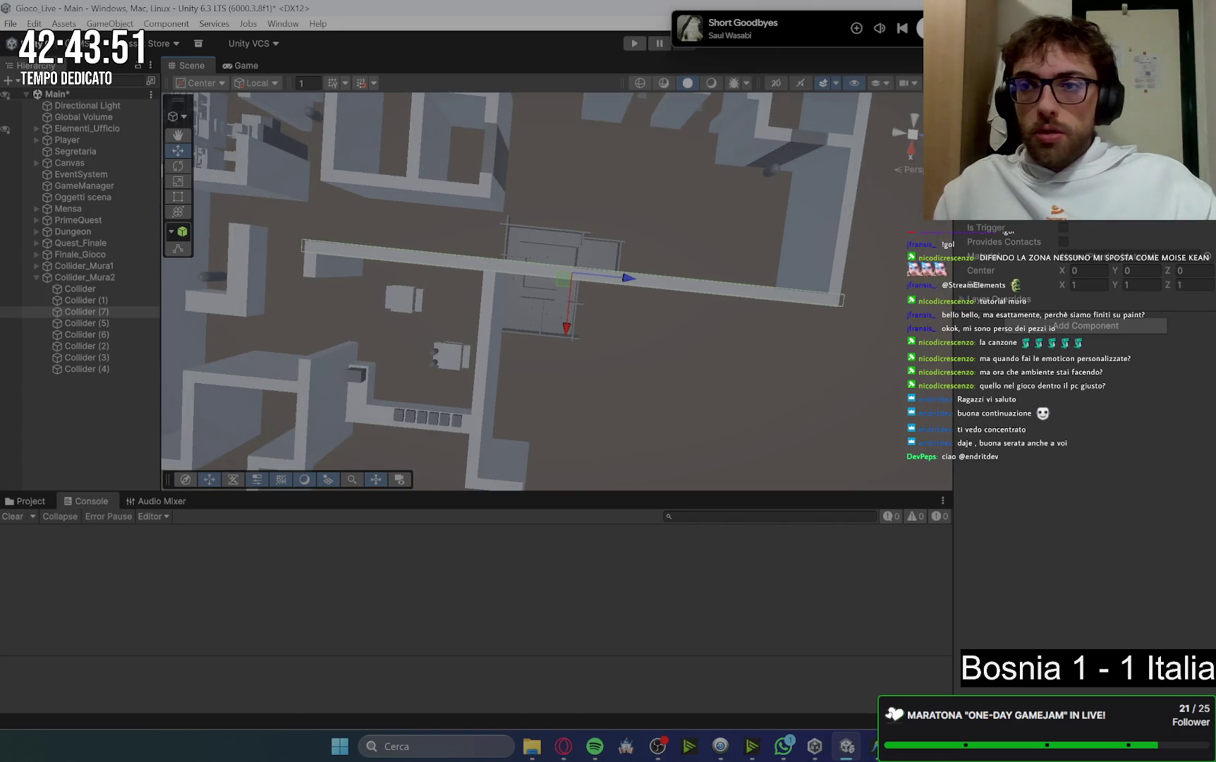
{"action": "left_click_drag", "start_coordinate": [494, 304], "coordinate": [815, 314]}
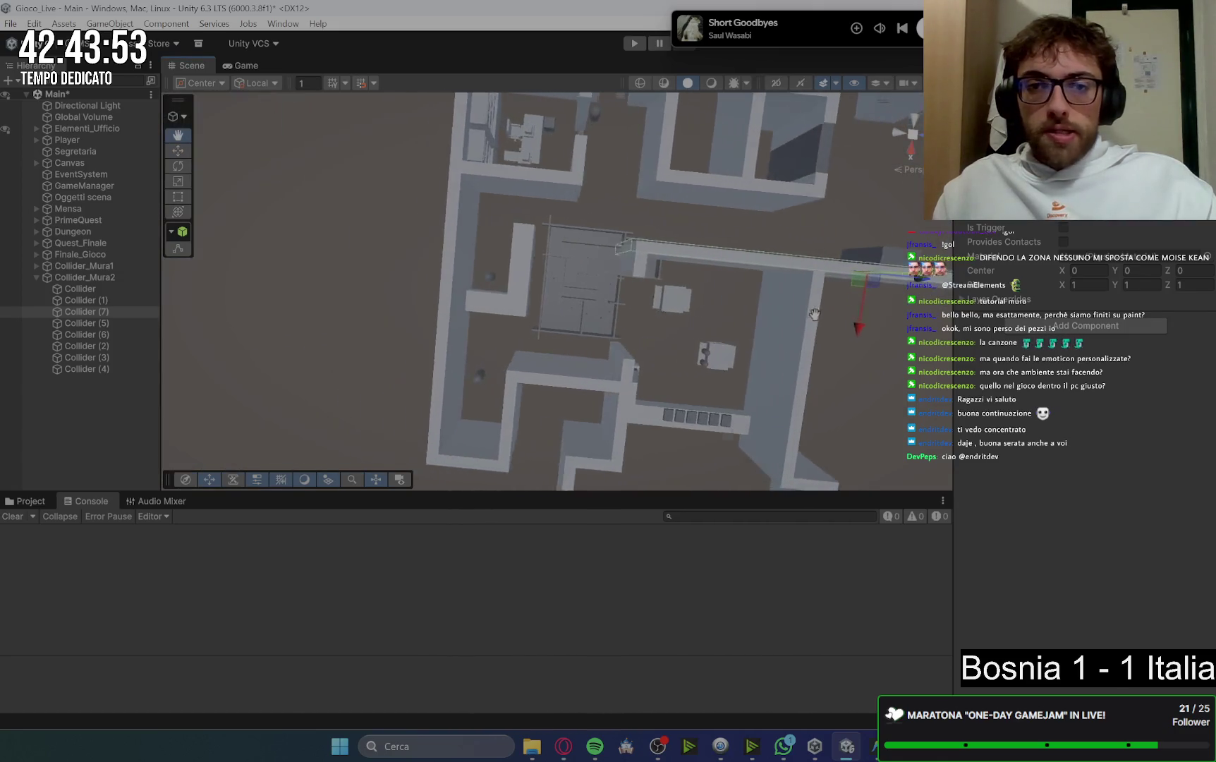
{"action": "scroll", "coordinate": [815, 314], "scroll_direction": "up", "scroll_amount": 4}
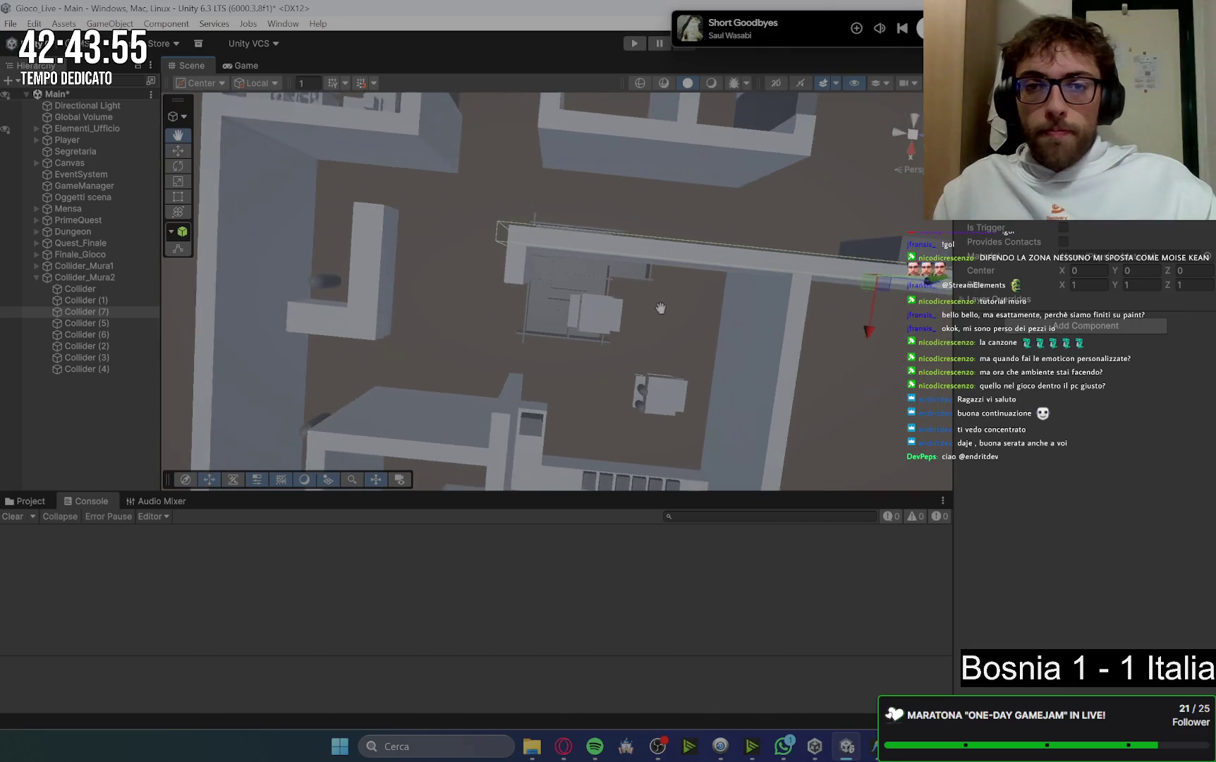
{"action": "left_click_drag", "start_coordinate": [552, 309], "coordinate": [566, 316]}
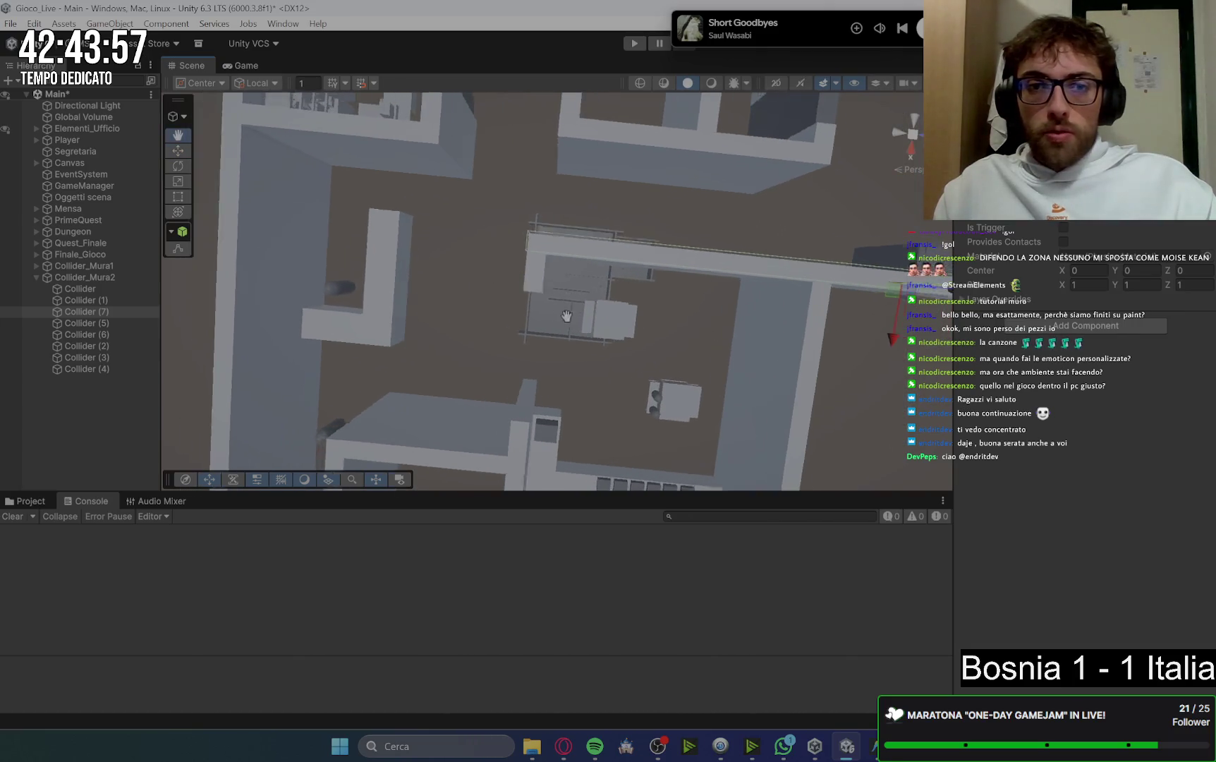
{"action": "scroll", "coordinate": [620, 310], "scroll_direction": "up", "scroll_amount": 3}
{"action": "mouse_move", "coordinate": [703, 294]}
{"action": "left_mouse_down"}
{"action": "mouse_move", "coordinate": [679, 315]}
{"action": "mouse_move", "coordinate": [788, 341]}
{"action": "mouse_move", "coordinate": [651, 327]}
{"action": "mouse_move", "coordinate": [651, 354]}
{"action": "mouse_move", "coordinate": [720, 204]}
{"action": "mouse_move", "coordinate": [524, 294]}
{"action": "left_mouse_up"}
{"action": "scroll", "coordinate": [678, 314], "scroll_direction": "down", "scroll_amount": 3}
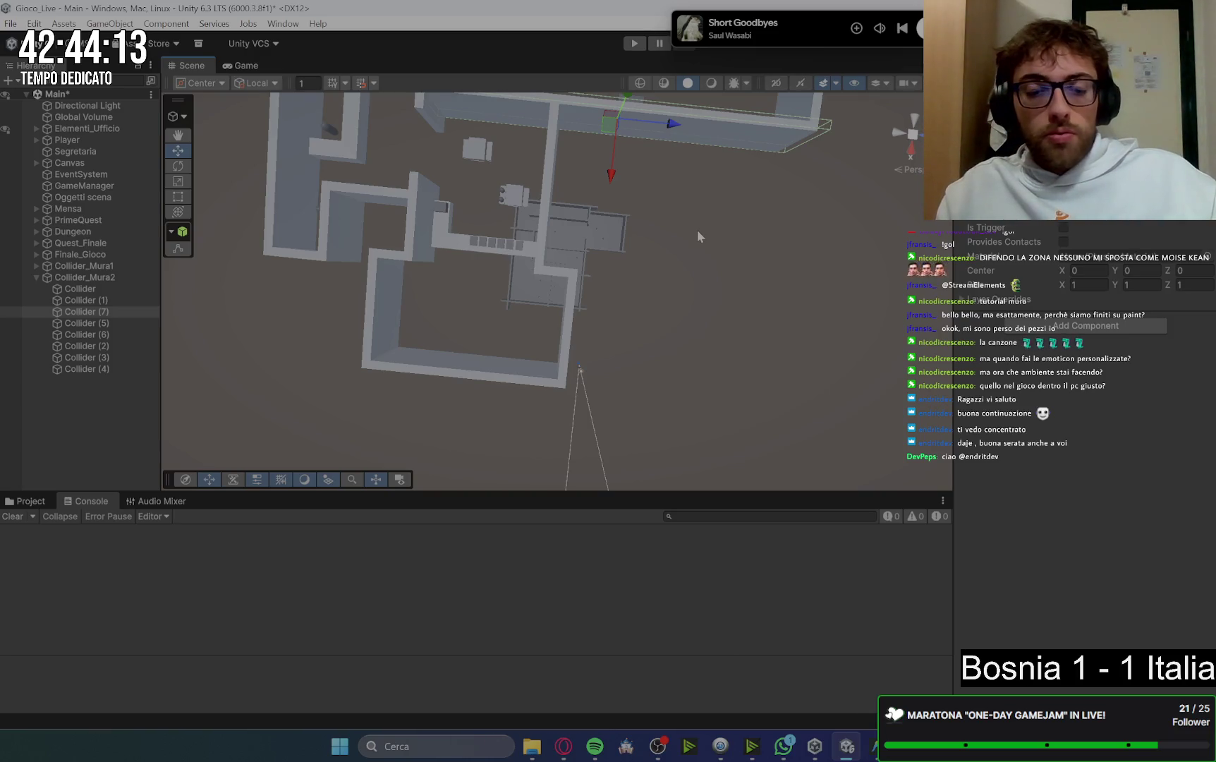
{"action": "key", "text": "ctrl+d"}
- Move Collider (8) onto another wall and slide it to the wall's corner
{"action": "left_click_drag", "start_coordinate": [613, 170], "coordinate": [618, 332]}
{"action": "scroll", "coordinate": [494, 320], "scroll_direction": "up", "scroll_amount": 5}
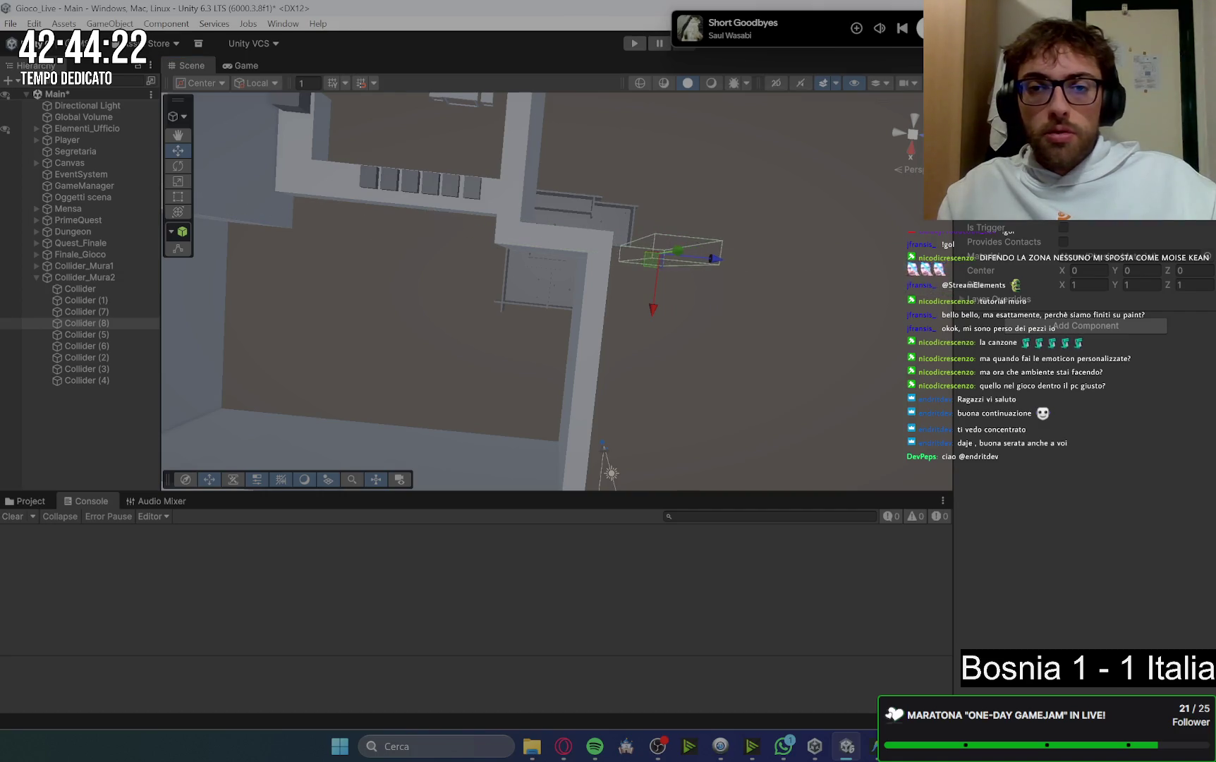
{"action": "left_click_drag", "start_coordinate": [710, 260], "coordinate": [642, 268]}
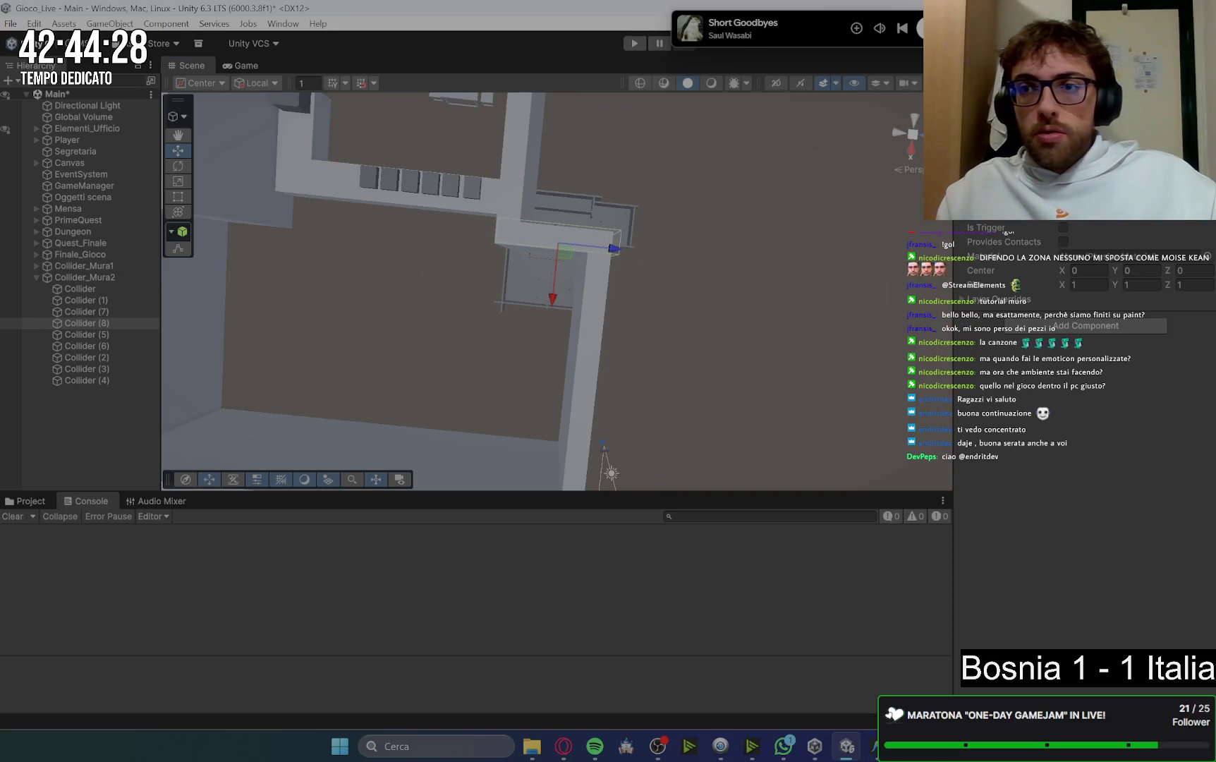
{"action": "scroll", "coordinate": [561, 318], "scroll_direction": "up", "scroll_amount": 5}
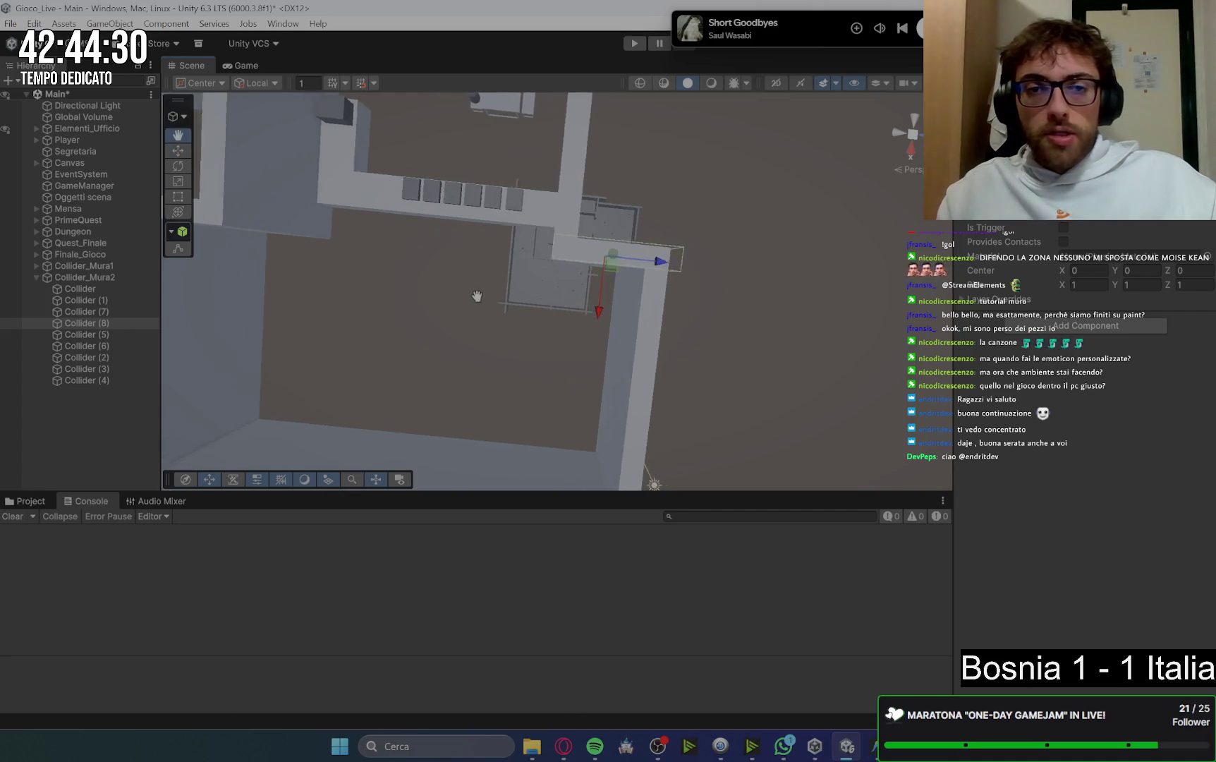
{"action": "left_click_drag", "start_coordinate": [604, 291], "coordinate": [379, 263]}
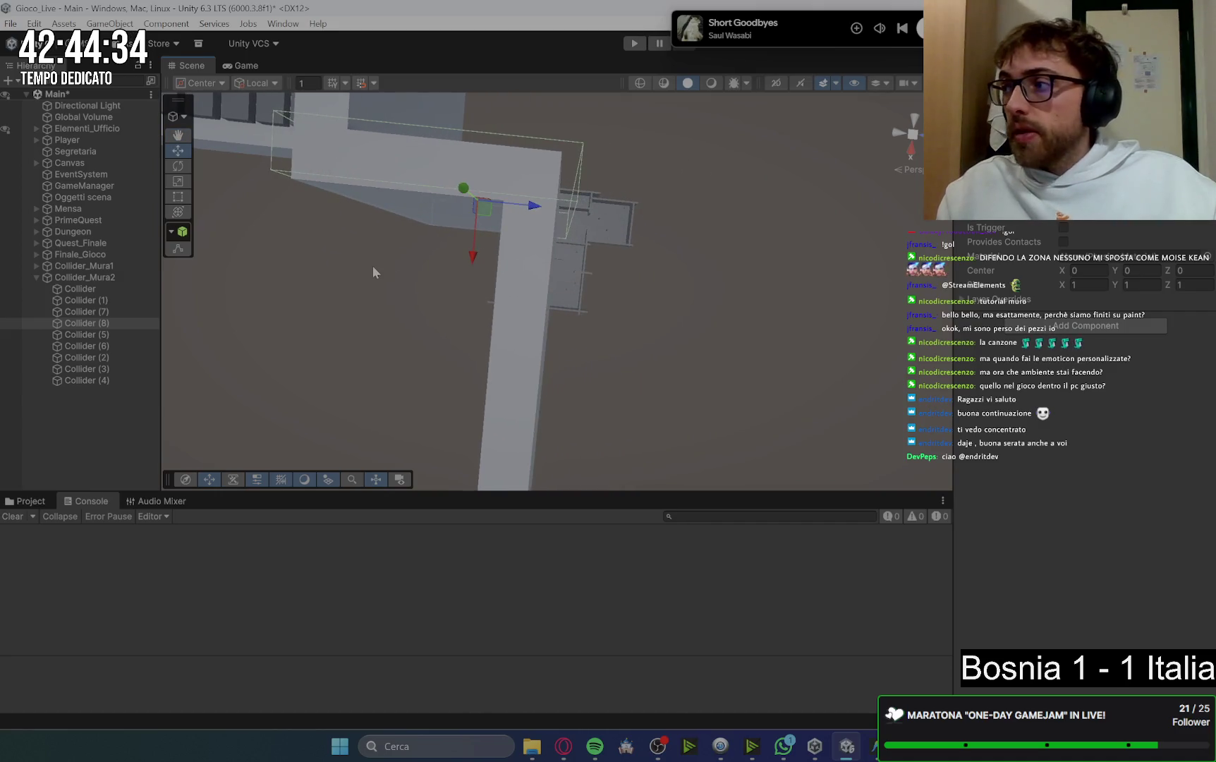
{"action": "mouse_move", "coordinate": [607, 308]}
{"action": "left_mouse_down"}
{"action": "mouse_move", "coordinate": [643, 298]}
{"action": "mouse_move", "coordinate": [597, 304]}
{"action": "mouse_move", "coordinate": [646, 277]}
{"action": "mouse_move", "coordinate": [764, 232]}
{"action": "left_mouse_up"}
{"action": "scroll", "coordinate": [766, 244], "scroll_direction": "down", "scroll_amount": 2}
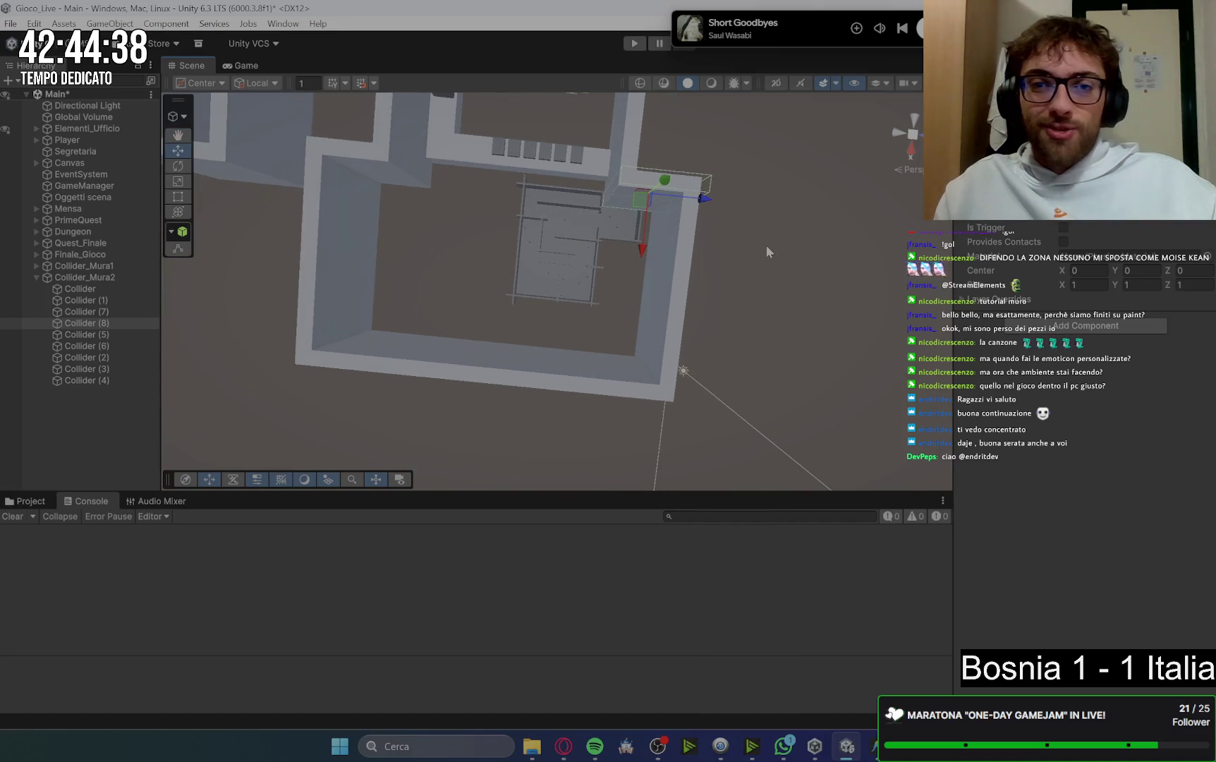
{"action": "left_click_drag", "start_coordinate": [551, 253], "coordinate": [582, 296]}
- Duplicate into Collider (9) and slide it left along the room's top wall
{"action": "key", "text": "ctrl+d"}
{"action": "left_click_drag", "start_coordinate": [769, 231], "coordinate": [499, 236]}
{"action": "scroll", "coordinate": [499, 236], "scroll_direction": "up", "scroll_amount": 5}
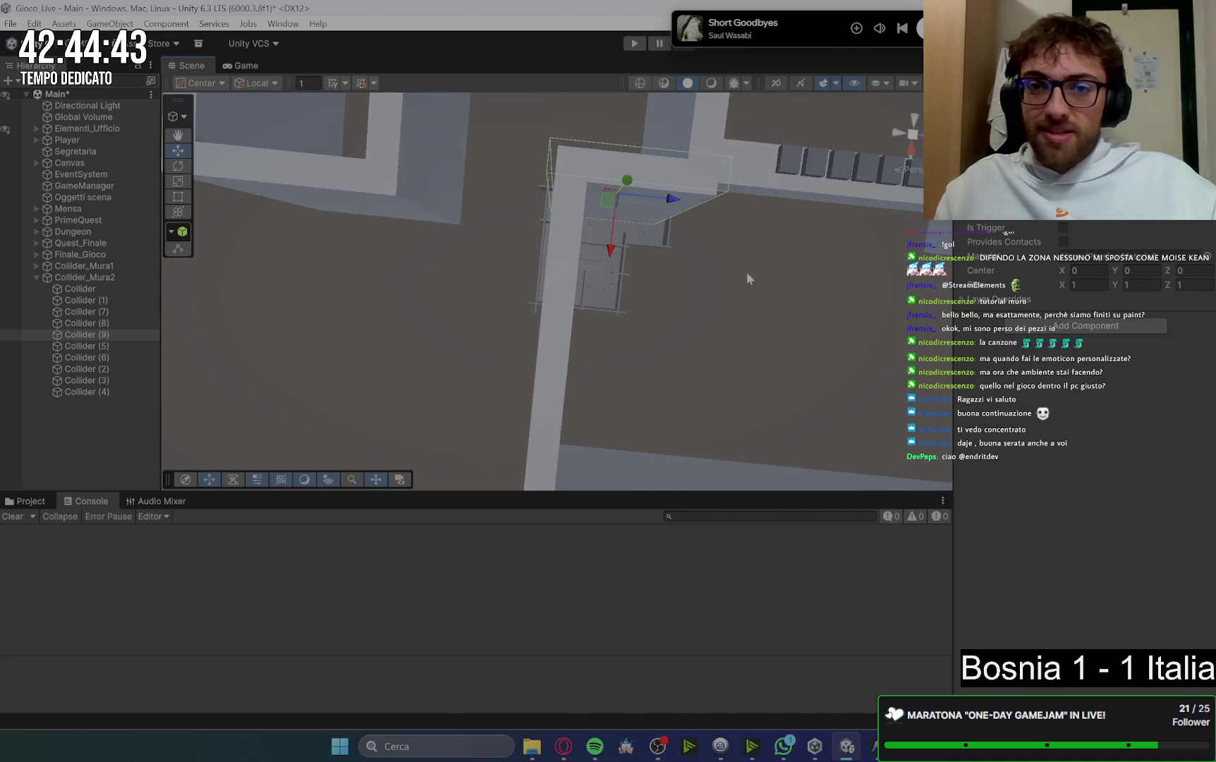
{"action": "mouse_move", "coordinate": [747, 279]}
{"action": "left_mouse_down"}
{"action": "mouse_move", "coordinate": [641, 334]}
{"action": "mouse_move", "coordinate": [592, 328]}
{"action": "left_mouse_up"}
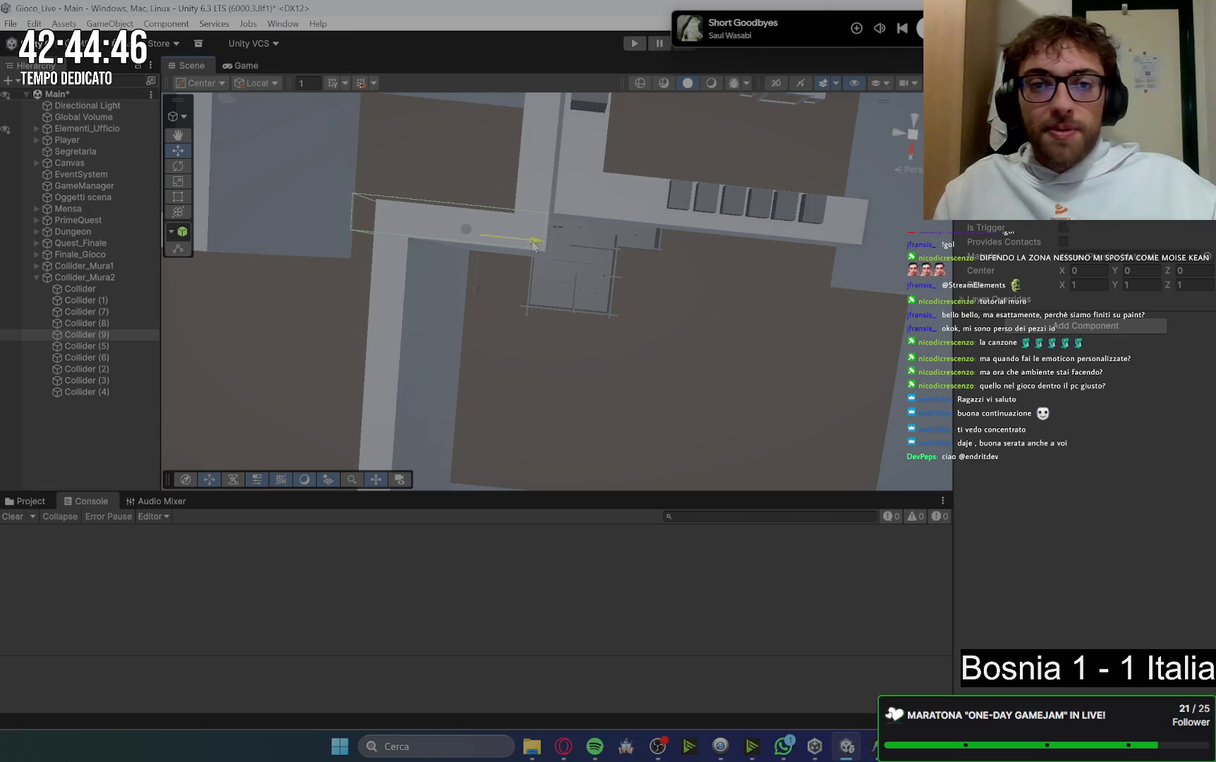
{"action": "scroll", "coordinate": [536, 246], "scroll_direction": "down", "scroll_amount": 3}
{"action": "mouse_move", "coordinate": [536, 246]}
{"action": "left_mouse_down"}
{"action": "mouse_move", "coordinate": [641, 315]}
{"action": "mouse_move", "coordinate": [678, 364]}
{"action": "mouse_move", "coordinate": [477, 348]}
{"action": "mouse_move", "coordinate": [497, 381]}
{"action": "mouse_move", "coordinate": [431, 418]}
{"action": "left_mouse_up"}
{"action": "scroll", "coordinate": [487, 344], "scroll_direction": "down", "scroll_amount": 2}
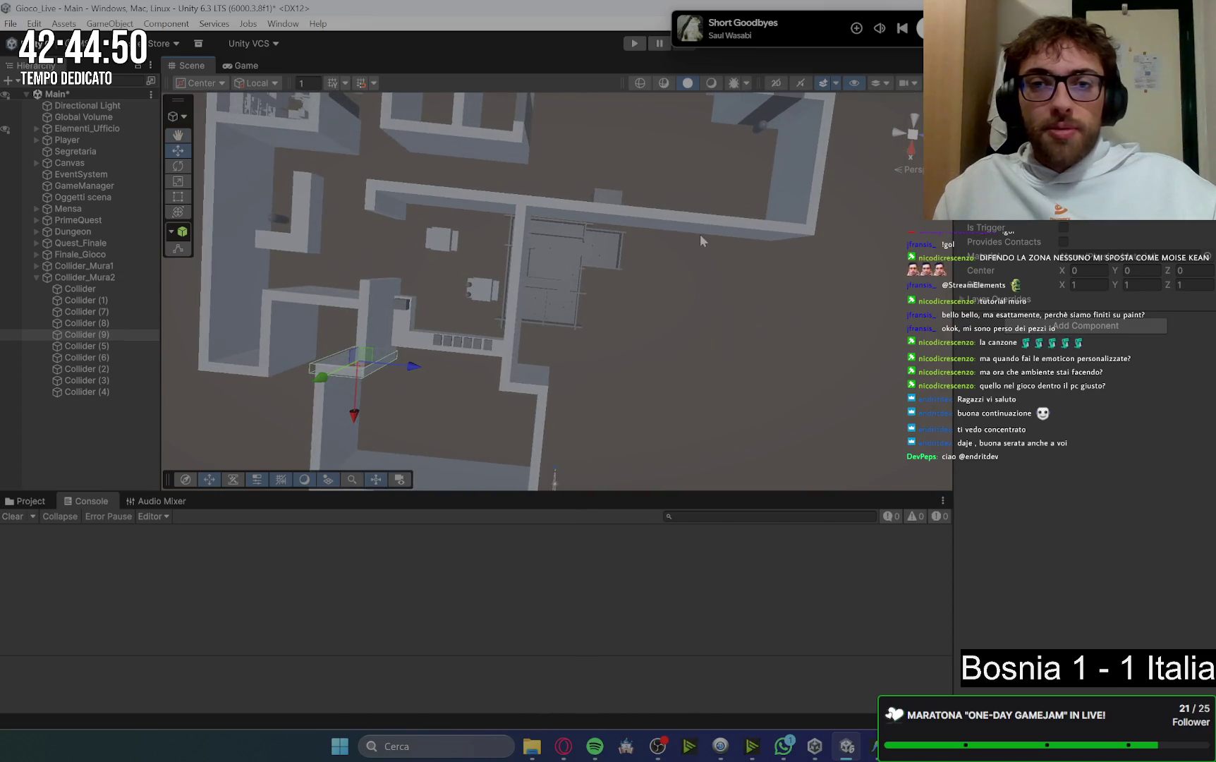
- Duplicate Collider (7) into Collider (10)
{"action": "left_click", "coordinate": [700, 236]}
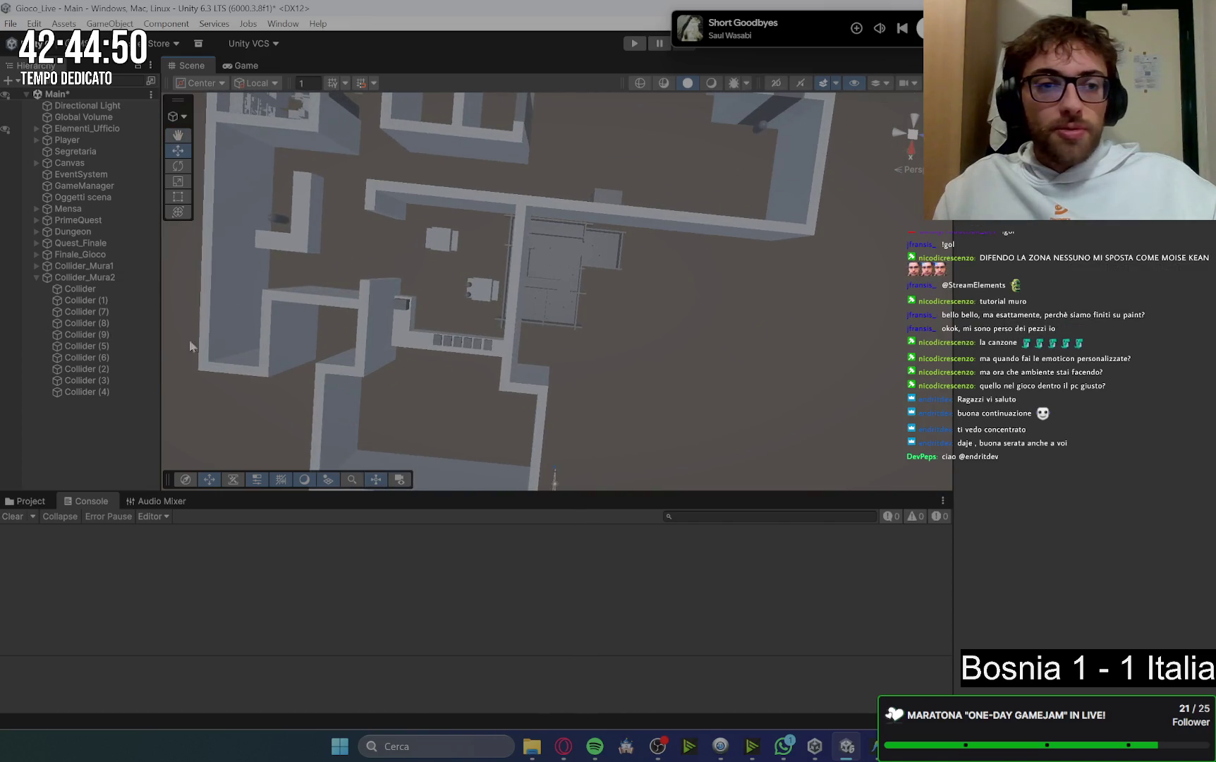
{"action": "left_click", "coordinate": [108, 312]}
{"action": "key", "text": "ctrl+d"}
- Move Collider (10) down onto the bottom wall and shrink its box to the wall's length
{"action": "left_click_drag", "start_coordinate": [578, 272], "coordinate": [576, 409]}
{"action": "key", "text": "f"}
{"action": "mouse_move", "coordinate": [681, 257]}
{"action": "left_mouse_down"}
{"action": "mouse_move", "coordinate": [688, 353]}
{"action": "mouse_move", "coordinate": [678, 301]}
{"action": "mouse_move", "coordinate": [594, 310]}
{"action": "mouse_move", "coordinate": [719, 337]}
{"action": "mouse_move", "coordinate": [693, 204]}
{"action": "left_mouse_up"}
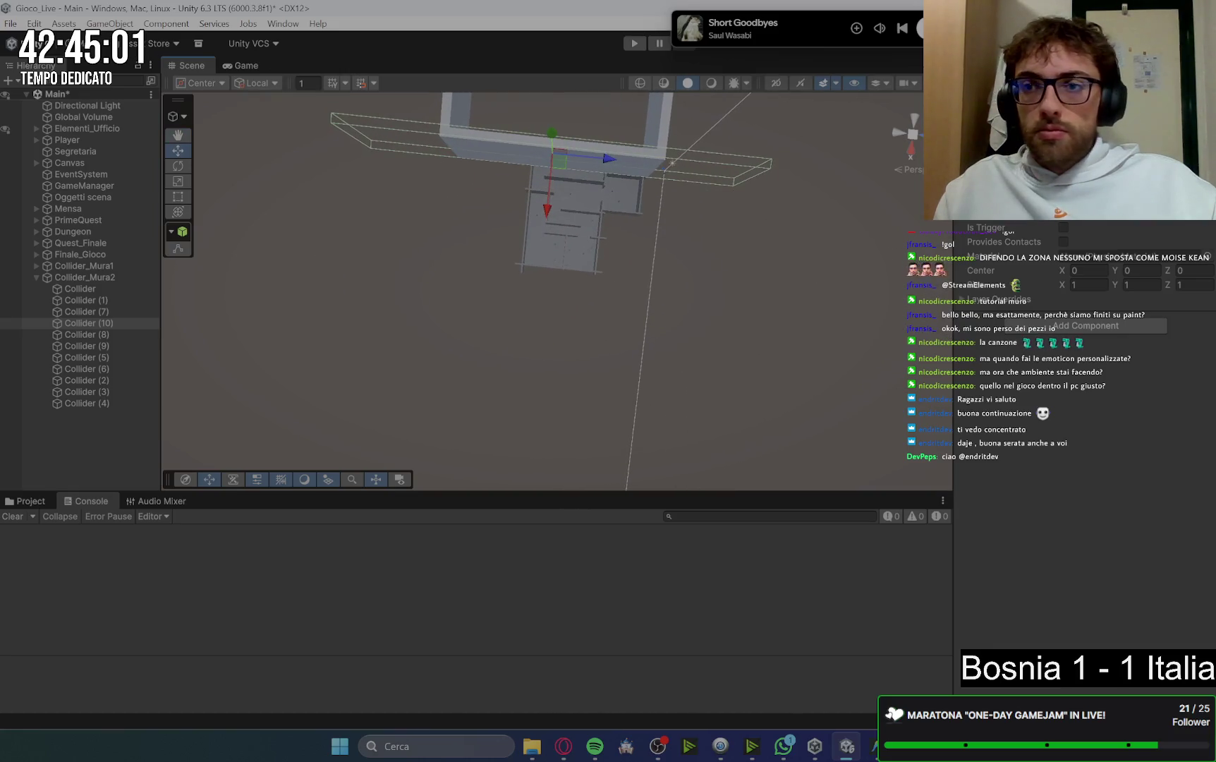
{"action": "left_click_drag", "start_coordinate": [1002, 189], "coordinate": [912, 191]}
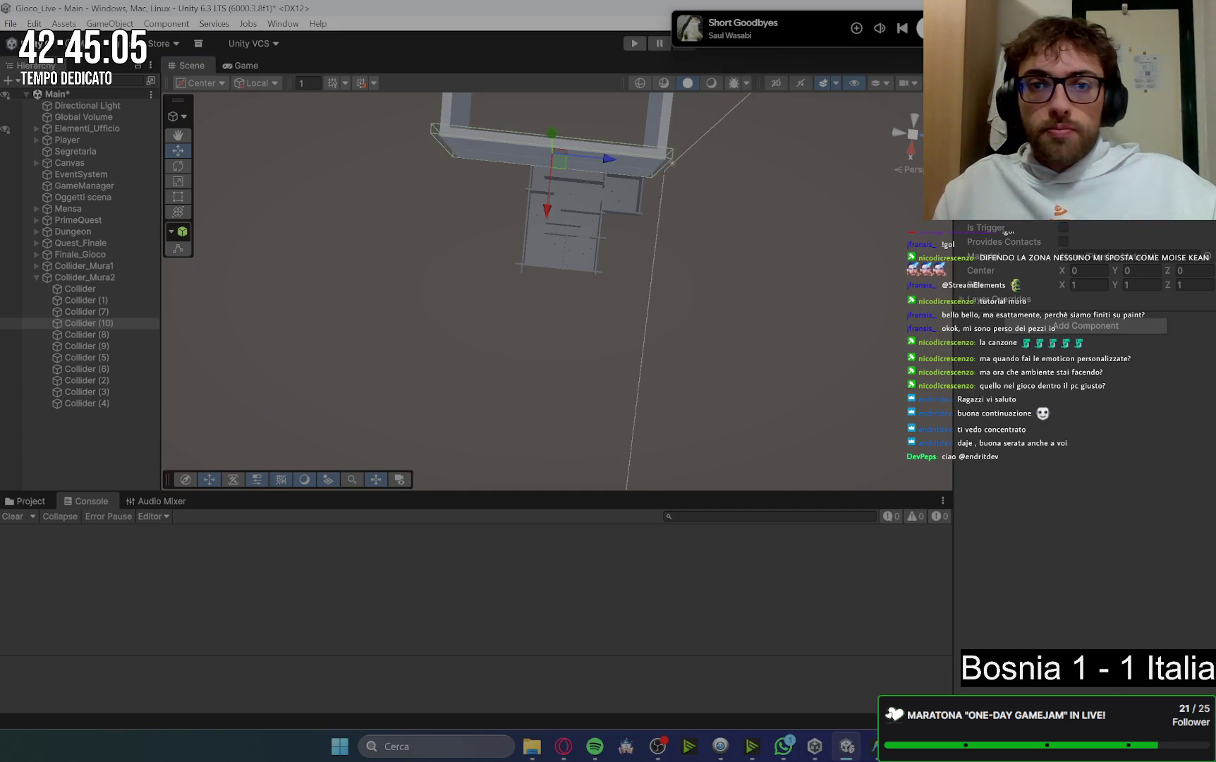
{"action": "scroll", "coordinate": [551, 282], "scroll_direction": "up", "scroll_amount": 5}
{"action": "mouse_move", "coordinate": [677, 386]}
{"action": "left_mouse_down"}
{"action": "mouse_move", "coordinate": [711, 372]}
{"action": "mouse_move", "coordinate": [720, 342]}
{"action": "left_mouse_up"}
{"action": "scroll", "coordinate": [719, 341], "scroll_direction": "up", "scroll_amount": 3}
{"action": "scroll", "coordinate": [665, 306], "scroll_direction": "up", "scroll_amount": 4}
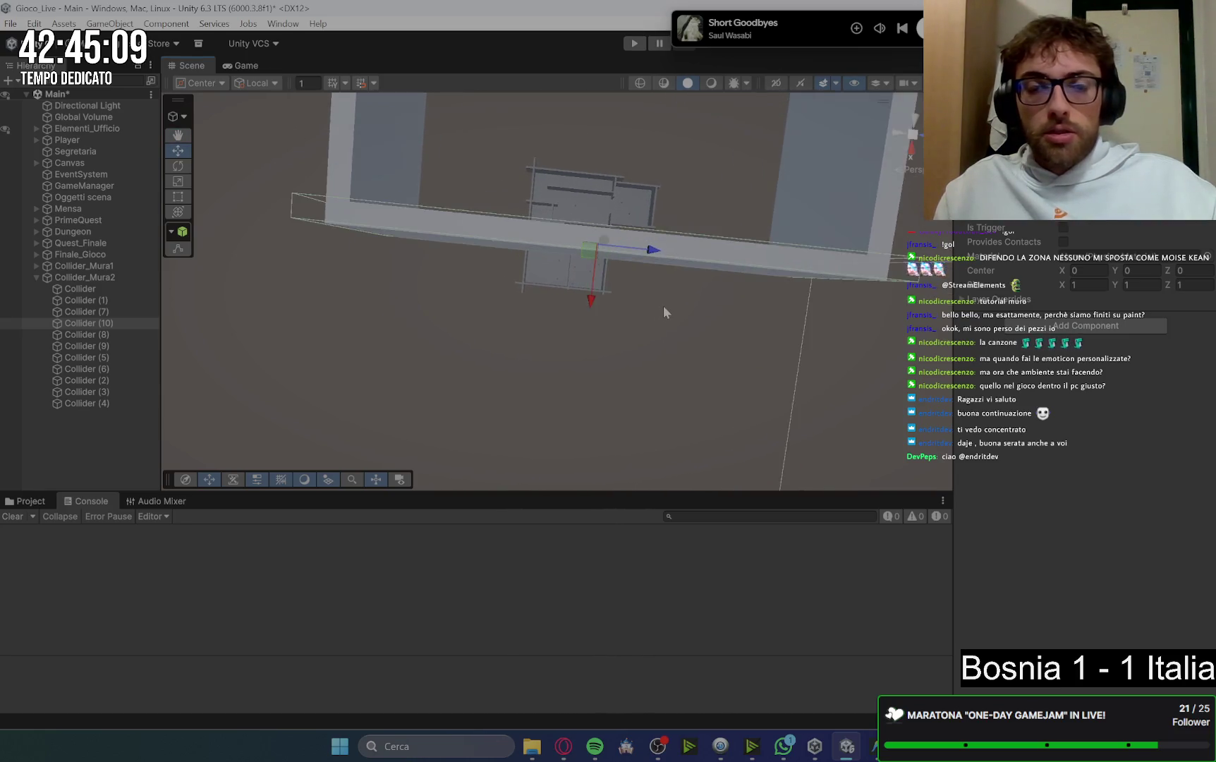
{"action": "mouse_move", "coordinate": [644, 328]}
{"action": "left_mouse_down"}
{"action": "mouse_move", "coordinate": [596, 409]}
{"action": "mouse_move", "coordinate": [595, 437]}
{"action": "mouse_move", "coordinate": [590, 201]}
{"action": "left_mouse_up"}
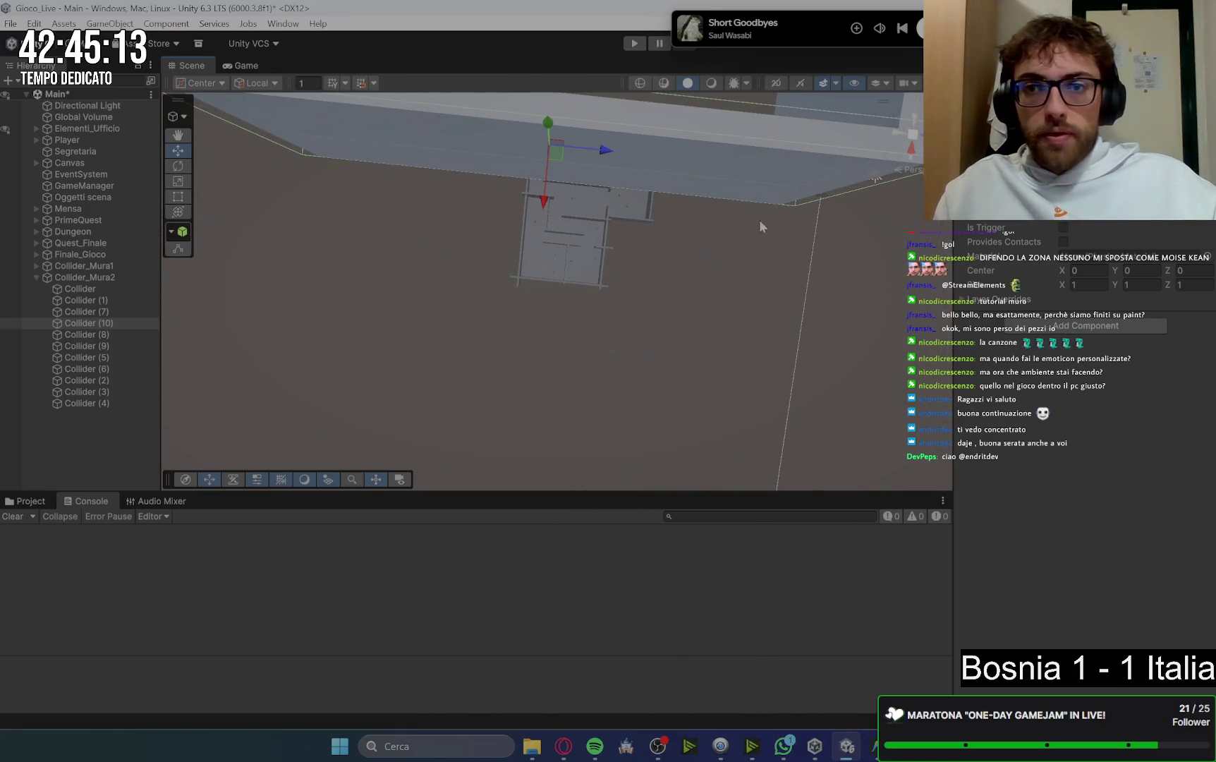
- Check Collider (10)'s fit from straight side and top-down views
{"action": "left_click", "coordinate": [919, 169]}
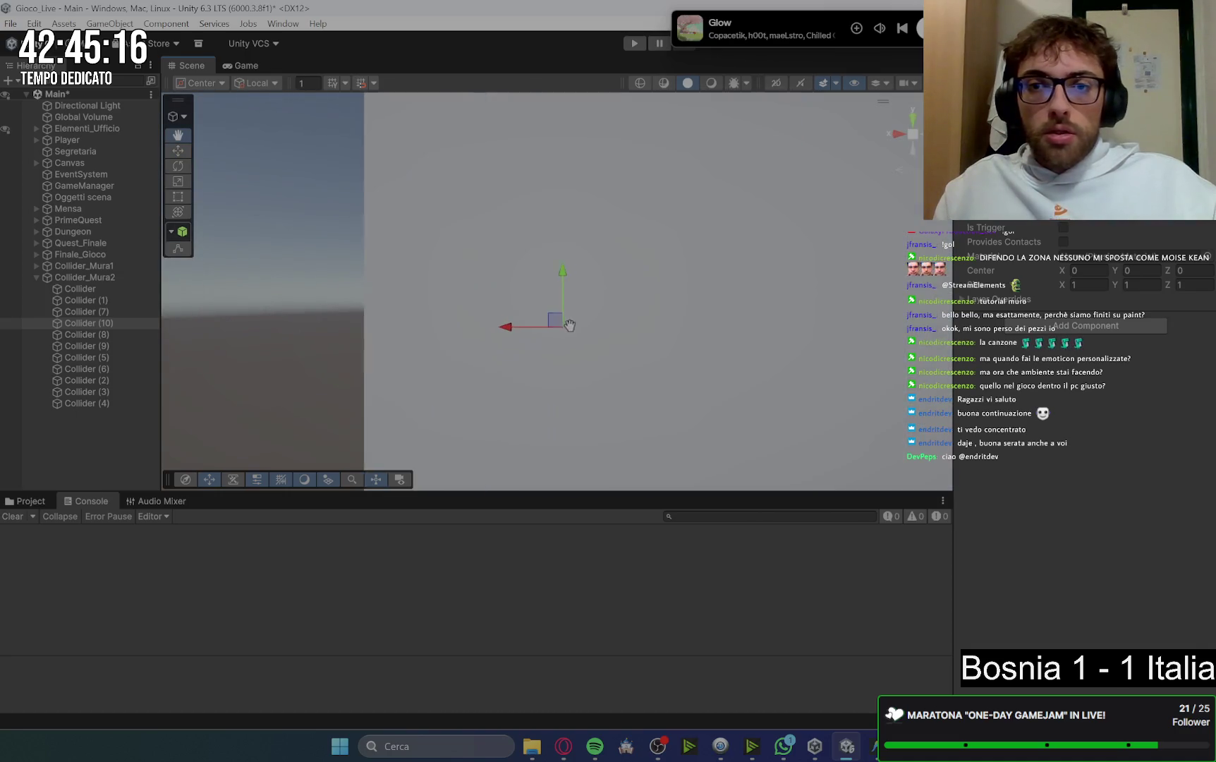
{"action": "key", "text": "w"}
{"action": "mouse_move", "coordinate": [647, 352]}
{"action": "left_mouse_down"}
{"action": "mouse_move", "coordinate": [617, 355]}
{"action": "mouse_move", "coordinate": [643, 372]}
{"action": "mouse_move", "coordinate": [612, 367]}
{"action": "mouse_move", "coordinate": [632, 431]}
{"action": "left_mouse_up"}
{"action": "left_click", "coordinate": [913, 116]}
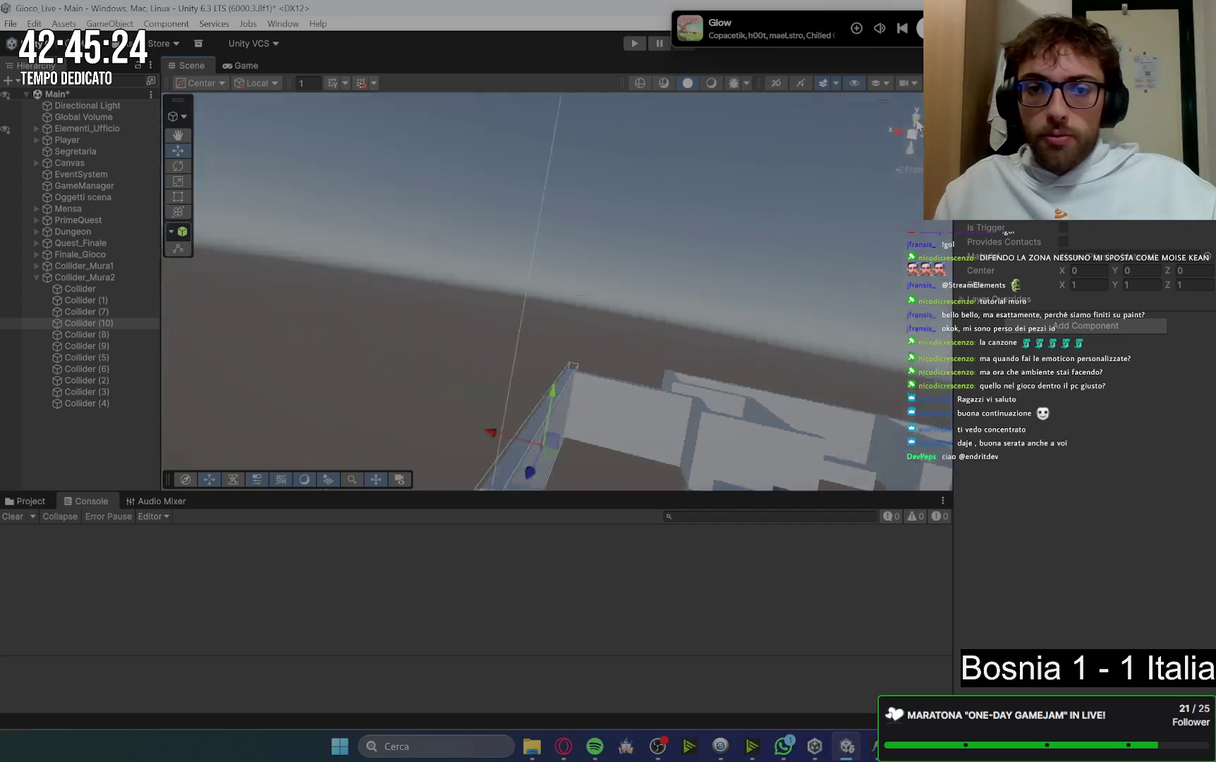
{"action": "left_click_drag", "start_coordinate": [751, 301], "coordinate": [279, 203]}
{"action": "mouse_move", "coordinate": [742, 346]}
{"action": "left_mouse_down"}
{"action": "mouse_move", "coordinate": [692, 319]}
{"action": "mouse_move", "coordinate": [712, 314]}
{"action": "mouse_move", "coordinate": [687, 420]}
{"action": "mouse_move", "coordinate": [695, 390]}
{"action": "mouse_move", "coordinate": [730, 409]}
{"action": "mouse_move", "coordinate": [745, 331]}
{"action": "left_mouse_up"}
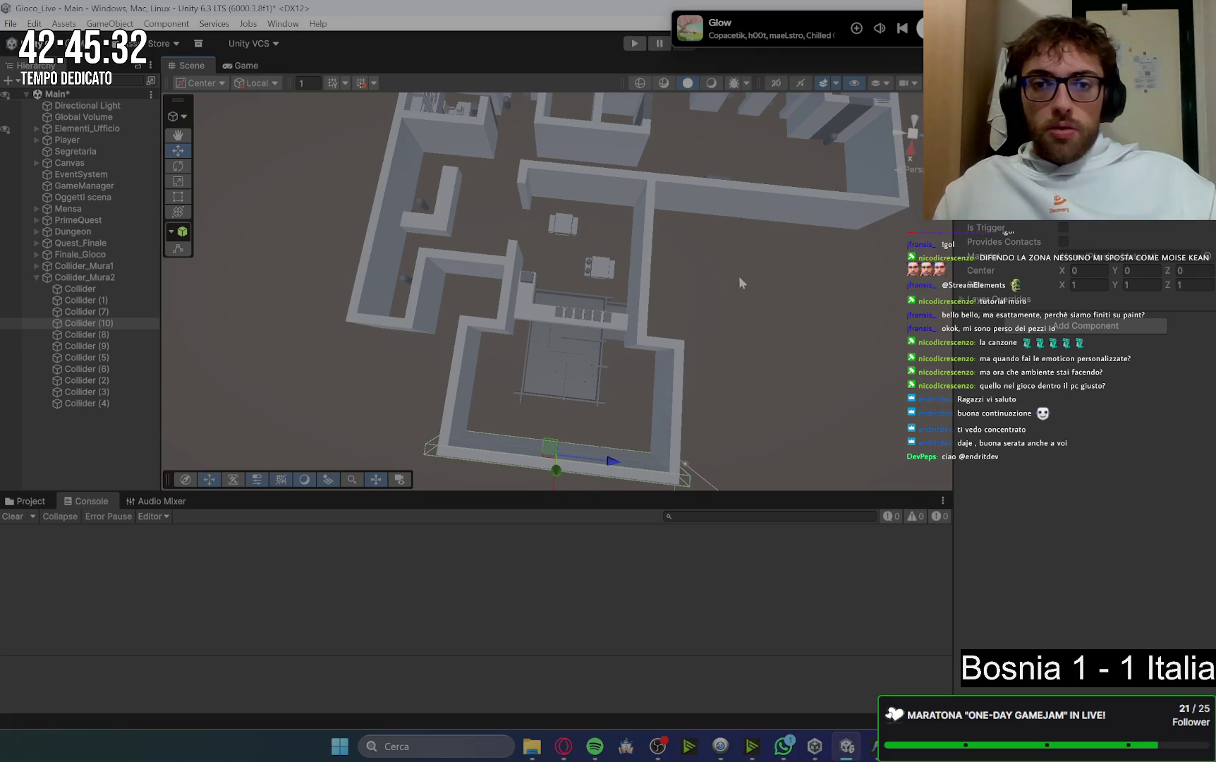
- Review Collider (9) and Collider (8), then duplicate Collider (10) into Collider (11)
{"action": "left_click", "coordinate": [109, 347]}
{"action": "left_click", "coordinate": [111, 335]}
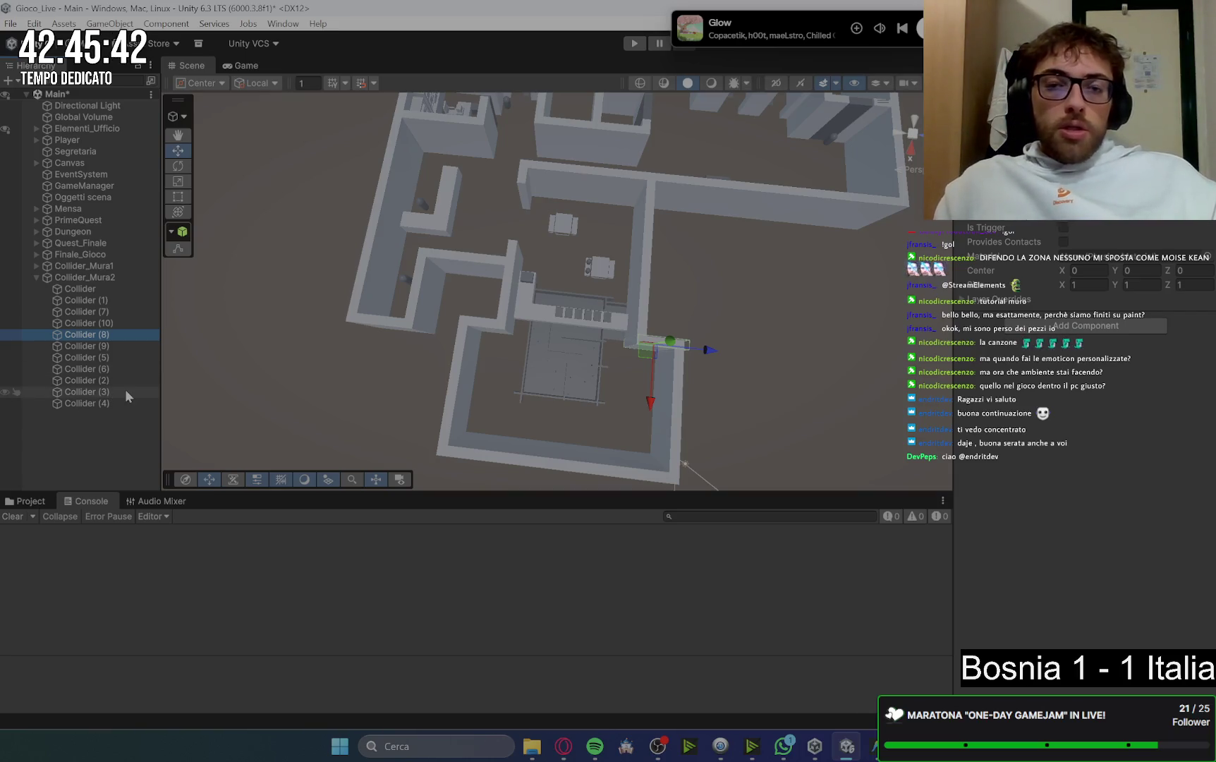
{"action": "left_click", "coordinate": [120, 323]}
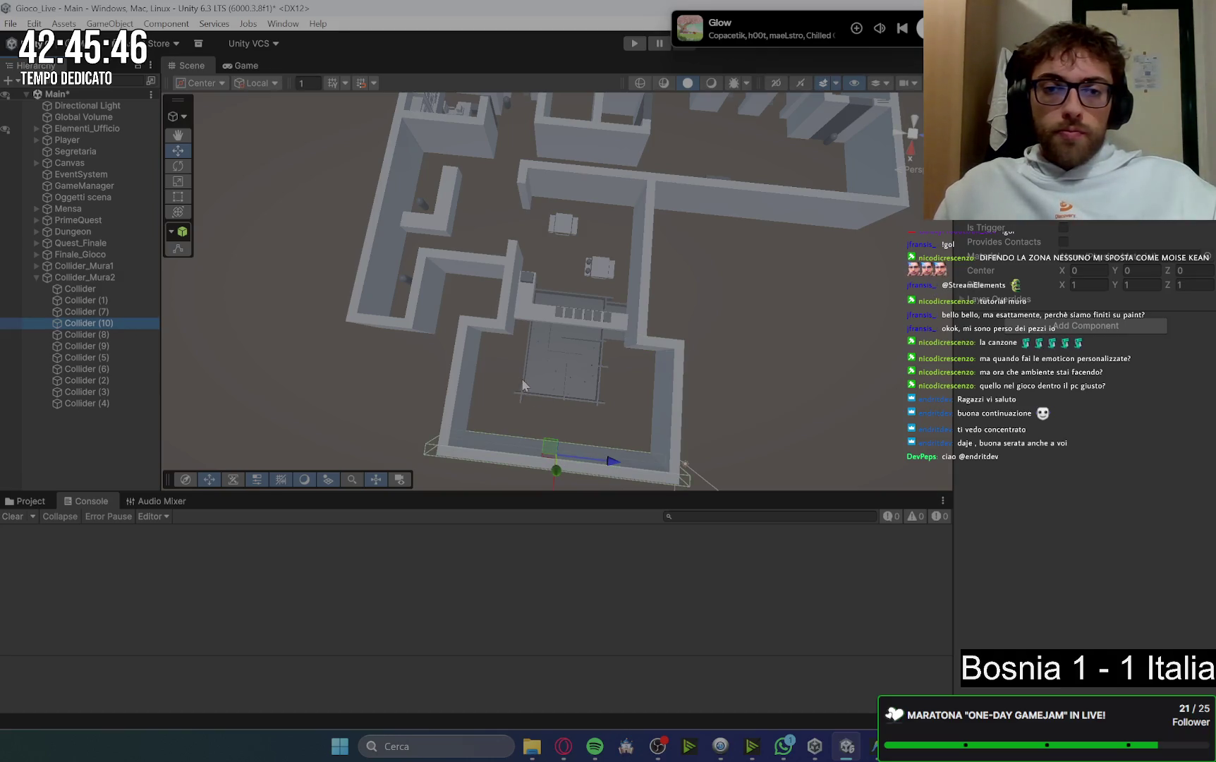
{"action": "key", "text": "ctrl+d"}
- Move Collider (11) up onto the short middle wall and shrink its box to fit
{"action": "left_click_drag", "start_coordinate": [551, 484], "coordinate": [575, 300]}
{"action": "left_click_drag", "start_coordinate": [461, 297], "coordinate": [551, 241]}
{"action": "scroll", "coordinate": [551, 242], "scroll_direction": "up", "scroll_amount": 3}
{"action": "mouse_move", "coordinate": [723, 182]}
{"action": "left_mouse_down"}
{"action": "mouse_move", "coordinate": [534, 241]}
{"action": "mouse_move", "coordinate": [710, 238]}
{"action": "mouse_move", "coordinate": [722, 305]}
{"action": "mouse_move", "coordinate": [689, 315]}
{"action": "mouse_move", "coordinate": [639, 296]}
{"action": "left_mouse_up"}
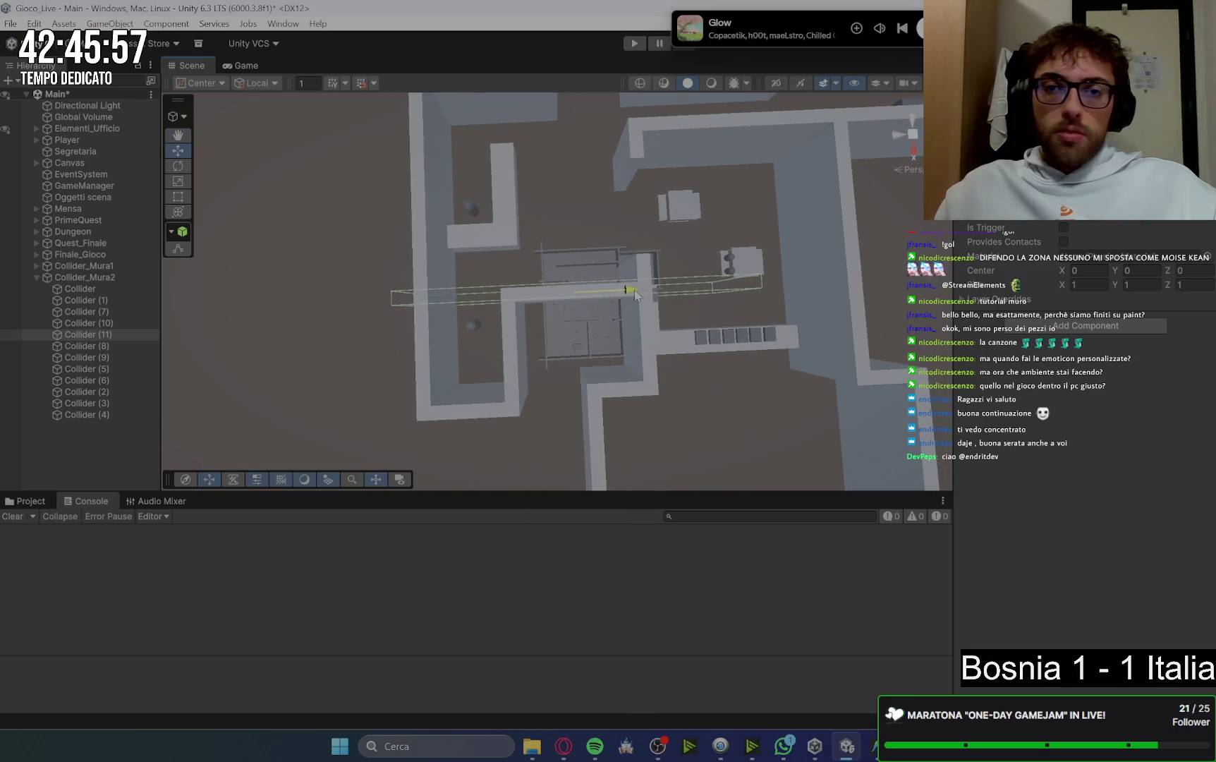
{"action": "left_click_drag", "start_coordinate": [1061, 285], "coordinate": [1030, 284]}
{"action": "scroll", "coordinate": [679, 253], "scroll_direction": "up", "scroll_amount": 5}
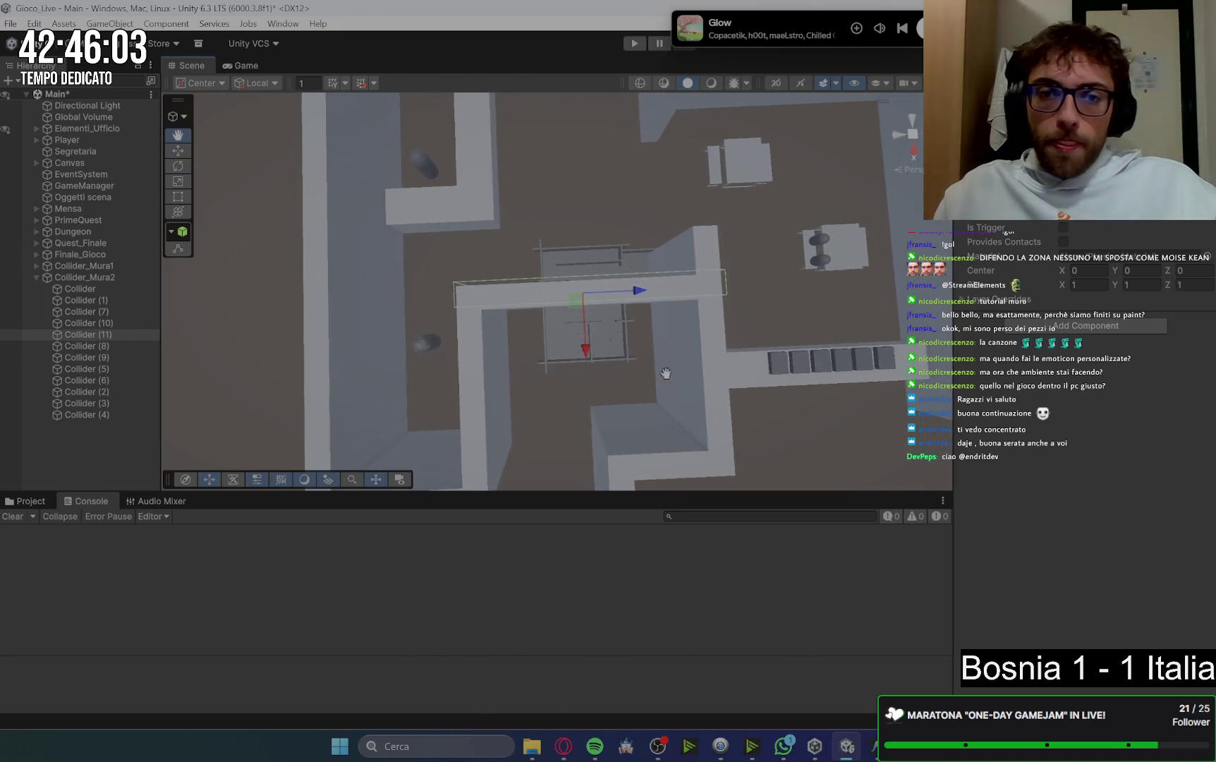
{"action": "scroll", "coordinate": [663, 367], "scroll_direction": "down", "scroll_amount": 2}
{"action": "scroll", "coordinate": [556, 347], "scroll_direction": "down", "scroll_amount": 6}
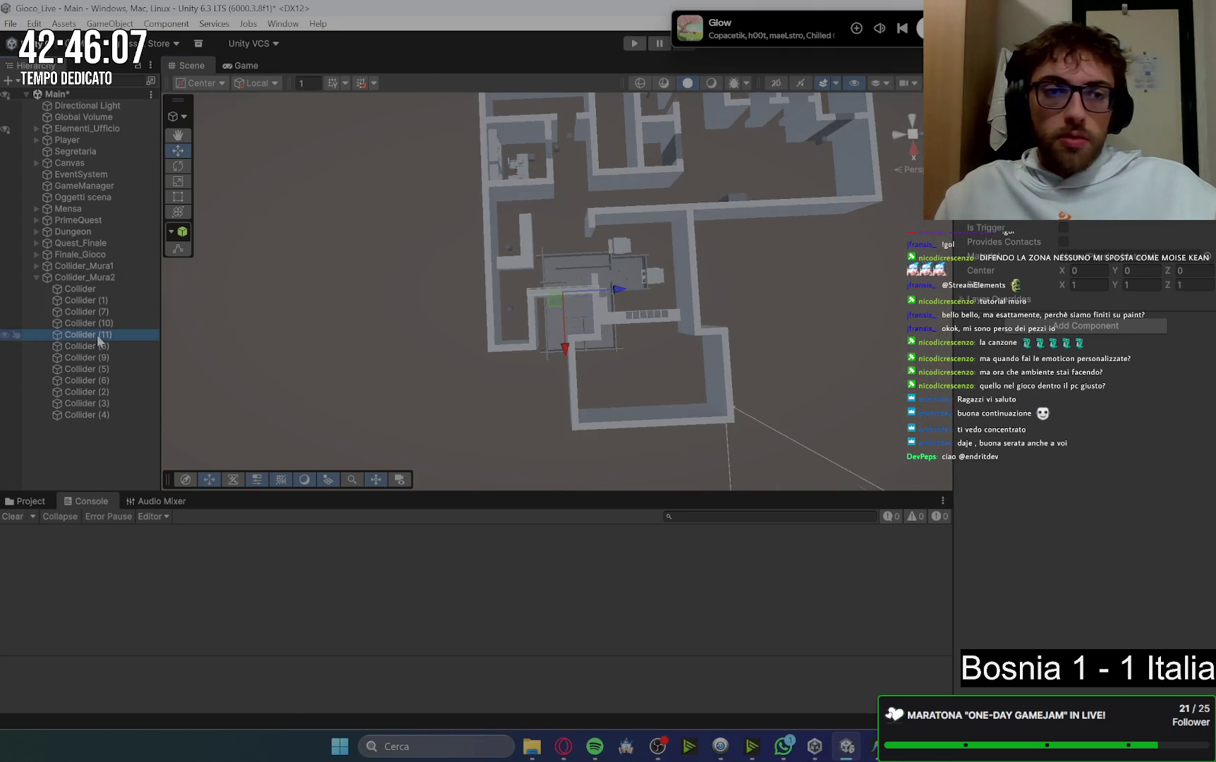
- Frame Collider (11) and inspect its fit around the wall junction
{"action": "double_click", "coordinate": [97, 334]}
{"action": "mouse_move", "coordinate": [623, 375]}
{"action": "left_mouse_down"}
{"action": "mouse_move", "coordinate": [706, 388]}
{"action": "mouse_move", "coordinate": [795, 365]}
{"action": "left_mouse_up"}
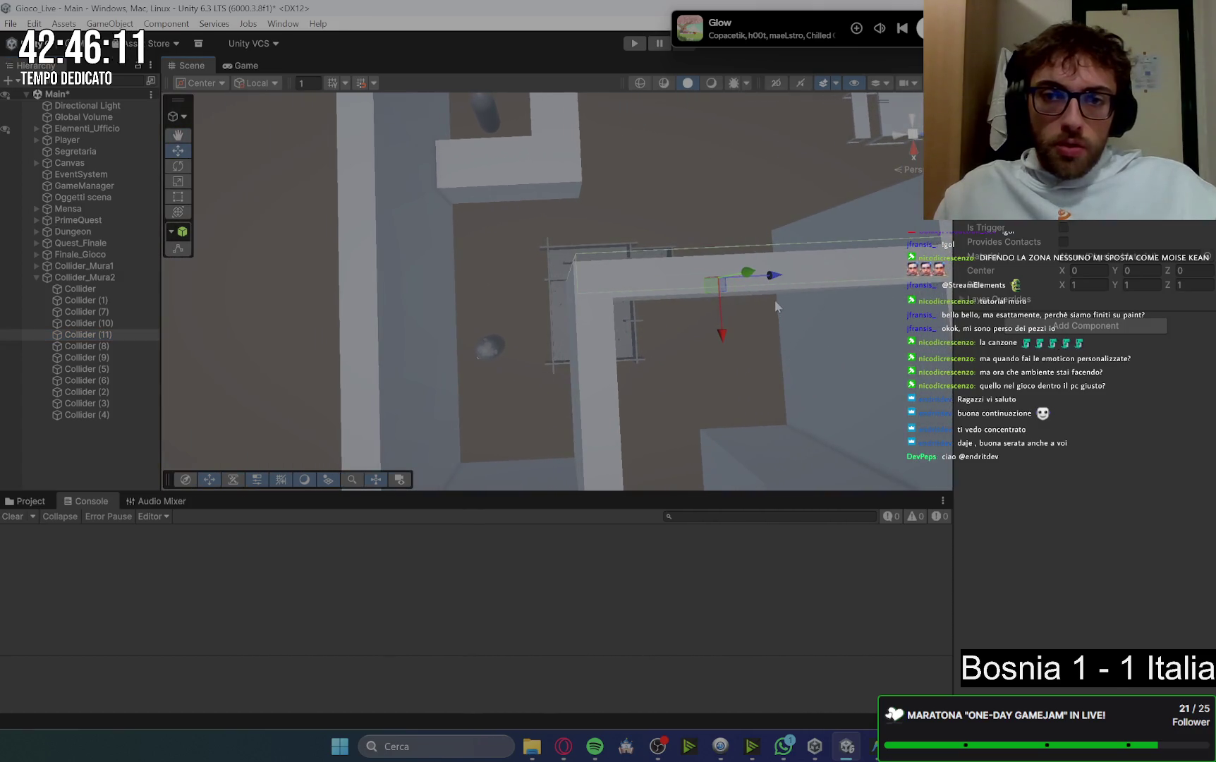
{"action": "mouse_move", "coordinate": [773, 282]}
{"action": "left_mouse_down"}
{"action": "mouse_move", "coordinate": [713, 343]}
{"action": "mouse_move", "coordinate": [320, 342]}
{"action": "mouse_move", "coordinate": [427, 340]}
{"action": "left_mouse_up"}
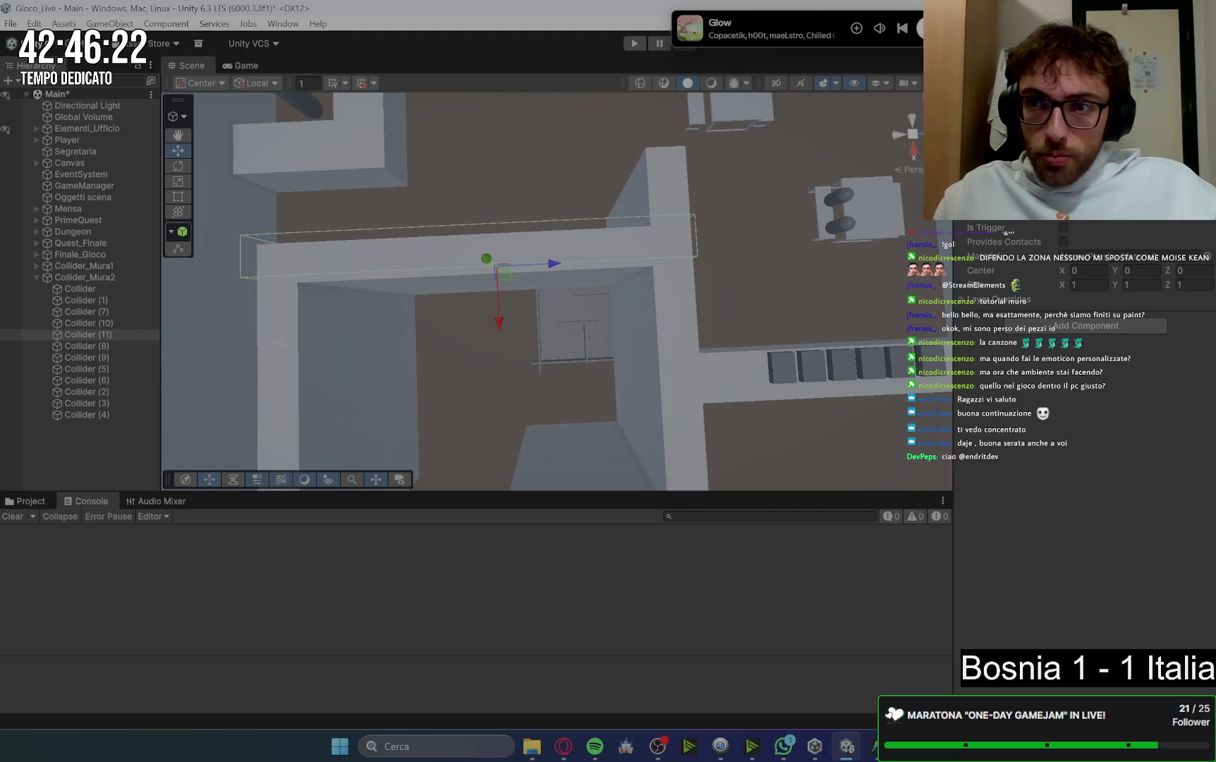
{"action": "mouse_move", "coordinate": [522, 343]}
{"action": "left_mouse_down"}
{"action": "mouse_move", "coordinate": [726, 326]}
{"action": "mouse_move", "coordinate": [746, 312]}
{"action": "mouse_move", "coordinate": [364, 302]}
{"action": "mouse_move", "coordinate": [399, 276]}
{"action": "mouse_move", "coordinate": [420, 282]}
{"action": "mouse_move", "coordinate": [422, 310]}
{"action": "mouse_move", "coordinate": [452, 350]}
{"action": "mouse_move", "coordinate": [518, 366]}
{"action": "left_mouse_up"}
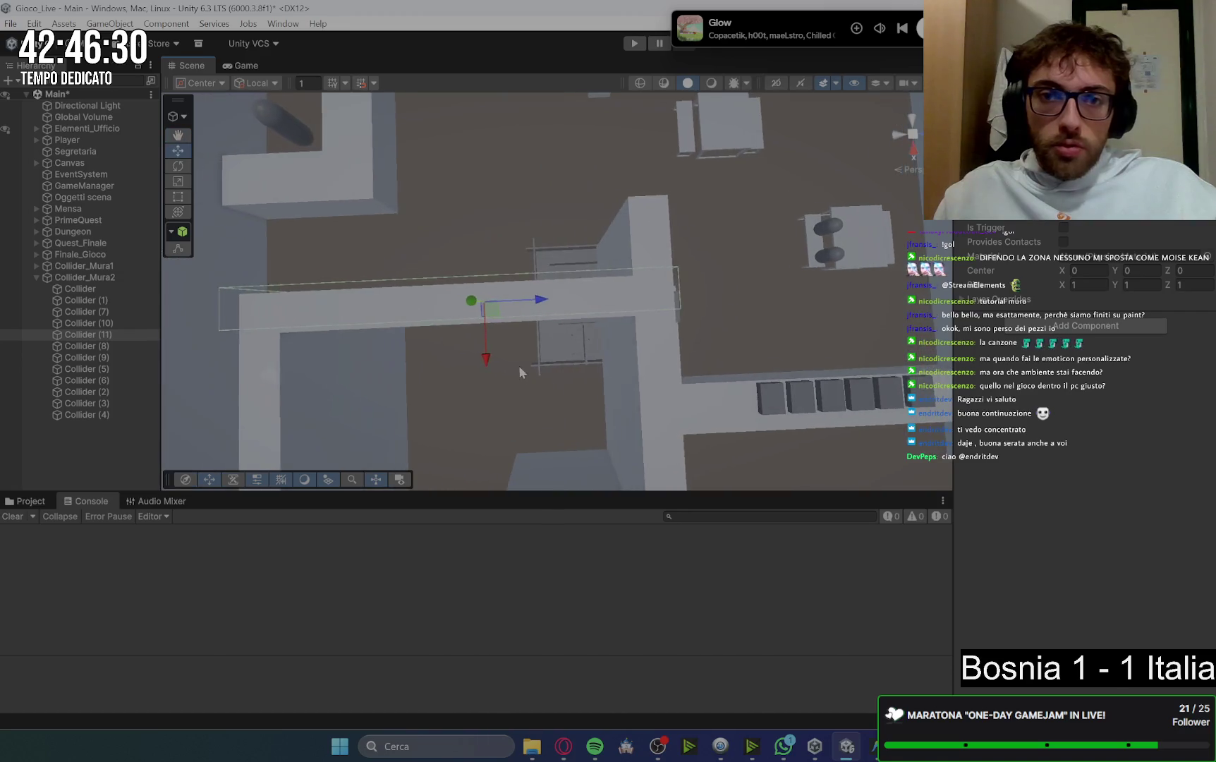
{"action": "scroll", "coordinate": [529, 349], "scroll_direction": "down", "scroll_amount": 5}
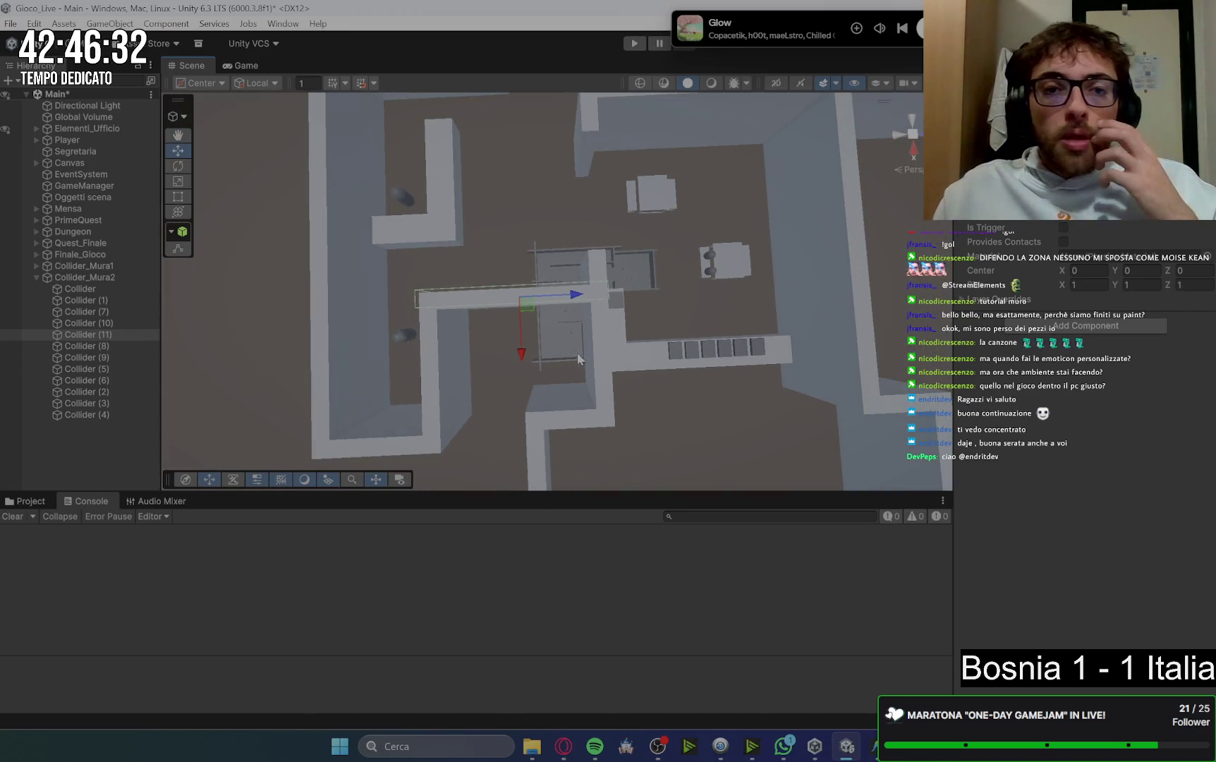
{"action": "scroll", "coordinate": [577, 351], "scroll_direction": "down", "scroll_amount": 2}
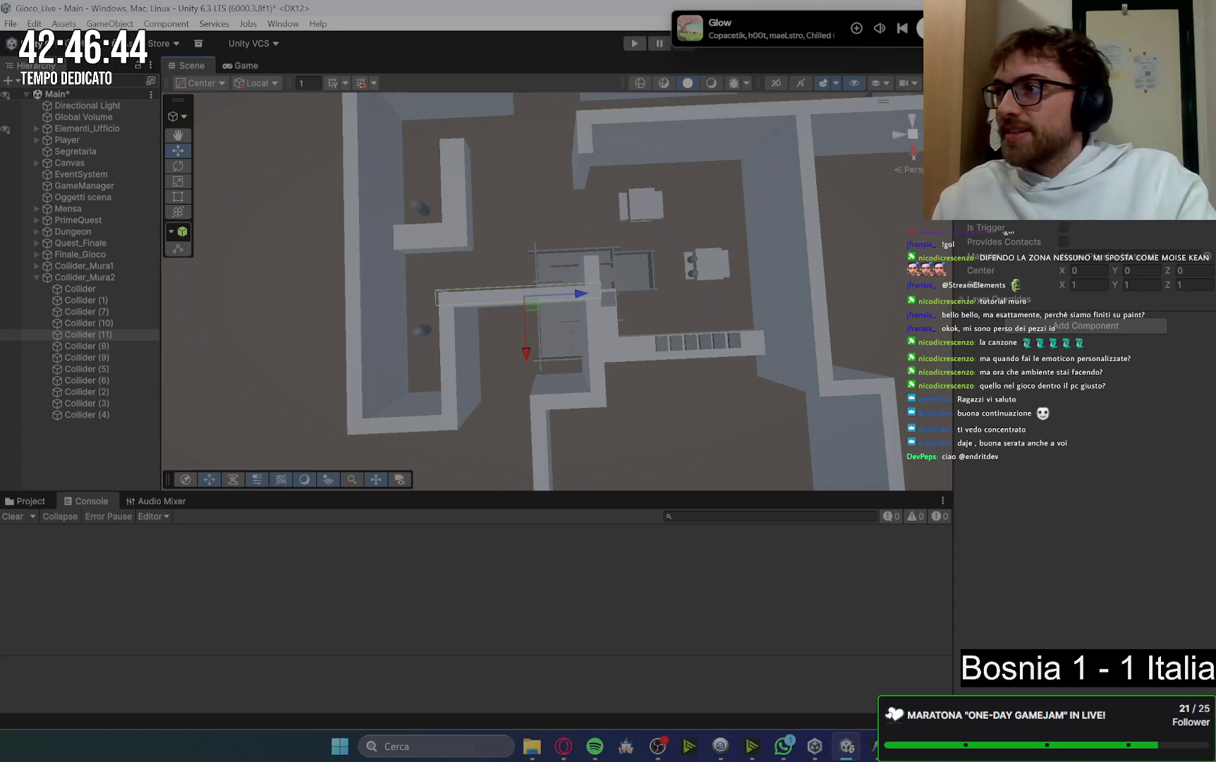
{"action": "key", "text": "alt+Tab"}
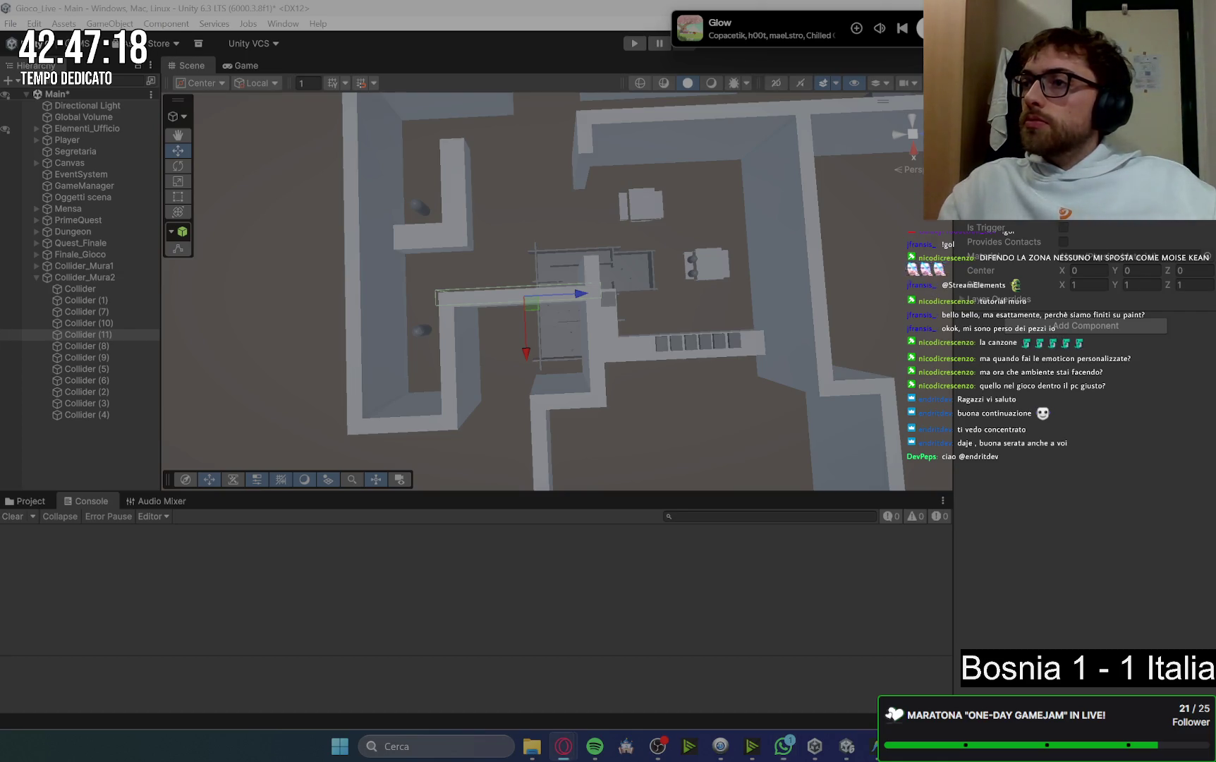
{"action": "left_click_drag", "start_coordinate": [437, 366], "coordinate": [788, 347]}
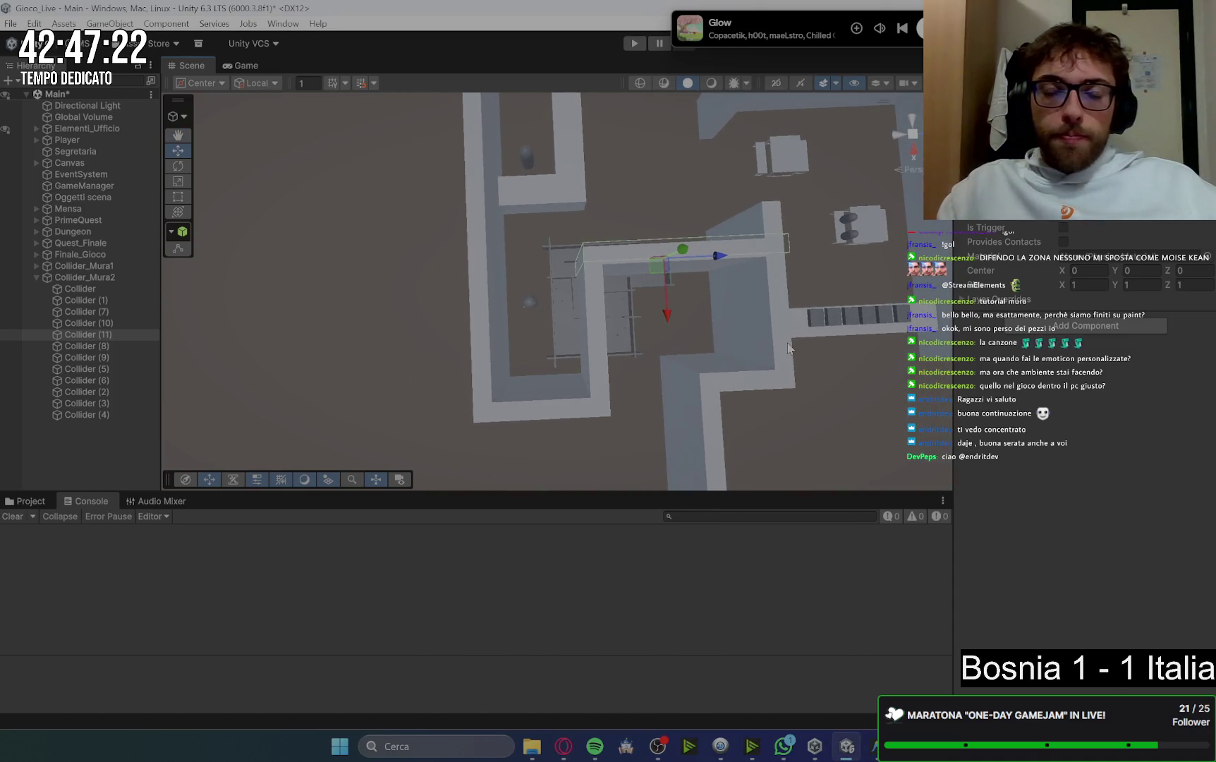
{"action": "key", "text": "ctrl+d"}
- Move Collider (12) down onto the lower wall and slide it far left into place
{"action": "left_click_drag", "start_coordinate": [667, 314], "coordinate": [679, 441]}
{"action": "scroll", "coordinate": [635, 338], "scroll_direction": "up", "scroll_amount": 5}
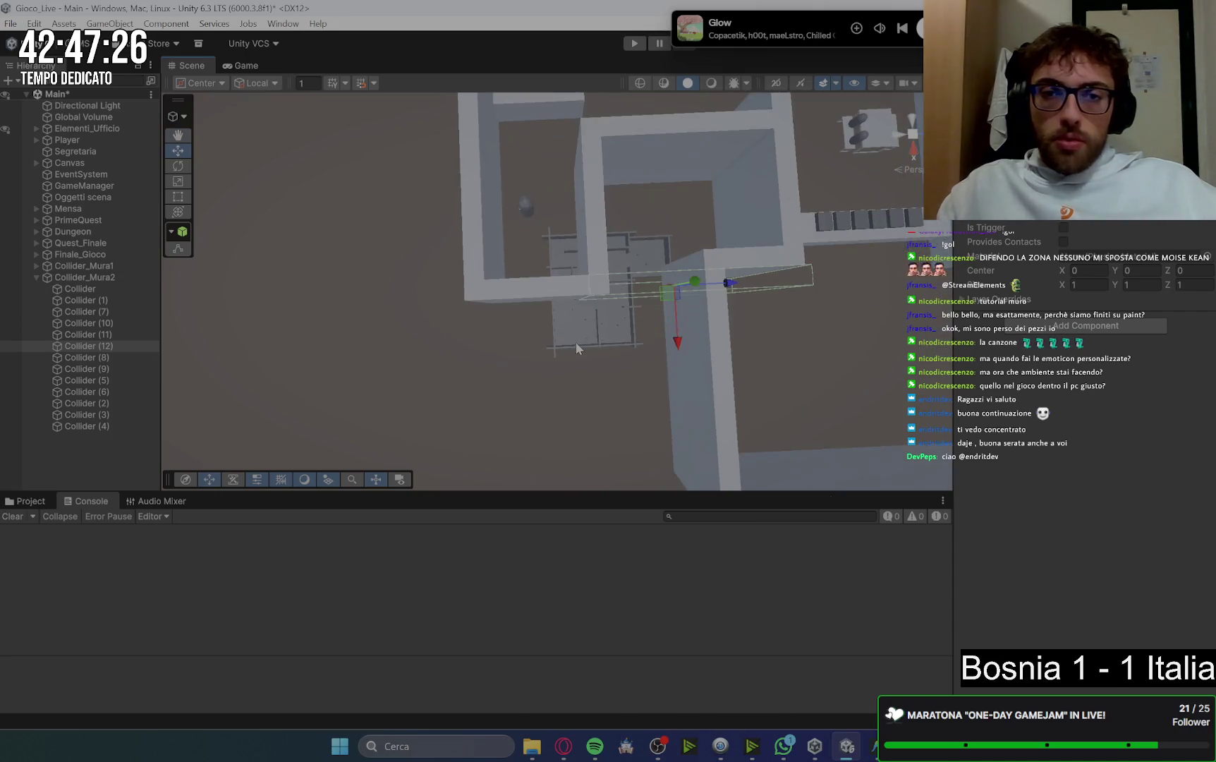
{"action": "mouse_move", "coordinate": [819, 277]}
{"action": "left_mouse_down"}
{"action": "mouse_move", "coordinate": [567, 291]}
{"action": "mouse_move", "coordinate": [589, 289]}
{"action": "left_mouse_up"}
{"action": "scroll", "coordinate": [513, 388], "scroll_direction": "up", "scroll_amount": 3}
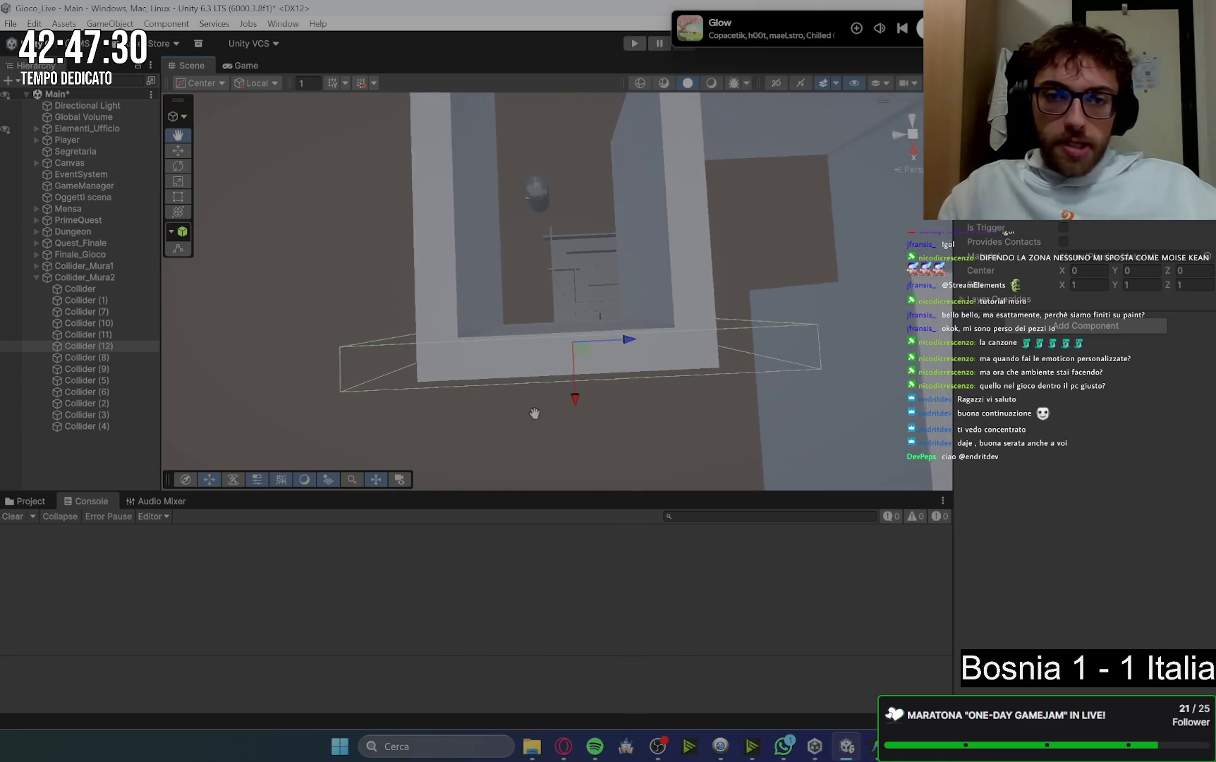
{"action": "left_click_drag", "start_coordinate": [572, 392], "coordinate": [572, 394]}
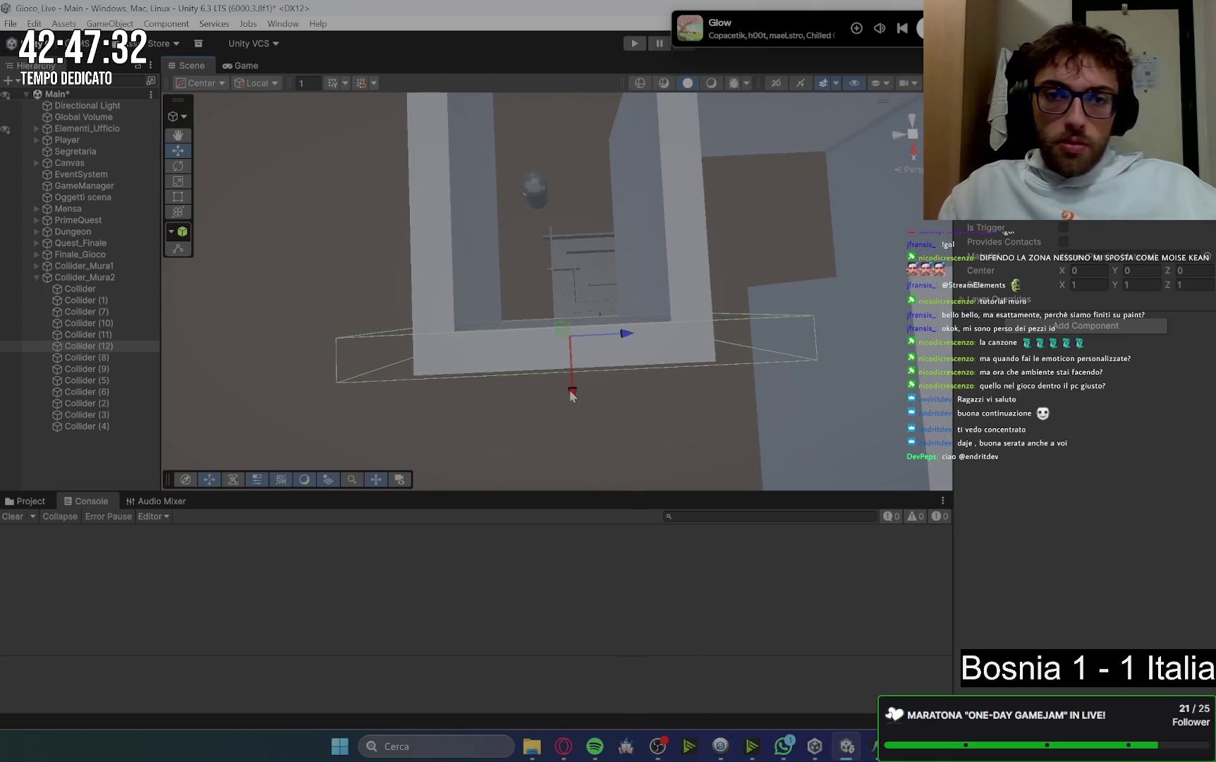
{"action": "scroll", "coordinate": [585, 388], "scroll_direction": "down", "scroll_amount": 5}
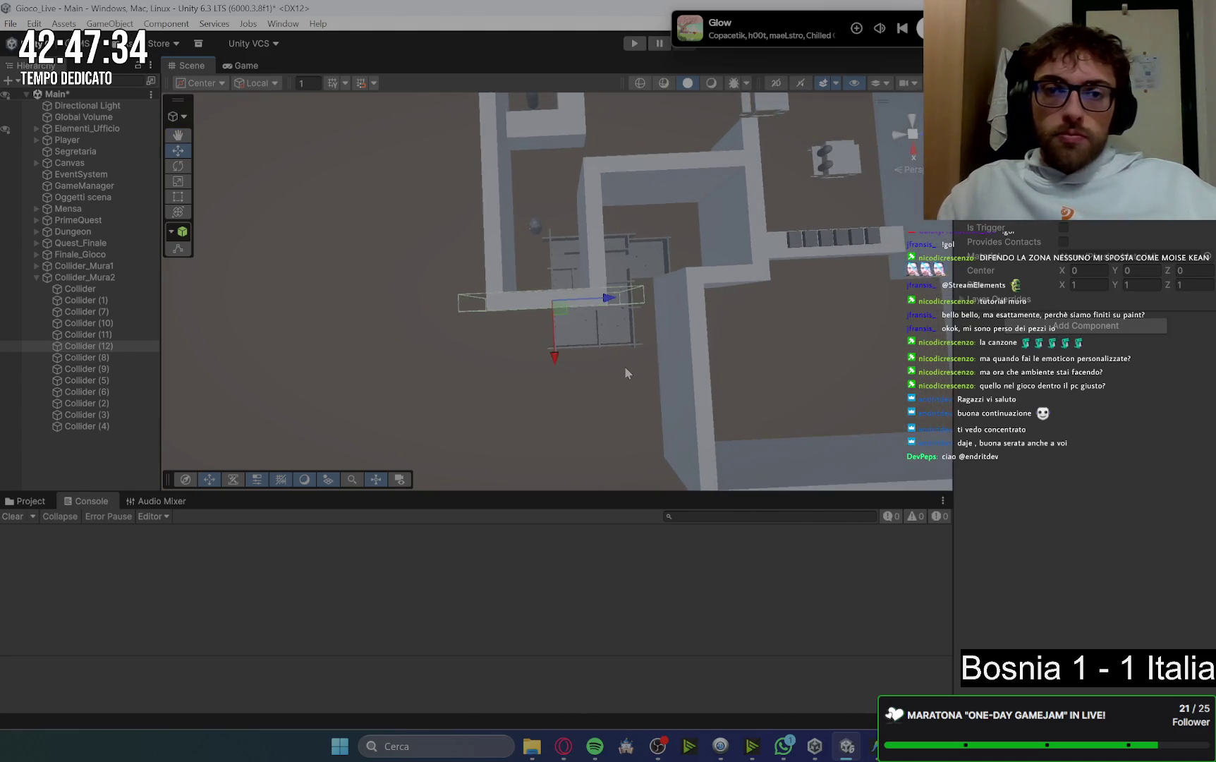
{"action": "scroll", "coordinate": [626, 372], "scroll_direction": "down", "scroll_amount": 5}
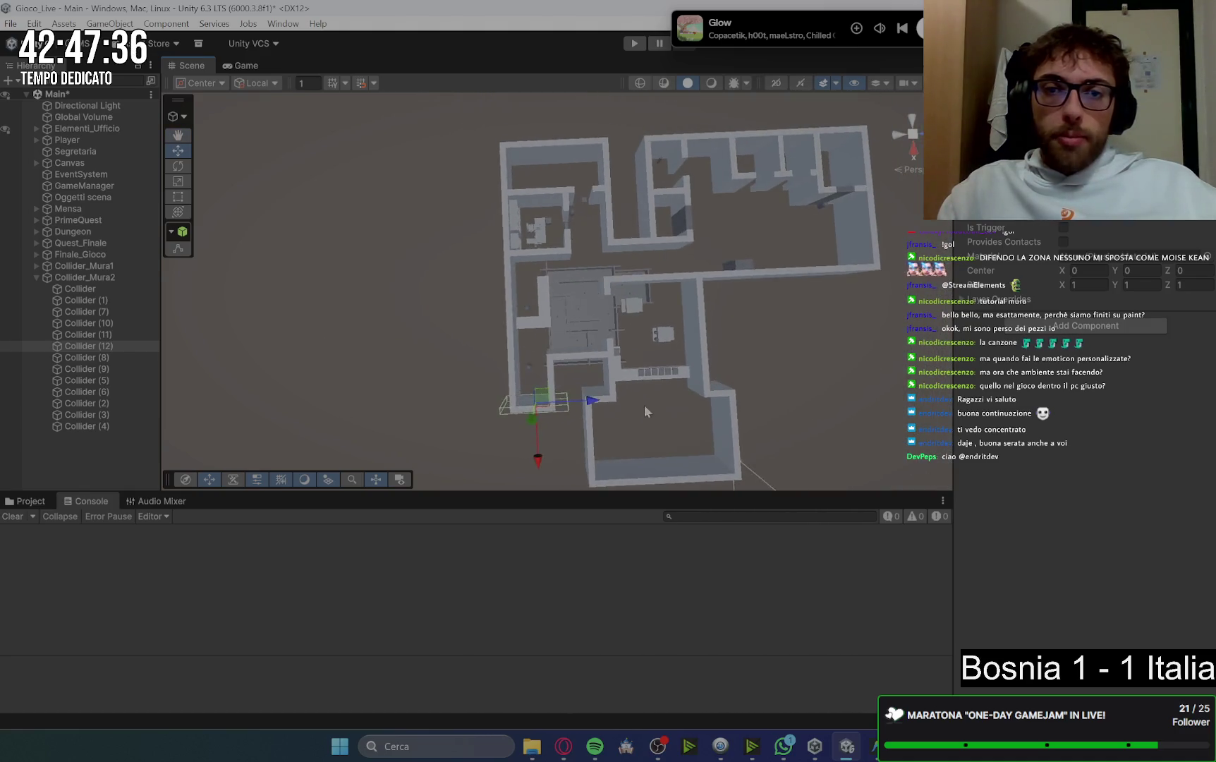
{"action": "scroll", "coordinate": [561, 267], "scroll_direction": "up", "scroll_amount": 5}
- Duplicate the collider as Collider (13) and fit it along the upper room's wall
{"action": "key", "text": "ctrl+d"}
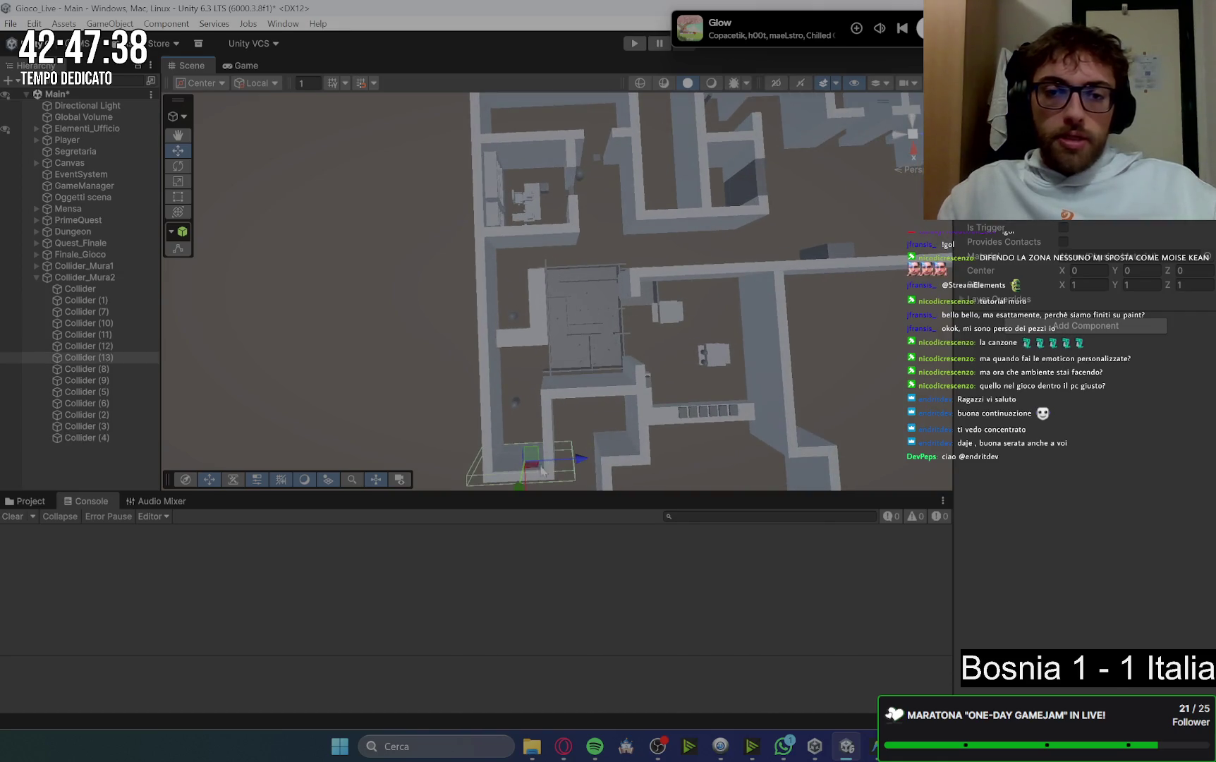
{"action": "mouse_move", "coordinate": [528, 487]}
{"action": "left_mouse_down"}
{"action": "mouse_move", "coordinate": [526, 310]}
{"action": "mouse_move", "coordinate": [586, 248]}
{"action": "mouse_move", "coordinate": [656, 360]}
{"action": "mouse_move", "coordinate": [599, 367]}
{"action": "mouse_move", "coordinate": [625, 346]}
{"action": "left_mouse_up"}
{"action": "scroll", "coordinate": [587, 248], "scroll_direction": "up", "scroll_amount": 2}
{"action": "scroll", "coordinate": [577, 203], "scroll_direction": "up", "scroll_amount": 2}
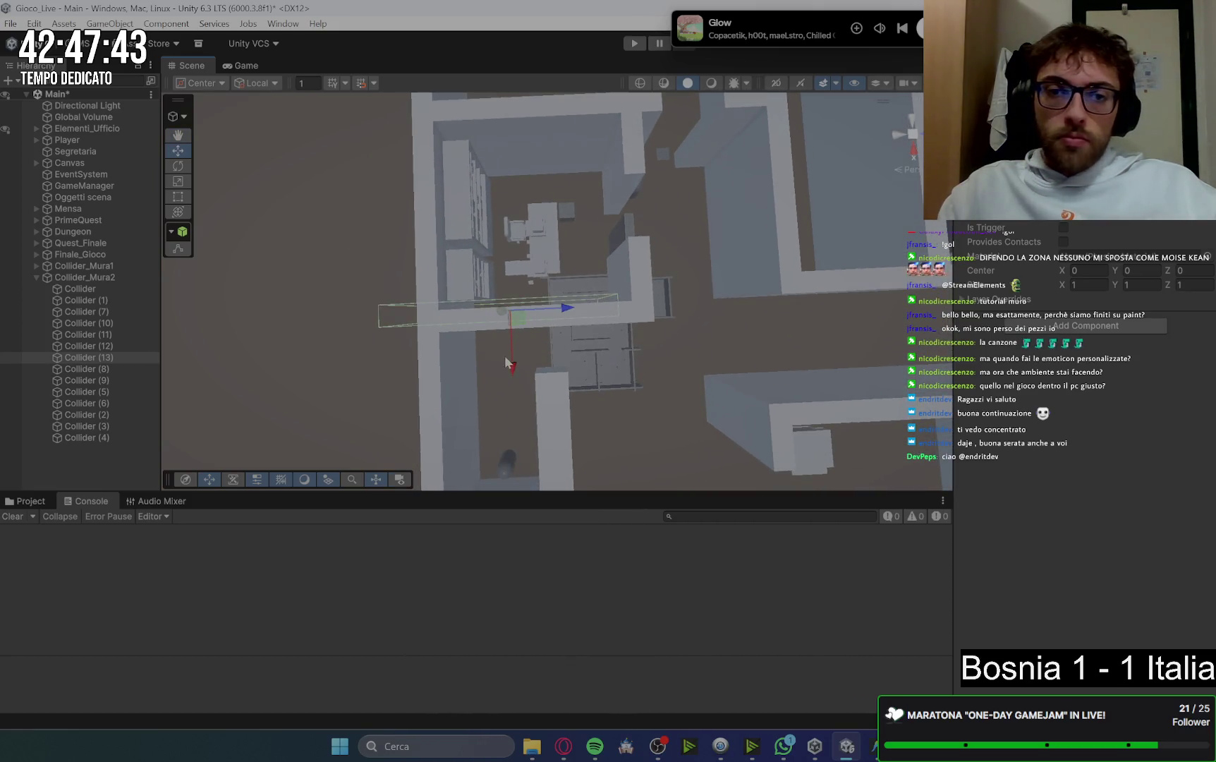
{"action": "left_click_drag", "start_coordinate": [506, 362], "coordinate": [512, 375]}
{"action": "scroll", "coordinate": [512, 375], "scroll_direction": "up", "scroll_amount": 3}
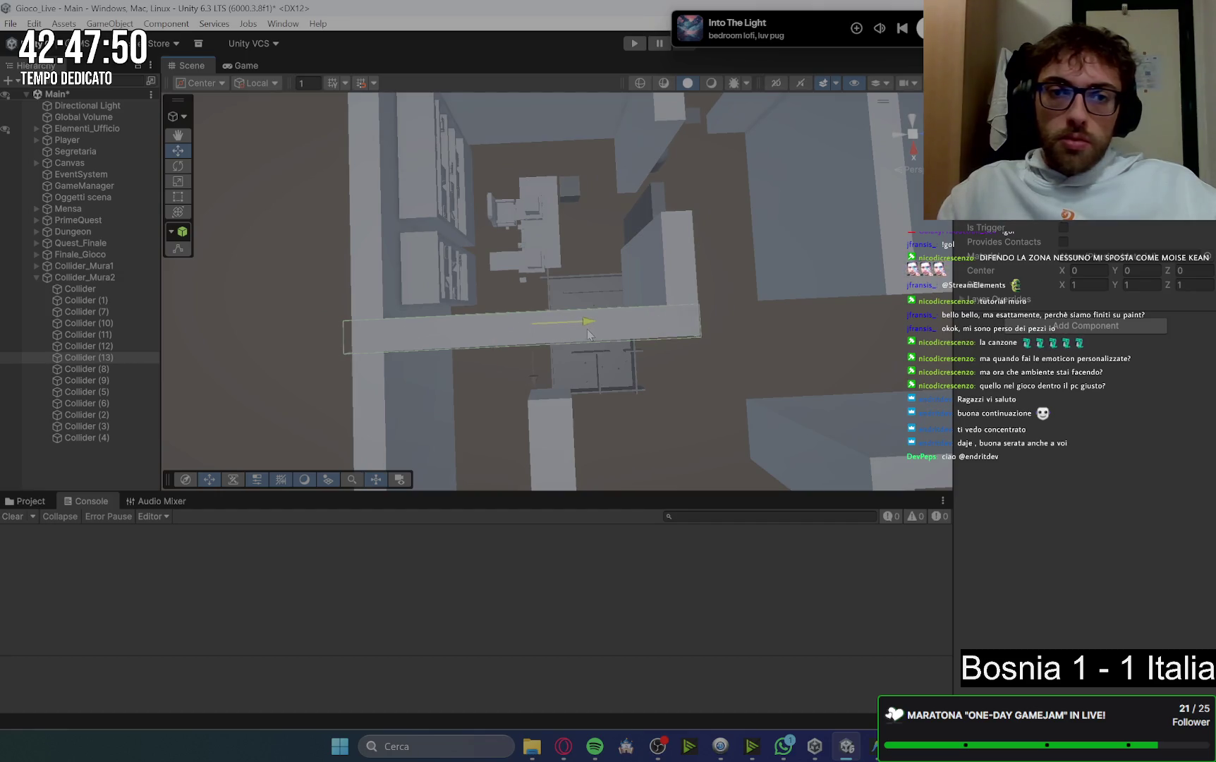
{"action": "scroll", "coordinate": [589, 335], "scroll_direction": "up", "scroll_amount": 5}
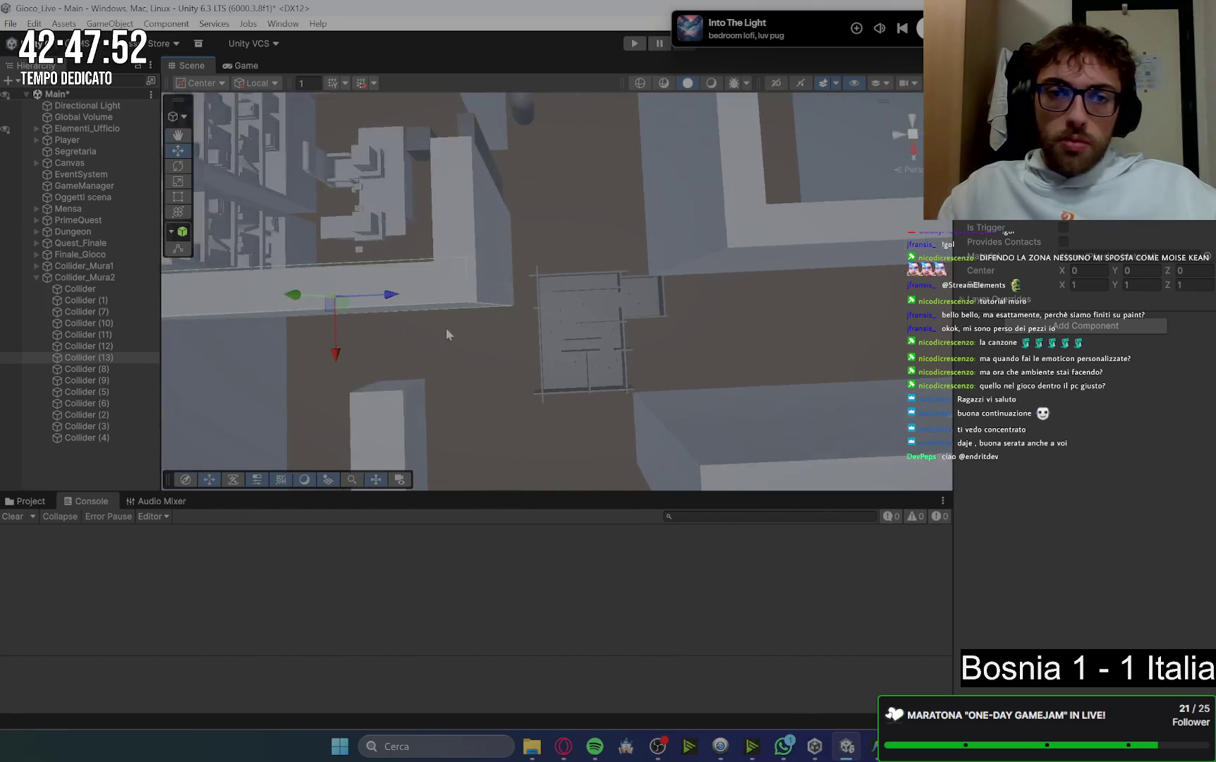
{"action": "mouse_move", "coordinate": [329, 303]}
{"action": "left_mouse_down"}
{"action": "mouse_move", "coordinate": [477, 334]}
{"action": "mouse_move", "coordinate": [515, 315]}
{"action": "mouse_move", "coordinate": [521, 273]}
{"action": "left_mouse_up"}
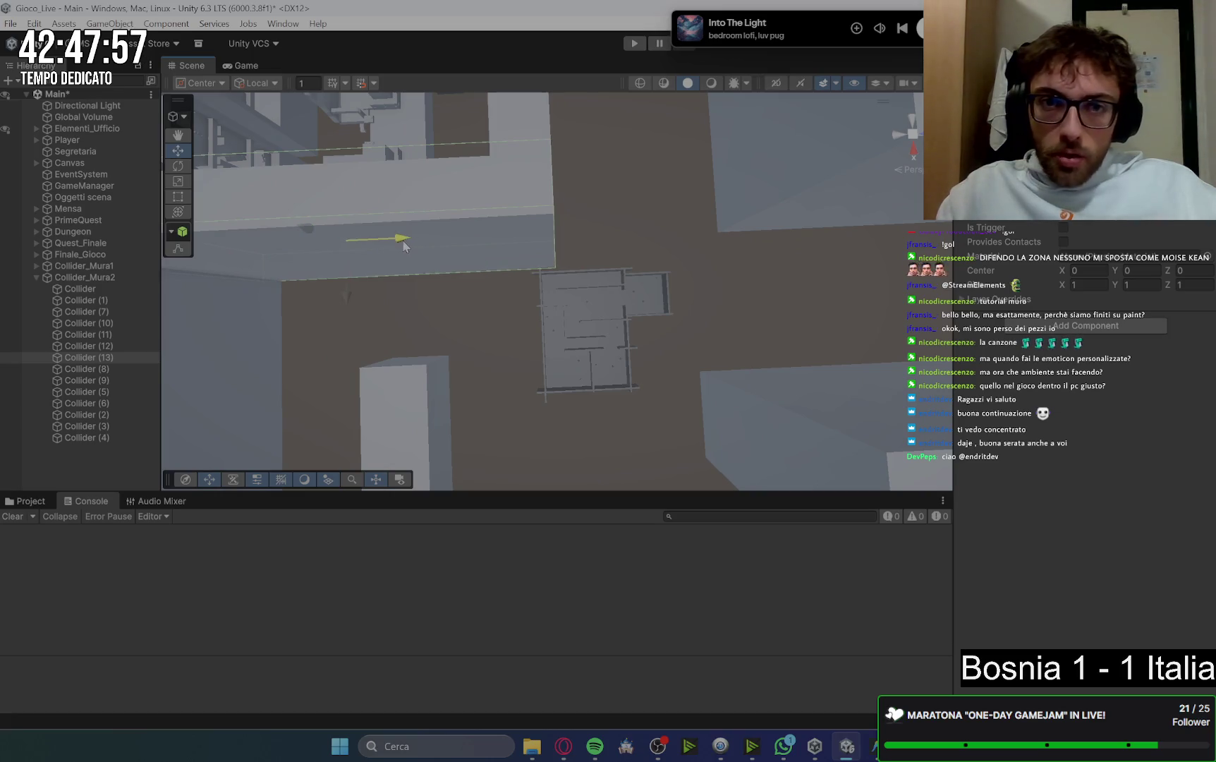
- Pan across the room and duplicate Collider (13) into a new collider
{"action": "mouse_move", "coordinate": [442, 272]}
{"action": "left_mouse_down"}
{"action": "mouse_move", "coordinate": [508, 282]}
{"action": "mouse_move", "coordinate": [498, 285]}
{"action": "mouse_move", "coordinate": [551, 264]}
{"action": "mouse_move", "coordinate": [529, 206]}
{"action": "mouse_move", "coordinate": [620, 217]}
{"action": "mouse_move", "coordinate": [830, 339]}
{"action": "mouse_move", "coordinate": [875, 299]}
{"action": "mouse_move", "coordinate": [865, 285]}
{"action": "left_mouse_up"}
{"action": "mouse_move", "coordinate": [992, 328]}
{"action": "left_mouse_down"}
{"action": "mouse_move", "coordinate": [862, 348]}
{"action": "mouse_move", "coordinate": [837, 382]}
{"action": "left_mouse_up"}
{"action": "scroll", "coordinate": [811, 377], "scroll_direction": "down", "scroll_amount": 2}
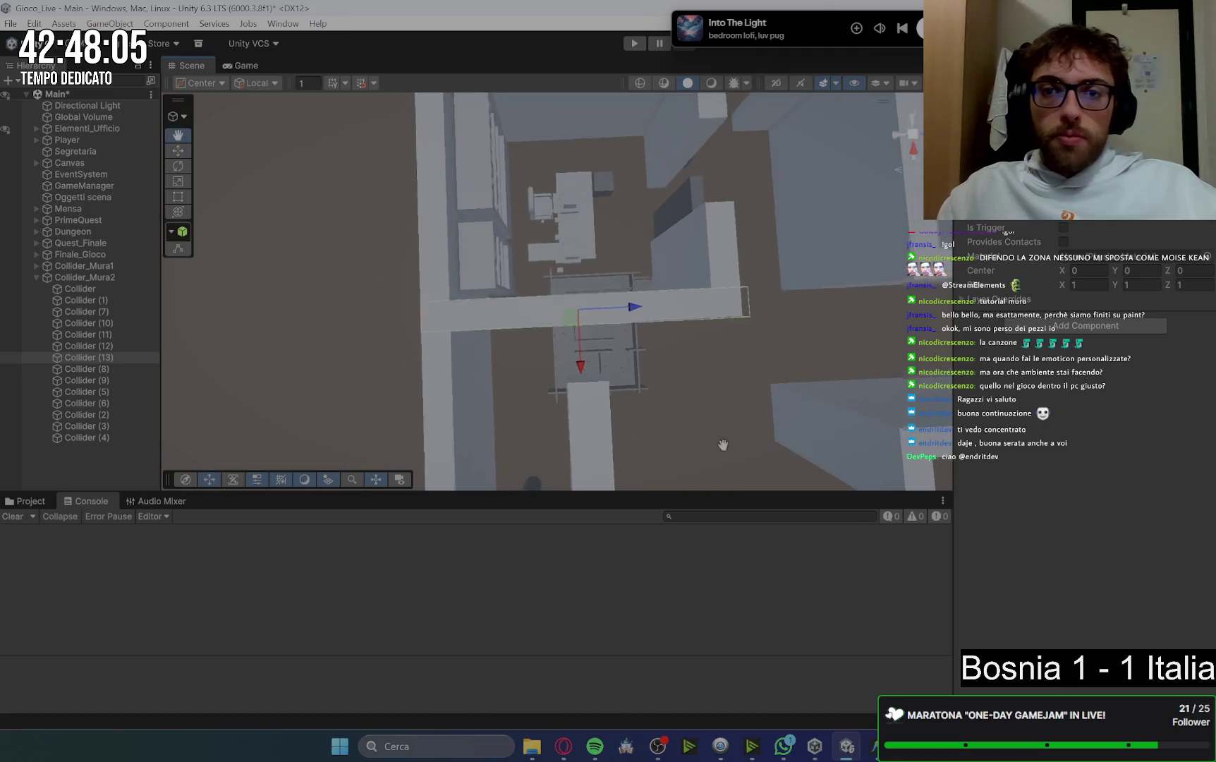
{"action": "scroll", "coordinate": [721, 445], "scroll_direction": "down", "scroll_amount": 4}
{"action": "scroll", "coordinate": [671, 450], "scroll_direction": "up", "scroll_amount": 3}
{"action": "key", "text": "ctrl+d"}
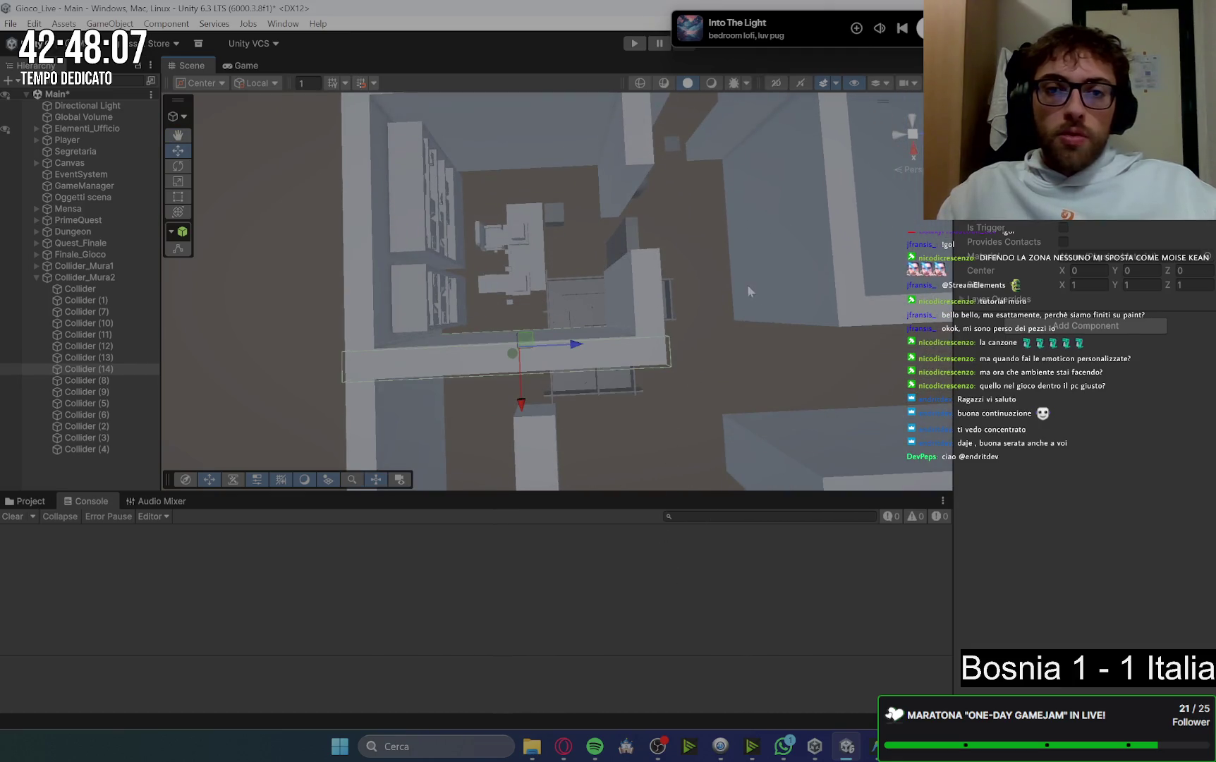
- Move Collider (14) up onto the room's top wall and shift it right into place
{"action": "scroll", "coordinate": [733, 265], "scroll_direction": "up", "scroll_amount": 3}
{"action": "left_click_drag", "start_coordinate": [534, 485], "coordinate": [519, 271]}
{"action": "scroll", "coordinate": [676, 275], "scroll_direction": "up", "scroll_amount": 3}
{"action": "scroll", "coordinate": [676, 276], "scroll_direction": "up", "scroll_amount": 3}
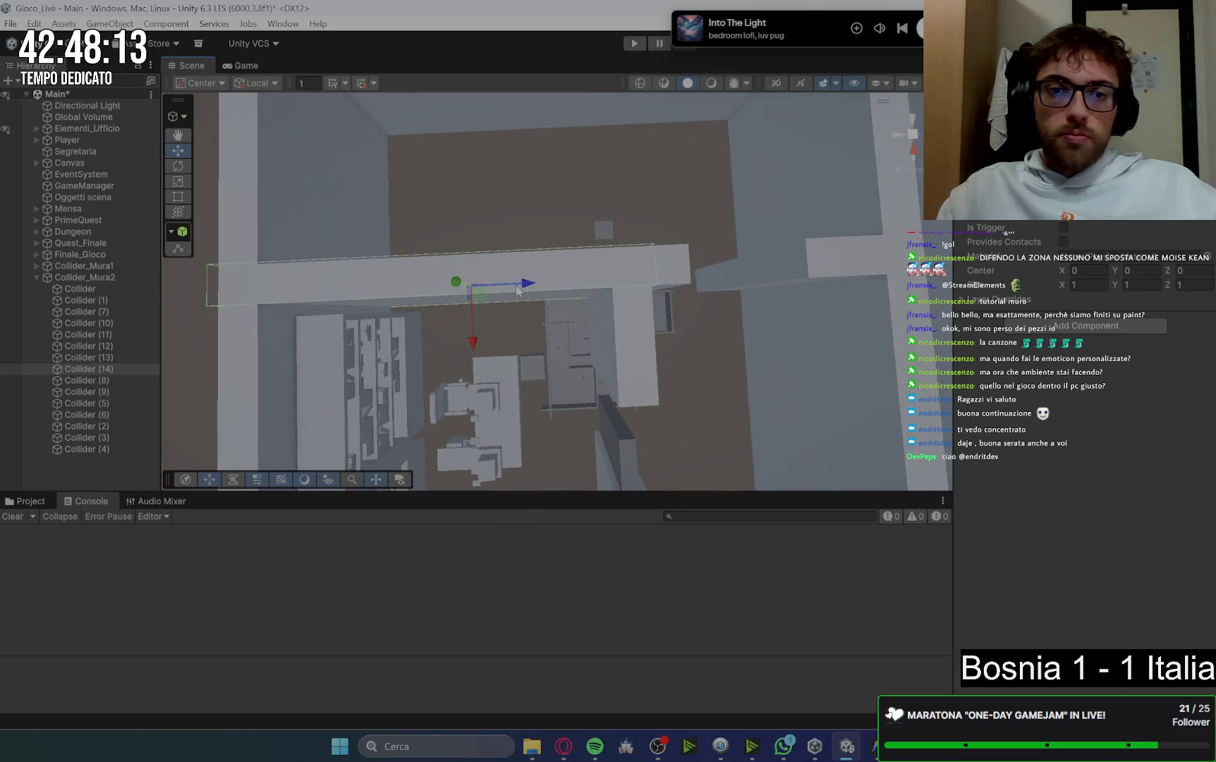
{"action": "left_click_drag", "start_coordinate": [518, 289], "coordinate": [545, 286]}
{"action": "mouse_move", "coordinate": [398, 403]}
{"action": "left_mouse_down"}
{"action": "mouse_move", "coordinate": [362, 282]}
{"action": "mouse_move", "coordinate": [255, 277]}
{"action": "left_mouse_up"}
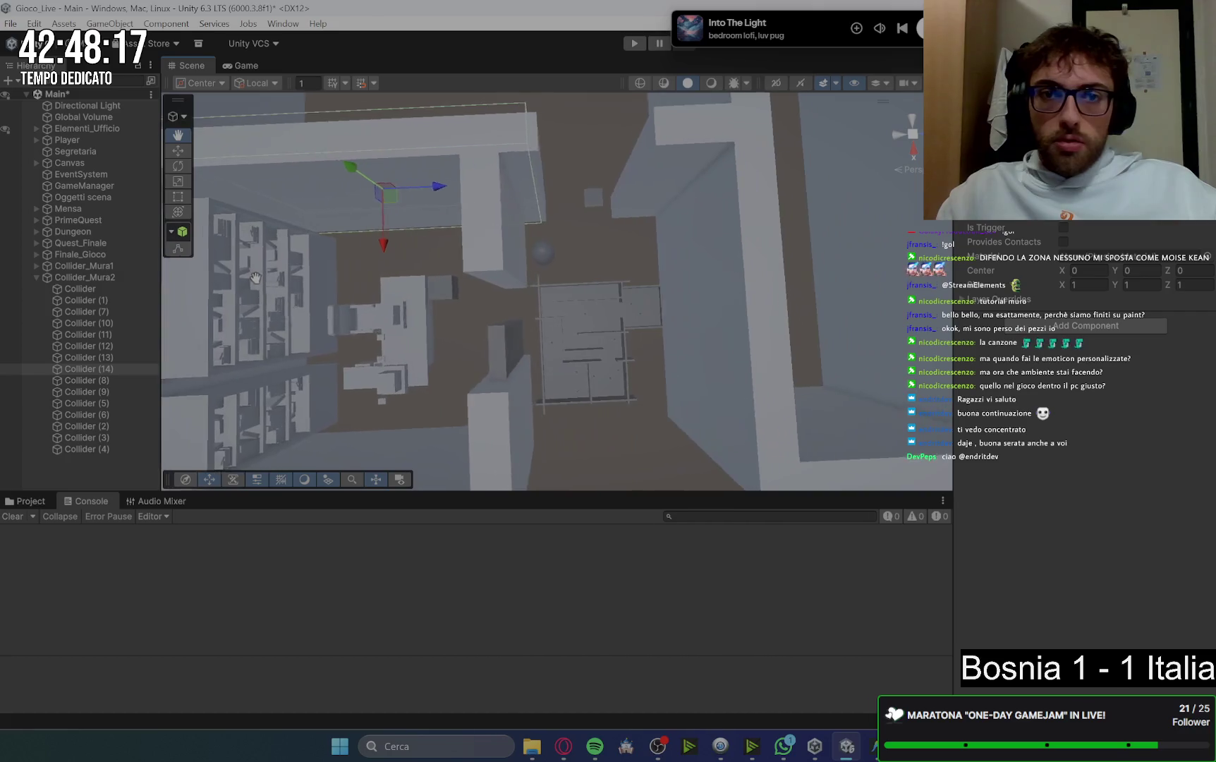
{"action": "key", "text": "f"}
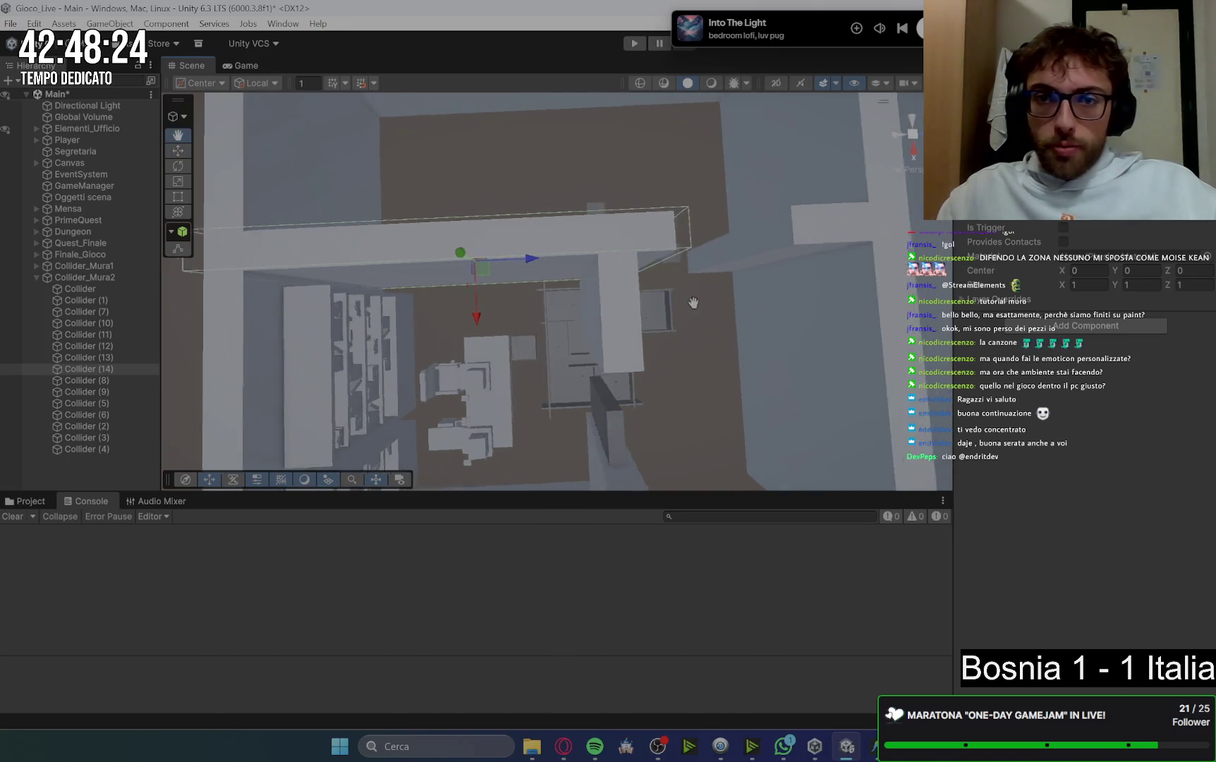
{"action": "scroll", "coordinate": [567, 303], "scroll_direction": "up", "scroll_amount": 5}
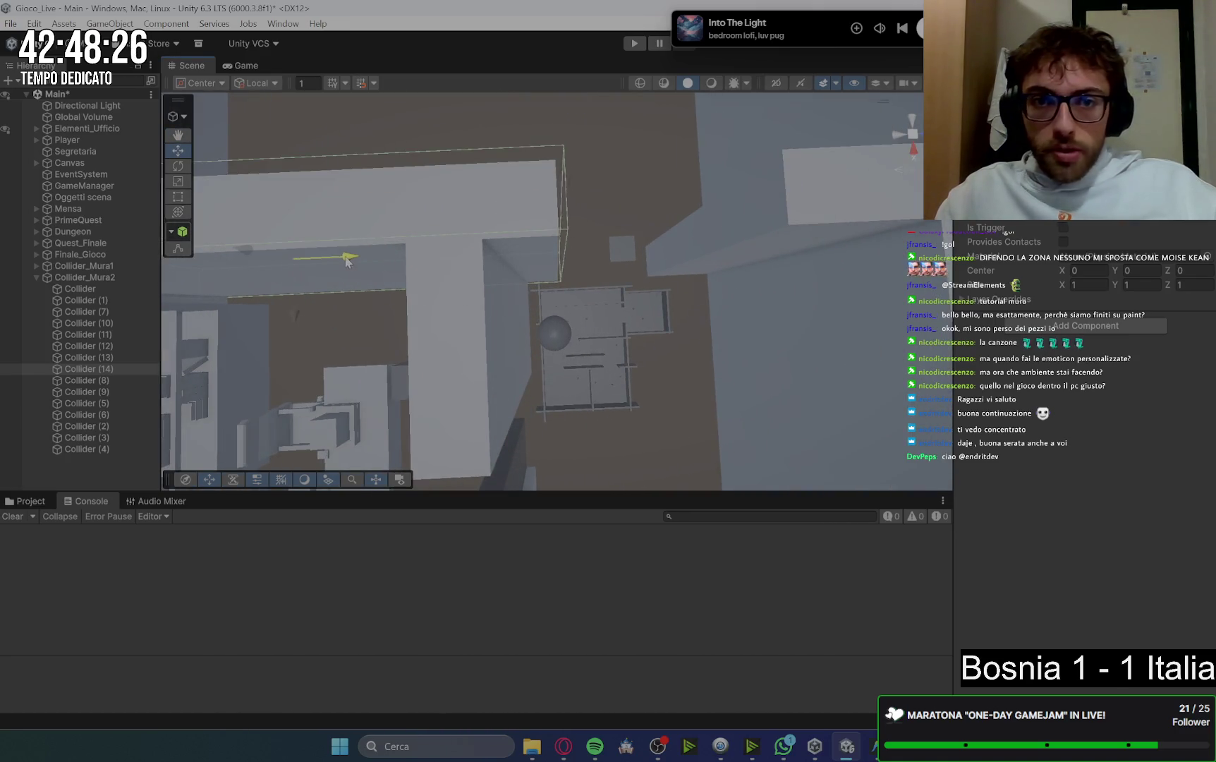
{"action": "mouse_move", "coordinate": [503, 291]}
{"action": "left_mouse_down"}
{"action": "mouse_move", "coordinate": [475, 291]}
{"action": "mouse_move", "coordinate": [456, 247]}
{"action": "mouse_move", "coordinate": [505, 204]}
{"action": "mouse_move", "coordinate": [617, 359]}
{"action": "mouse_move", "coordinate": [574, 364]}
{"action": "mouse_move", "coordinate": [600, 387]}
{"action": "mouse_move", "coordinate": [620, 360]}
{"action": "mouse_move", "coordinate": [585, 366]}
{"action": "left_mouse_up"}
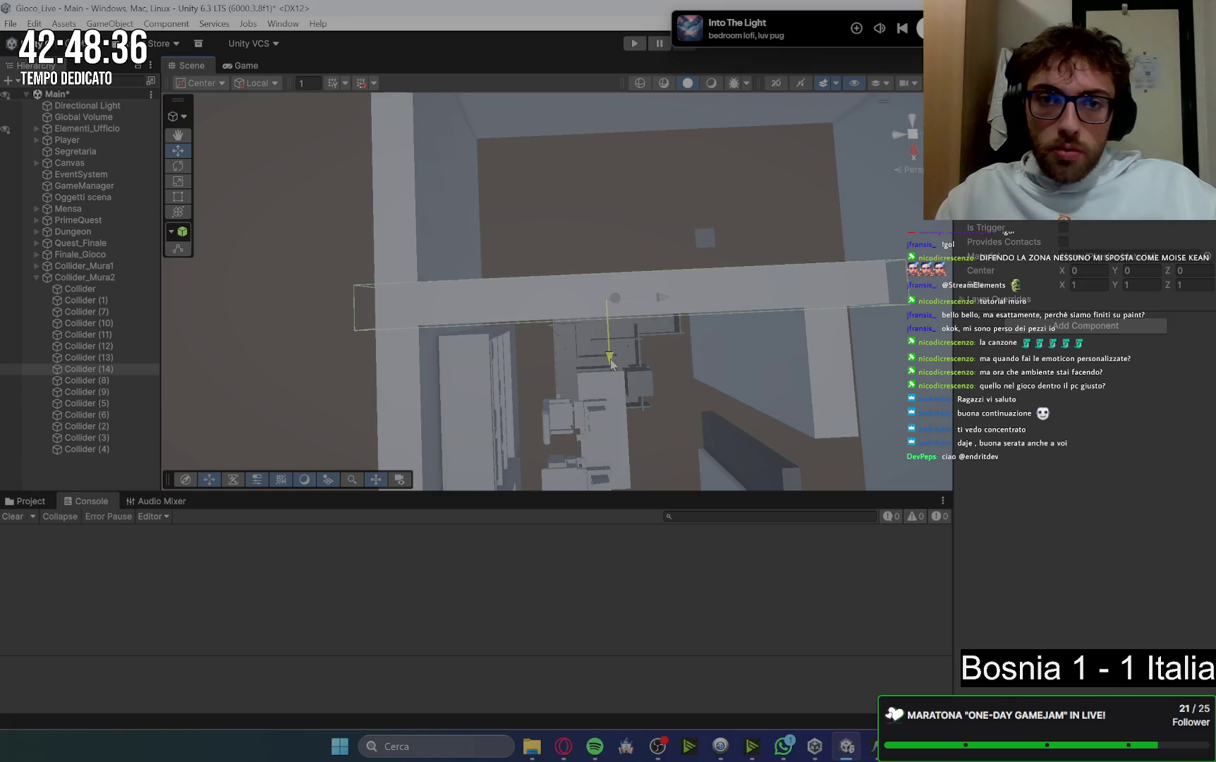
{"action": "mouse_move", "coordinate": [671, 377]}
{"action": "left_mouse_down"}
{"action": "mouse_move", "coordinate": [617, 305]}
{"action": "mouse_move", "coordinate": [505, 331]}
{"action": "left_mouse_up"}
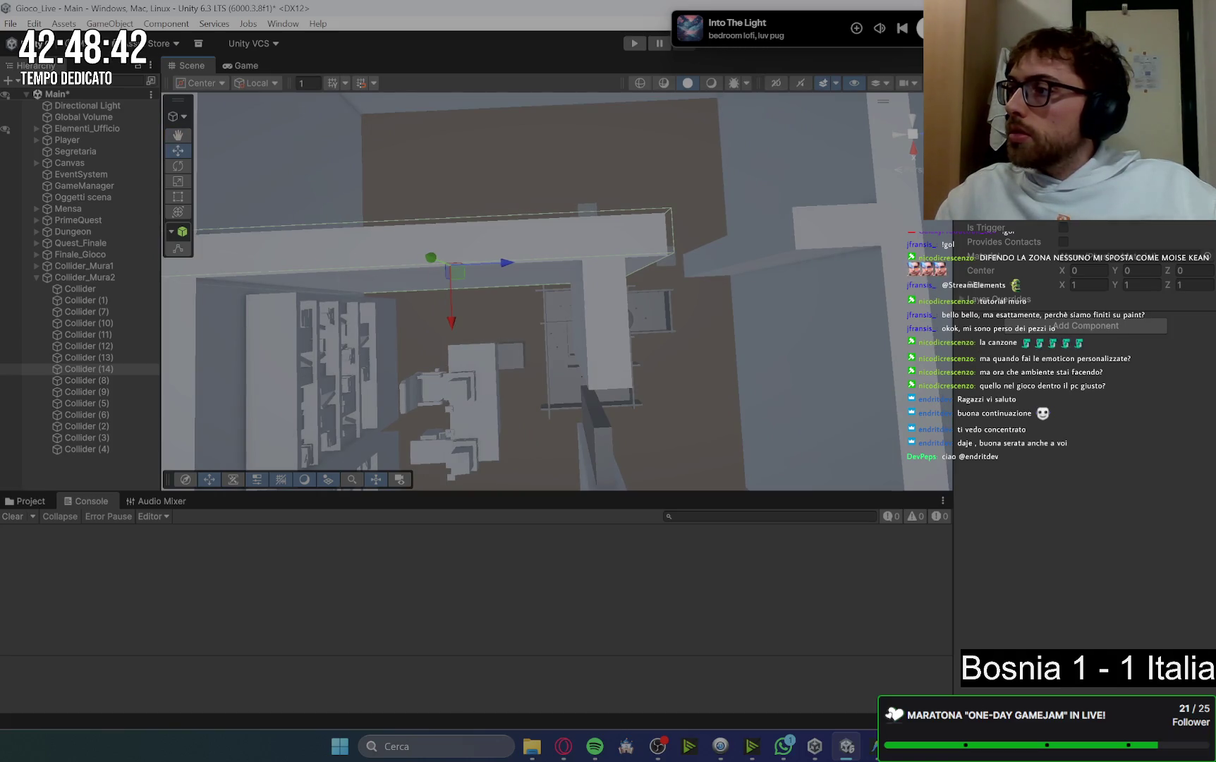
{"action": "scroll", "coordinate": [543, 371], "scroll_direction": "down", "scroll_amount": 5}
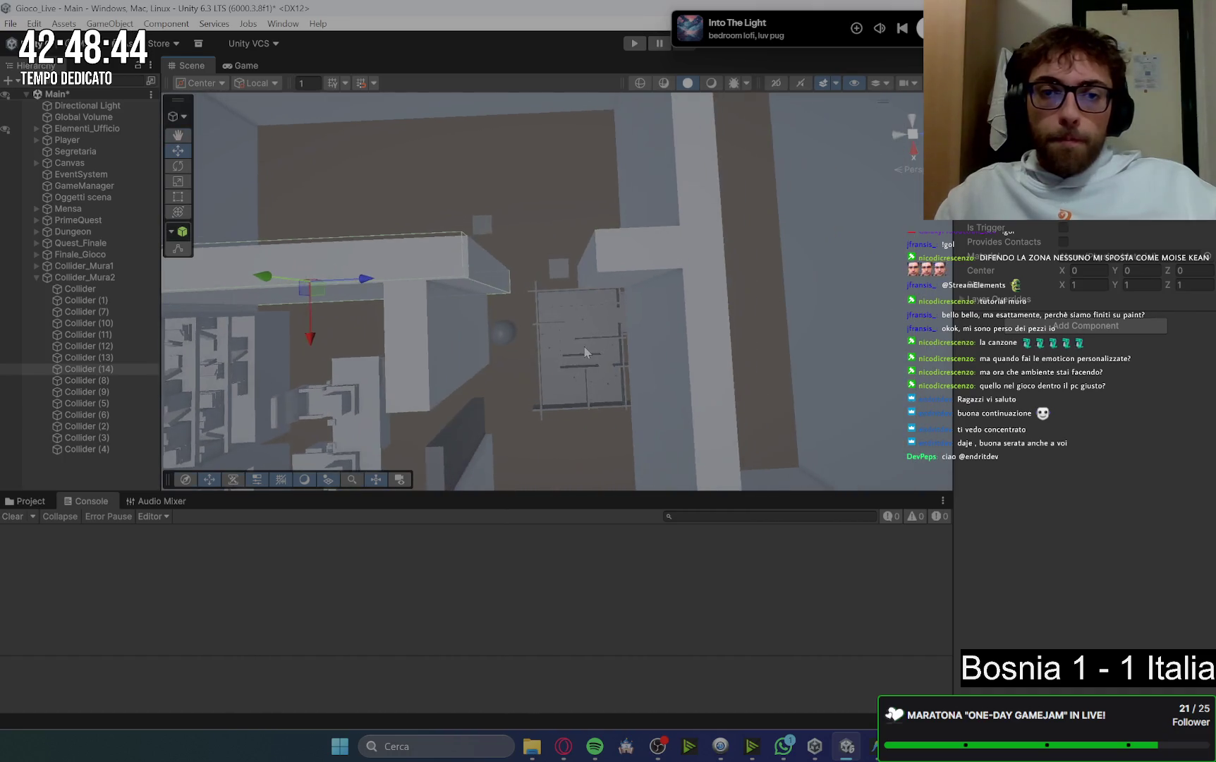
- Duplicate Collider (14) into Collider (15) and slide it right along the short top wall
{"action": "key", "text": "ctrl+d"}
{"action": "mouse_move", "coordinate": [464, 284]}
{"action": "left_mouse_down"}
{"action": "mouse_move", "coordinate": [652, 296]}
{"action": "mouse_move", "coordinate": [617, 276]}
{"action": "mouse_move", "coordinate": [585, 277]}
{"action": "mouse_move", "coordinate": [630, 309]}
{"action": "mouse_move", "coordinate": [653, 308]}
{"action": "left_mouse_up"}
{"action": "scroll", "coordinate": [612, 282], "scroll_direction": "up", "scroll_amount": 2}
{"action": "scroll", "coordinate": [612, 282], "scroll_direction": "up", "scroll_amount": 3}
{"action": "left_click_drag", "start_coordinate": [505, 379], "coordinate": [529, 203]}
{"action": "key", "text": "f"}
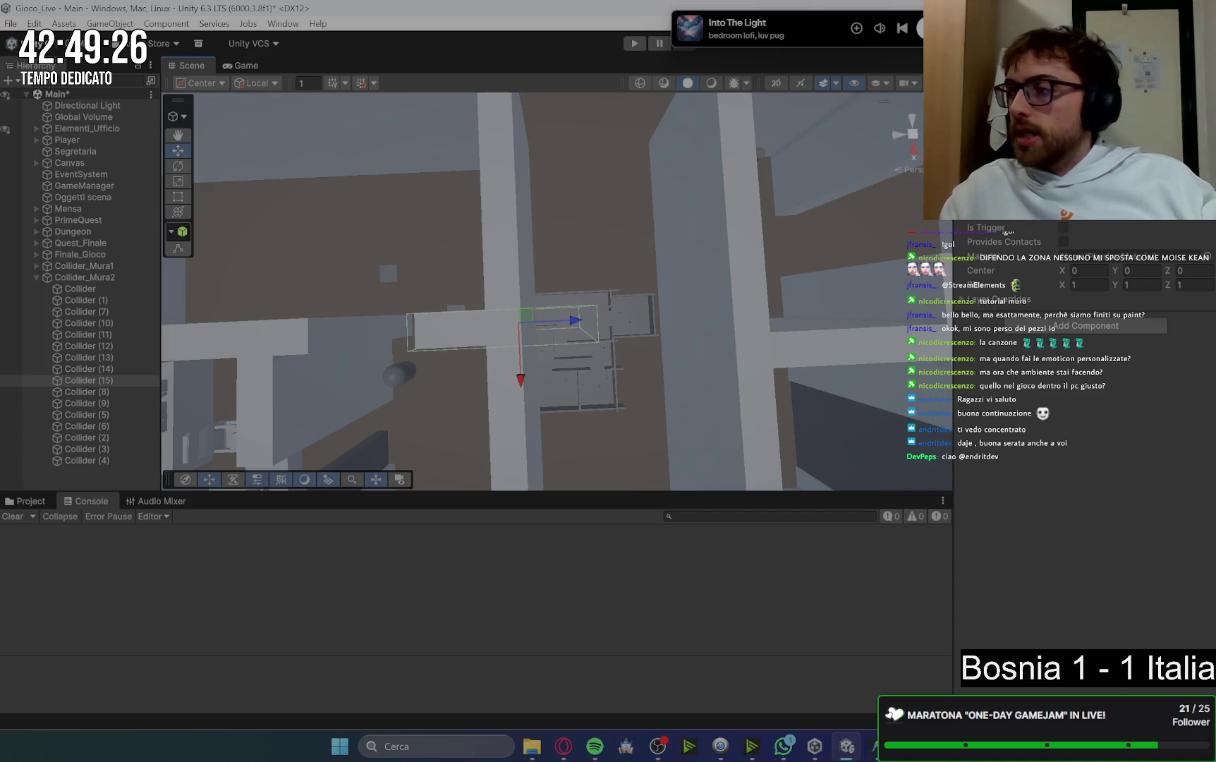
{"action": "scroll", "coordinate": [520, 344], "scroll_direction": "down", "scroll_amount": 5}
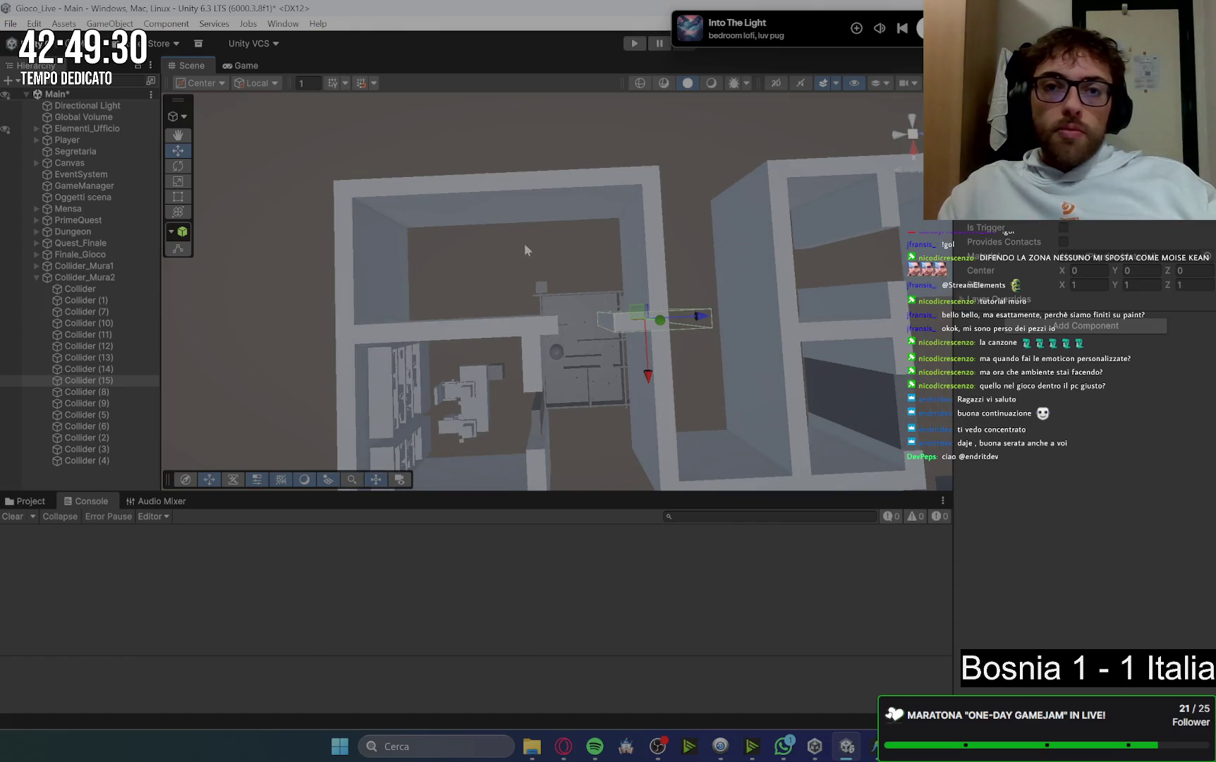
{"action": "scroll", "coordinate": [700, 335], "scroll_direction": "down", "scroll_amount": 3}
{"action": "mouse_move", "coordinate": [701, 335]}
{"action": "left_mouse_down"}
{"action": "mouse_move", "coordinate": [579, 329]}
{"action": "mouse_move", "coordinate": [426, 300]}
{"action": "mouse_move", "coordinate": [425, 284]}
{"action": "left_mouse_up"}
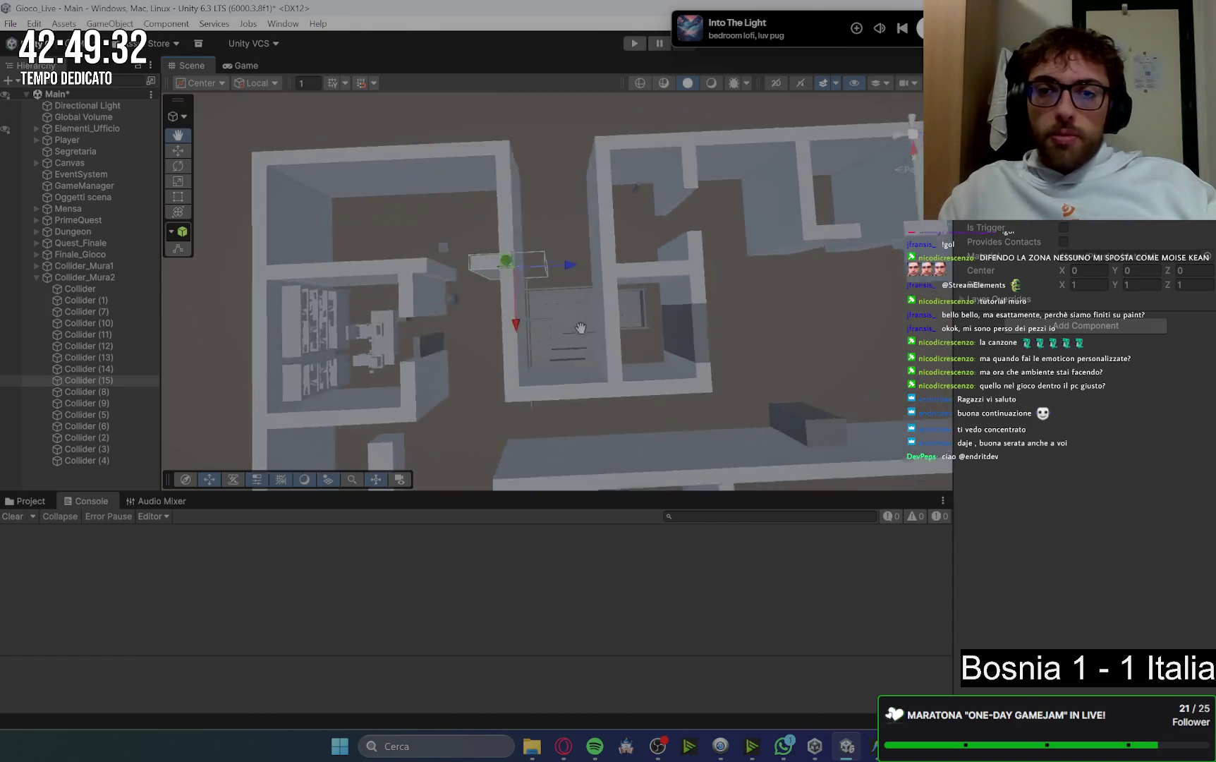
- Return to the Move tool and select the Ufficio office group
{"action": "key", "text": "w"}
{"action": "left_click", "coordinate": [425, 284]}
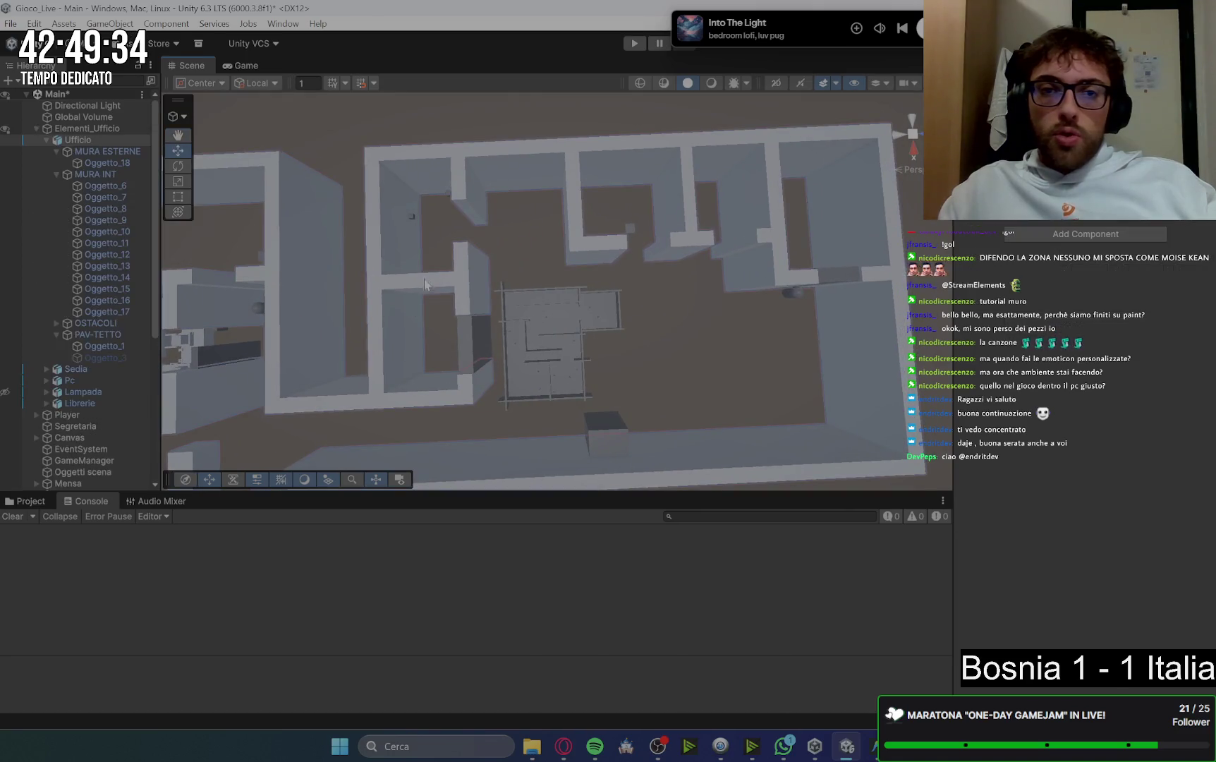
{"action": "scroll", "coordinate": [92, 392], "scroll_direction": "down", "scroll_amount": 6}
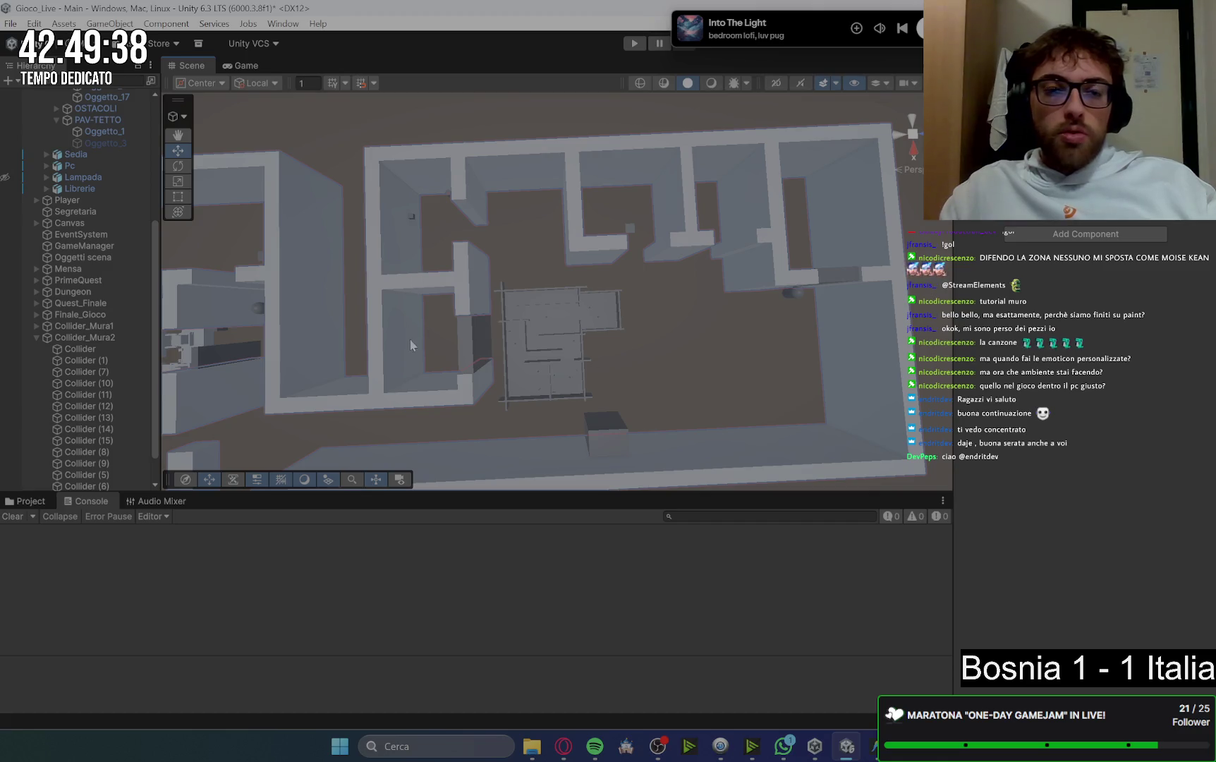
{"action": "scroll", "coordinate": [413, 345], "scroll_direction": "up", "scroll_amount": 3}
{"action": "left_click_drag", "start_coordinate": [456, 339], "coordinate": [537, 288]}
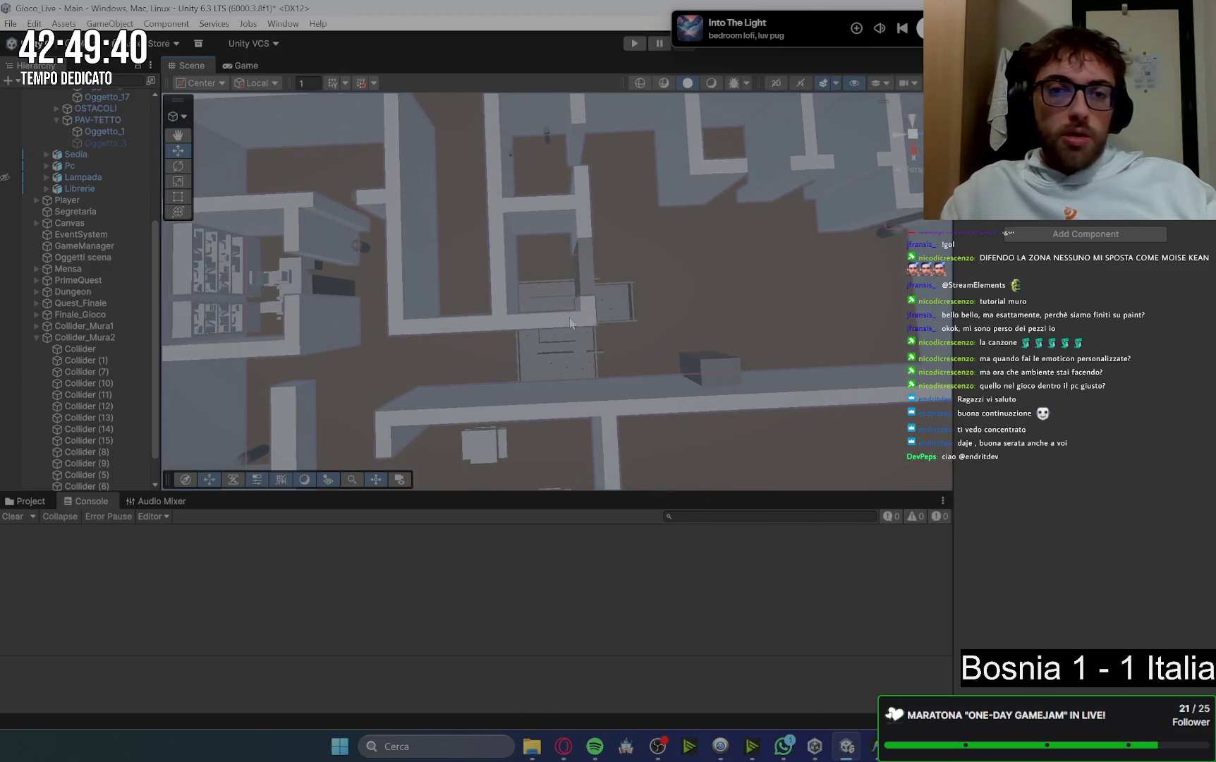
- Step through Collider_Mura2's colliders, Collider to Collider (8), checking where each sits
{"action": "double_click", "coordinate": [80, 349]}
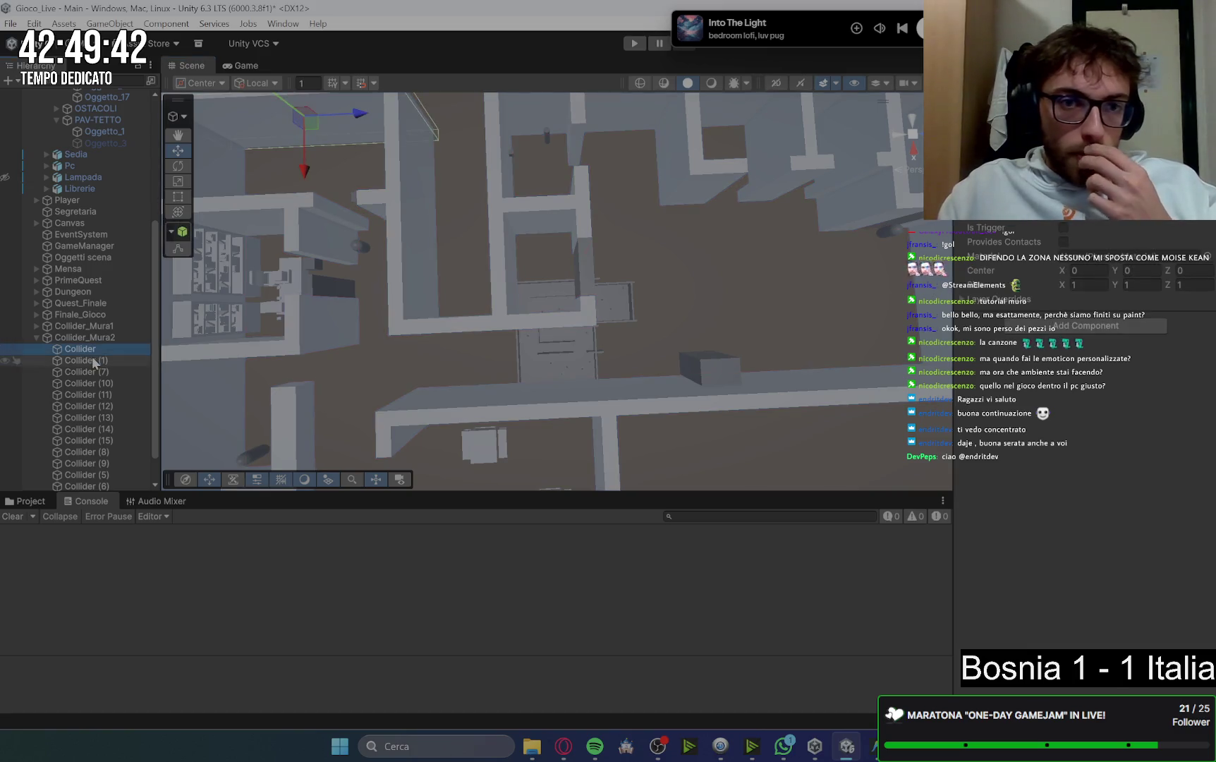
{"action": "scroll", "coordinate": [282, 311], "scroll_direction": "down", "scroll_amount": 2}
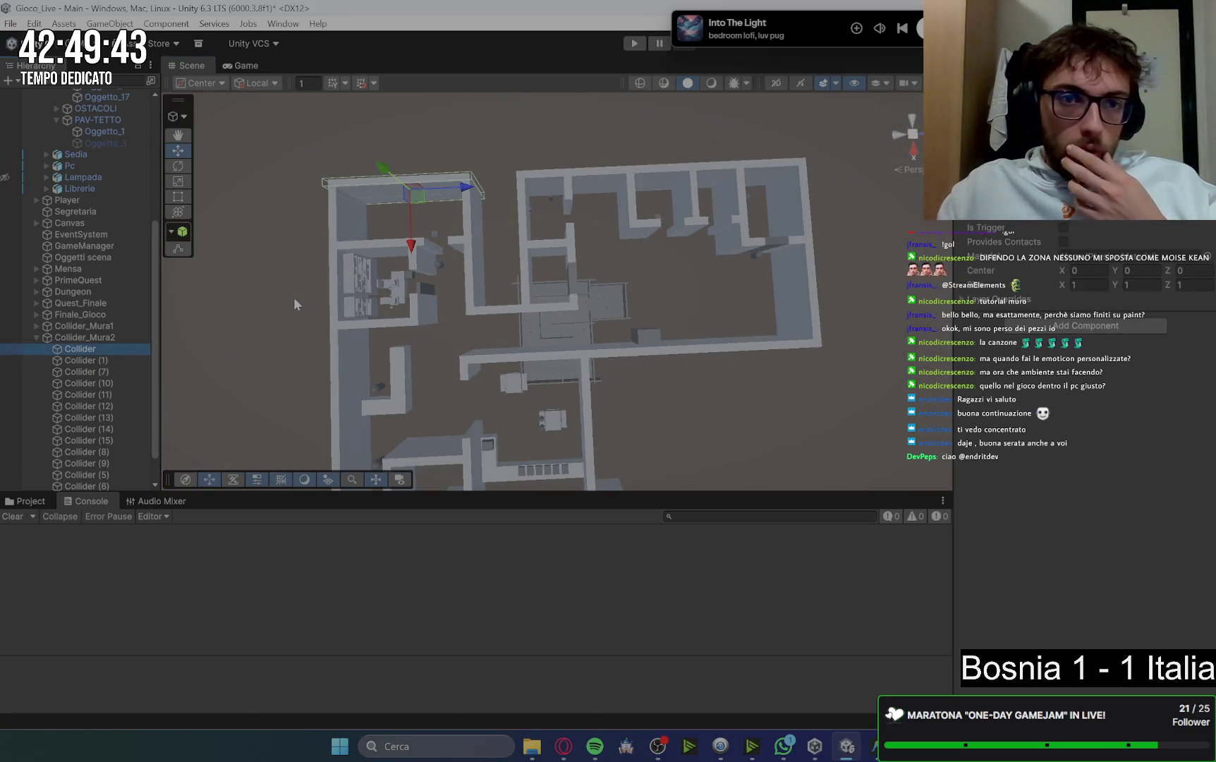
{"action": "left_click", "coordinate": [91, 360]}
{"action": "left_click", "coordinate": [95, 371]}
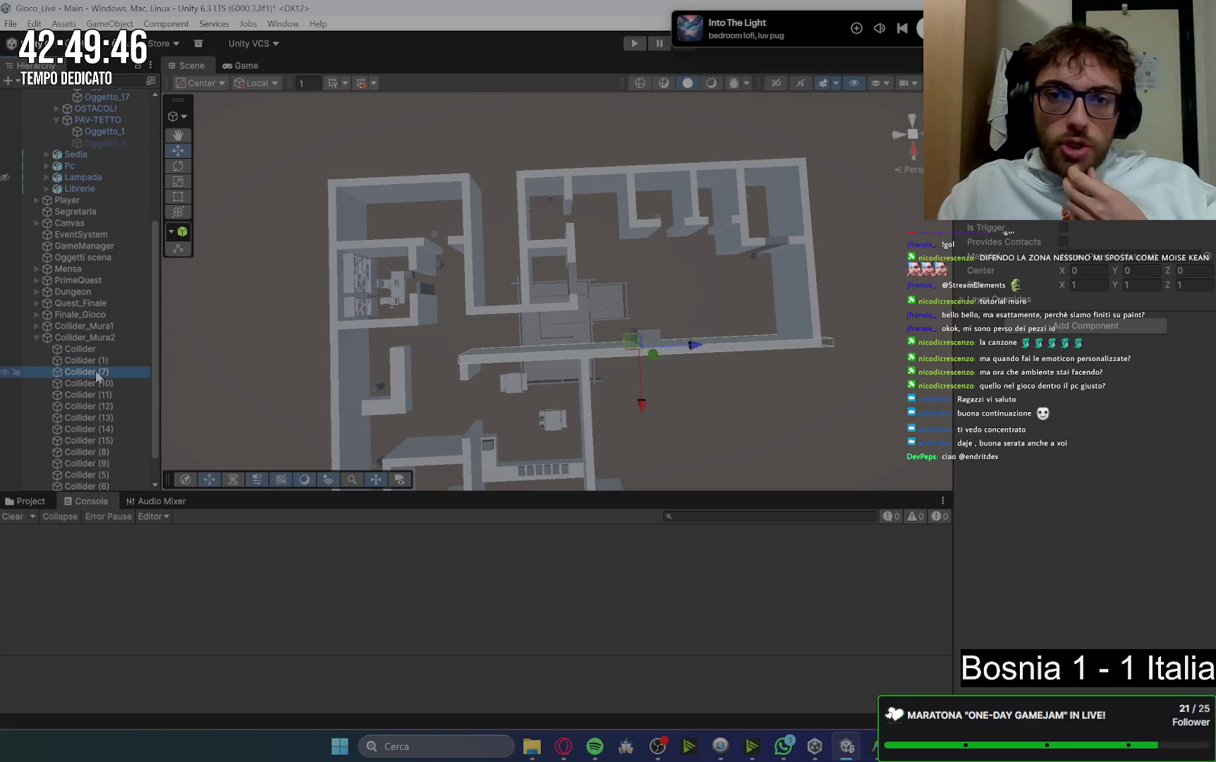
{"action": "key", "text": "Up"}
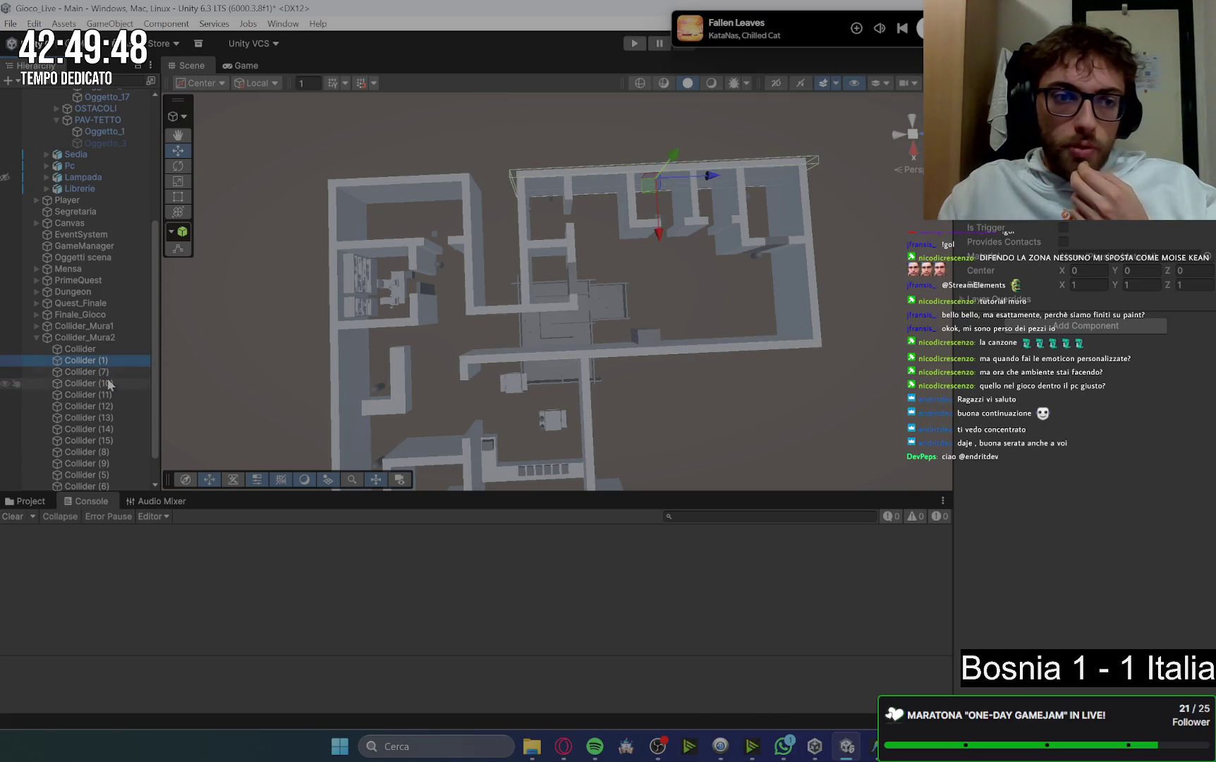
{"action": "scroll", "coordinate": [110, 385], "scroll_direction": "down", "scroll_amount": 3}
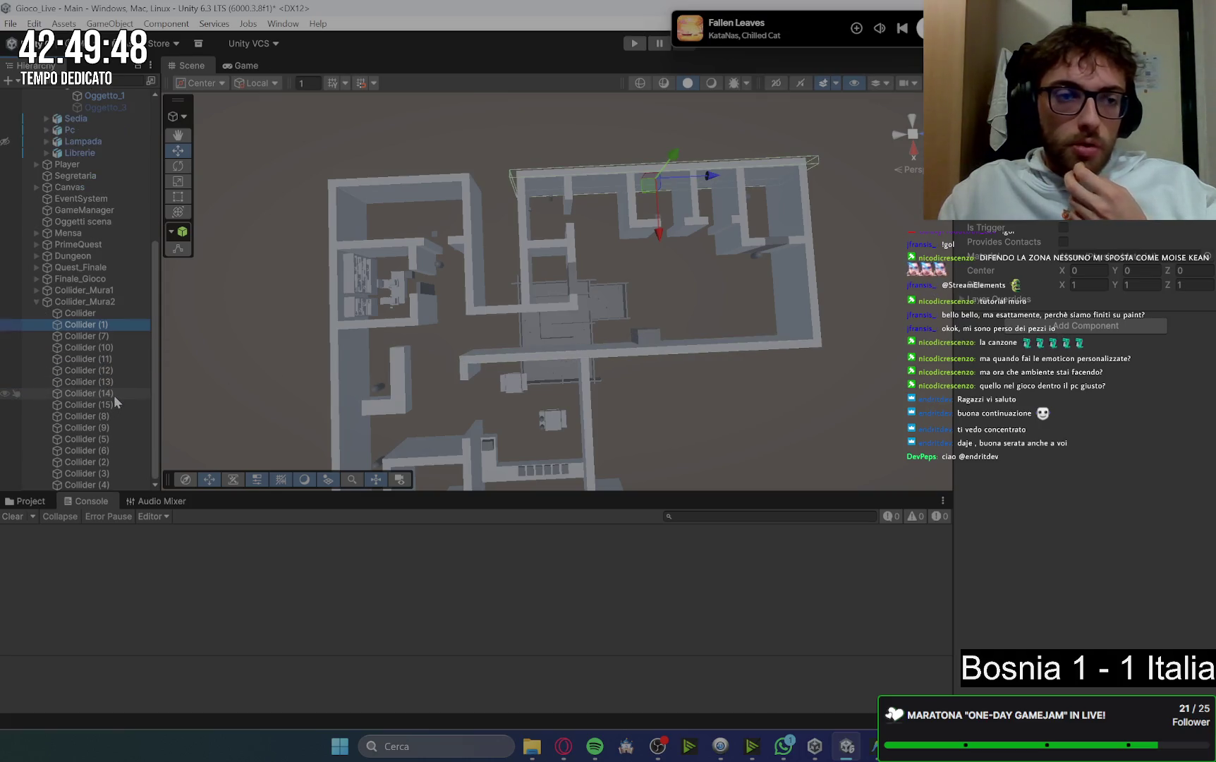
{"action": "left_click", "coordinate": [102, 463]}
{"action": "left_click", "coordinate": [92, 471]}
{"action": "left_click", "coordinate": [91, 483]}
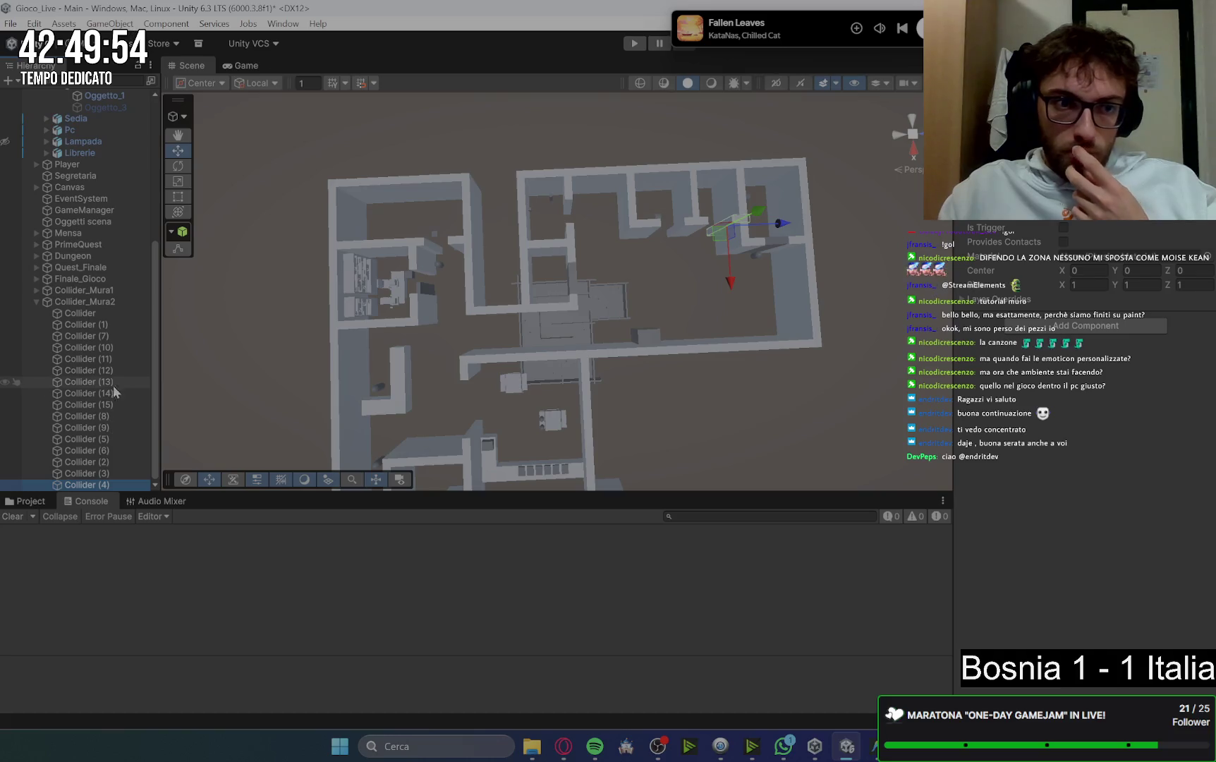
{"action": "left_click", "coordinate": [106, 439]}
{"action": "left_click", "coordinate": [106, 451]}
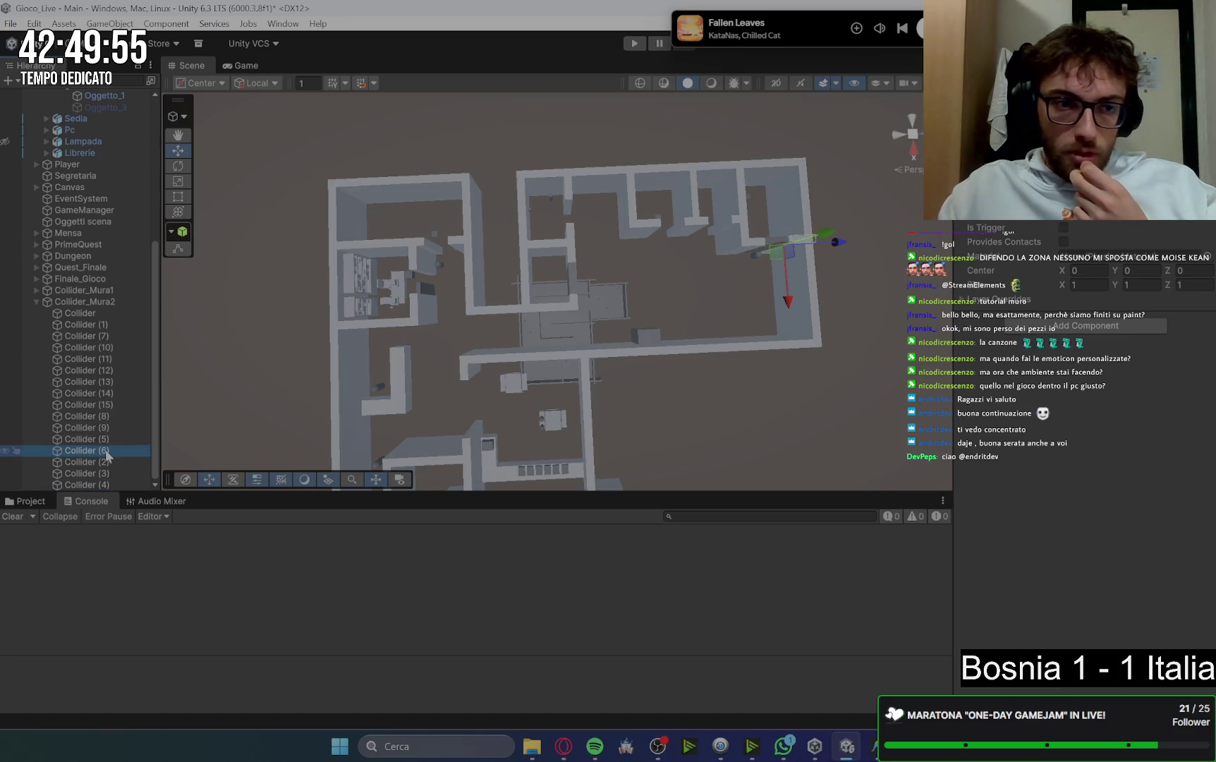
{"action": "left_click", "coordinate": [115, 341]}
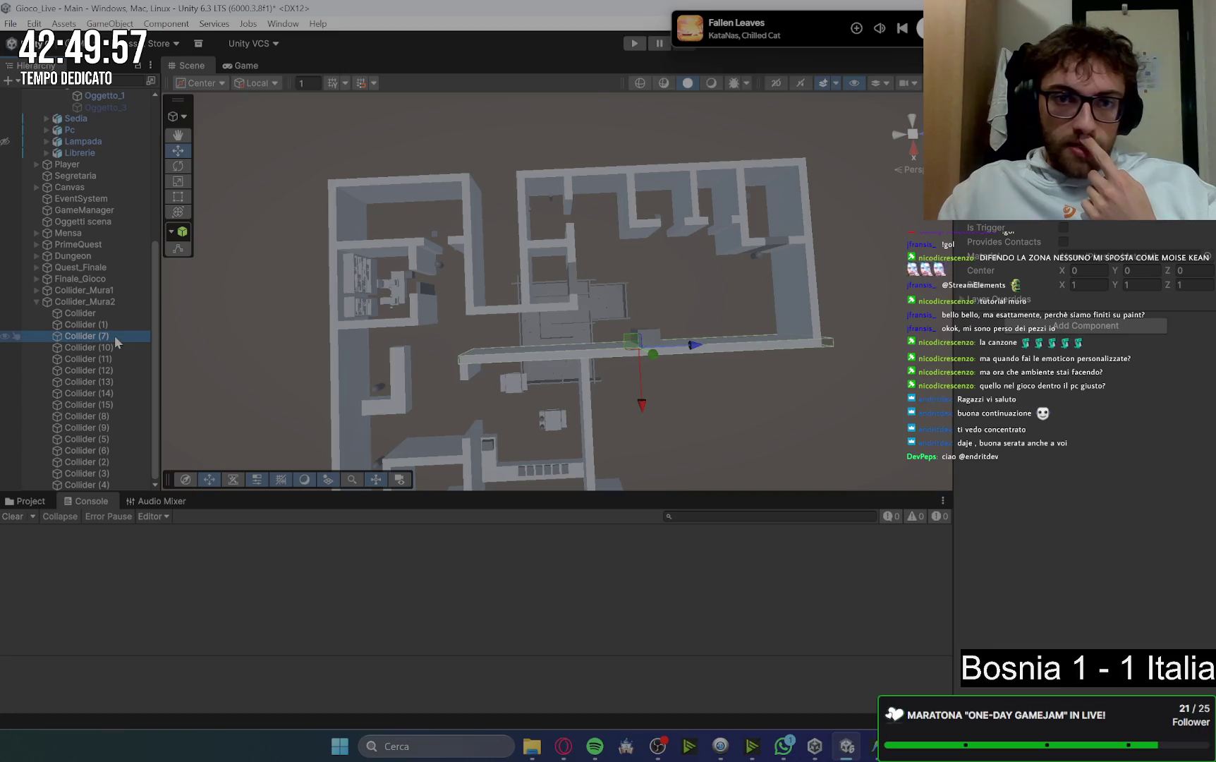
{"action": "left_click", "coordinate": [106, 417]}
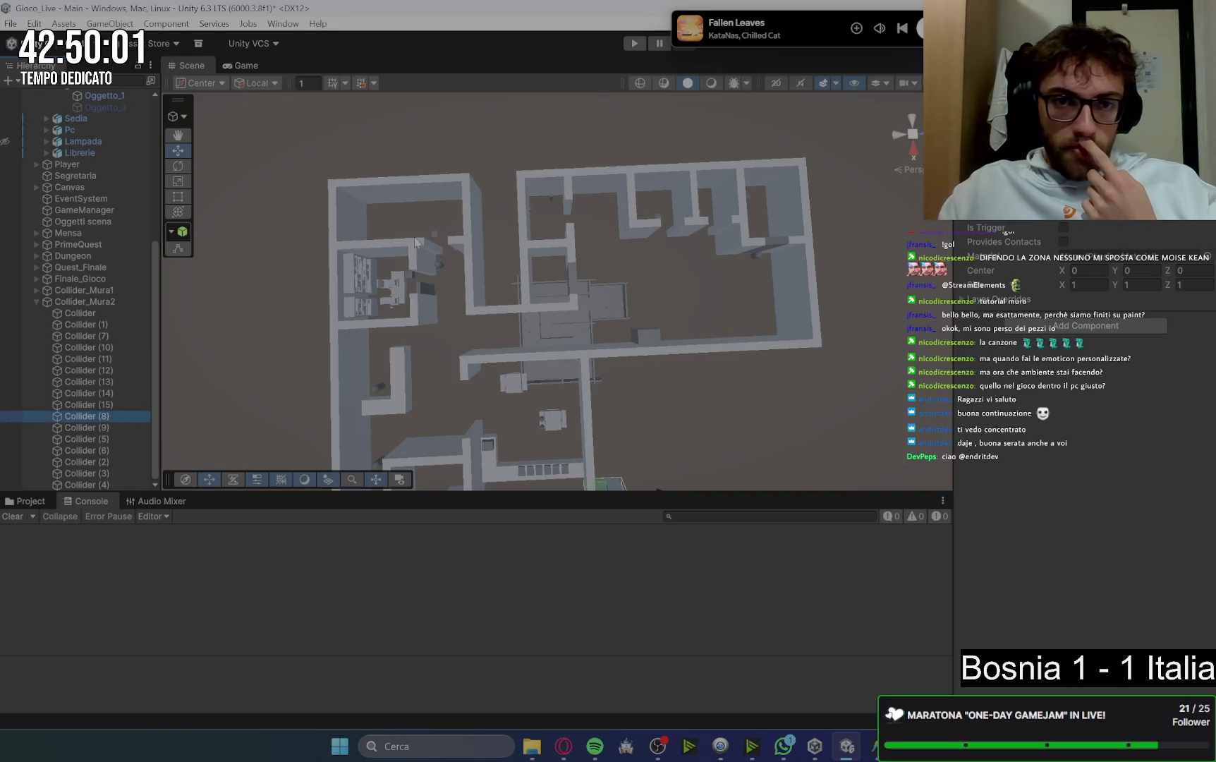
- Select Collider (1) in Collider_Mura2 and frame it in the Scene view
{"action": "scroll", "coordinate": [545, 247], "scroll_direction": "up", "scroll_amount": 2}
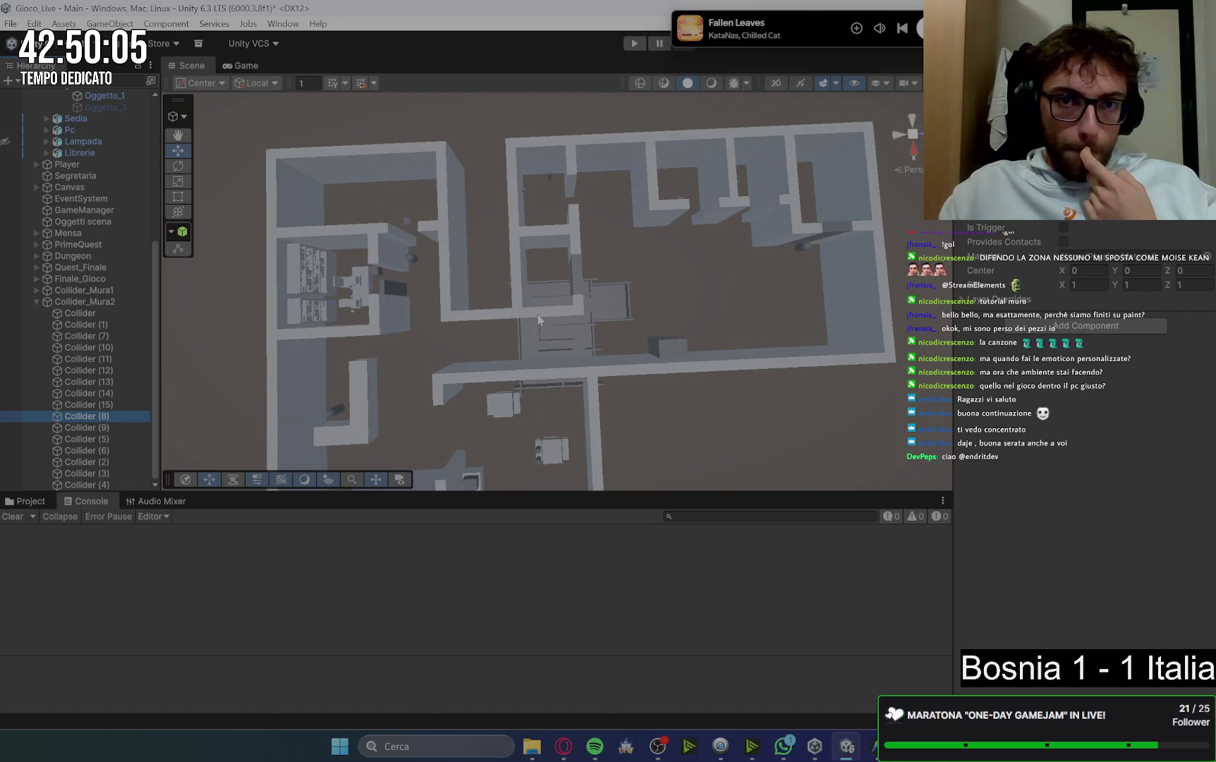
{"action": "scroll", "coordinate": [547, 321], "scroll_direction": "up", "scroll_amount": 3}
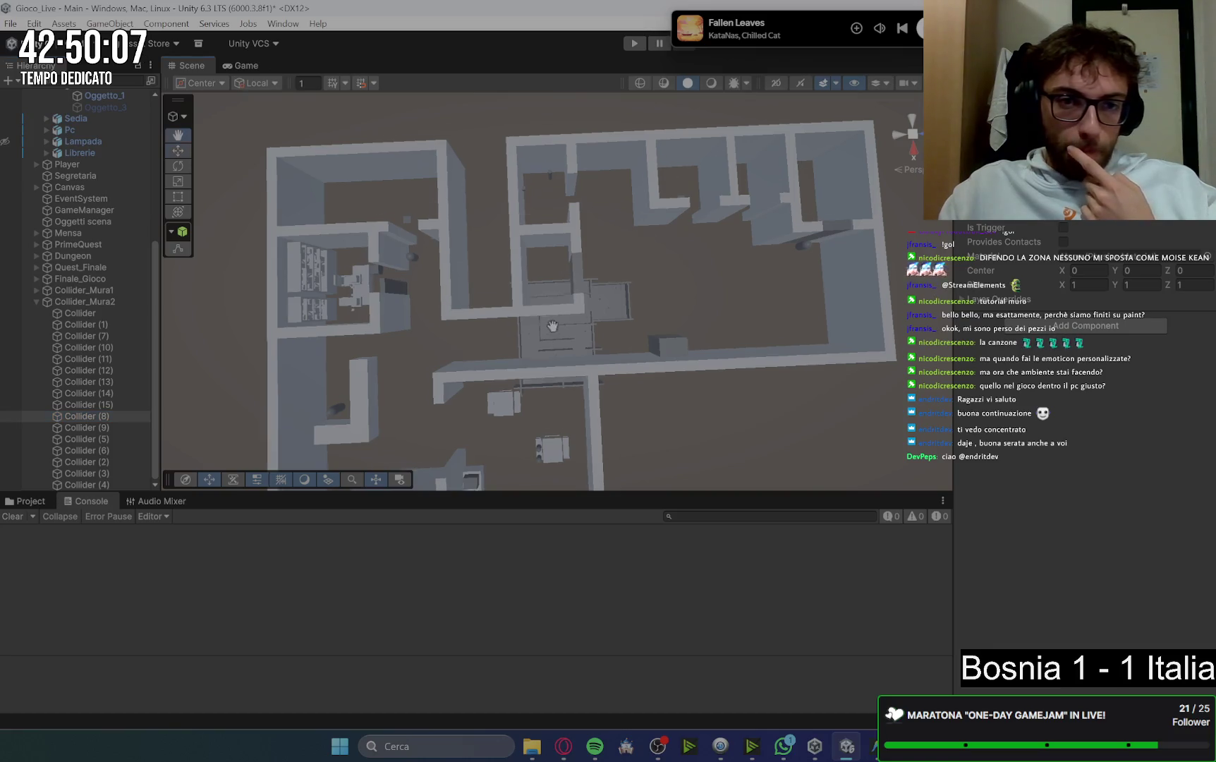
{"action": "mouse_move", "coordinate": [564, 317]}
{"action": "left_mouse_down"}
{"action": "mouse_move", "coordinate": [595, 166]}
{"action": "mouse_move", "coordinate": [580, 308]}
{"action": "left_mouse_up"}
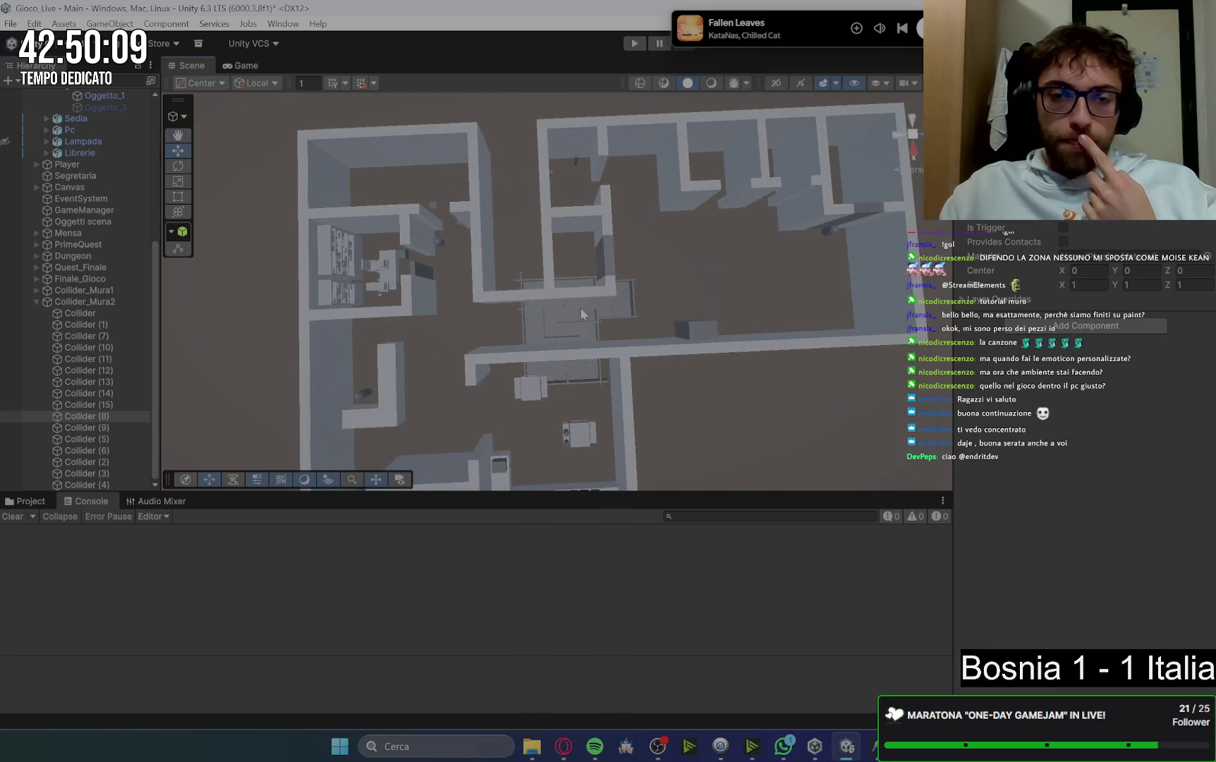
{"action": "scroll", "coordinate": [609, 279], "scroll_direction": "up", "scroll_amount": 3}
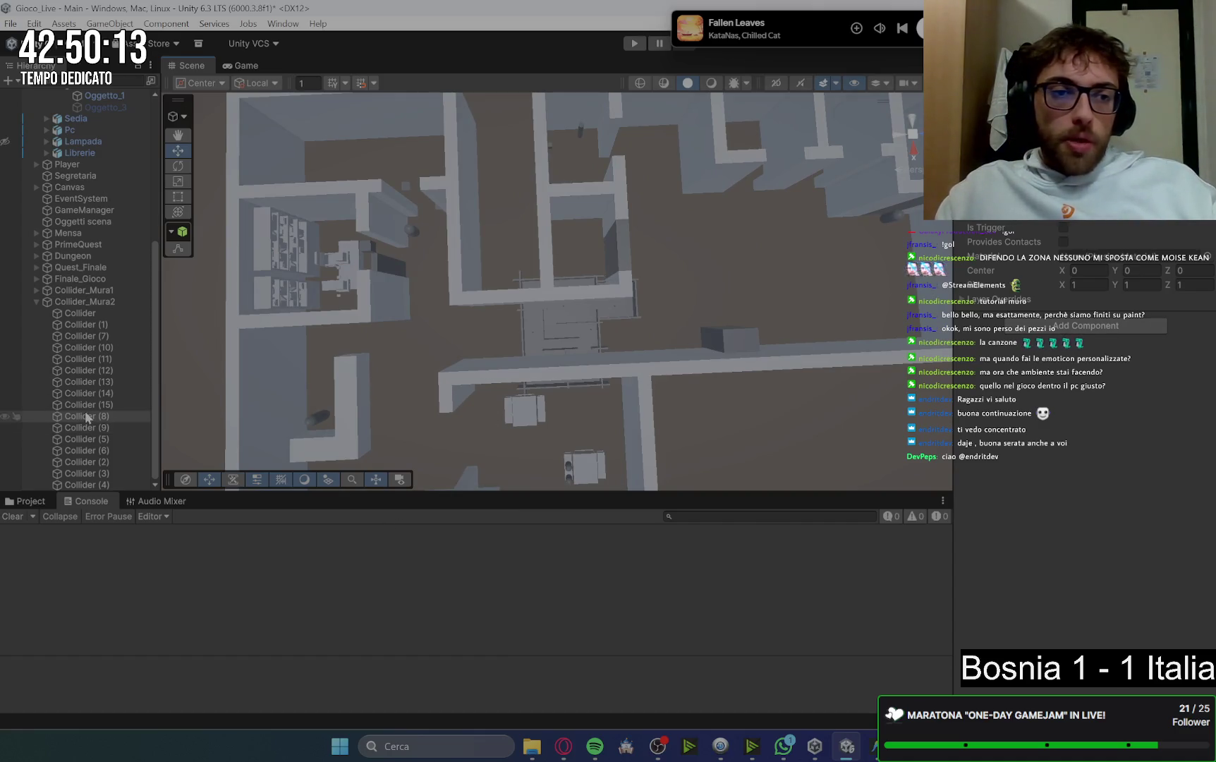
{"action": "left_click", "coordinate": [96, 326]}
{"action": "key", "text": "f"}
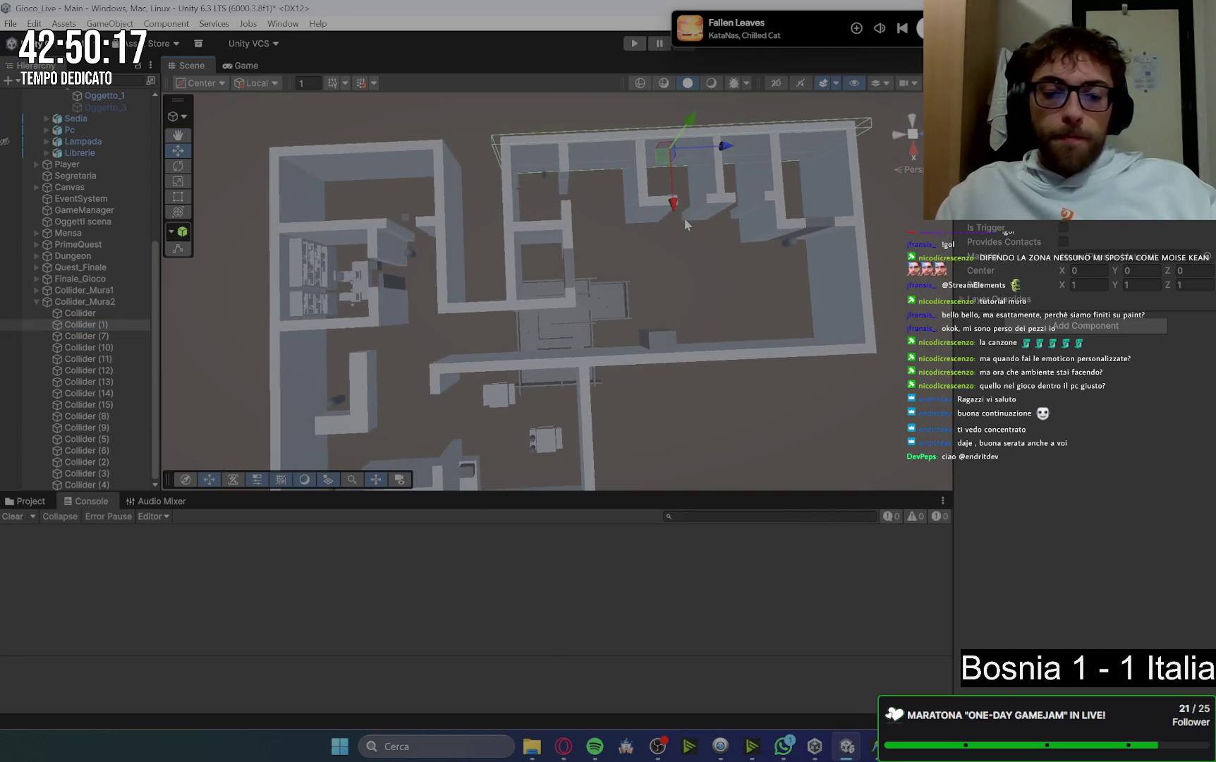
- Duplicate Collider (1) into Collider (16) and shrink its box to fit the wall
{"action": "key", "text": "ctrl+d"}
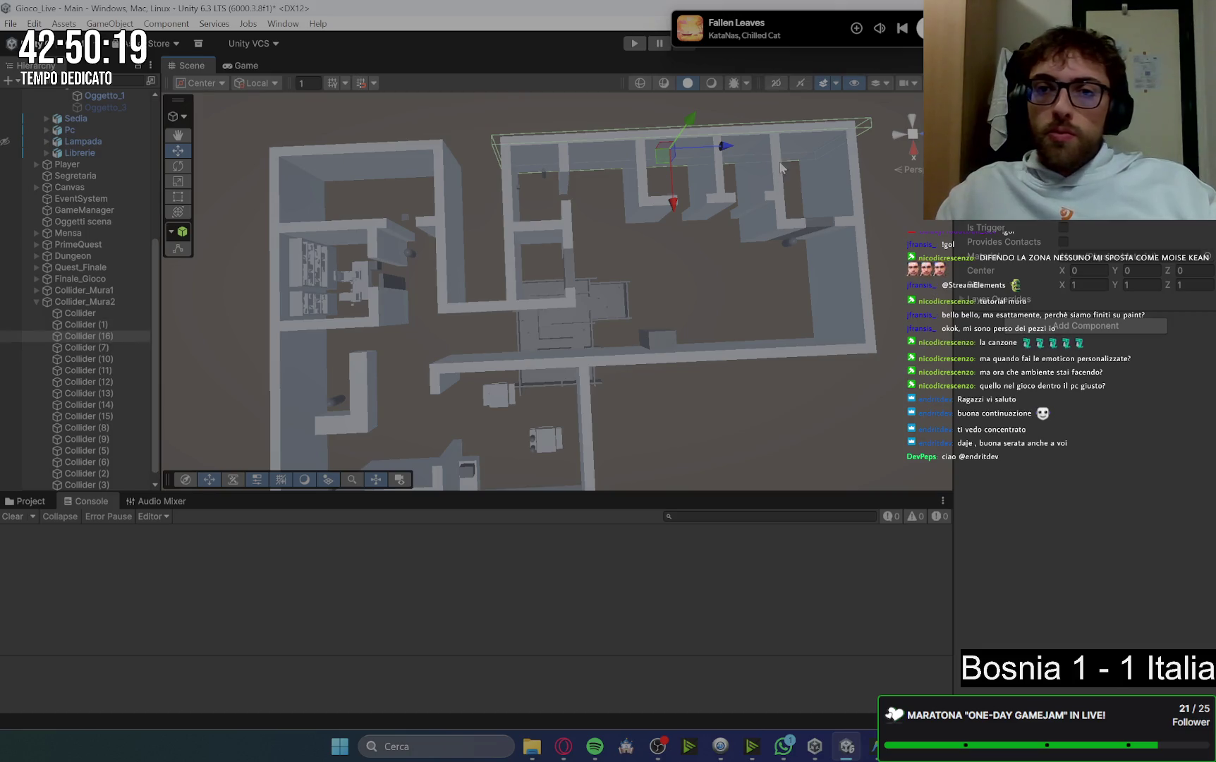
{"action": "type", "text": "1"}
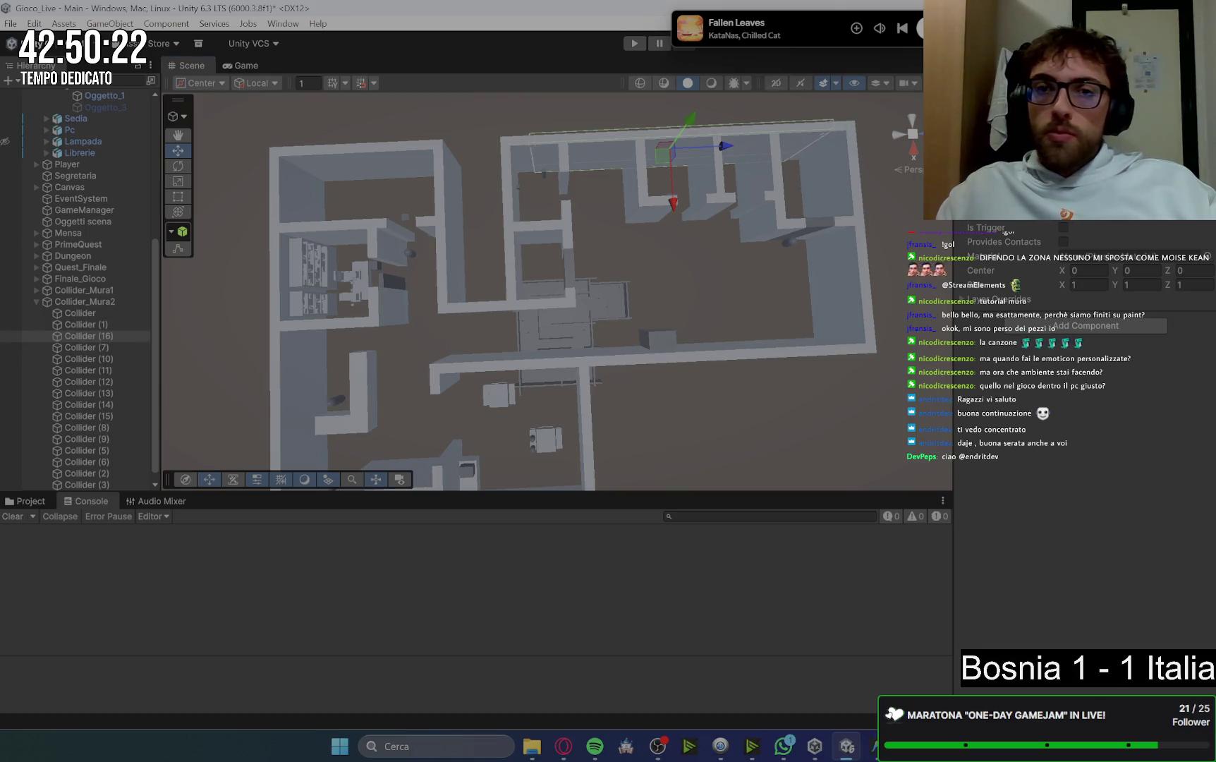
{"action": "left_click_drag", "start_coordinate": [720, 158], "coordinate": [579, 164]}
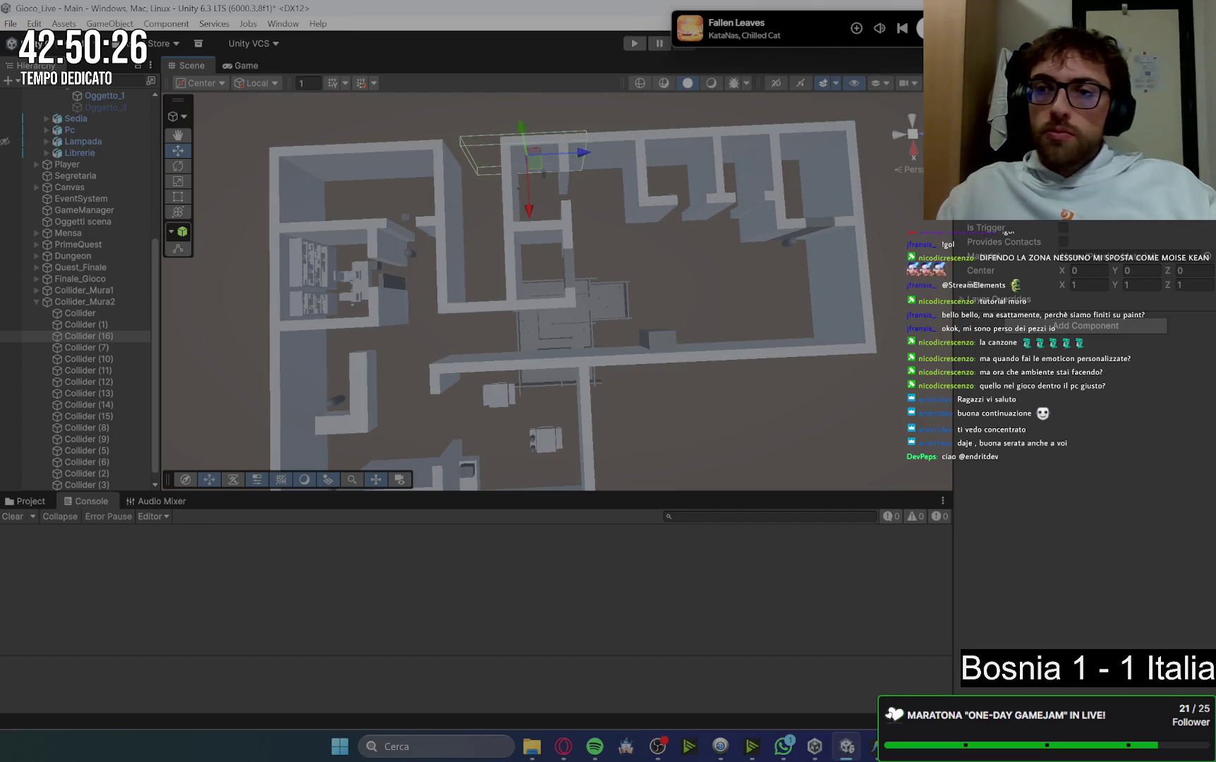
{"action": "left_click_drag", "start_coordinate": [1061, 285], "coordinate": [1045, 285]}
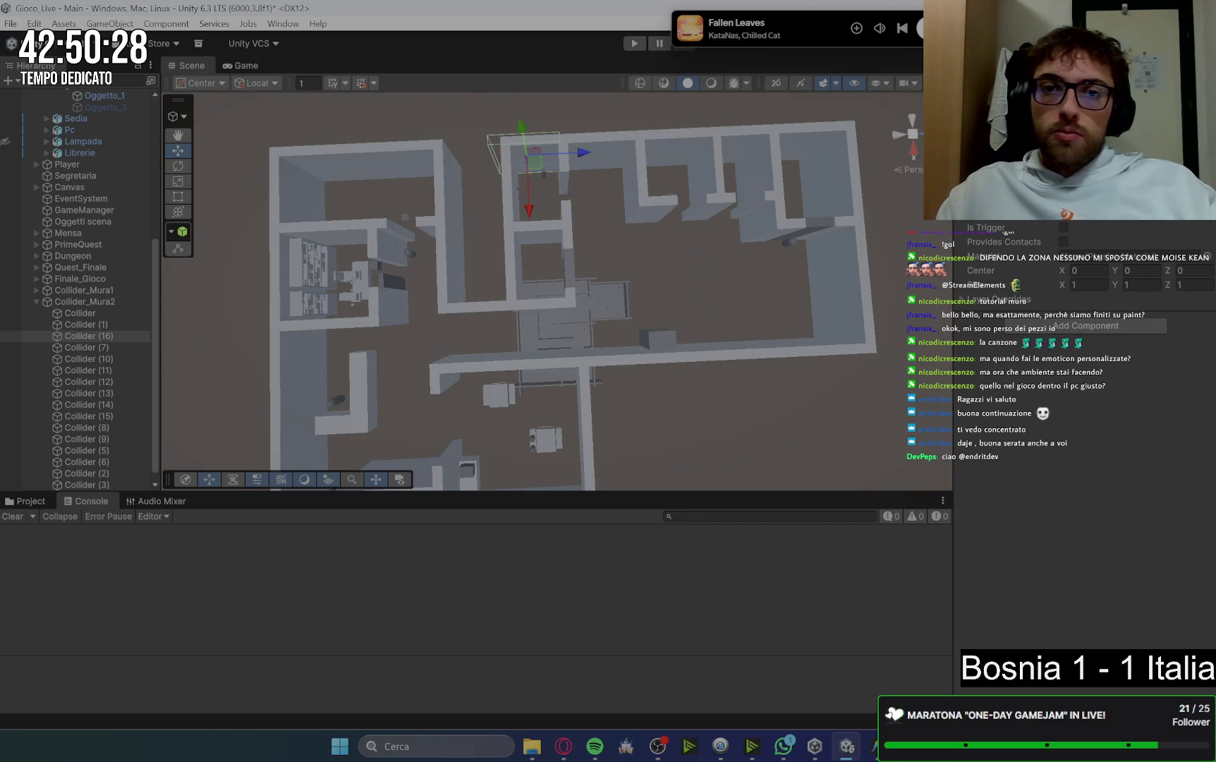
{"action": "scroll", "coordinate": [482, 110], "scroll_direction": "up", "scroll_amount": 3}
{"action": "mouse_move", "coordinate": [482, 110]}
{"action": "left_mouse_down", "text": "alt"}
{"action": "mouse_move", "coordinate": [678, 418]}
{"action": "mouse_move", "coordinate": [574, 193]}
{"action": "left_mouse_up", "text": "alt"}
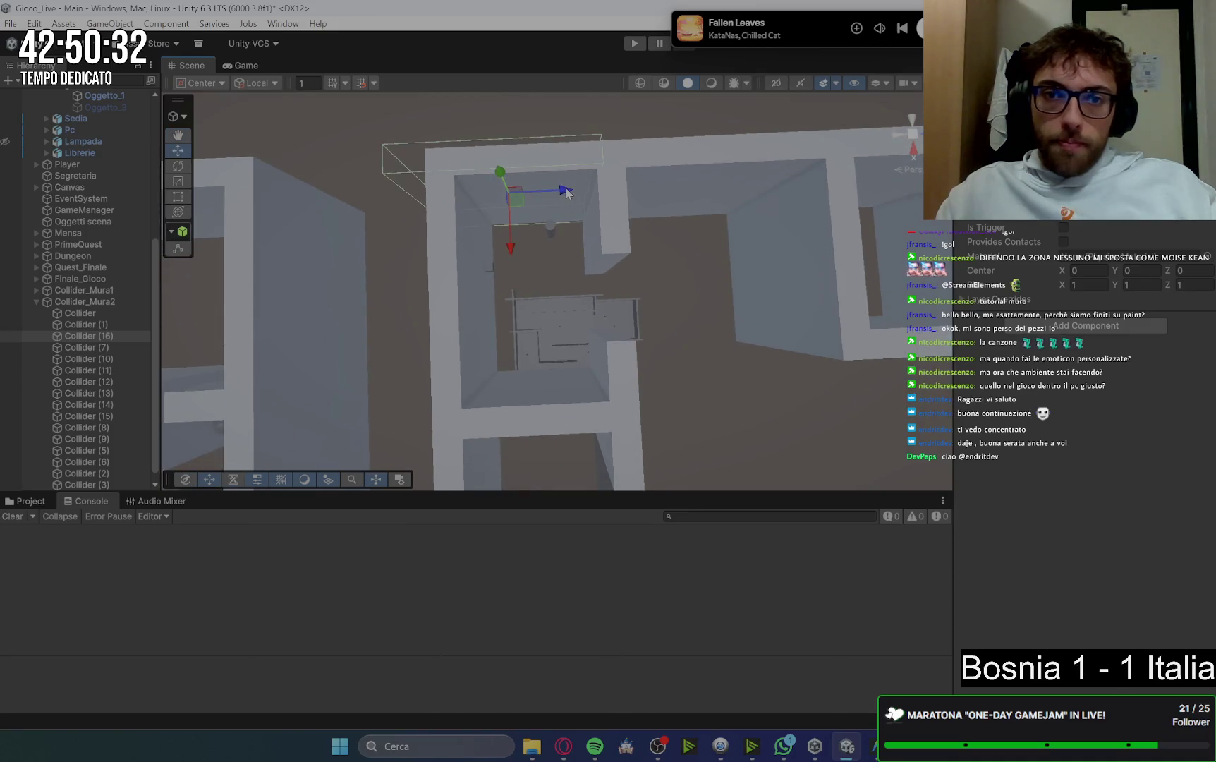
{"action": "mouse_move", "coordinate": [628, 146]}
{"action": "left_mouse_down"}
{"action": "mouse_move", "coordinate": [659, 293]}
{"action": "mouse_move", "coordinate": [639, 150]}
{"action": "mouse_move", "coordinate": [610, 156]}
{"action": "left_mouse_up"}
- Move Collider (16) down onto another wall section and line it up
{"action": "left_click", "coordinate": [515, 317]}
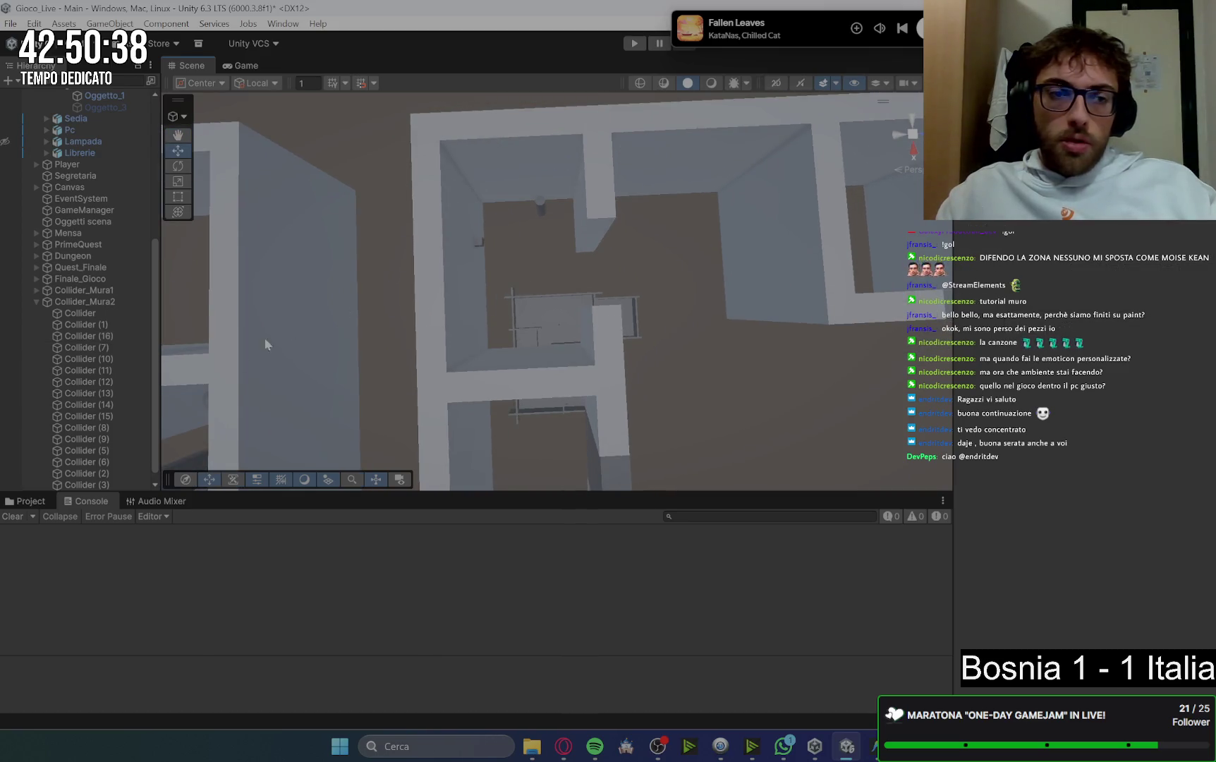
{"action": "left_click", "coordinate": [102, 339]}
{"action": "left_click_drag", "start_coordinate": [497, 215], "coordinate": [502, 421]}
{"action": "key", "text": "f"}
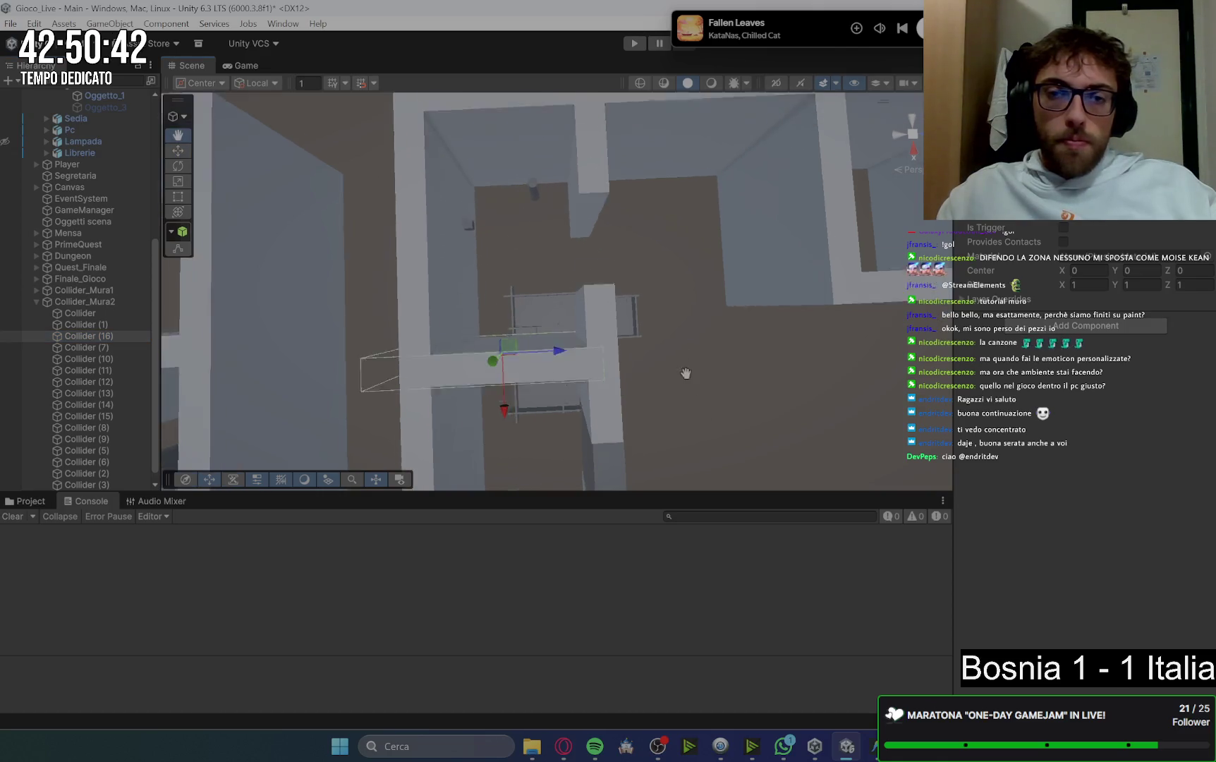
{"action": "mouse_move", "coordinate": [550, 269]}
{"action": "left_mouse_down"}
{"action": "mouse_move", "coordinate": [668, 291]}
{"action": "mouse_move", "coordinate": [579, 294]}
{"action": "mouse_move", "coordinate": [734, 280]}
{"action": "mouse_move", "coordinate": [798, 295]}
{"action": "mouse_move", "coordinate": [780, 328]}
{"action": "mouse_move", "coordinate": [714, 355]}
{"action": "mouse_move", "coordinate": [657, 356]}
{"action": "mouse_move", "coordinate": [641, 314]}
{"action": "mouse_move", "coordinate": [654, 371]}
{"action": "mouse_move", "coordinate": [622, 194]}
{"action": "left_mouse_up"}
{"action": "left_click_drag", "start_coordinate": [565, 239], "coordinate": [565, 241]}
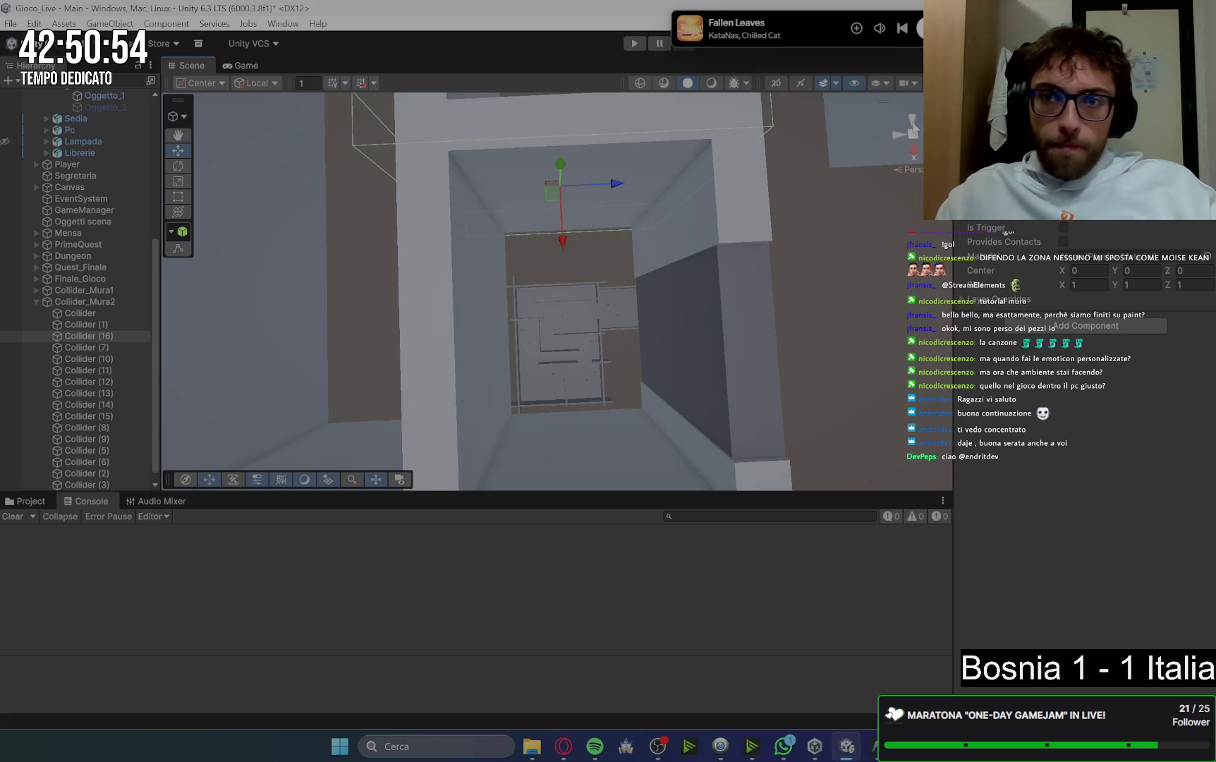
- Check Collider (16)'s placement from a top-down view and a tilted perspective
{"action": "left_click", "coordinate": [912, 121]}
{"action": "scroll", "coordinate": [710, 233], "scroll_direction": "down", "scroll_amount": 3}
{"action": "scroll", "coordinate": [554, 266], "scroll_direction": "up", "scroll_amount": 3}
{"action": "mouse_move", "coordinate": [553, 266]}
{"action": "left_mouse_down"}
{"action": "mouse_move", "coordinate": [670, 272]}
{"action": "mouse_move", "coordinate": [664, 282]}
{"action": "mouse_move", "coordinate": [678, 288]}
{"action": "mouse_move", "coordinate": [611, 304]}
{"action": "left_mouse_up"}
{"action": "scroll", "coordinate": [712, 358], "scroll_direction": "down", "scroll_amount": 6}
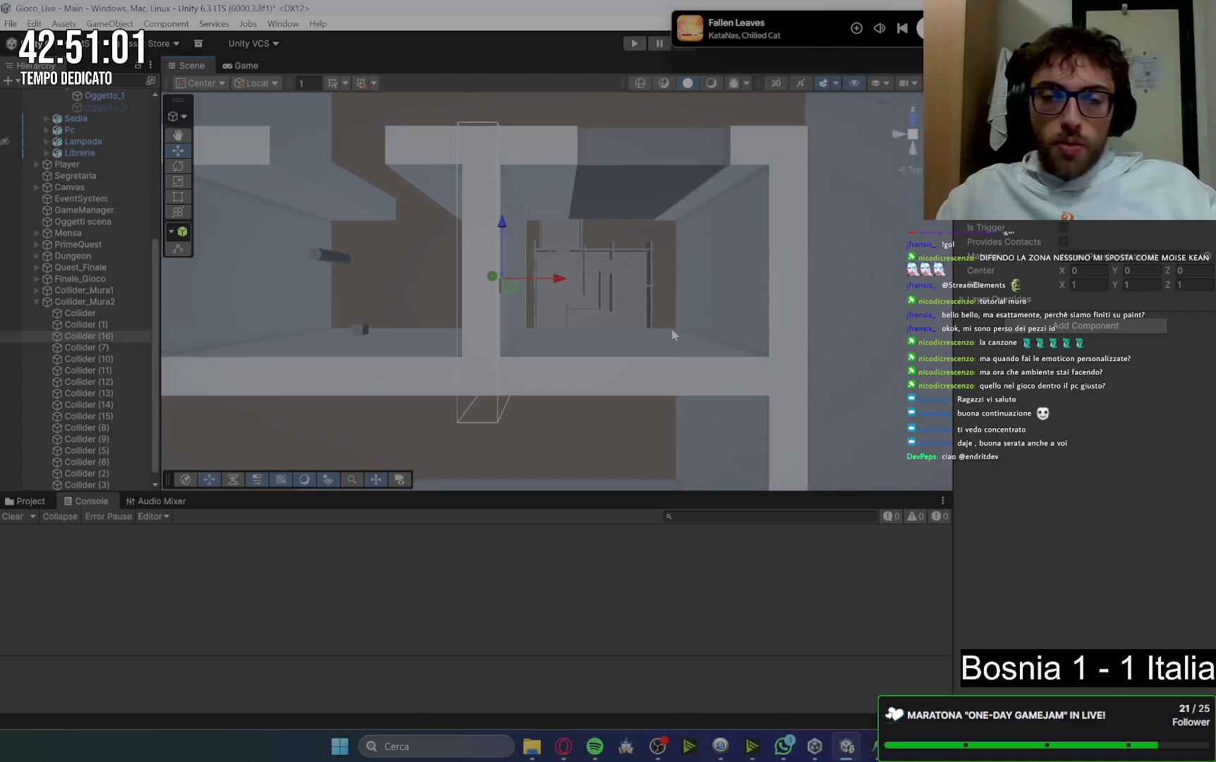
{"action": "scroll", "coordinate": [762, 344], "scroll_direction": "down", "scroll_amount": 5}
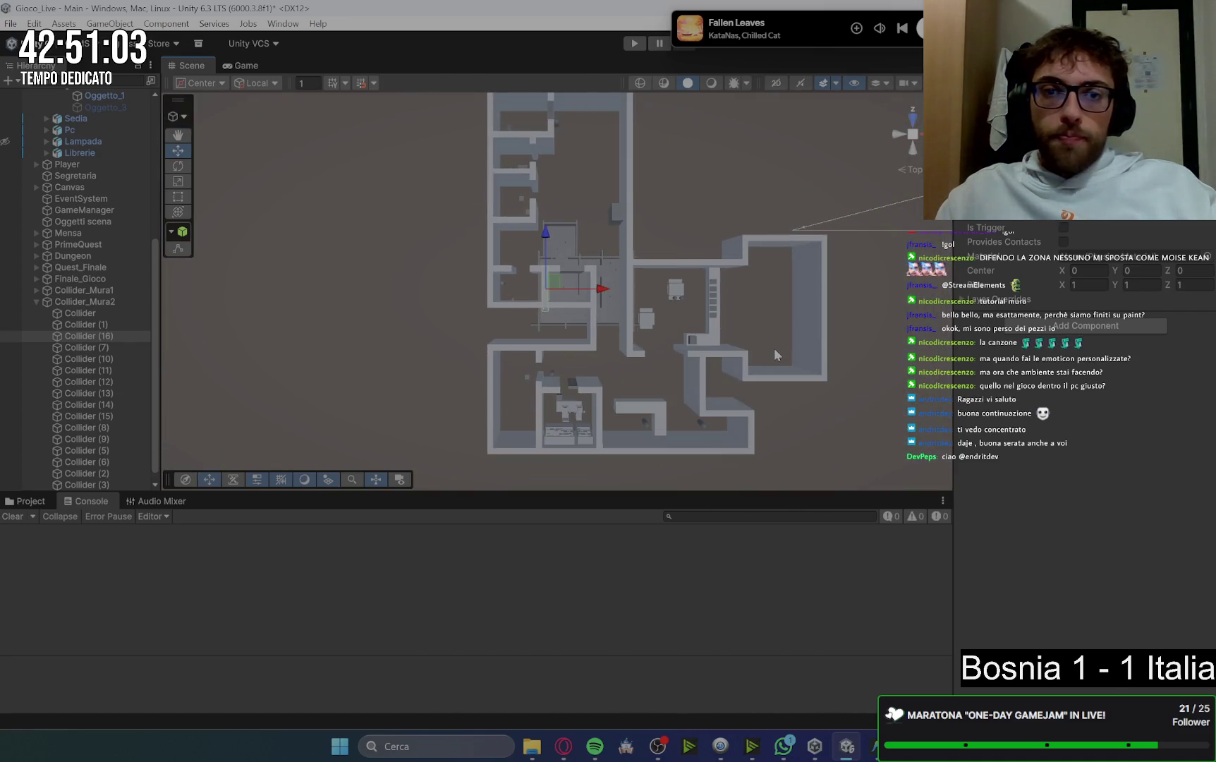
{"action": "left_click_drag", "start_coordinate": [802, 355], "coordinate": [440, 359]}
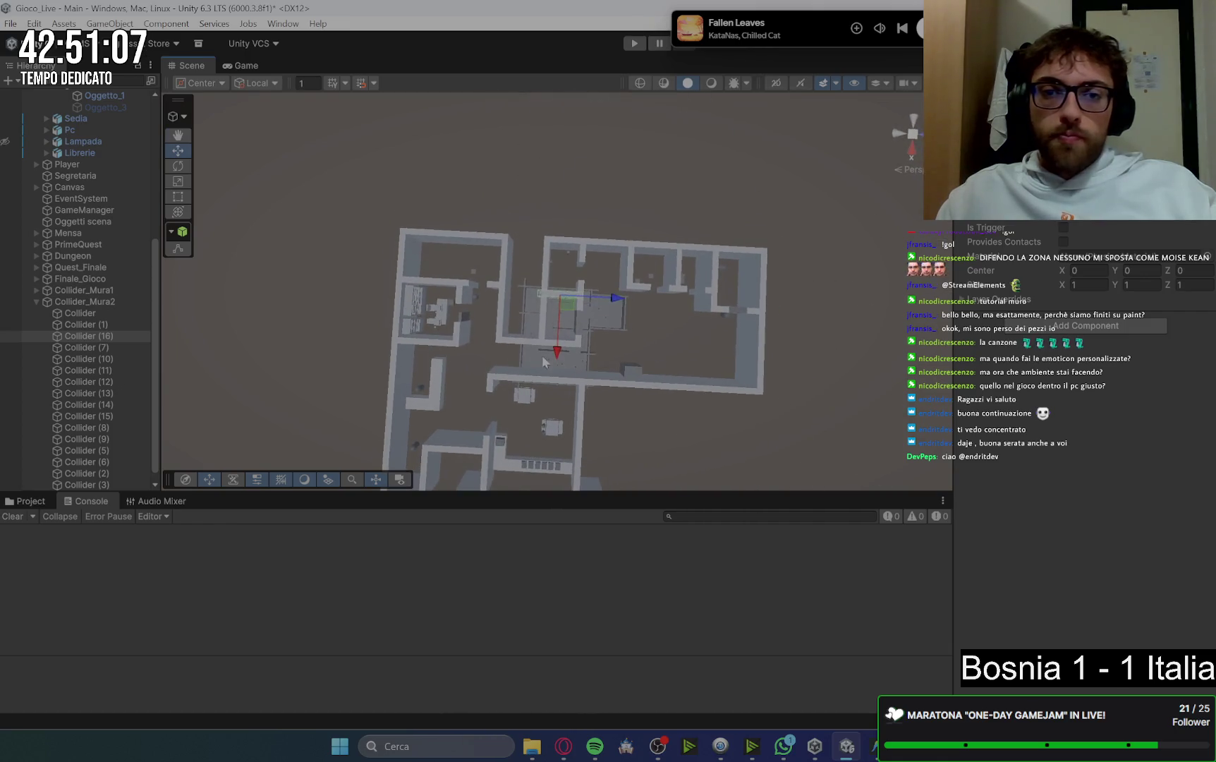
{"action": "scroll", "coordinate": [599, 360], "scroll_direction": "up", "scroll_amount": 5}
{"action": "mouse_move", "coordinate": [640, 438]}
{"action": "left_mouse_down"}
{"action": "mouse_move", "coordinate": [653, 392]}
{"action": "mouse_move", "coordinate": [694, 346]}
{"action": "left_mouse_up"}
- Duplicate Collider (16) as Collider (17), flatten it thin and slide it along the next wall
{"action": "key", "text": "ctrl+d"}
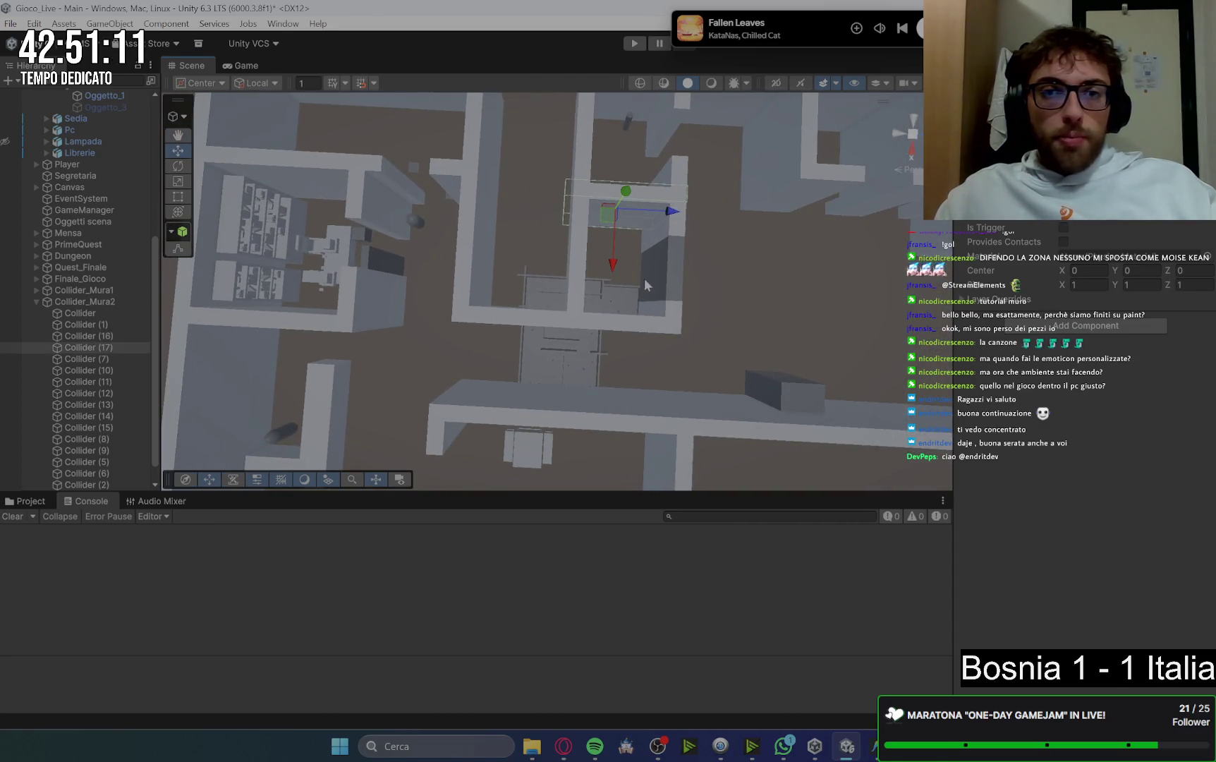
{"action": "left_click_drag", "start_coordinate": [618, 266], "coordinate": [626, 379]}
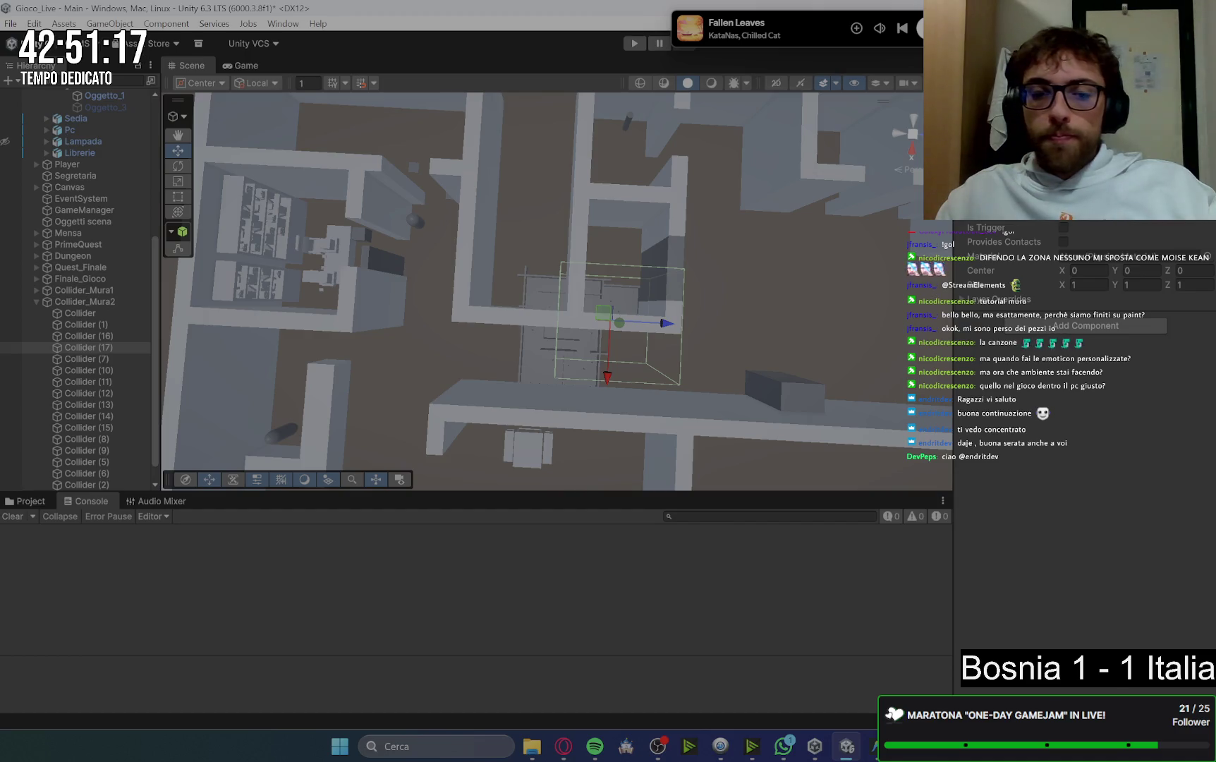
{"action": "key", "text": "Return"}
{"action": "key", "text": "Return"}
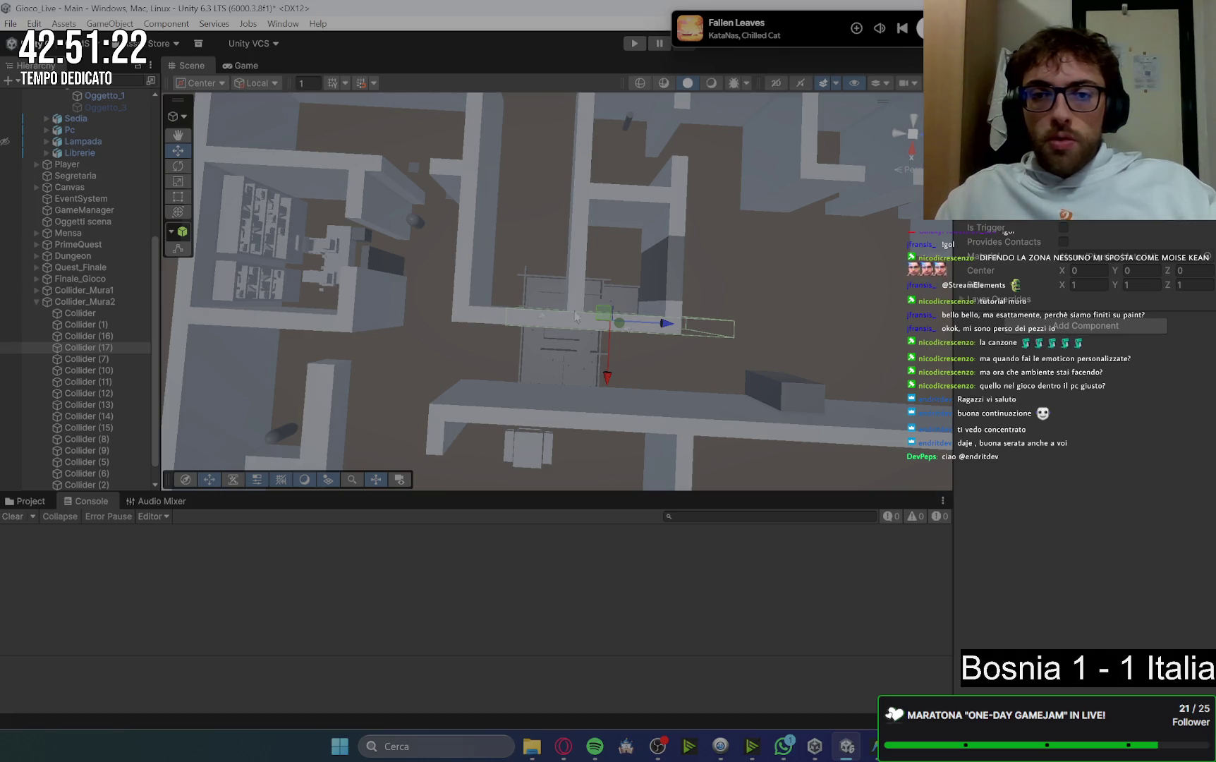
{"action": "left_click_drag", "start_coordinate": [666, 323], "coordinate": [628, 333]}
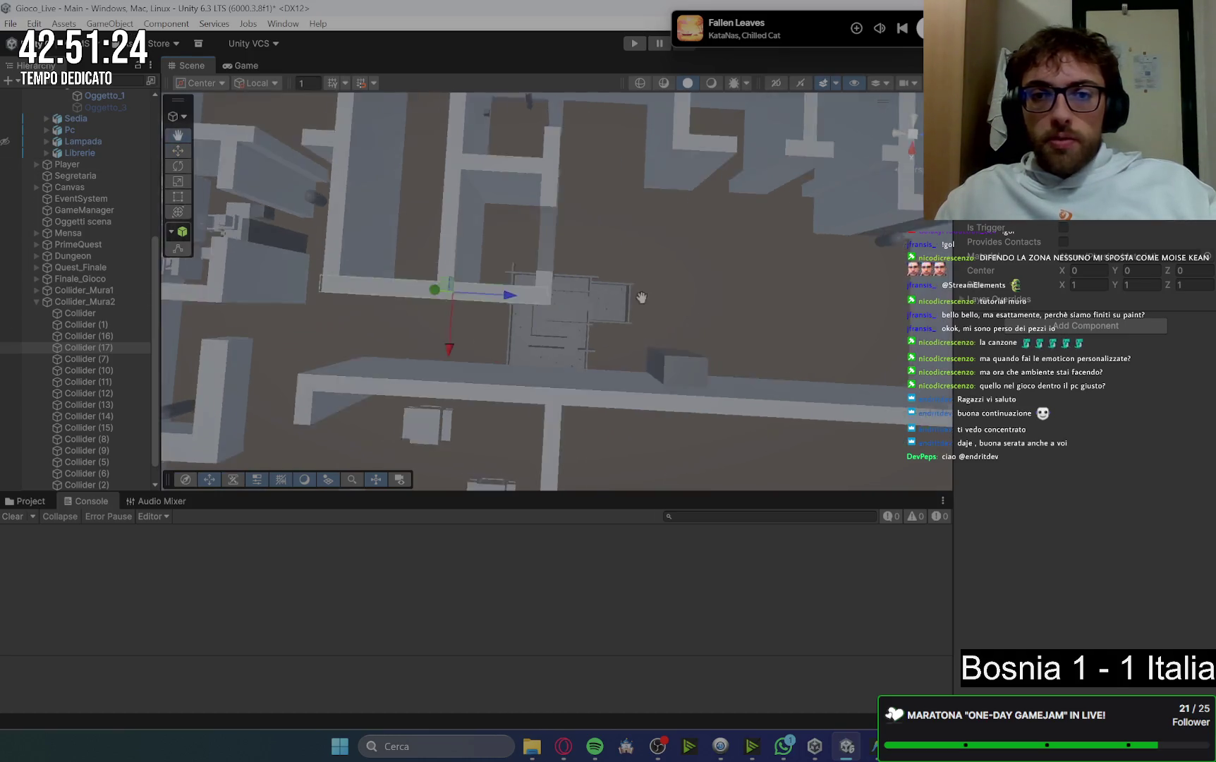
{"action": "scroll", "coordinate": [643, 296], "scroll_direction": "up", "scroll_amount": 3}
{"action": "scroll", "coordinate": [522, 321], "scroll_direction": "up", "scroll_amount": 2}
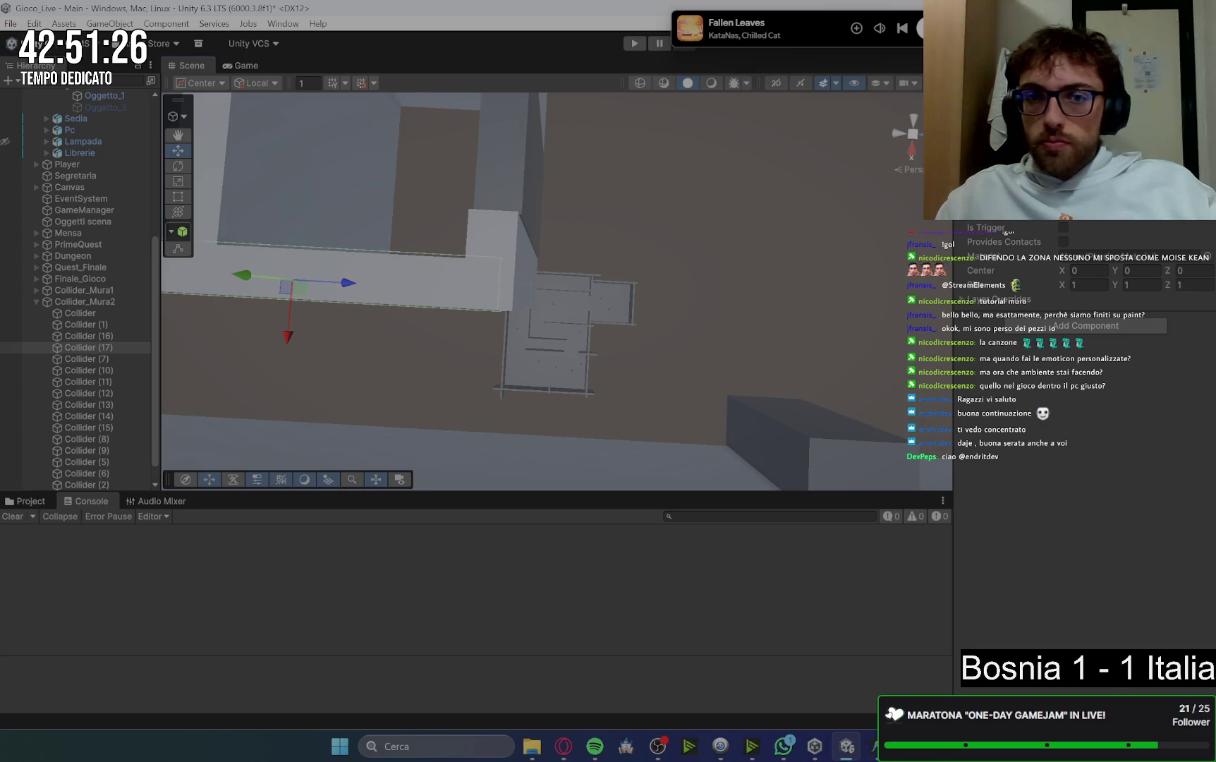
{"action": "mouse_move", "coordinate": [649, 306]}
{"action": "left_mouse_down"}
{"action": "mouse_move", "coordinate": [692, 206]}
{"action": "mouse_move", "coordinate": [1037, 246]}
{"action": "mouse_move", "coordinate": [987, 296]}
{"action": "mouse_move", "coordinate": [656, 342]}
{"action": "left_mouse_up"}
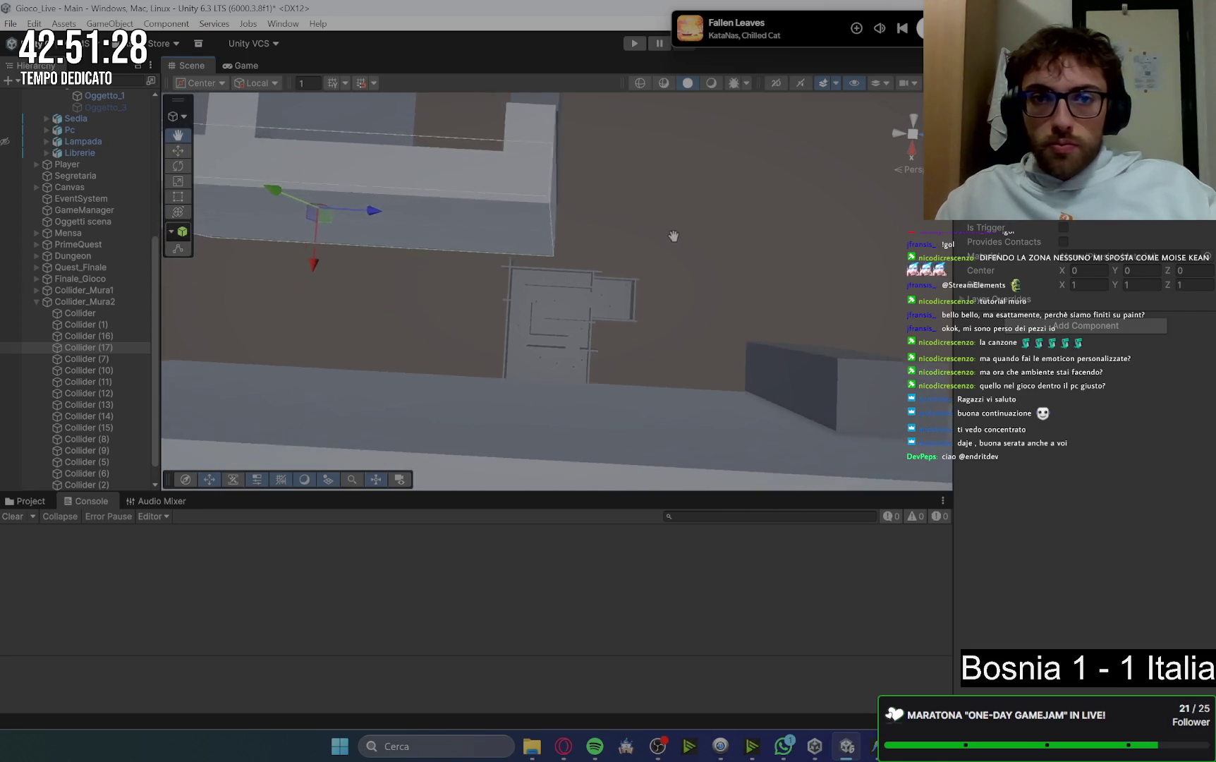
{"action": "scroll", "coordinate": [656, 342], "scroll_direction": "down", "scroll_amount": 10}
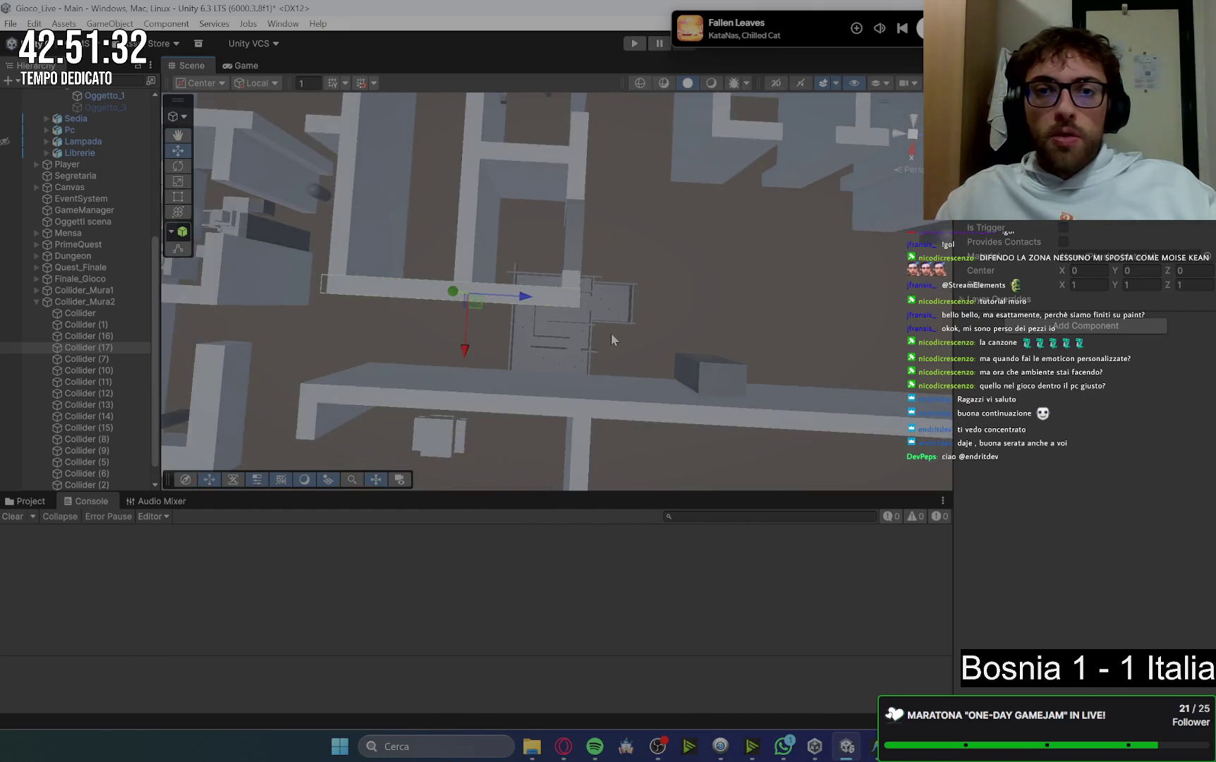
{"action": "left_click_drag", "start_coordinate": [684, 307], "coordinate": [534, 326]}
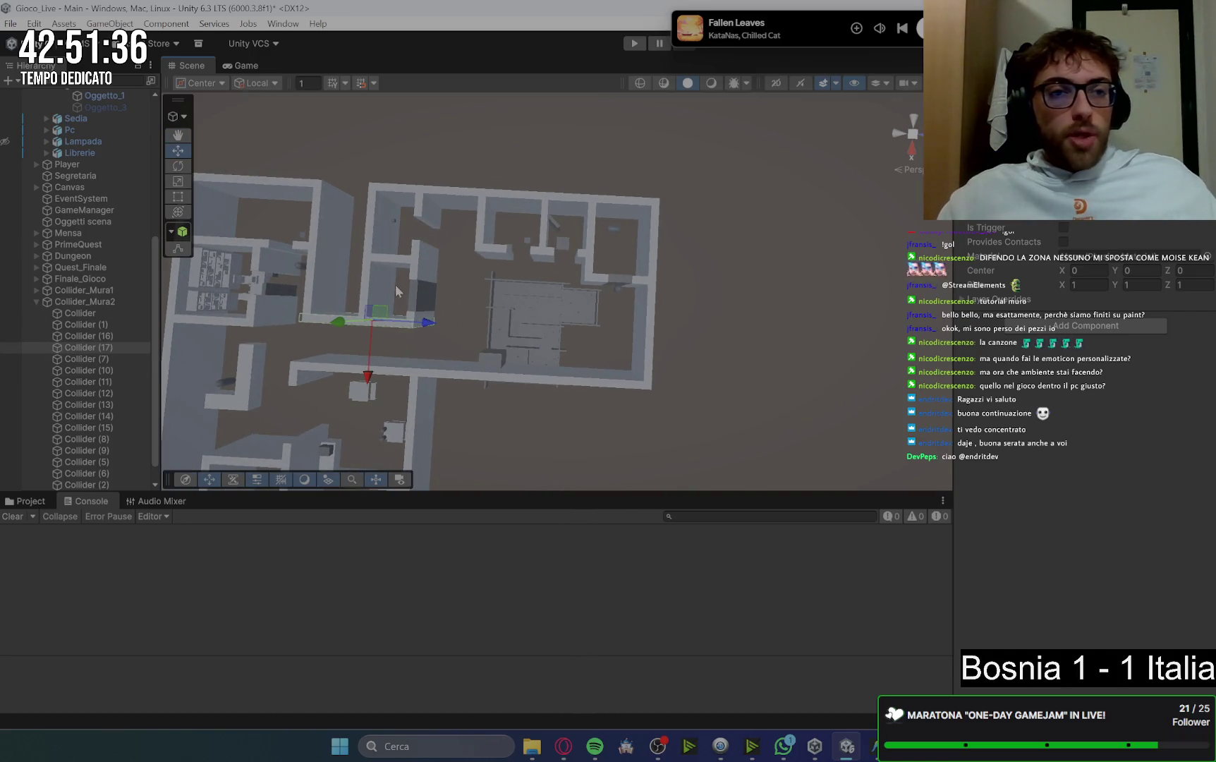
- Deselect Collider (17) and pan around the level layout to review the walls
{"action": "left_click", "coordinate": [542, 167]}
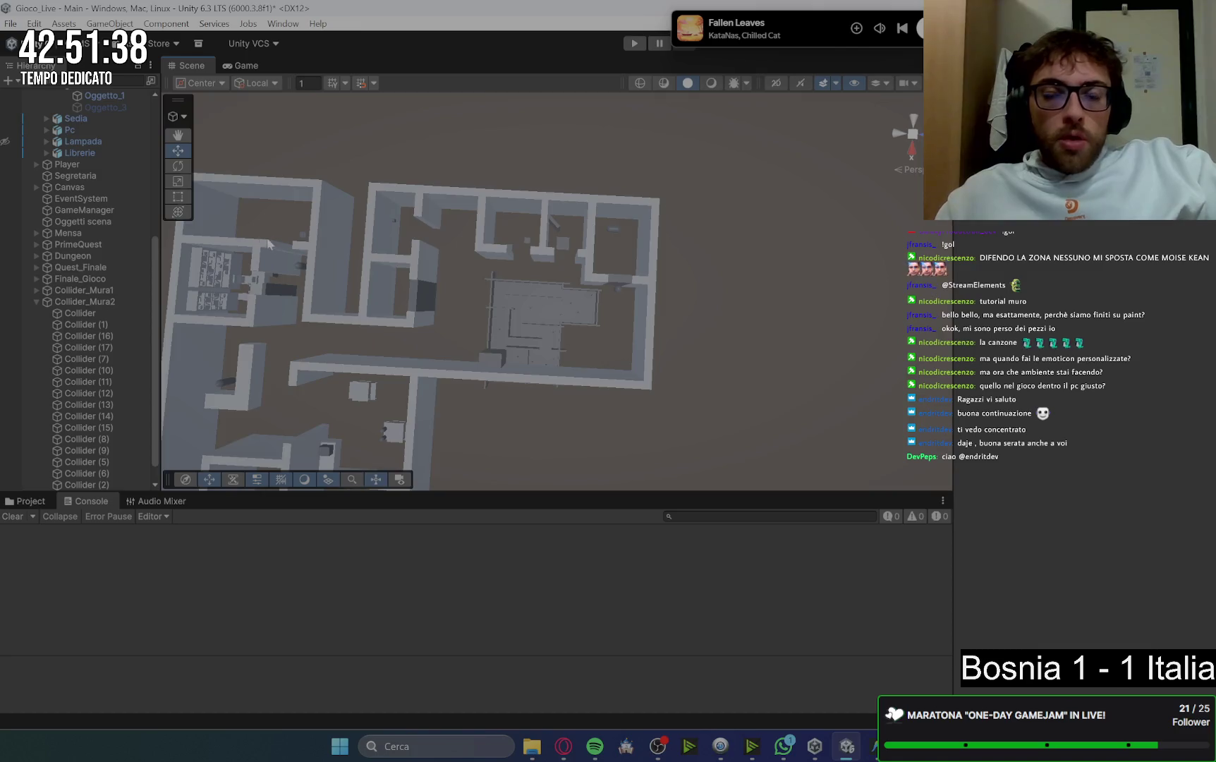
{"action": "left_click_drag", "start_coordinate": [341, 238], "coordinate": [379, 235]}
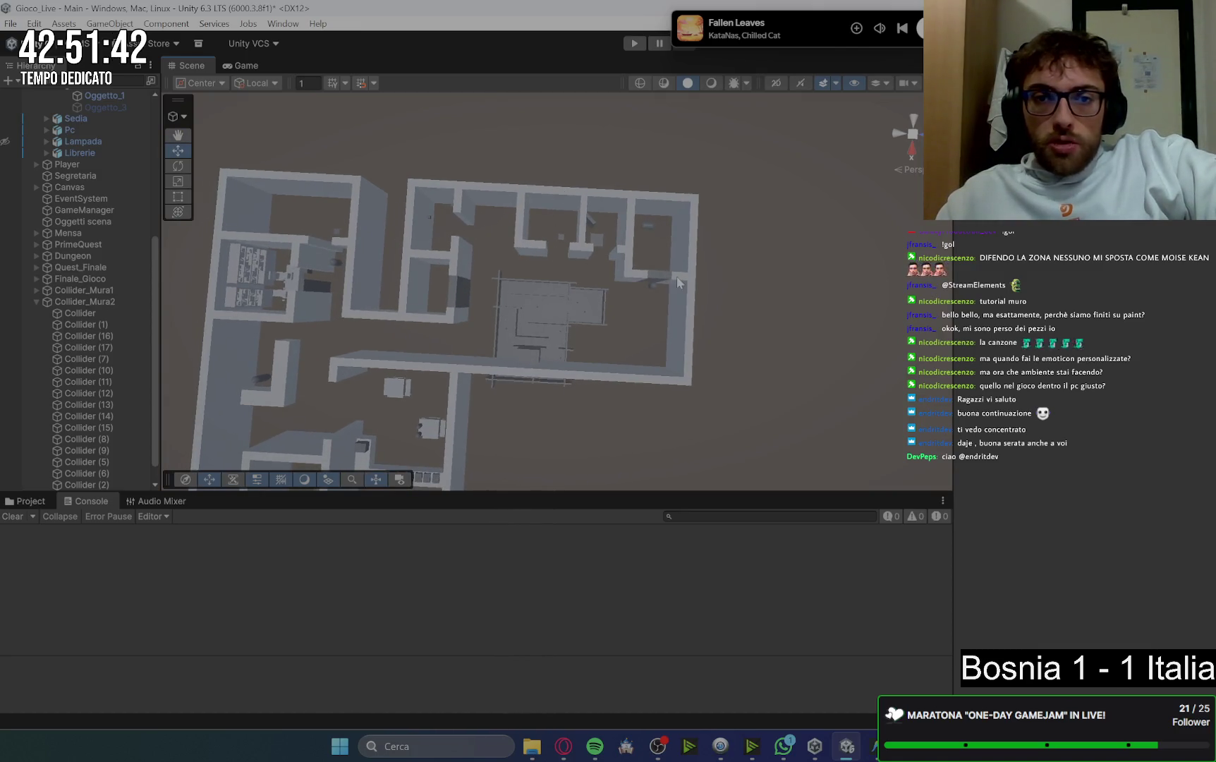
{"action": "left_click_drag", "start_coordinate": [523, 398], "coordinate": [618, 225]}
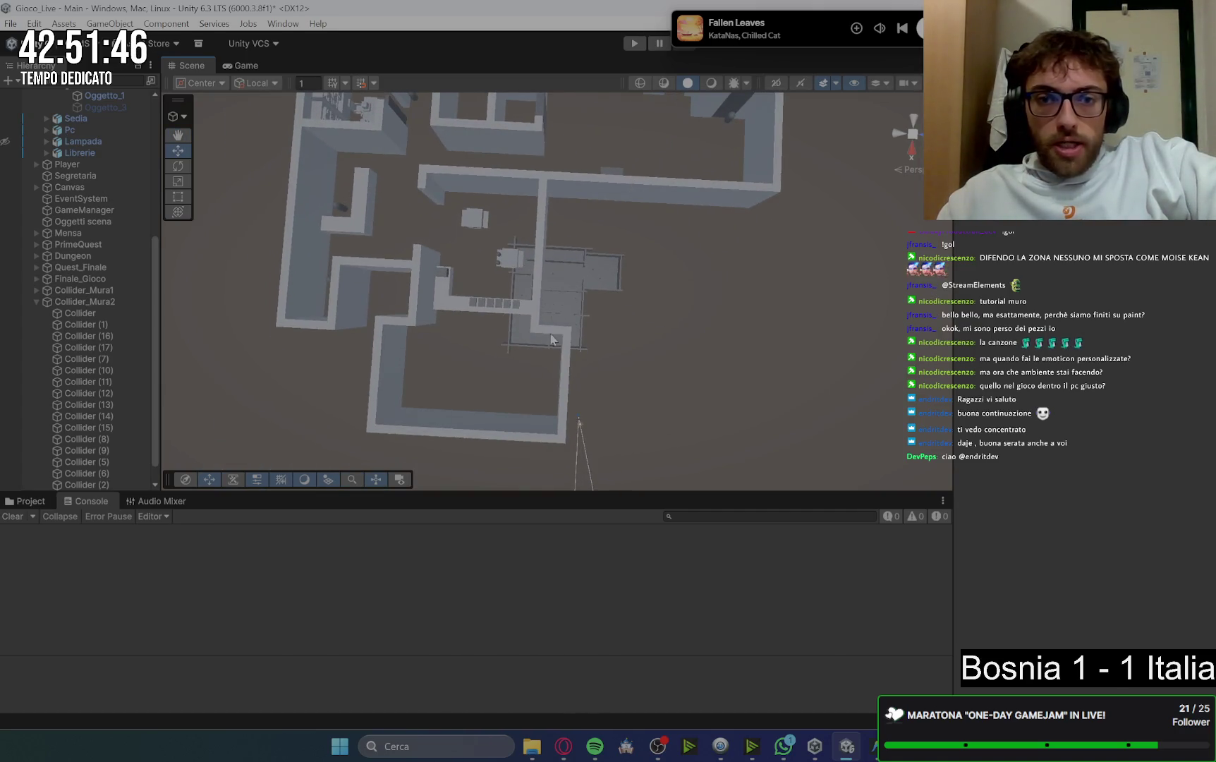
{"action": "left_click_drag", "start_coordinate": [397, 333], "coordinate": [546, 301]}
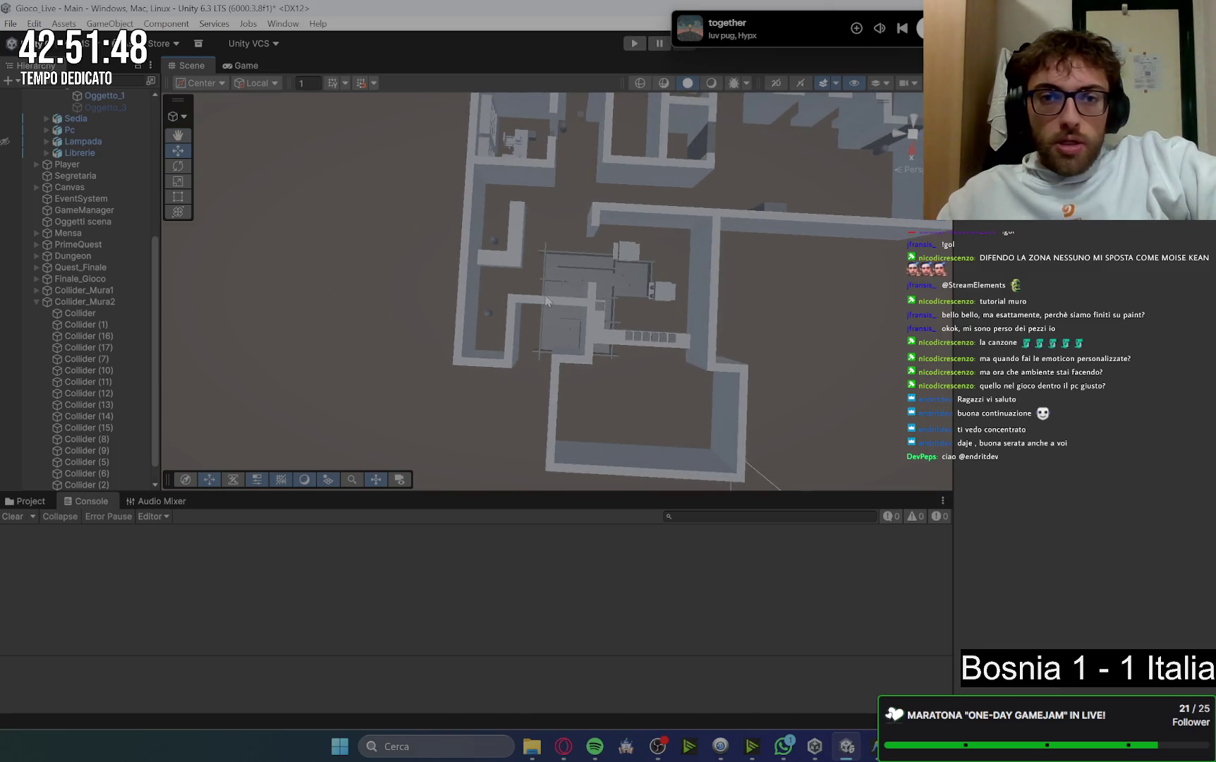
{"action": "left_click_drag", "start_coordinate": [479, 363], "coordinate": [499, 469]}
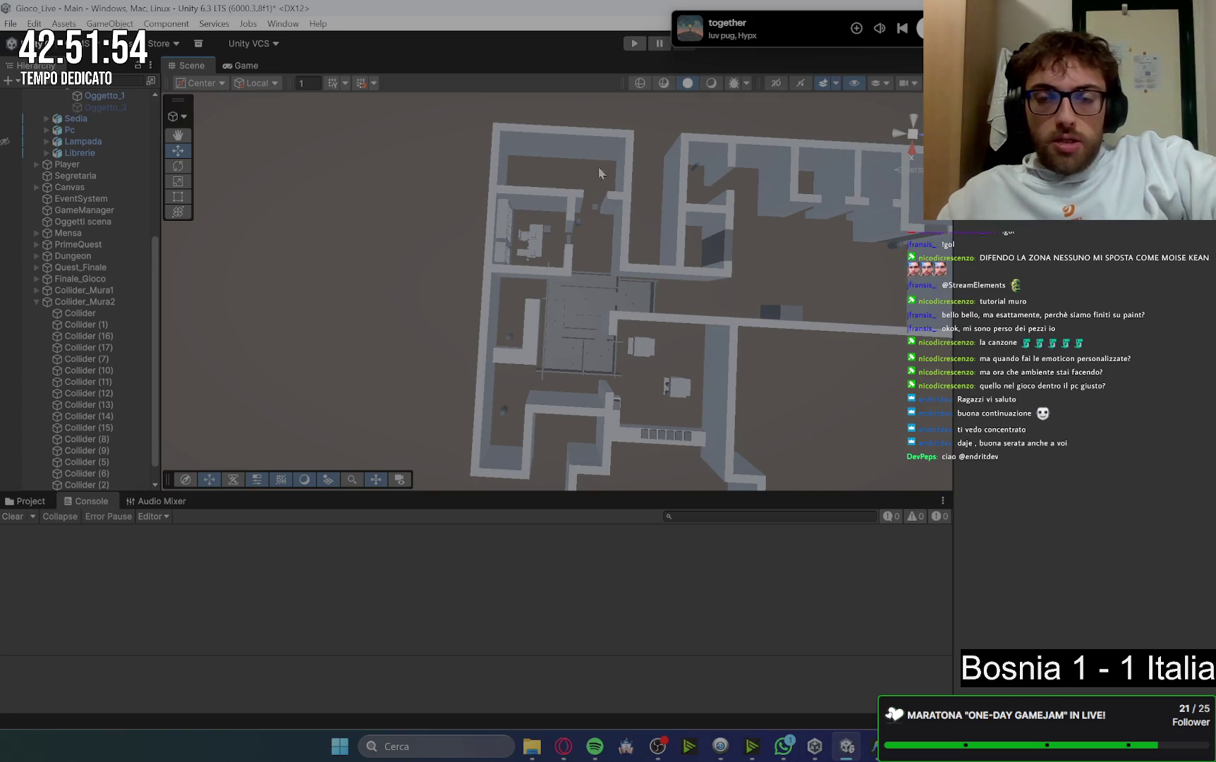
- Collapse the Collider_Mura2 group and bring the Google Keep notes forward
{"action": "left_click", "coordinate": [34, 302]}
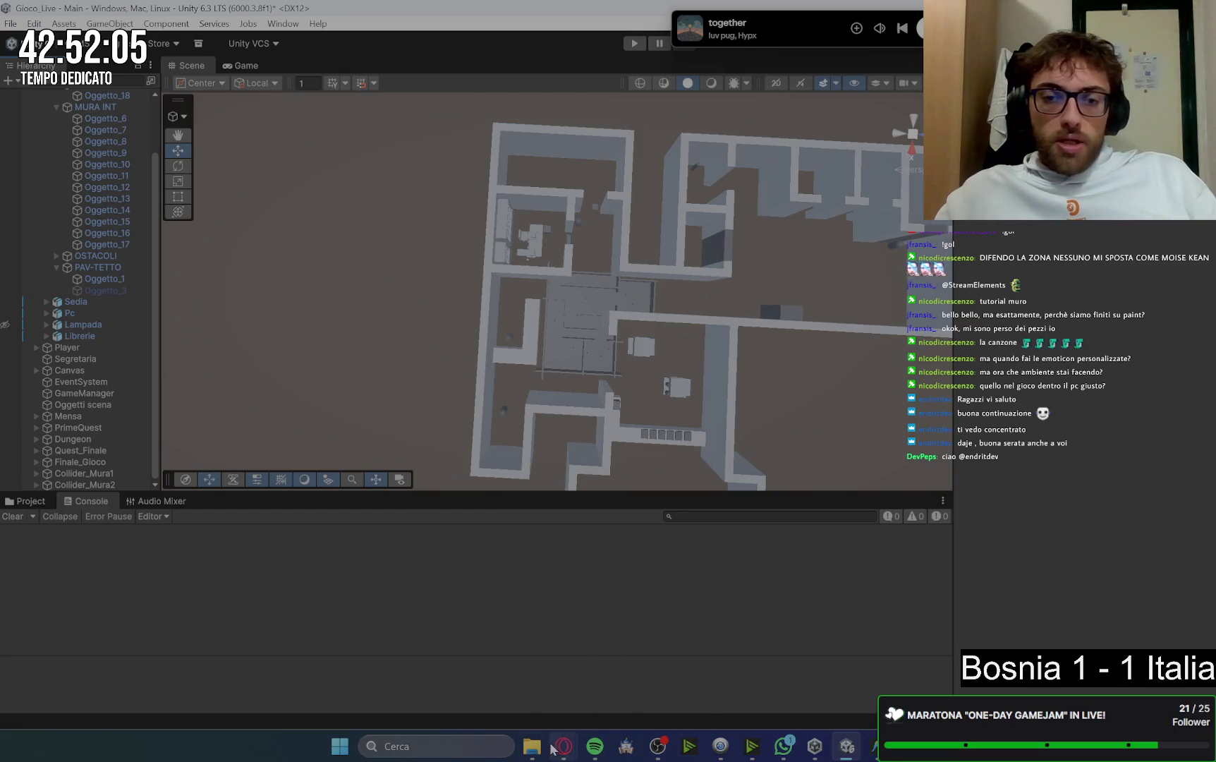
{"action": "mouse_move", "coordinate": [554, 748]}
{"action": "left_click", "coordinate": [531, 710]}
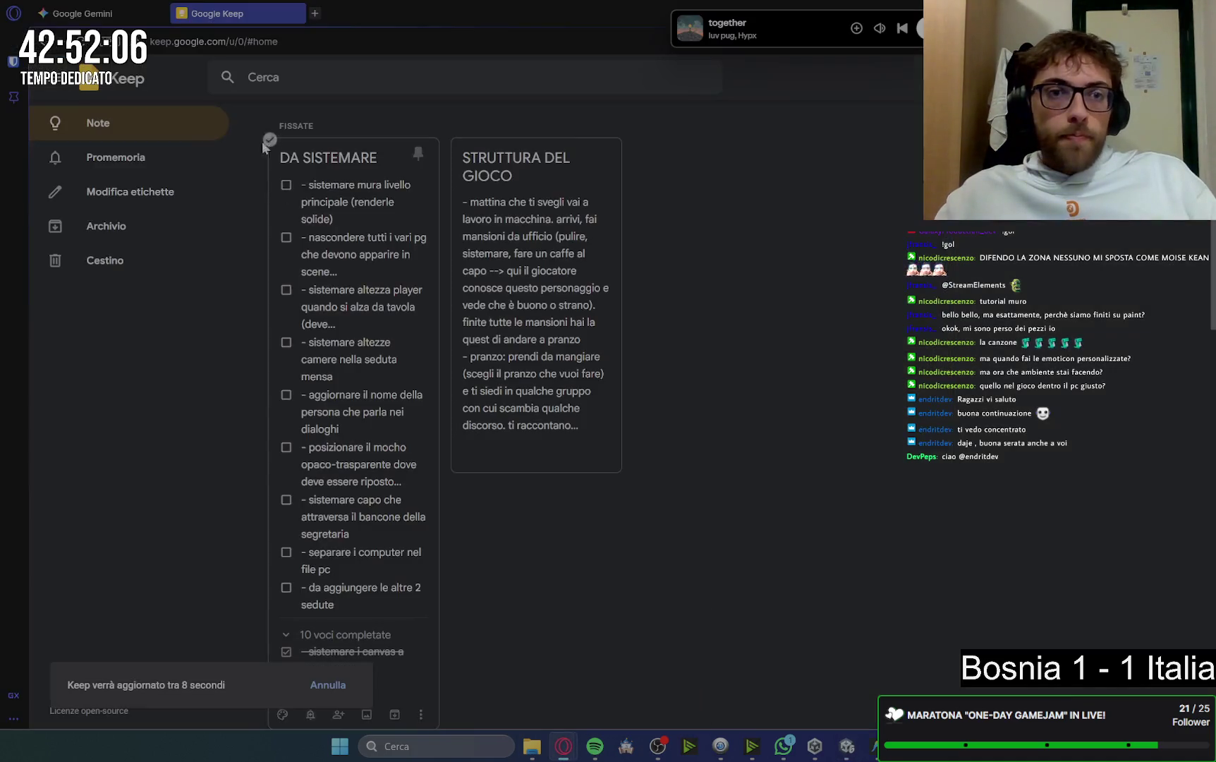
- Tick off the main-level walls task in Google Keep, then return to Unity and enter Play mode
{"action": "left_click", "coordinate": [286, 185]}
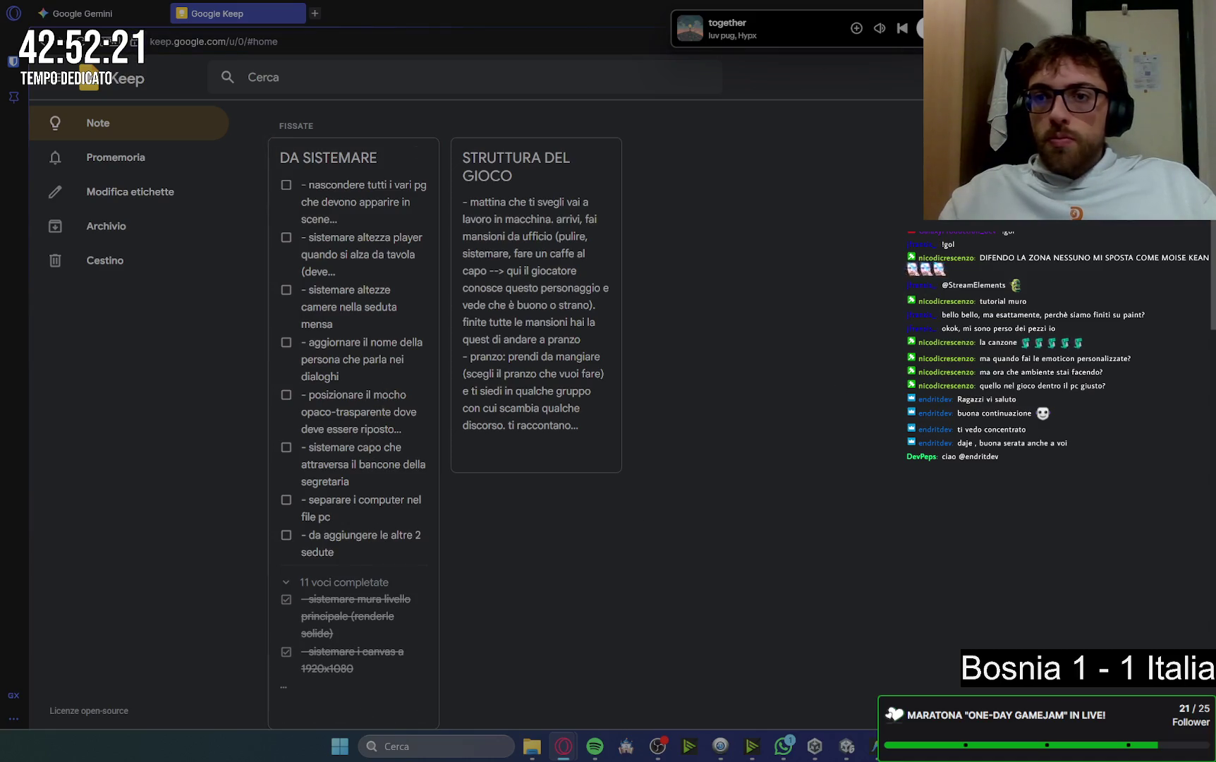
{"action": "key", "text": "alt+Tab"}
{"action": "left_click", "coordinate": [634, 44]}
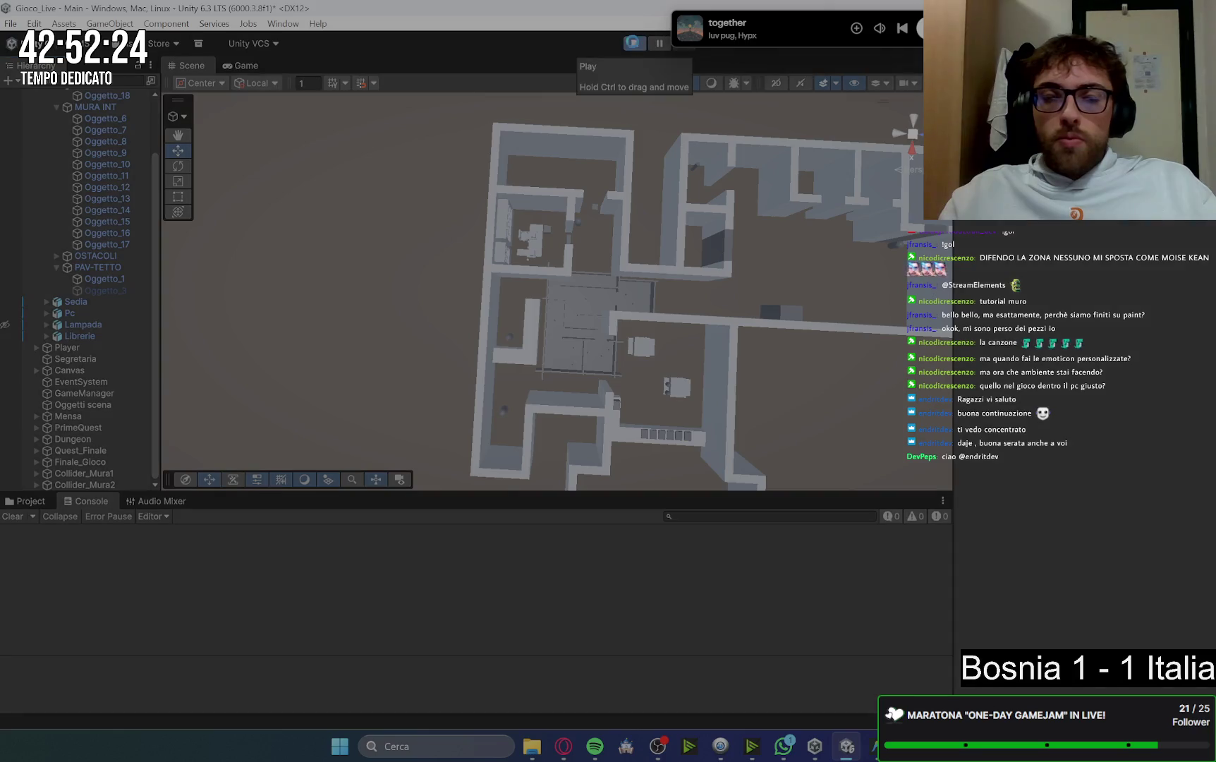
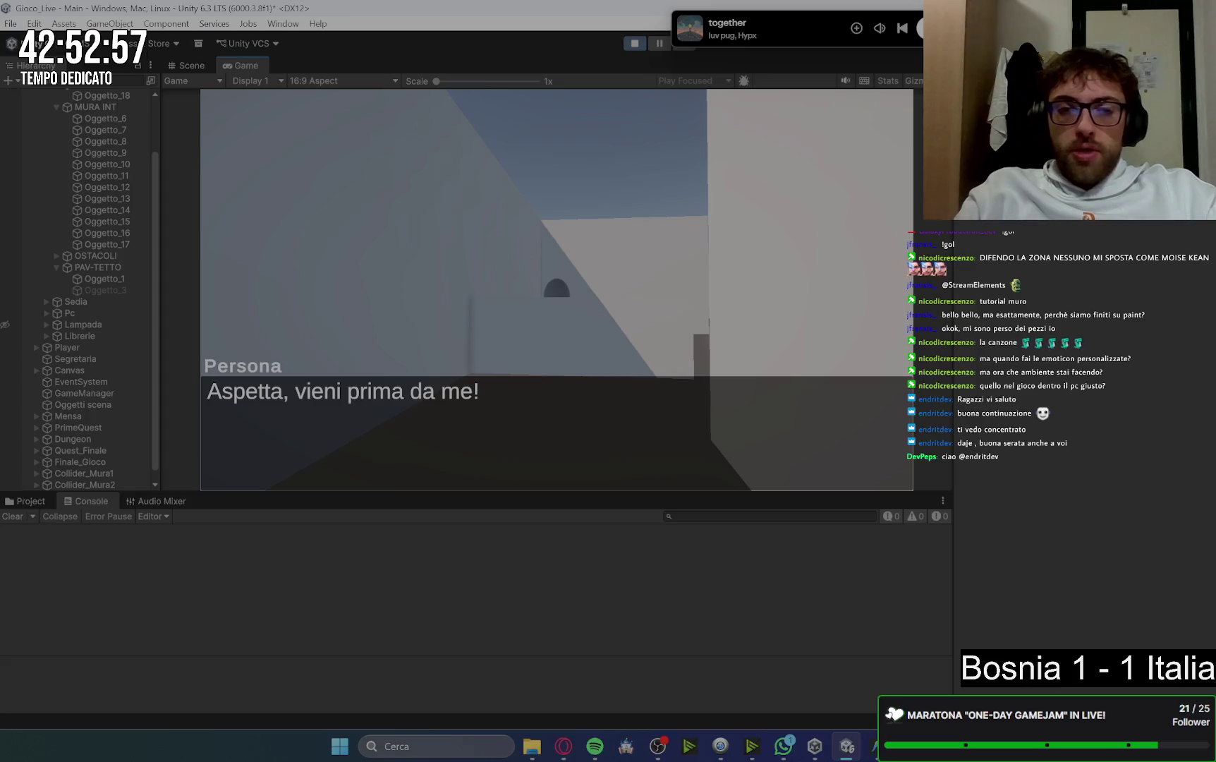
- Skip the Persona dialogue, walk to the PC desk until 'Trova i documenti: 0/3' appears, then stop play
{"action": "key", "text": "w"}
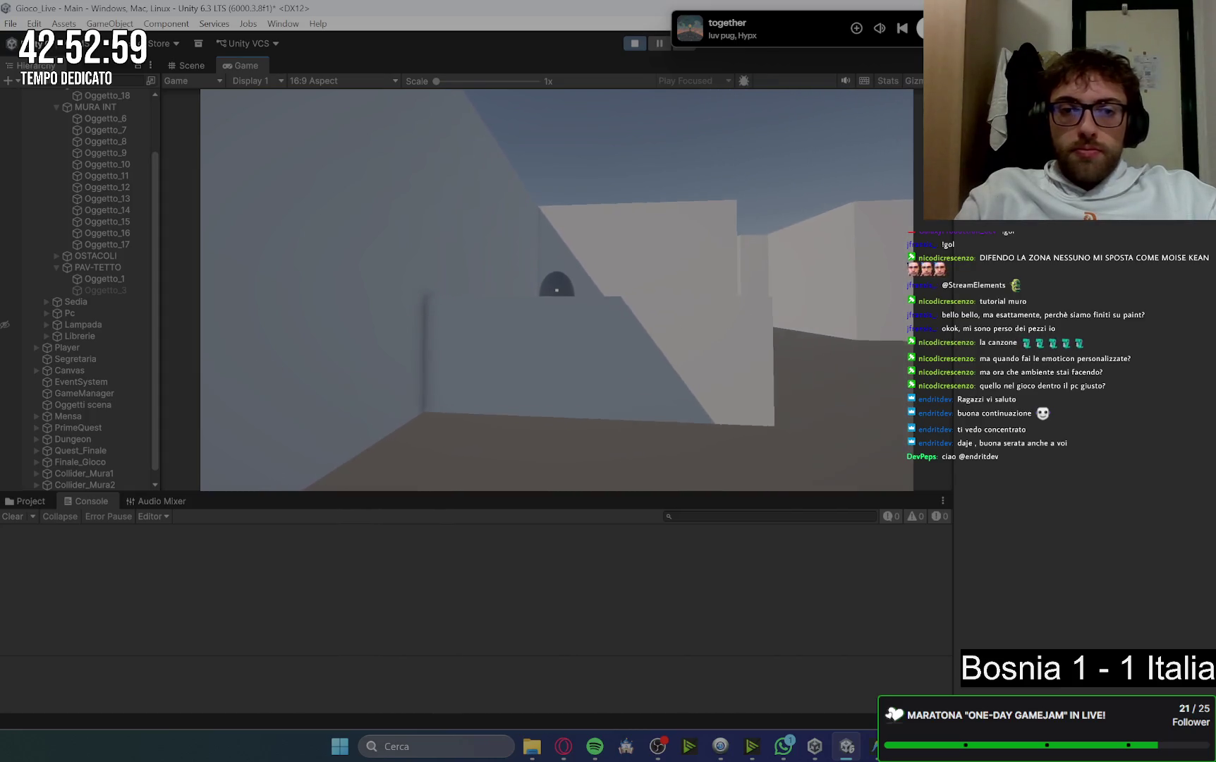
{"action": "key", "text": "Return"}
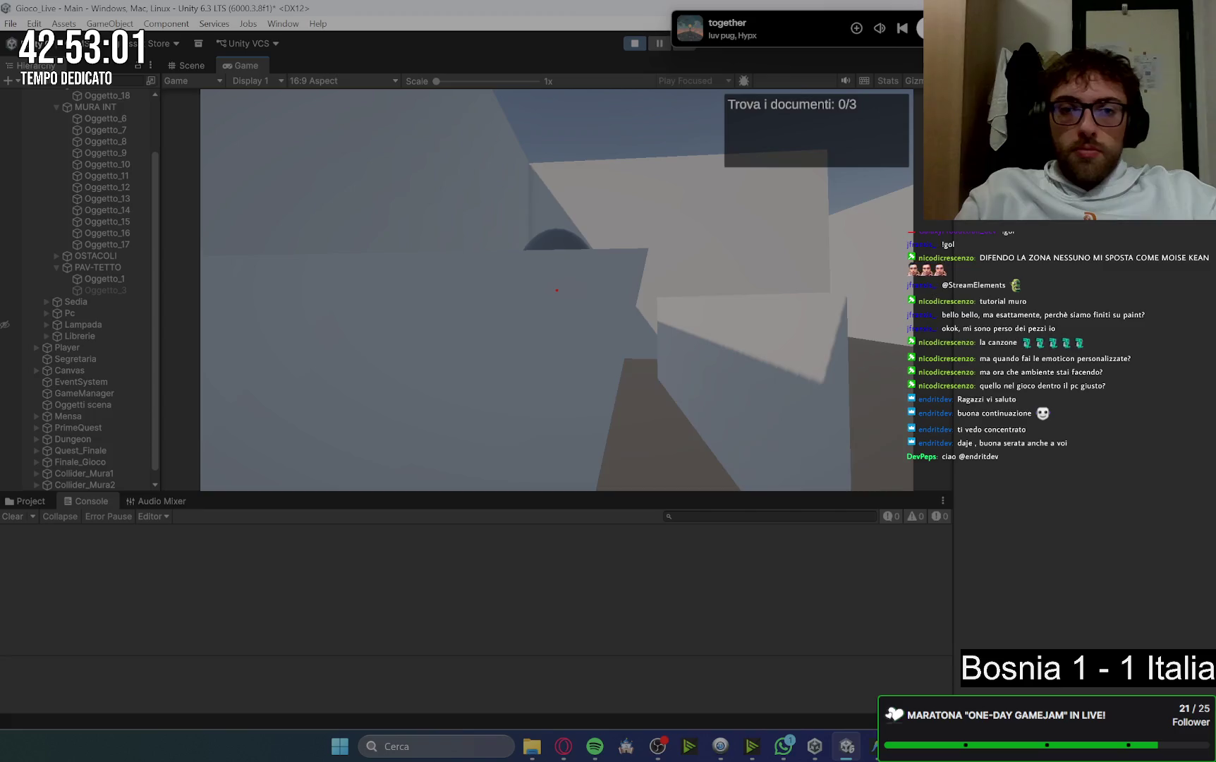
{"action": "key", "text": "w"}
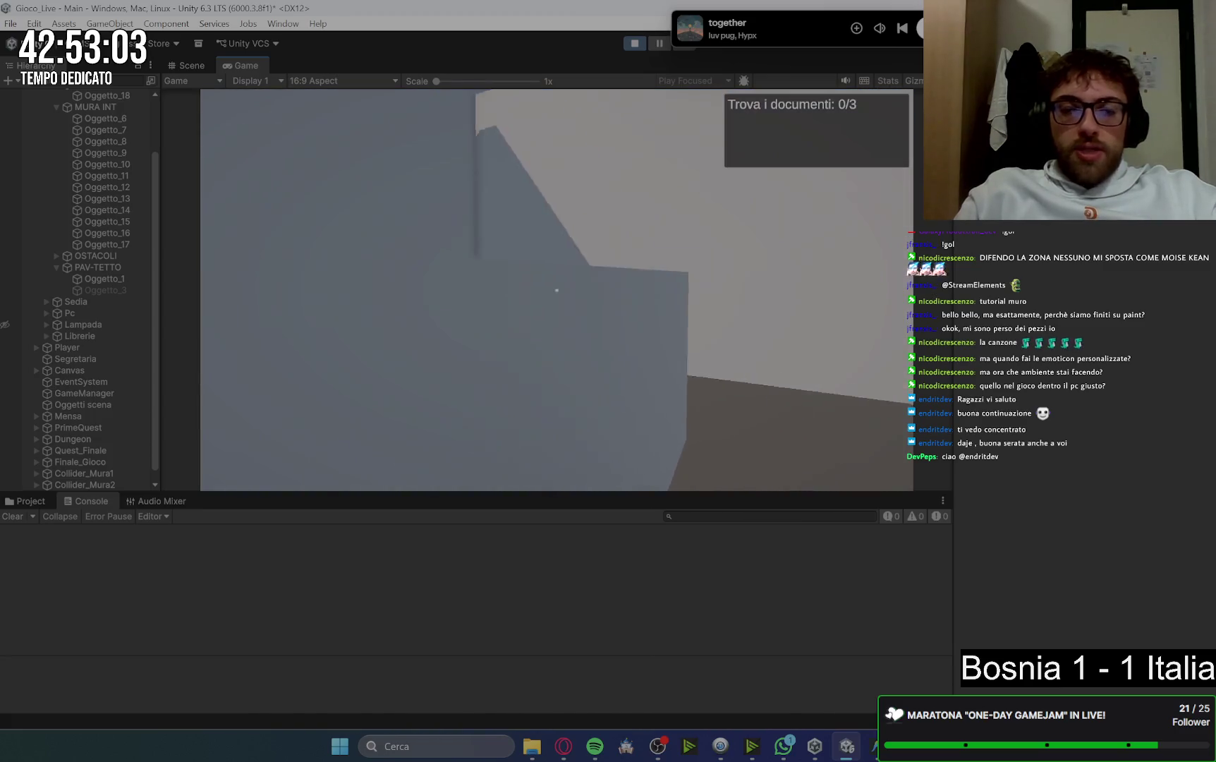
{"action": "key", "text": "w"}
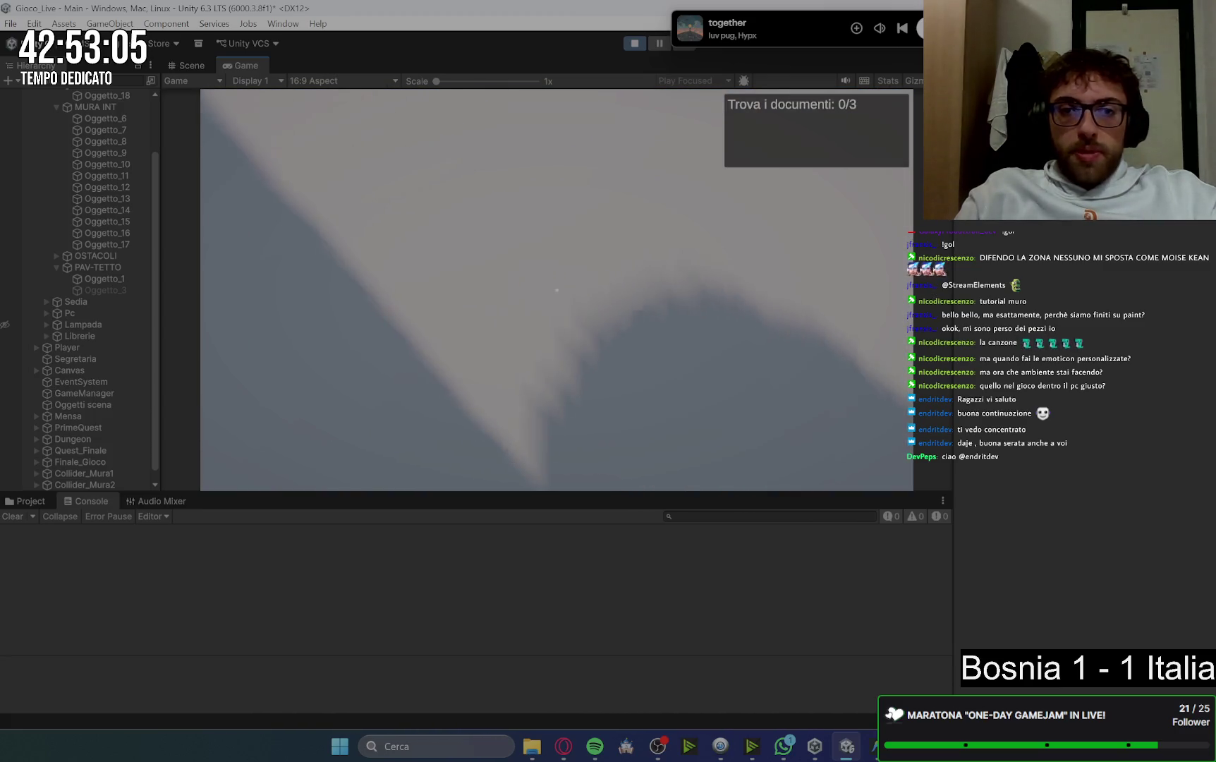
{"action": "key", "text": "w"}
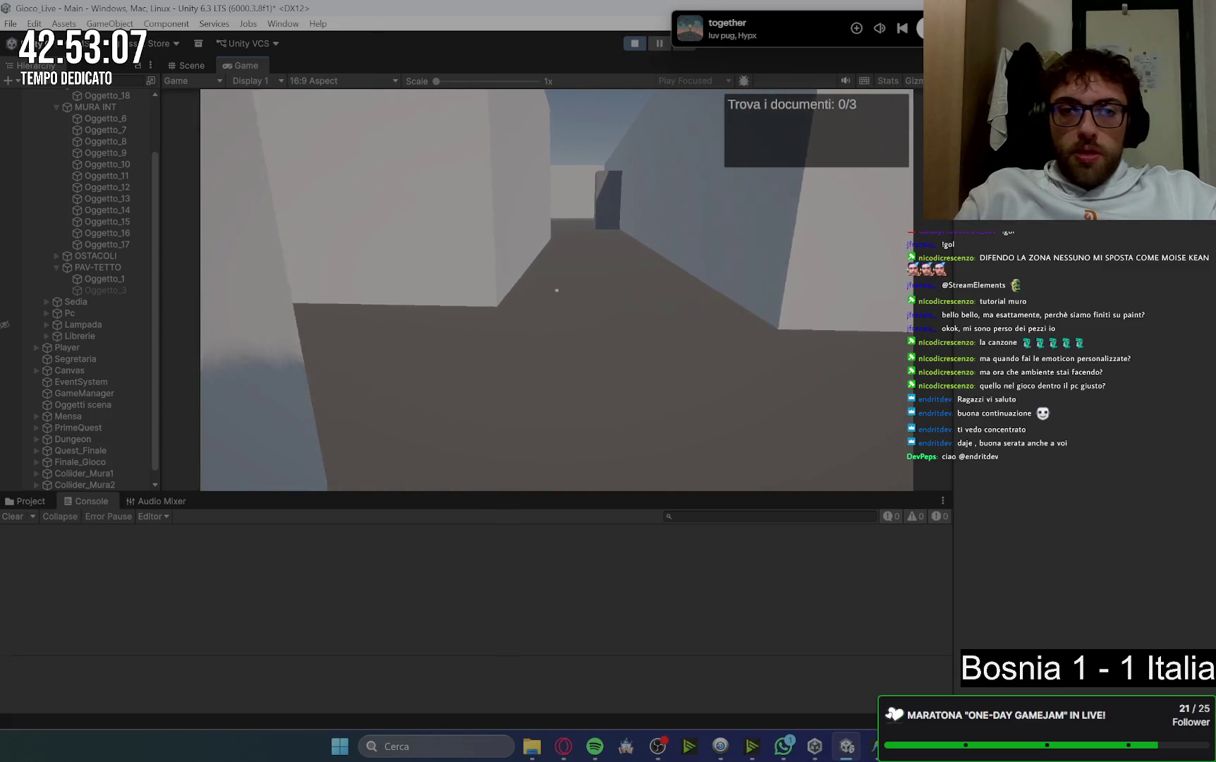
{"action": "key", "text": "w"}
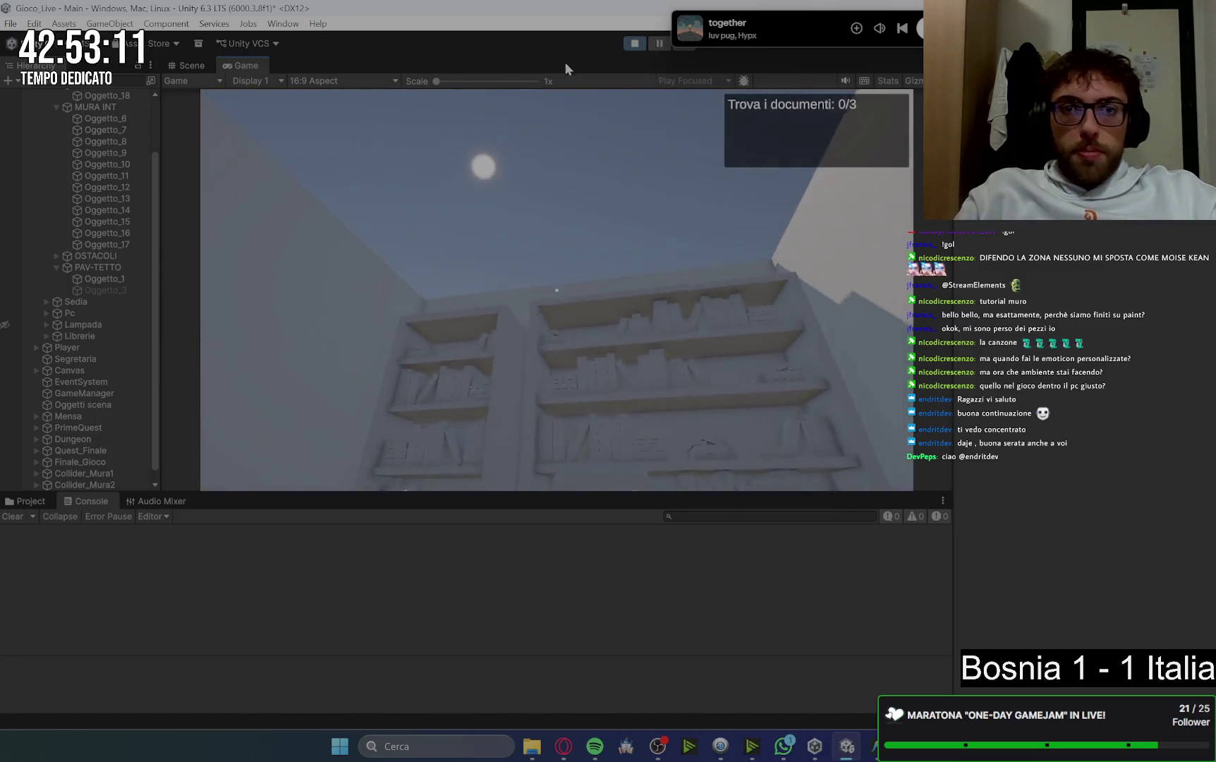
{"action": "left_click", "coordinate": [634, 43]}
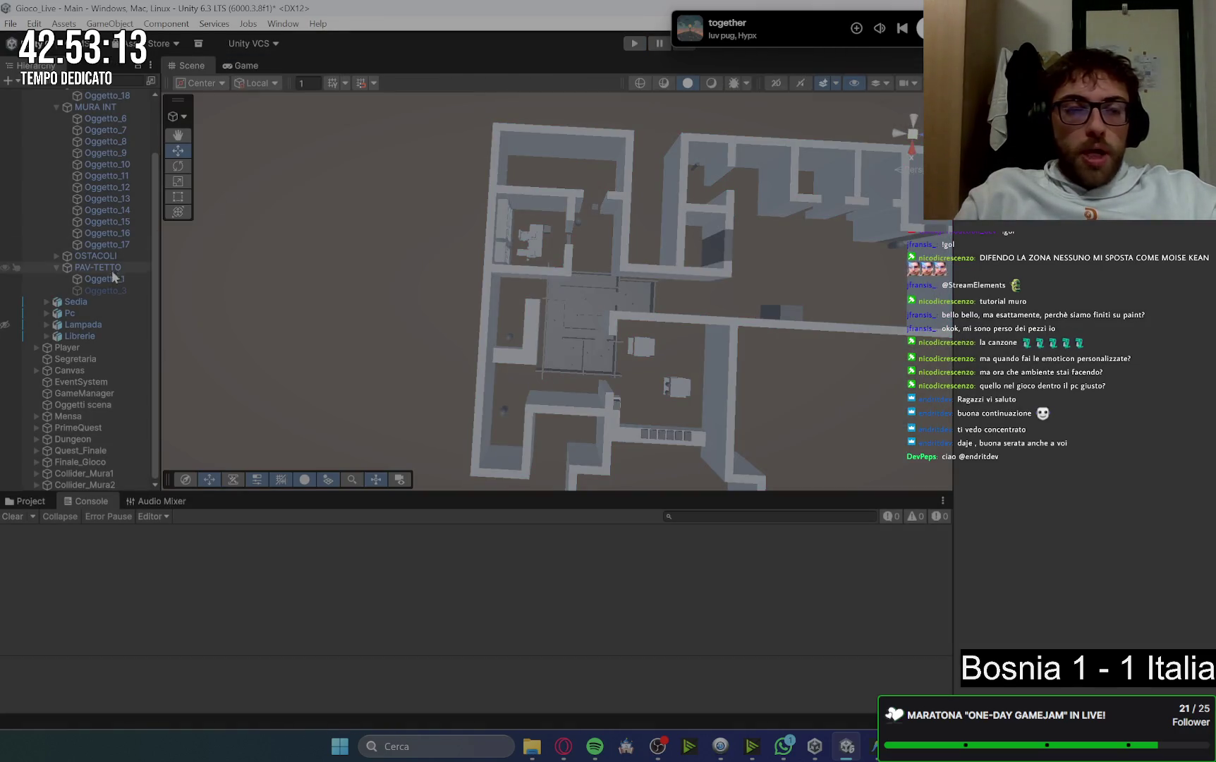
- Select Oggetto_3 and focus the Scene view on its roof plane
{"action": "left_click", "coordinate": [106, 290]}
{"action": "left_click", "coordinate": [972, 99]}
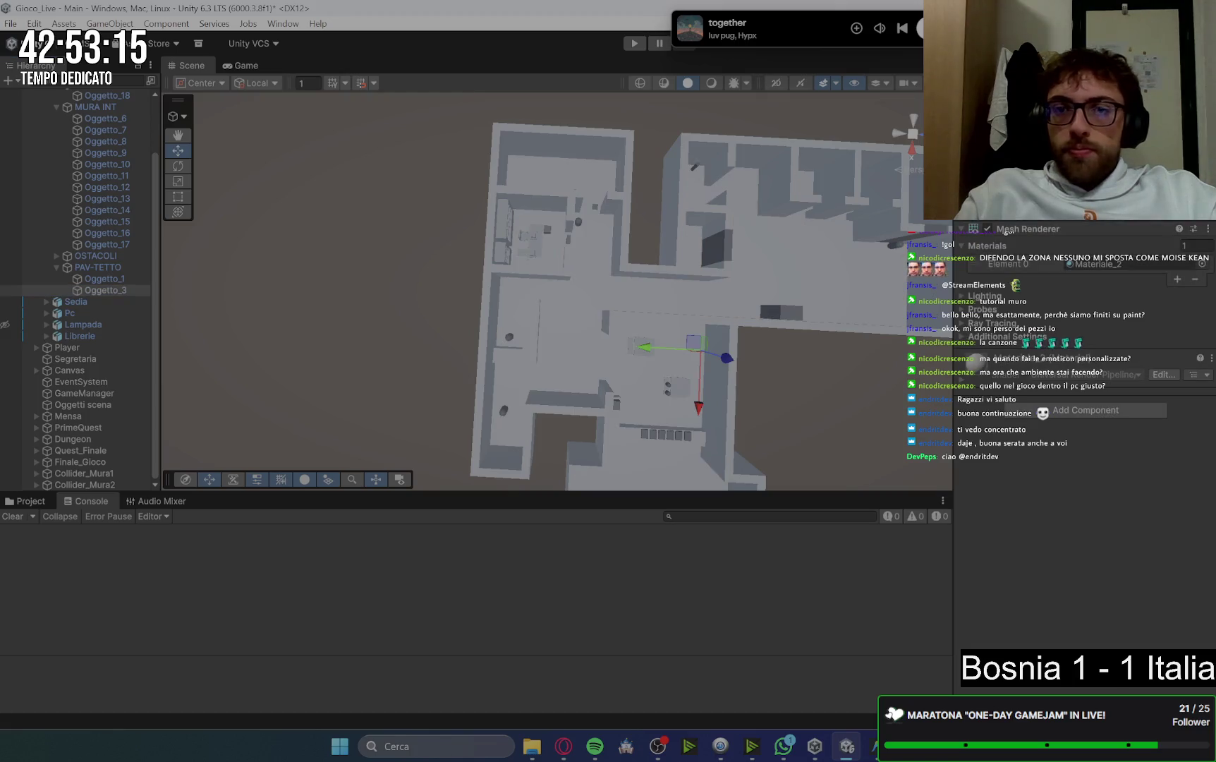
{"action": "scroll", "coordinate": [539, 354], "scroll_direction": "up", "scroll_amount": 6}
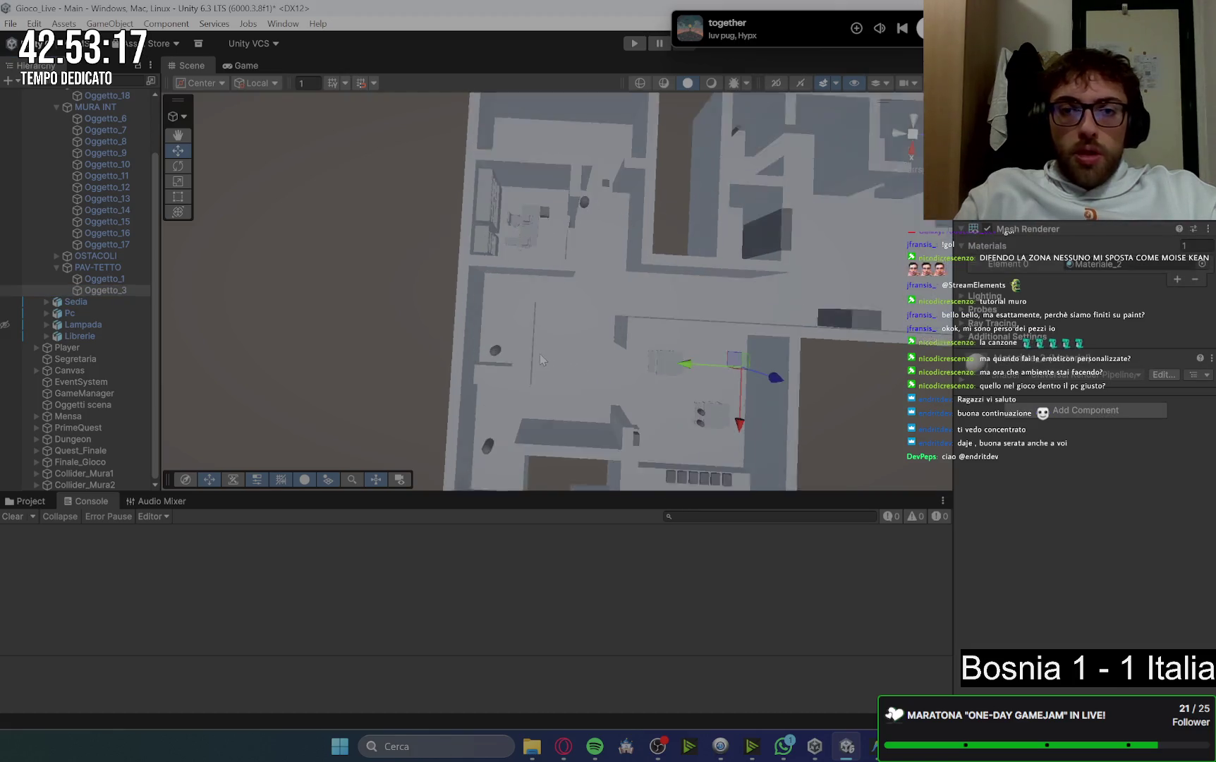
{"action": "scroll", "coordinate": [539, 357], "scroll_direction": "up", "scroll_amount": 5}
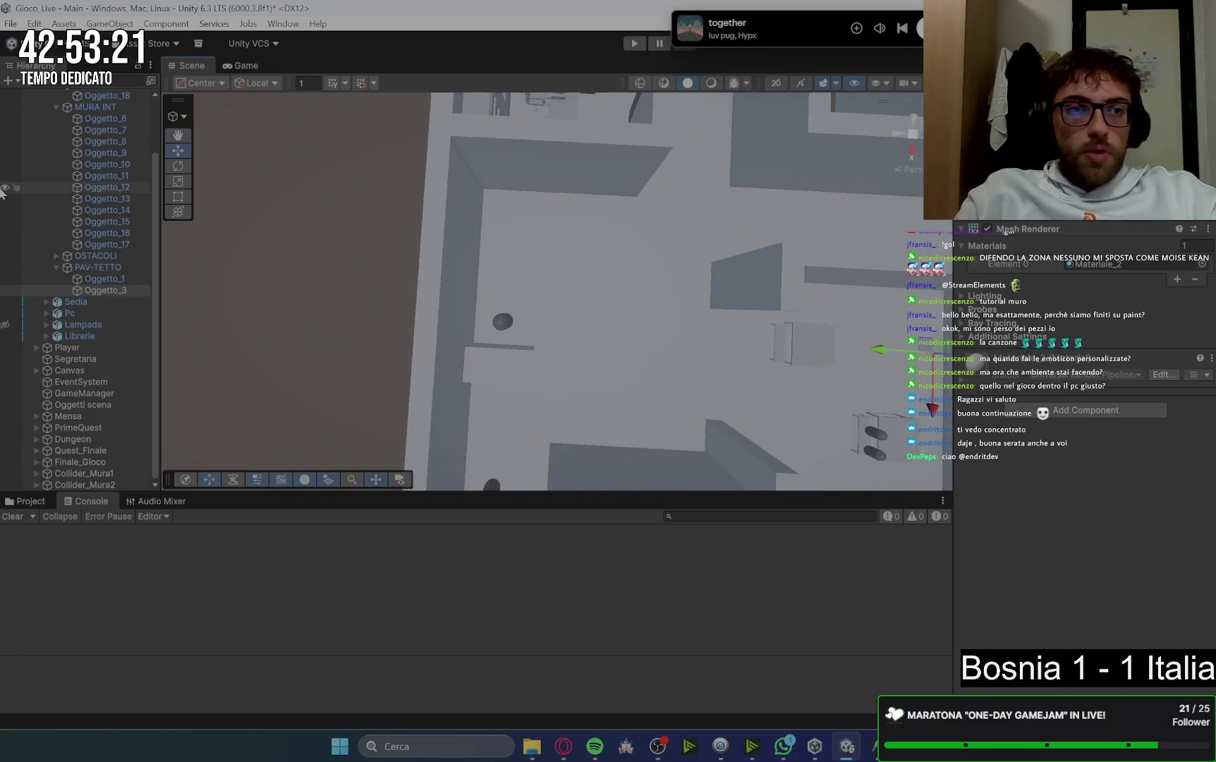
{"action": "scroll", "coordinate": [32, 194], "scroll_direction": "up", "scroll_amount": 2}
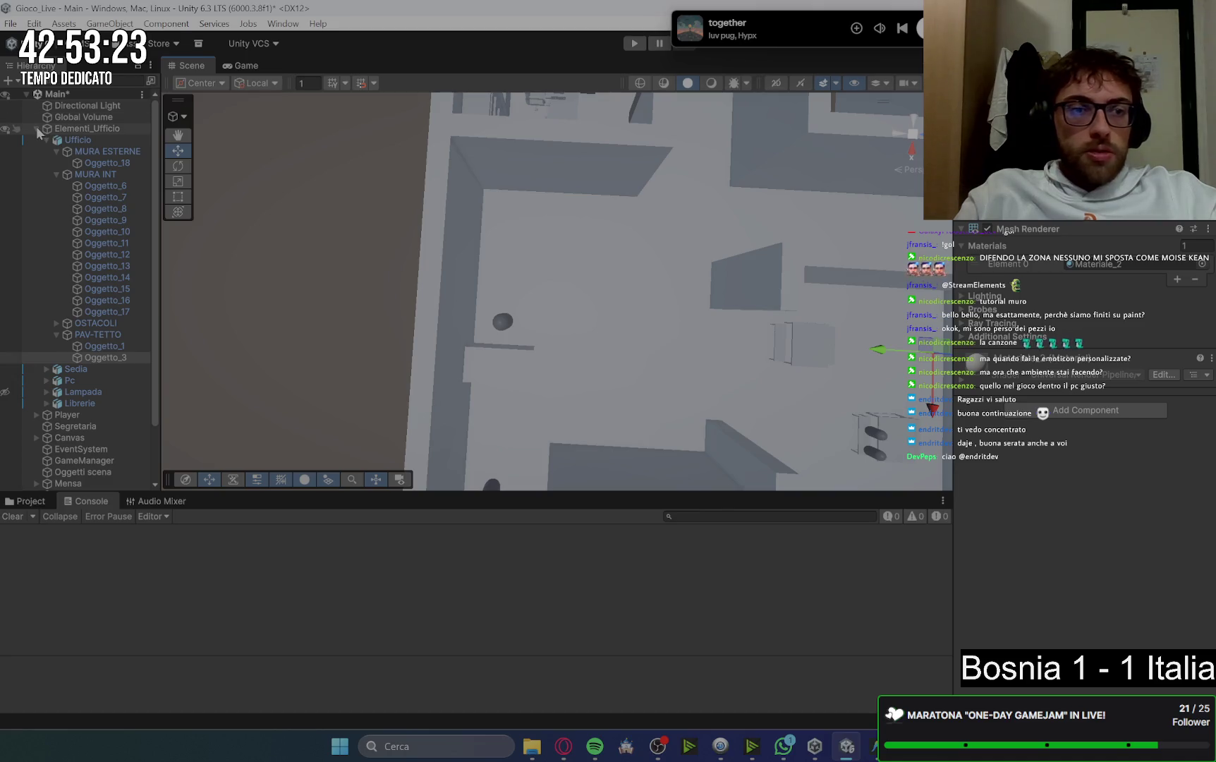
- Add a trial Box Collider to the L-shaped obstacle Oggetto_5, then remove it again
{"action": "left_click", "coordinate": [469, 353]}
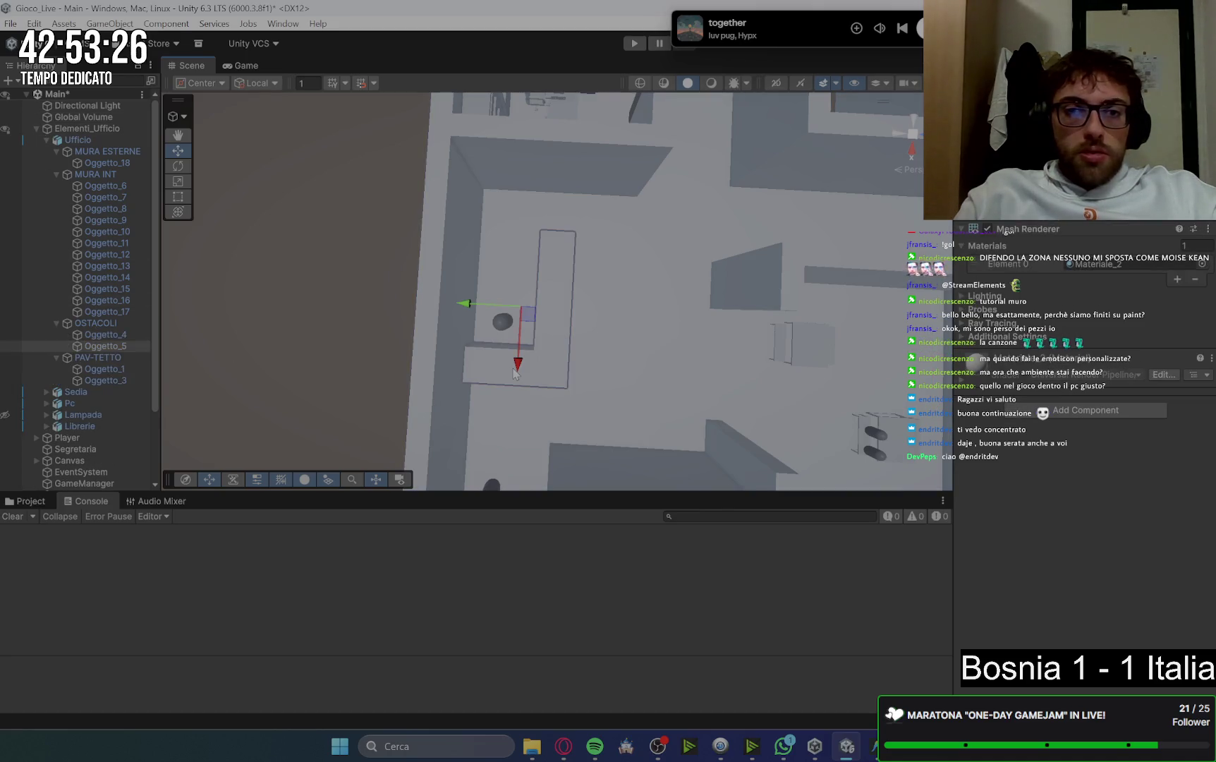
{"action": "left_click", "coordinate": [1095, 414]}
{"action": "type", "text": "collide"}
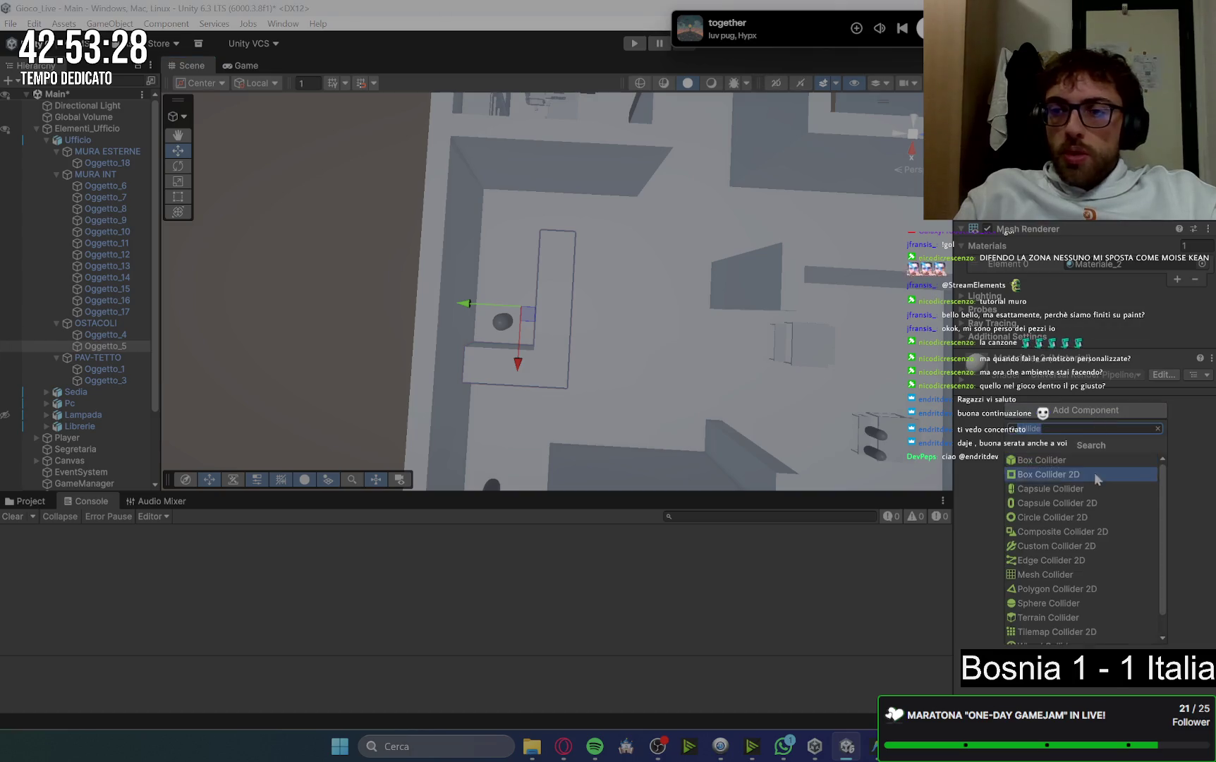
{"action": "left_click", "coordinate": [1080, 464]}
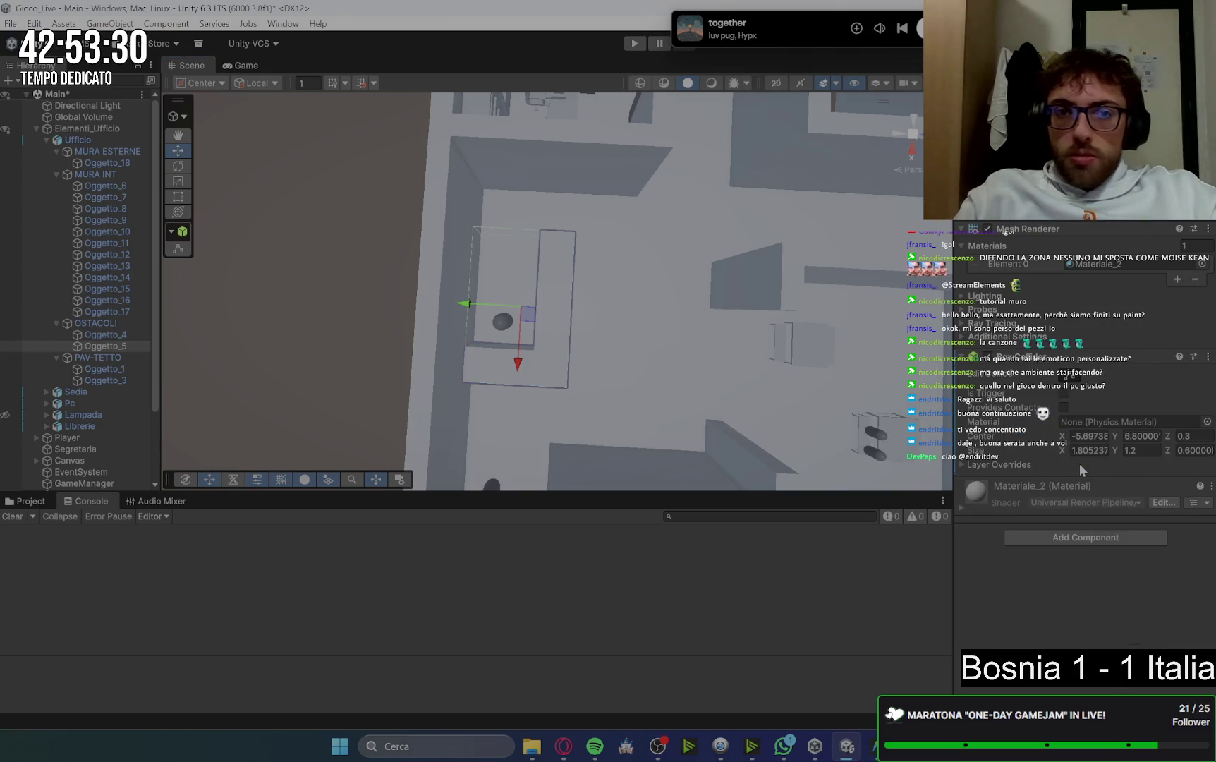
{"action": "left_click", "coordinate": [1207, 357]}
{"action": "left_click", "coordinate": [1121, 444]}
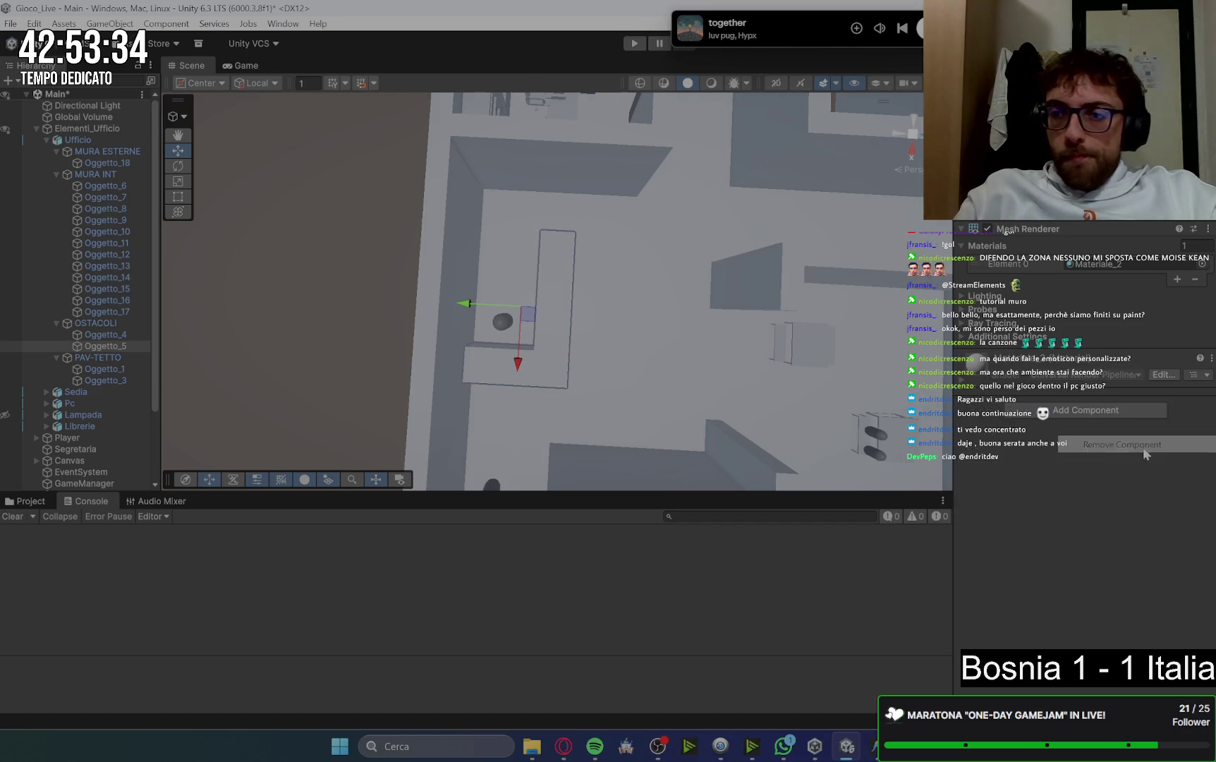
{"action": "left_click", "coordinate": [1086, 413]}
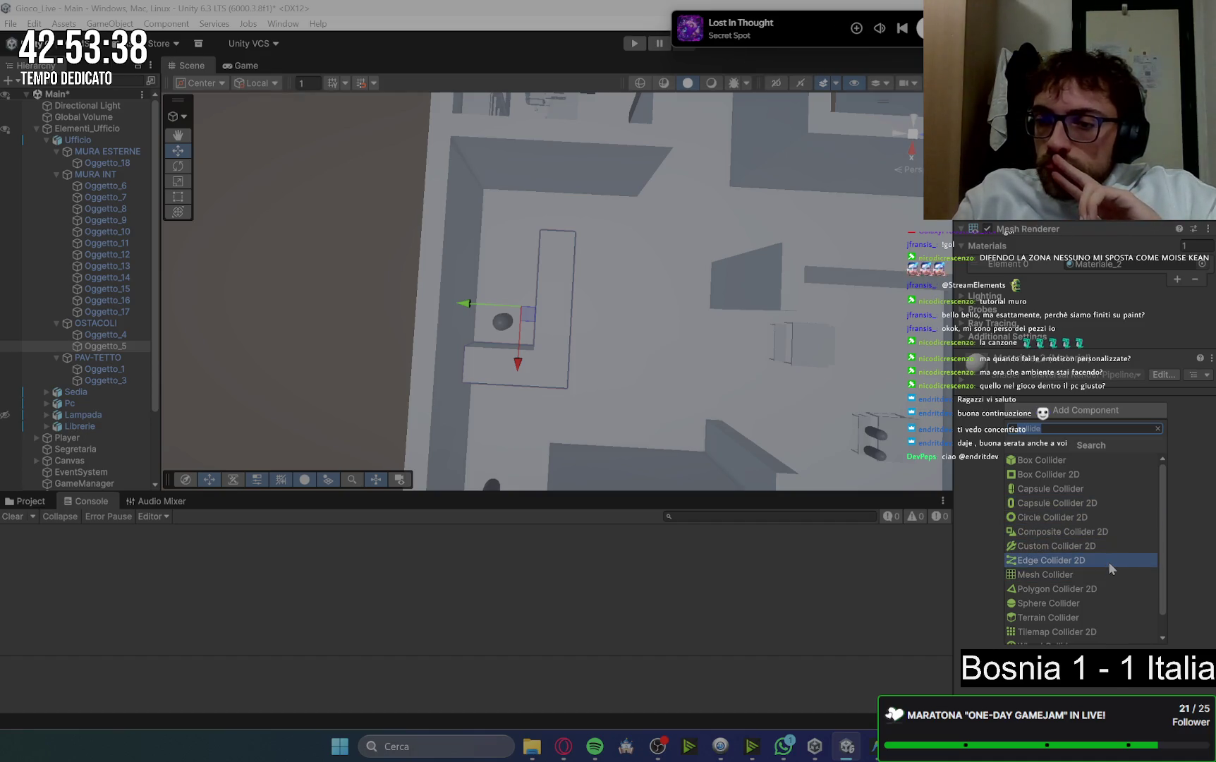
{"action": "scroll", "coordinate": [1111, 562], "scroll_direction": "down", "scroll_amount": 1}
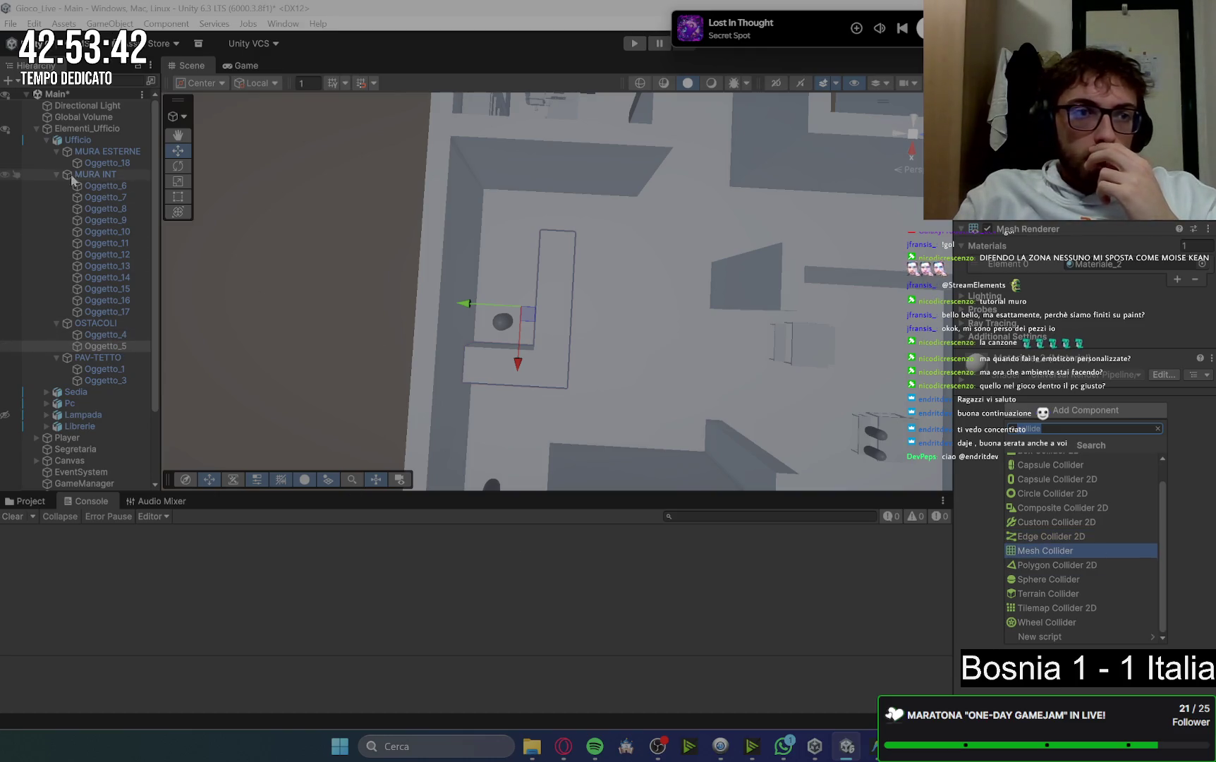
{"action": "left_click", "coordinate": [37, 129]}
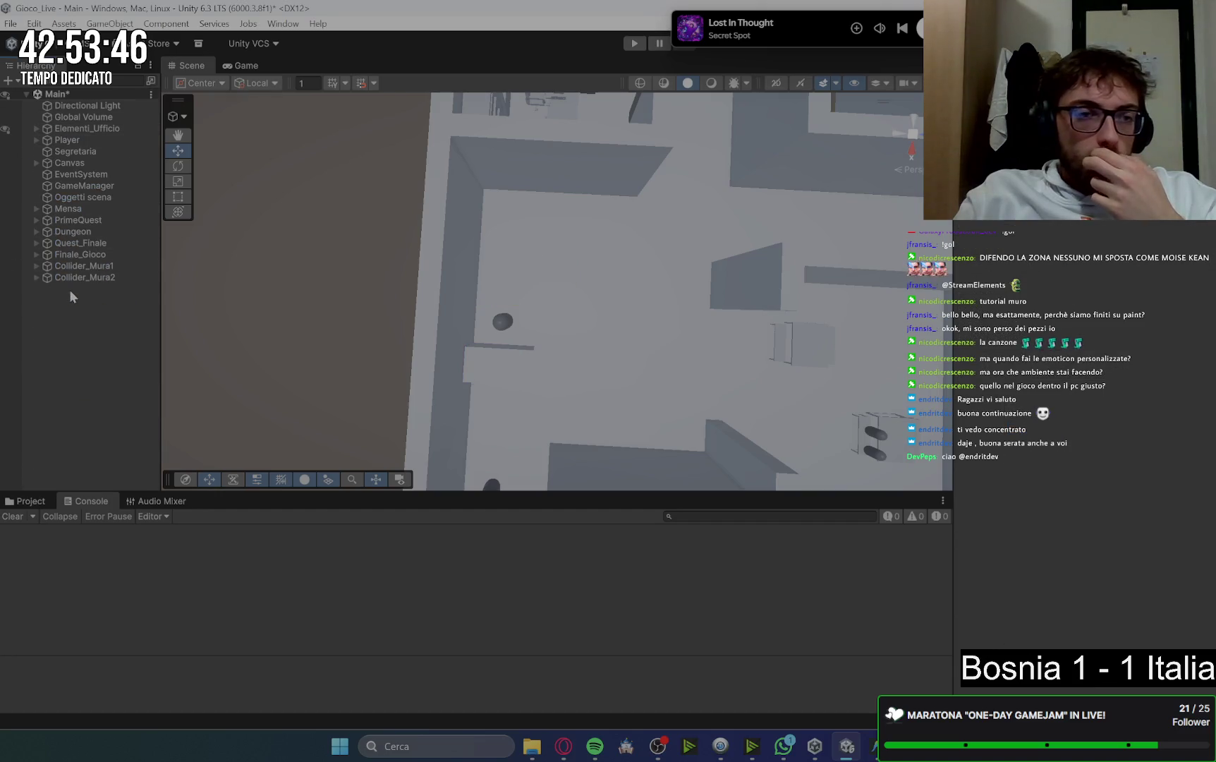
- Duplicate Collider_Mura1's first Collider as Collider (18) and slide it along the blue axis toward the L-shaped wall
{"action": "left_click", "coordinate": [99, 266]}
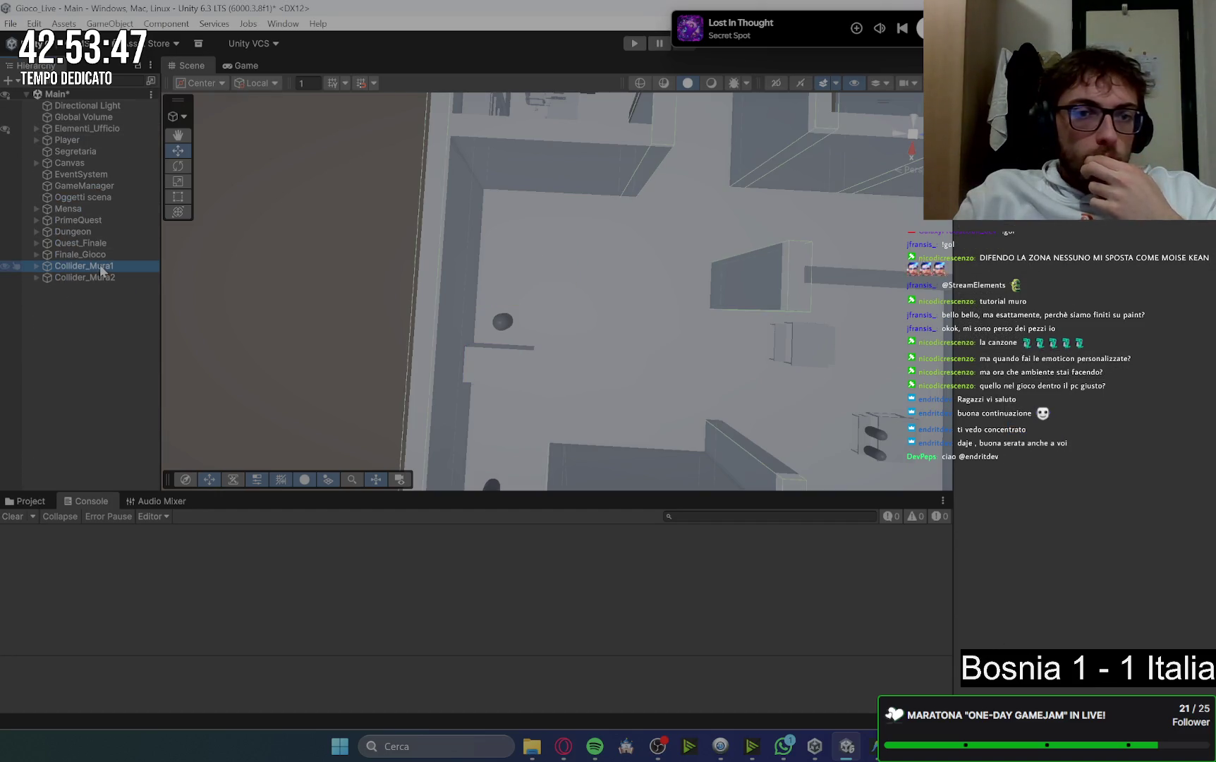
{"action": "left_click", "coordinate": [36, 266]}
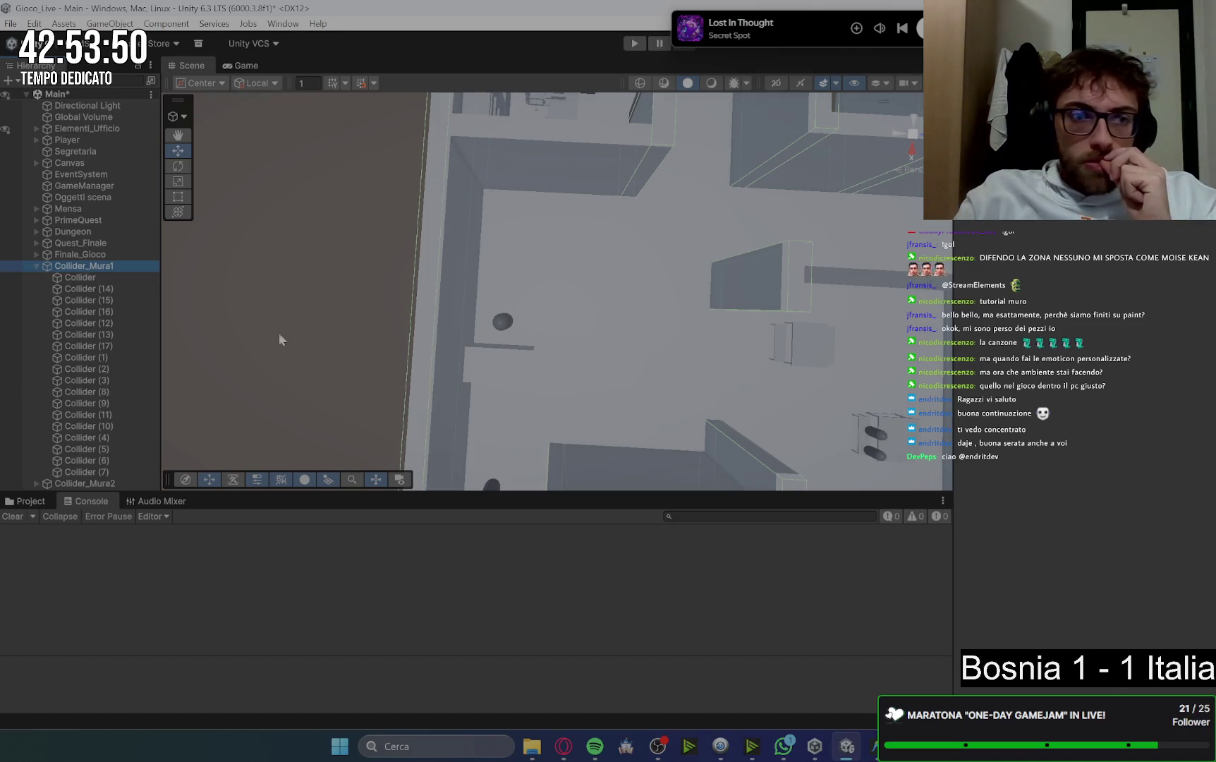
{"action": "left_click", "coordinate": [96, 278]}
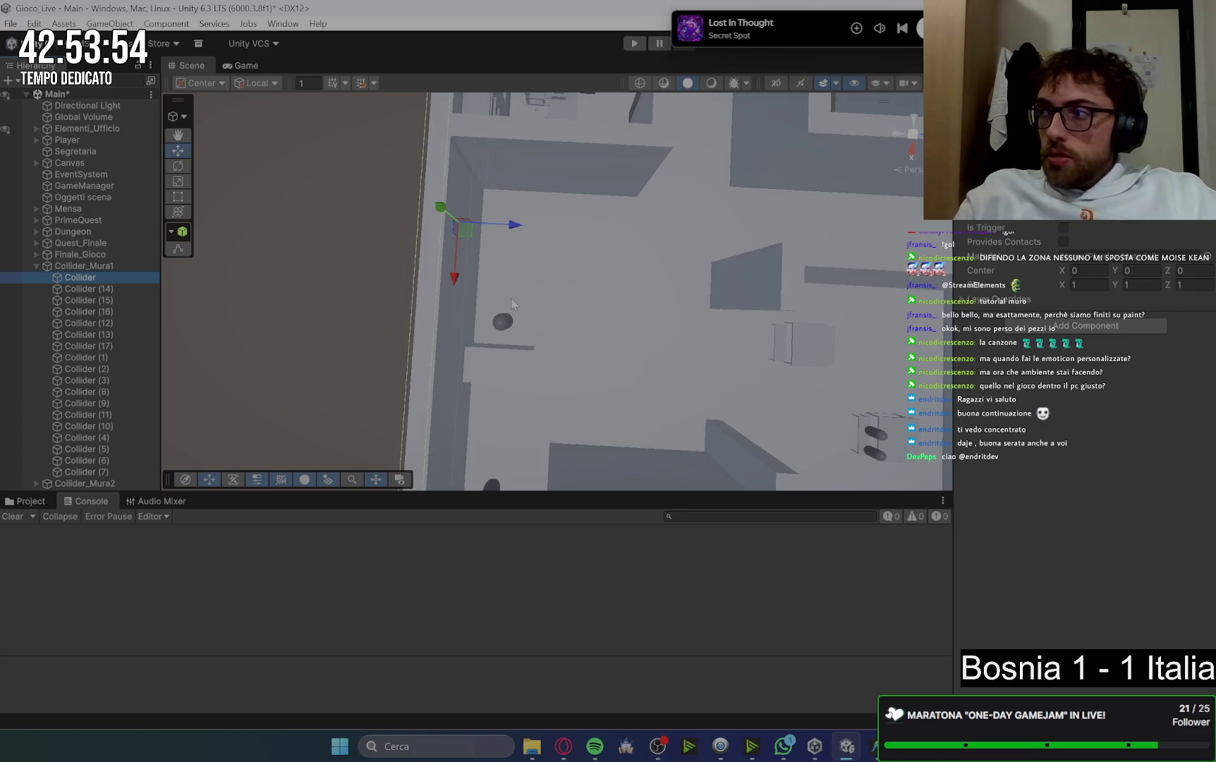
{"action": "key", "text": "ctrl+d"}
{"action": "mouse_move", "coordinate": [514, 227]}
{"action": "left_mouse_down"}
{"action": "mouse_move", "coordinate": [502, 224]}
{"action": "mouse_move", "coordinate": [592, 229]}
{"action": "left_mouse_up"}
{"action": "left_click", "coordinate": [647, 319]}
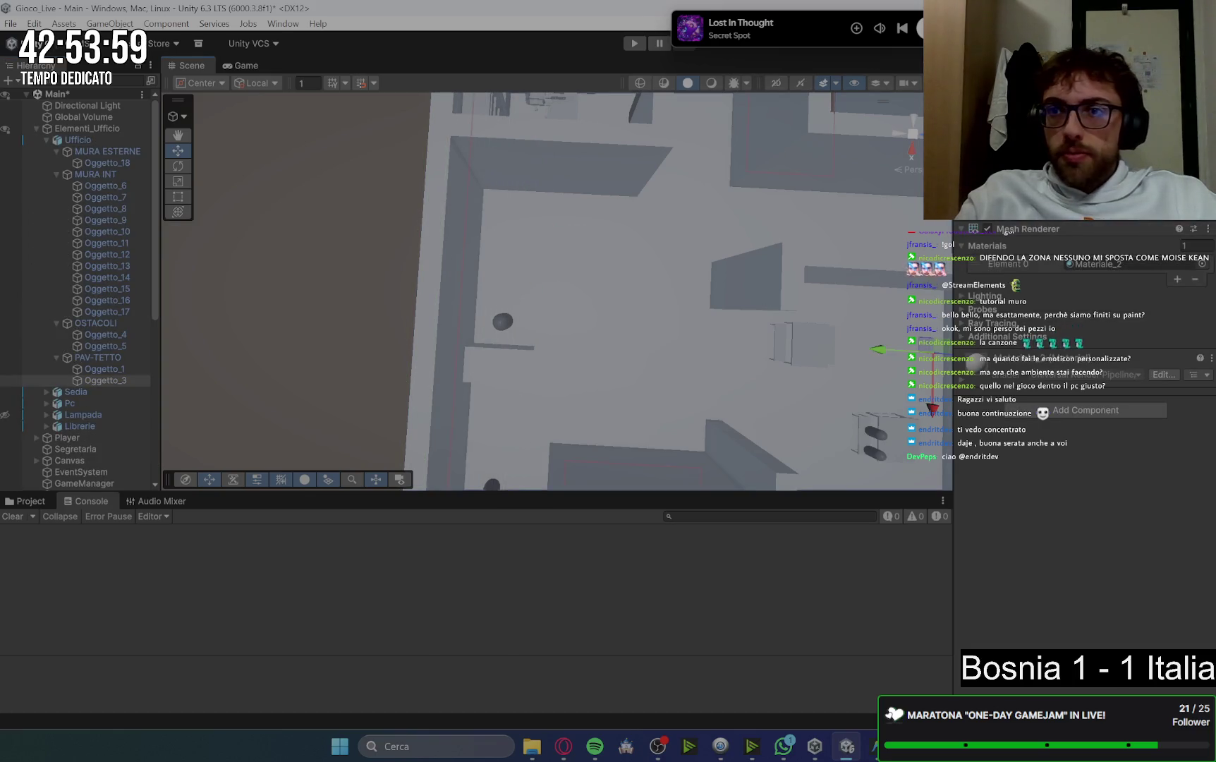
{"action": "scroll", "coordinate": [570, 393], "scroll_direction": "up", "scroll_amount": 5}
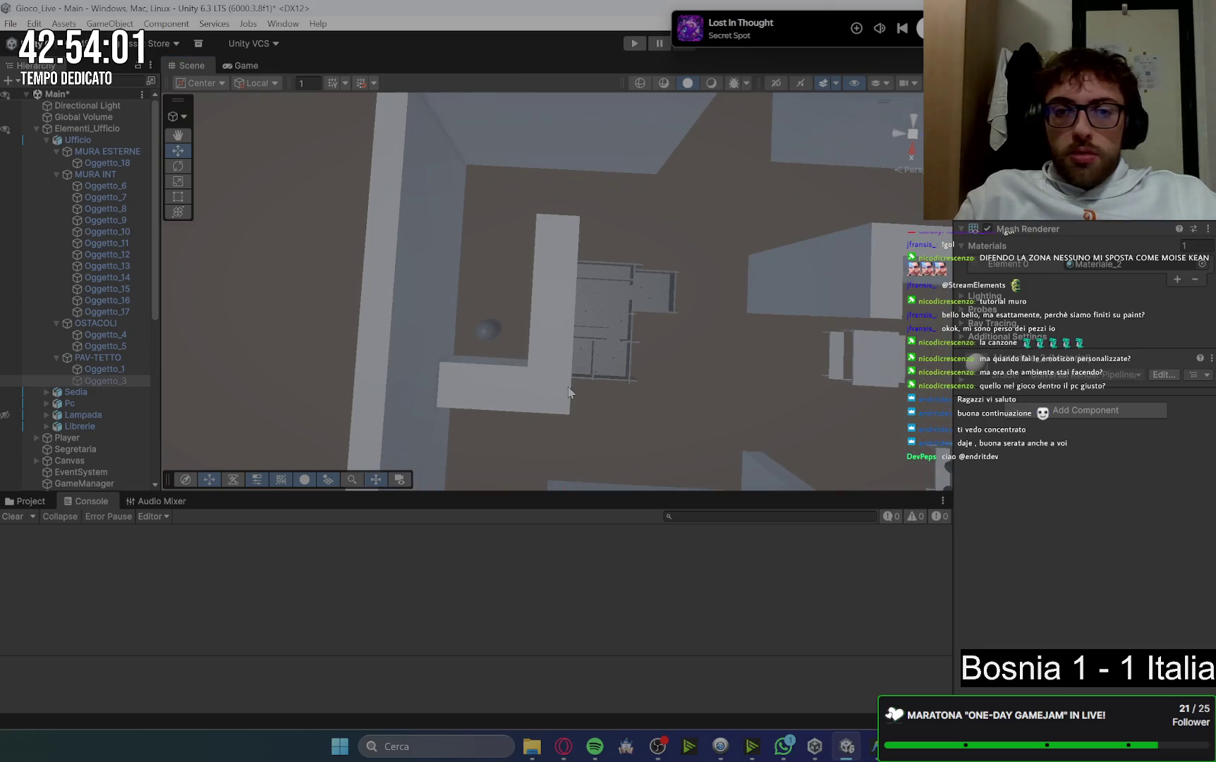
{"action": "left_click", "coordinate": [36, 129]}
{"action": "left_click", "coordinate": [36, 266]}
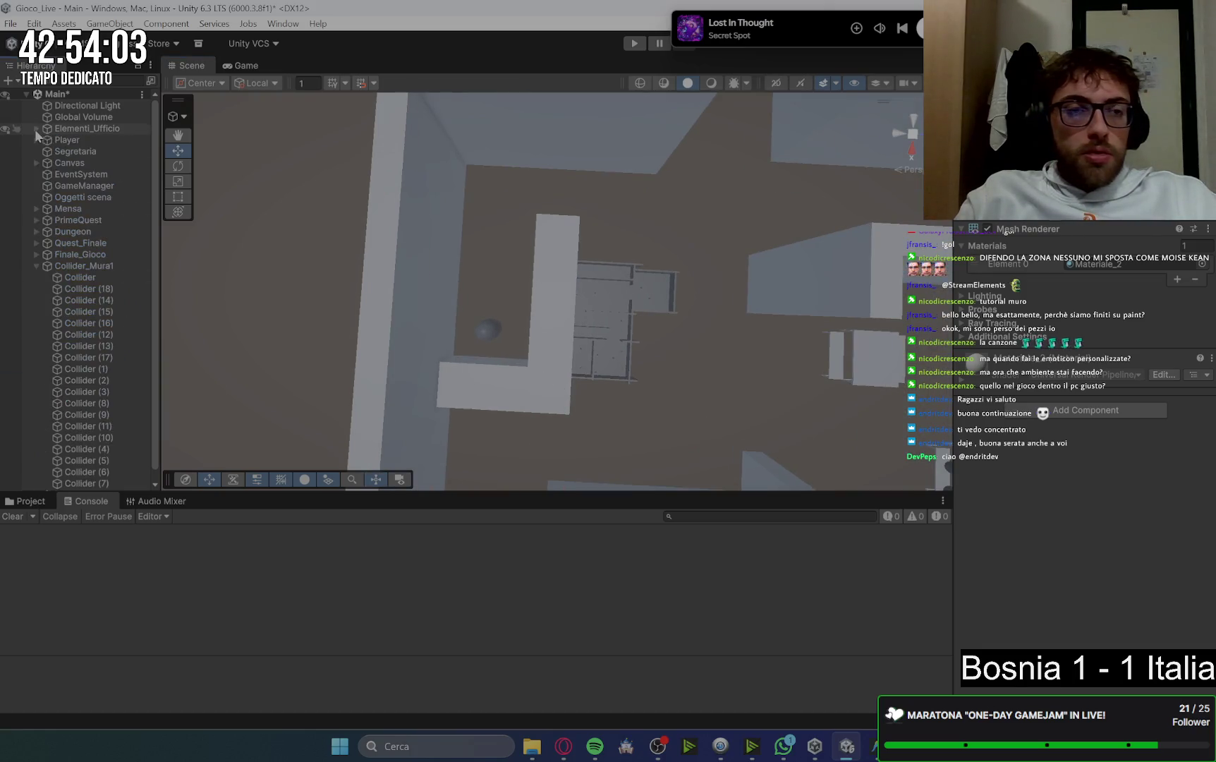
{"action": "left_click", "coordinate": [85, 288]}
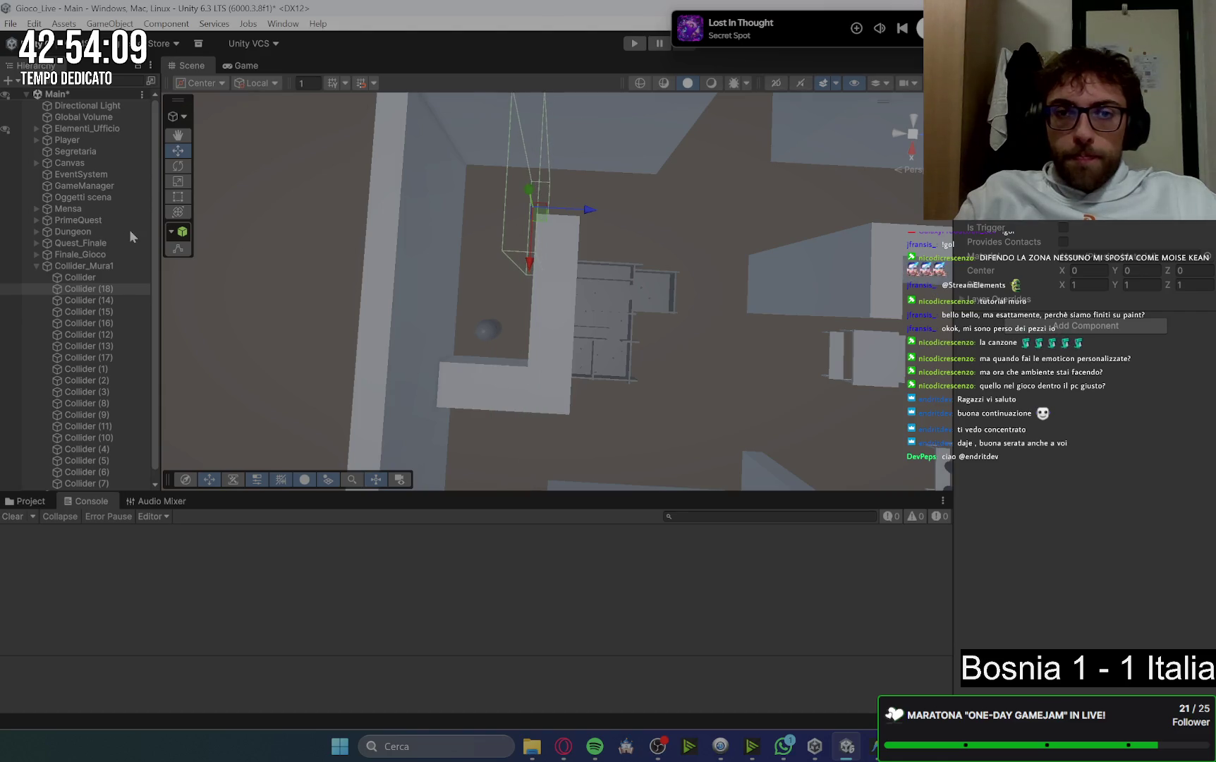
- In a front view, lower Collider (18) along its vertical axis
{"action": "mouse_move", "coordinate": [621, 296]}
{"action": "left_mouse_down"}
{"action": "mouse_move", "coordinate": [636, 226]}
{"action": "mouse_move", "coordinate": [652, 281]}
{"action": "left_mouse_up"}
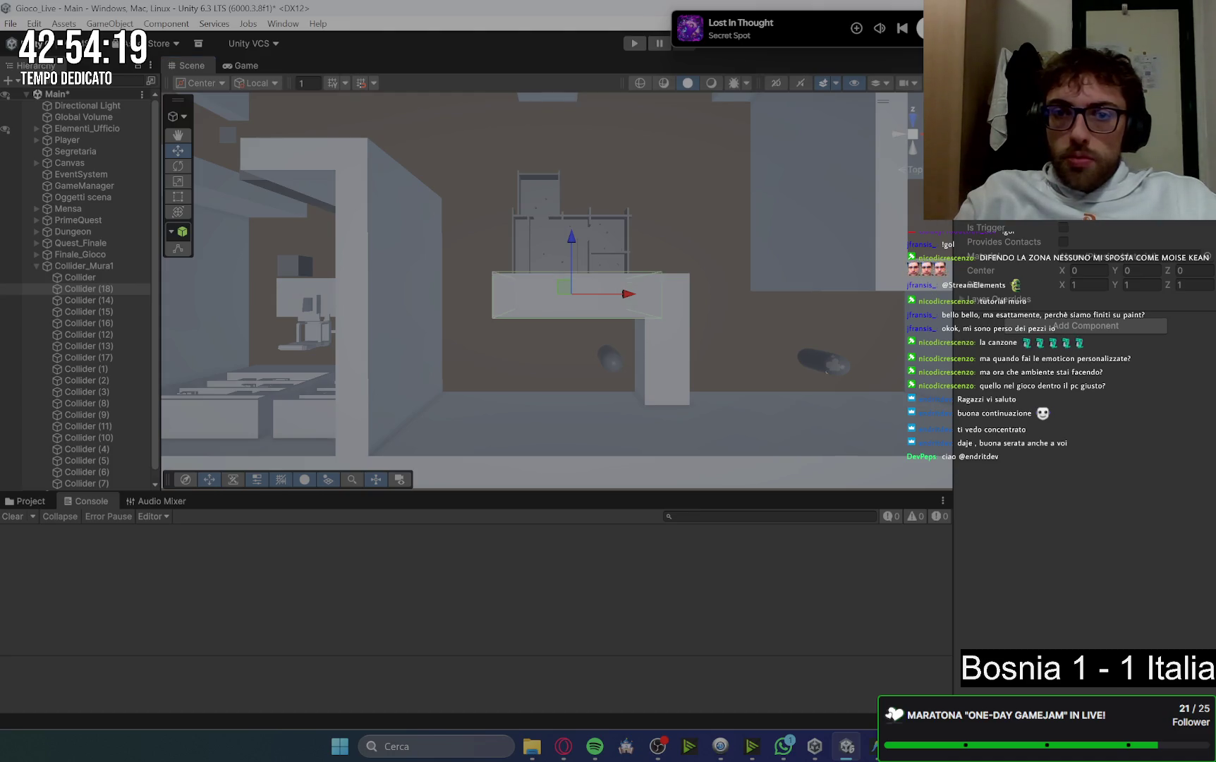
{"action": "scroll", "coordinate": [635, 347], "scroll_direction": "up", "scroll_amount": 4}
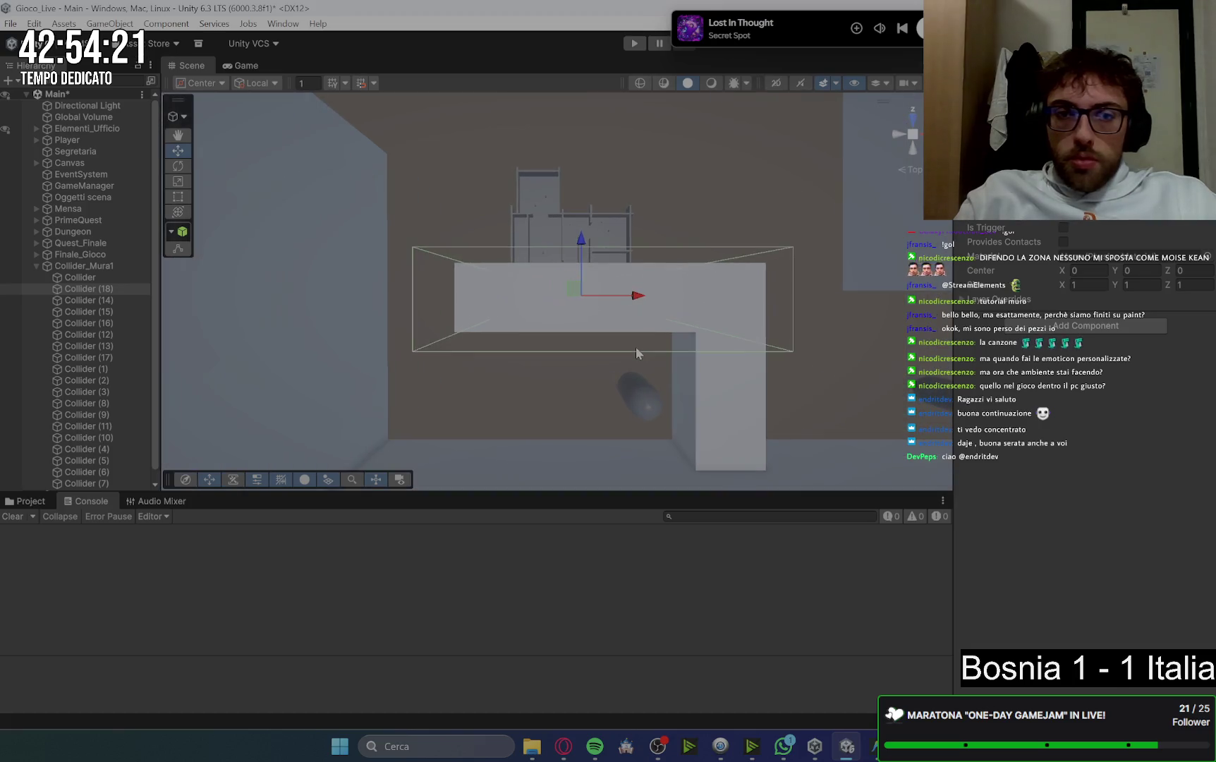
{"action": "left_click", "coordinate": [918, 124]}
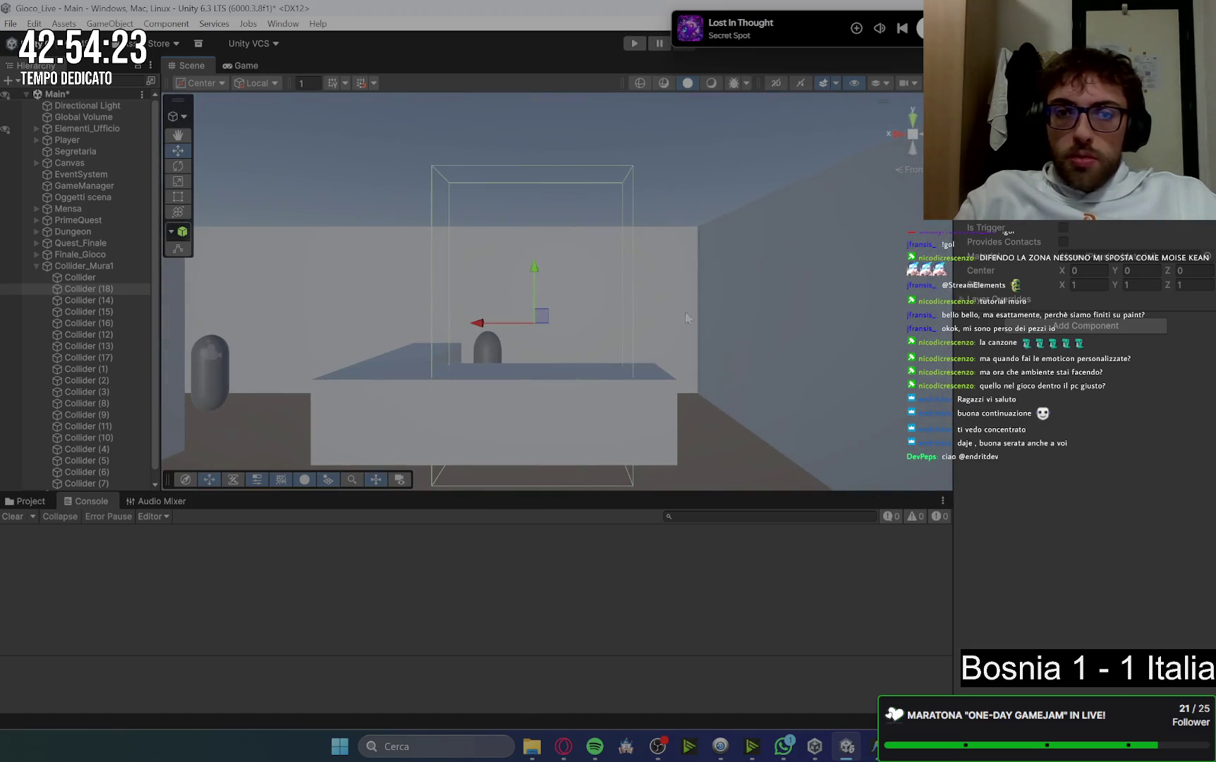
{"action": "left_click_drag", "start_coordinate": [673, 307], "coordinate": [674, 290]}
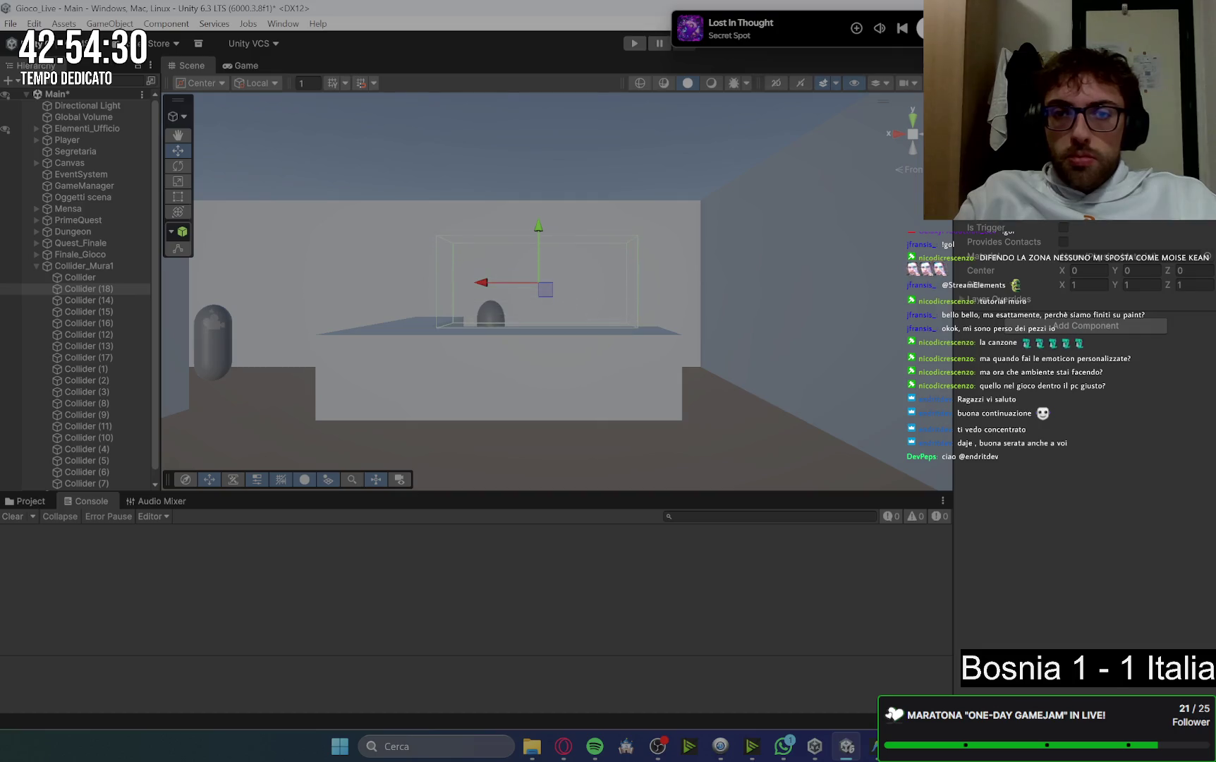
{"action": "left_click_drag", "start_coordinate": [538, 230], "coordinate": [536, 338]}
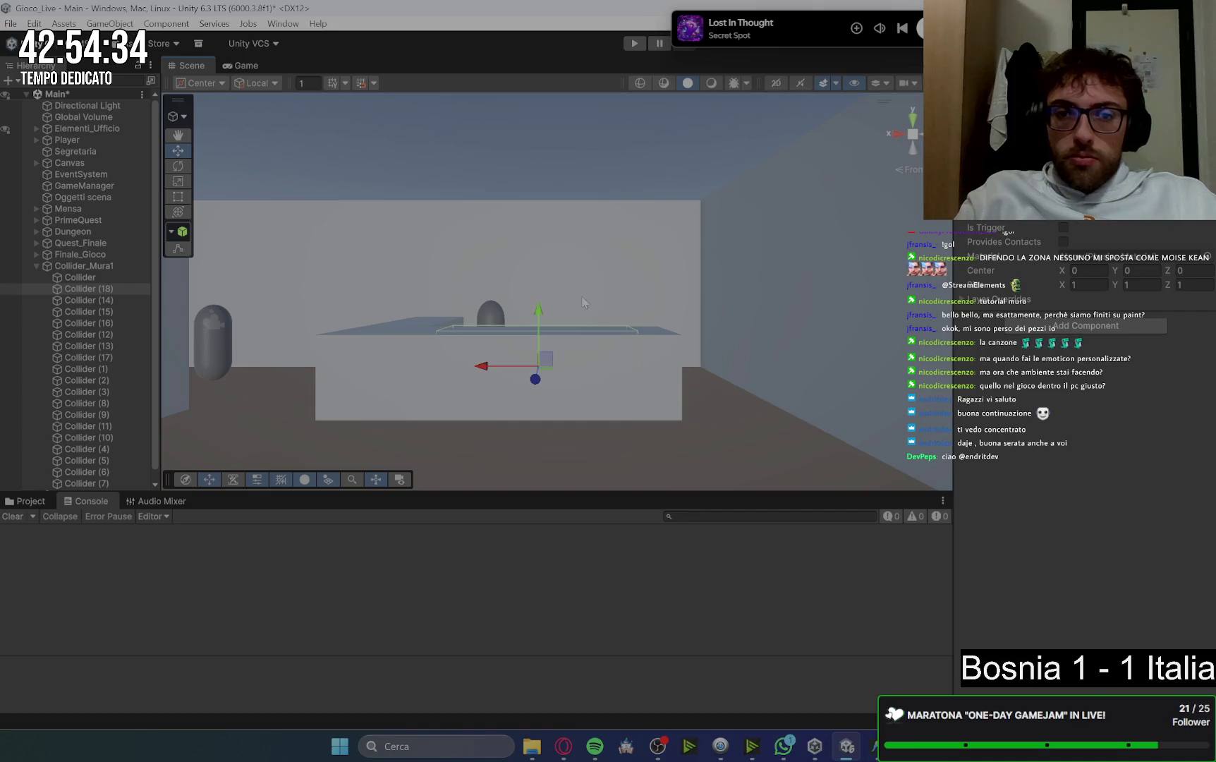
{"action": "left_click_drag", "start_coordinate": [661, 286], "coordinate": [656, 243]}
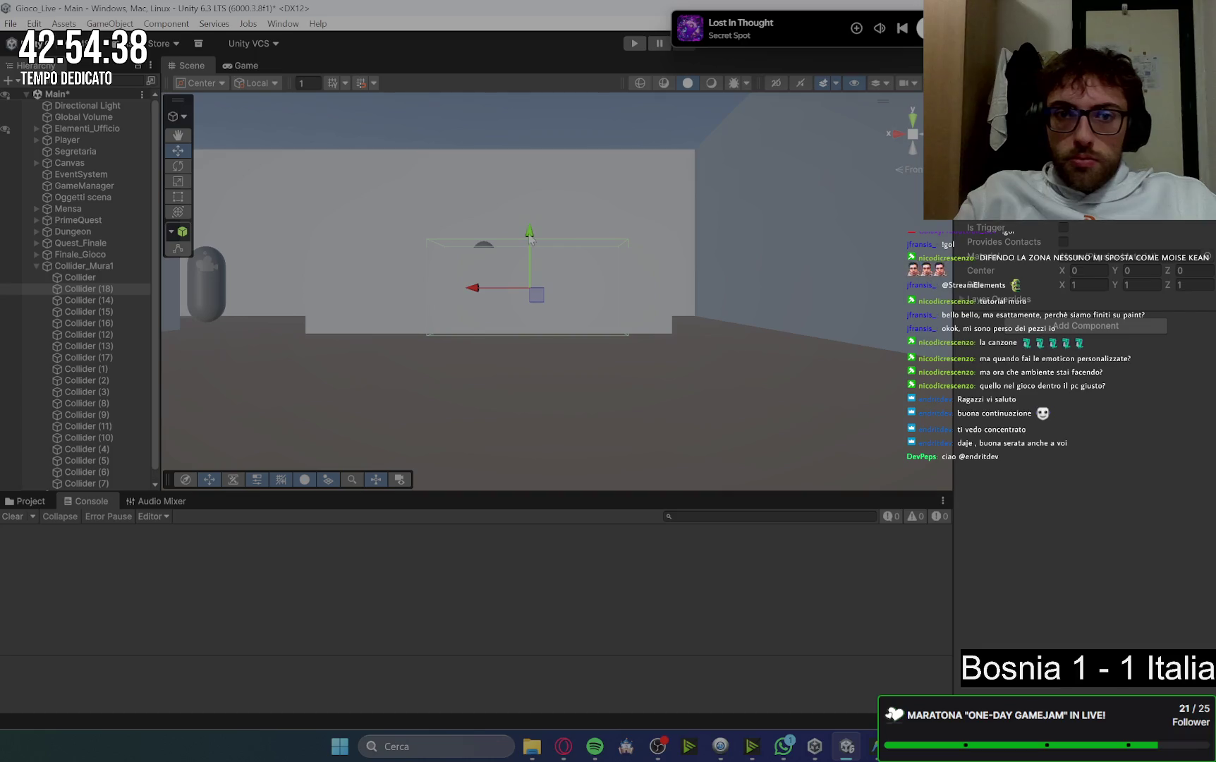
{"action": "left_click_drag", "start_coordinate": [591, 251], "coordinate": [590, 335]}
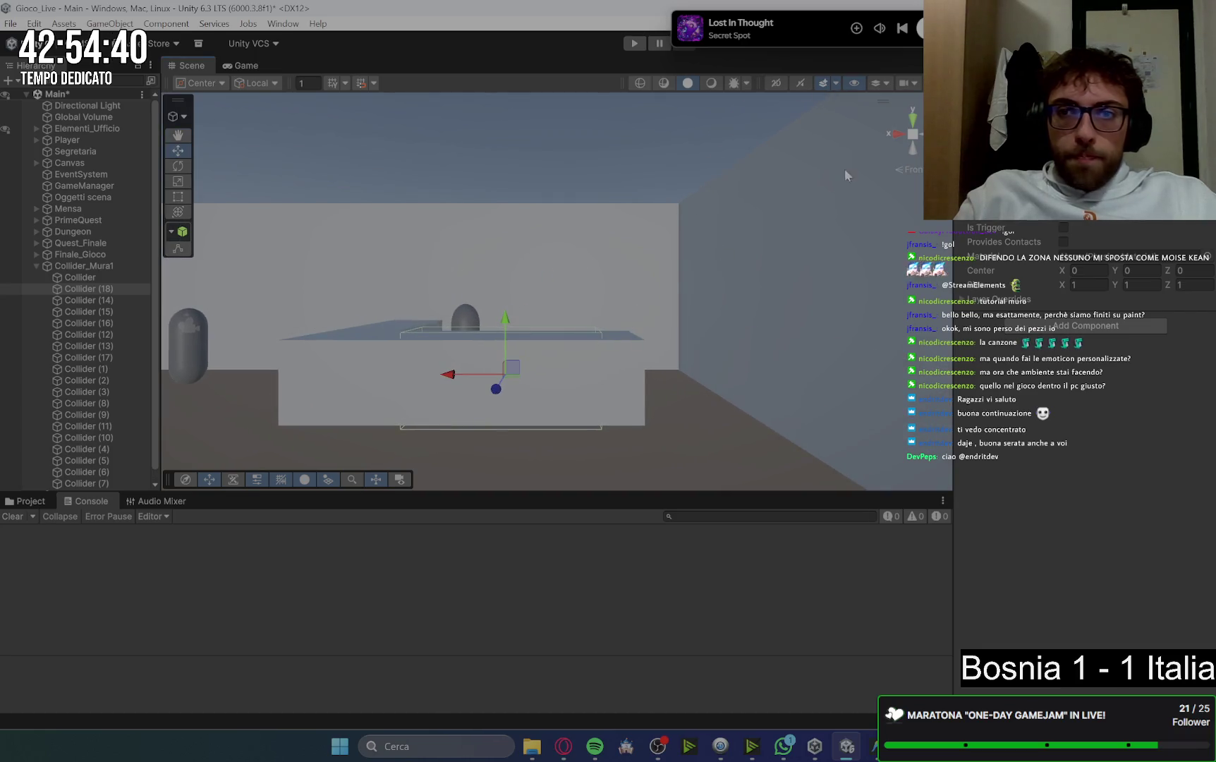
- From the top view, shift Collider (18) sideways to line up with the obstacle's long arm
{"action": "left_click", "coordinate": [913, 119]}
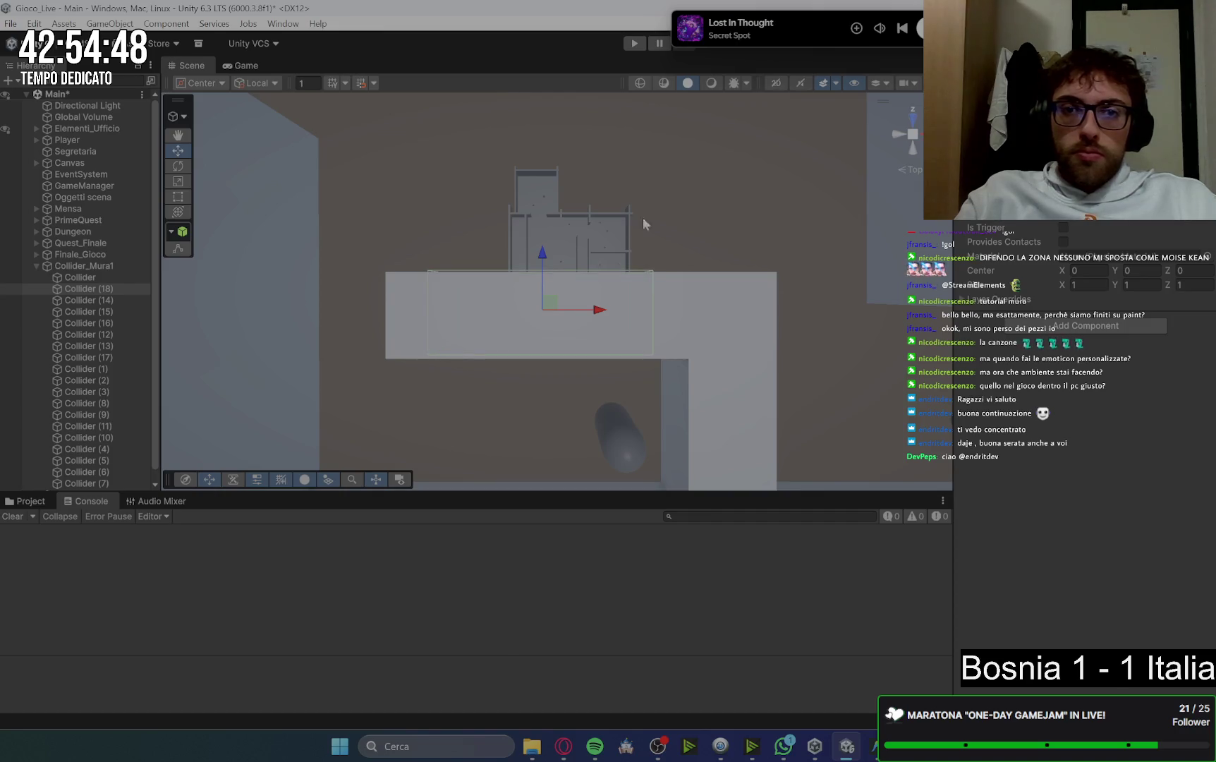
{"action": "left_click_drag", "start_coordinate": [544, 259], "coordinate": [547, 258]}
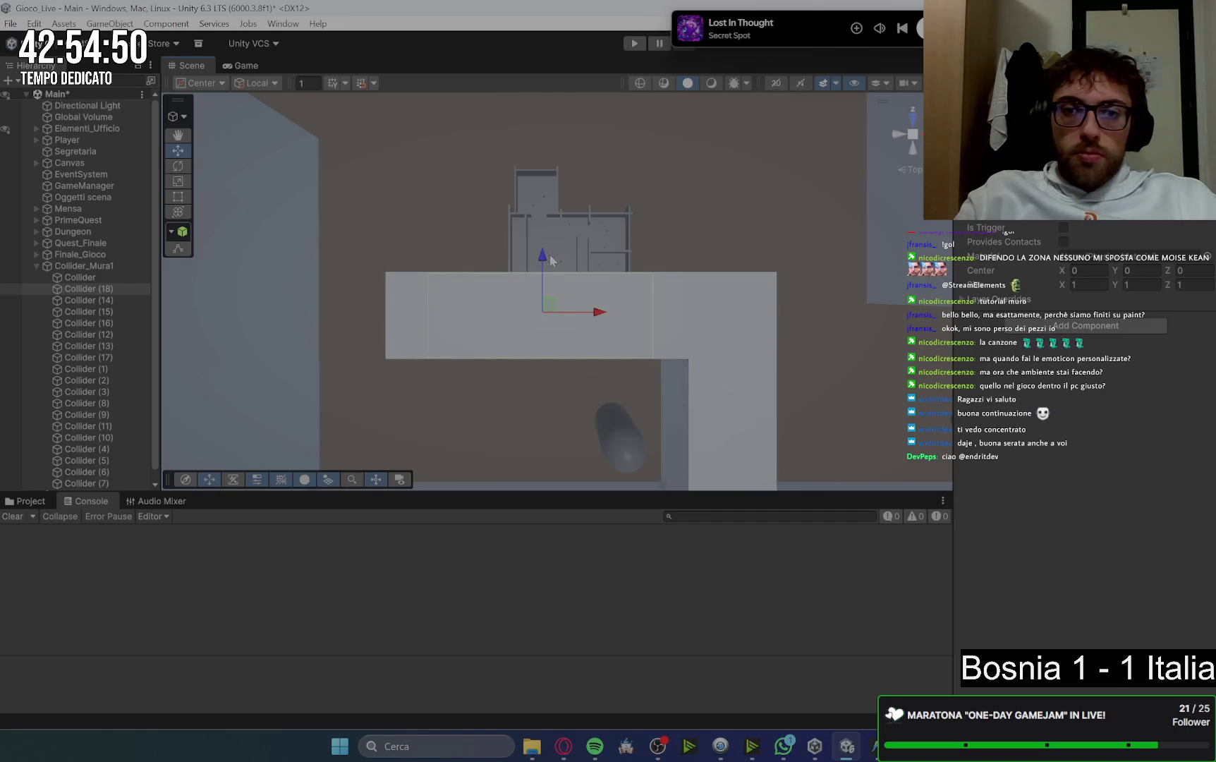
{"action": "left_click_drag", "start_coordinate": [598, 311], "coordinate": [633, 311]}
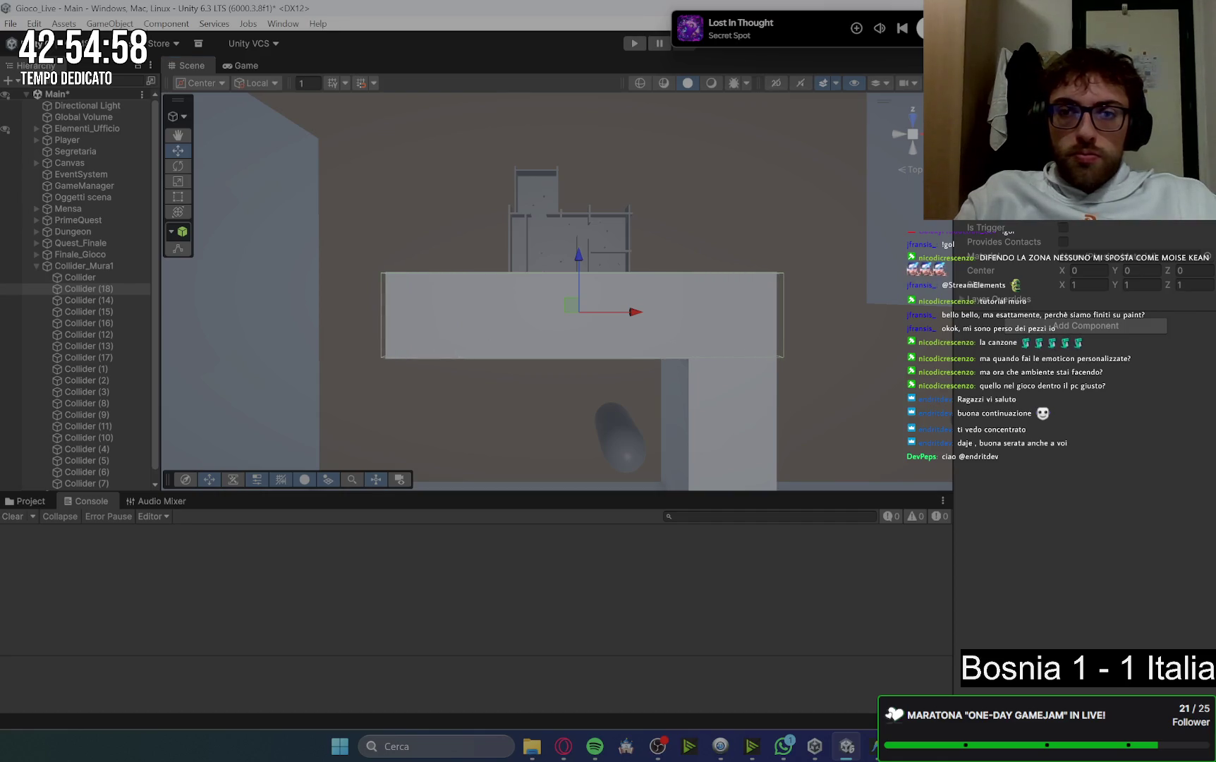
{"action": "mouse_move", "coordinate": [677, 332]}
{"action": "left_mouse_down"}
{"action": "mouse_move", "coordinate": [821, 256]}
{"action": "mouse_move", "coordinate": [851, 209]}
{"action": "mouse_move", "coordinate": [356, 221]}
{"action": "mouse_move", "coordinate": [405, 227]}
{"action": "left_mouse_up"}
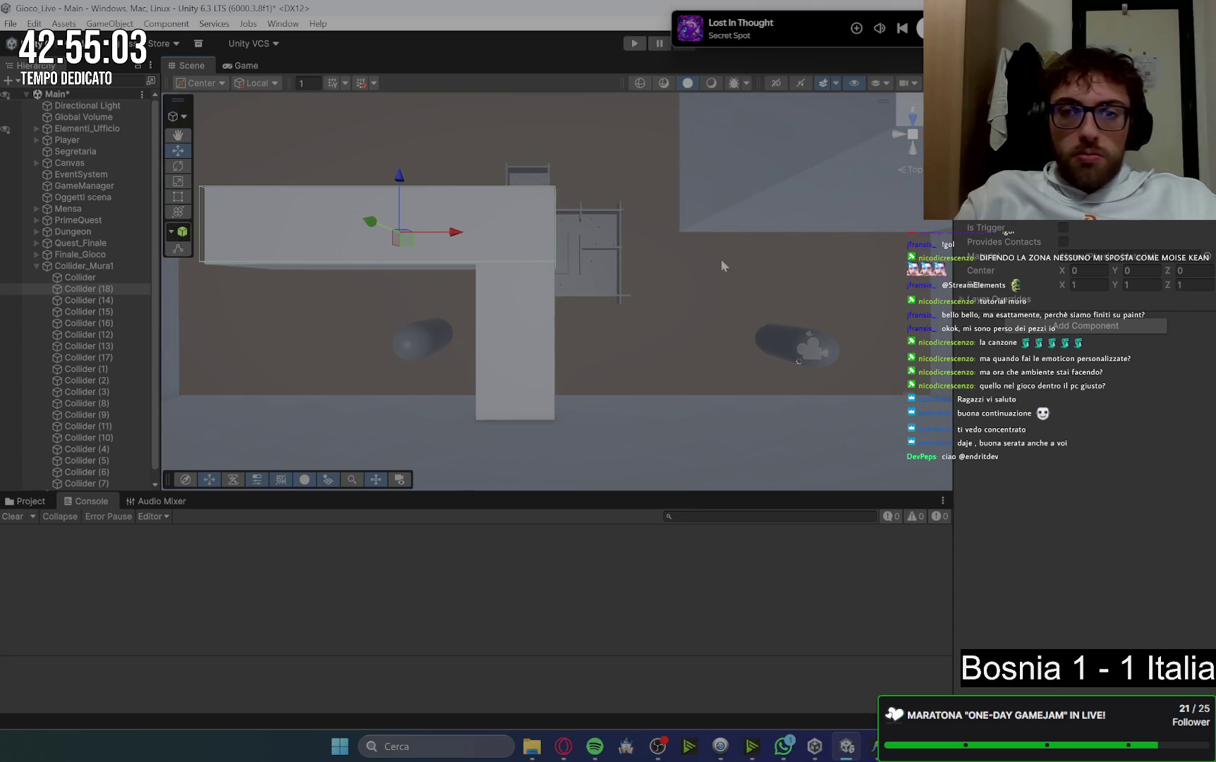
{"action": "scroll", "coordinate": [721, 265], "scroll_direction": "down", "scroll_amount": 5}
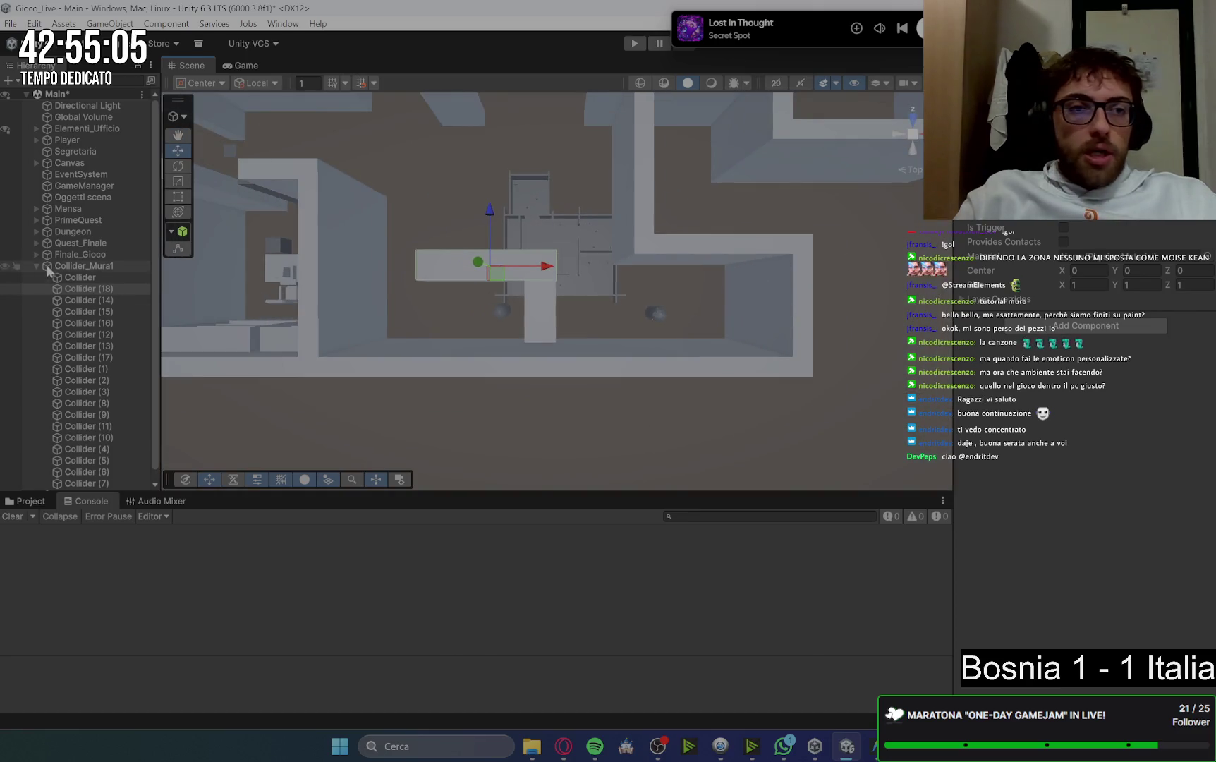
- Expand Collider_Mura2 and select Colliders (16) through (12) in turn to locate them
{"action": "left_click", "coordinate": [35, 265]}
{"action": "left_click", "coordinate": [43, 277]}
{"action": "left_click", "coordinate": [37, 276]}
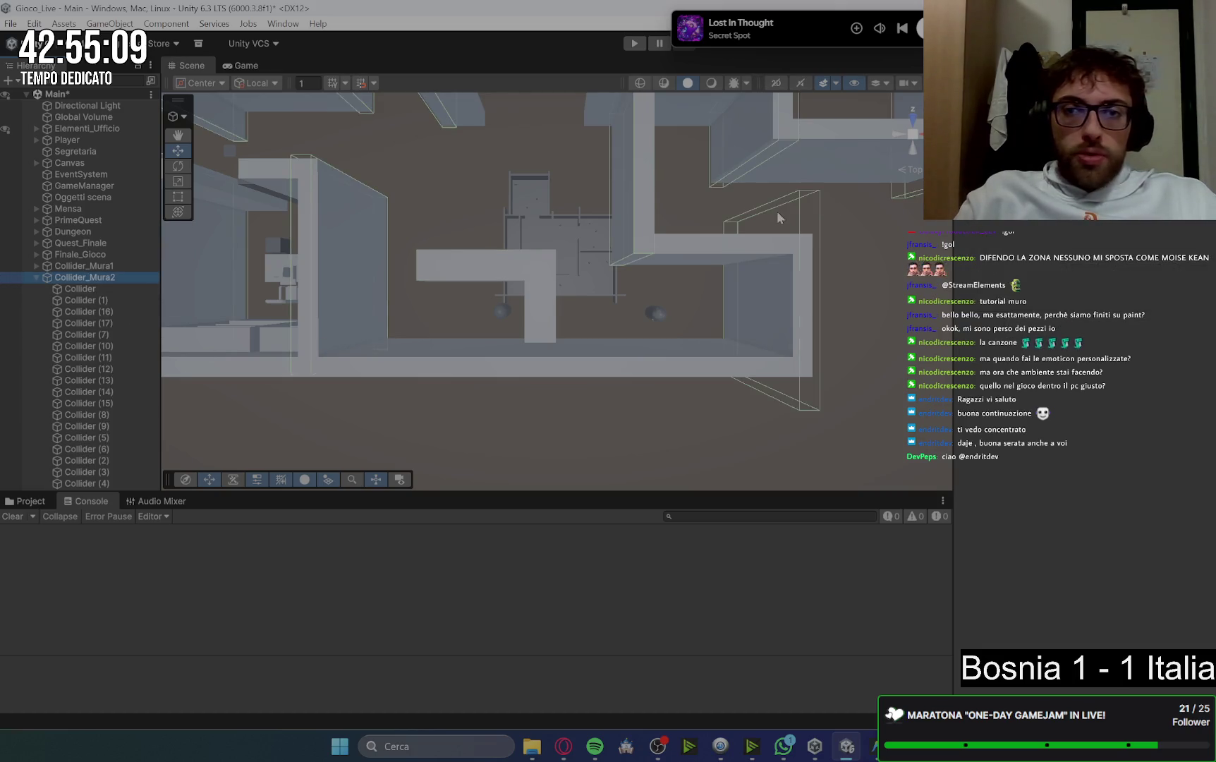
{"action": "left_click", "coordinate": [797, 208]}
{"action": "left_click", "coordinate": [90, 311]}
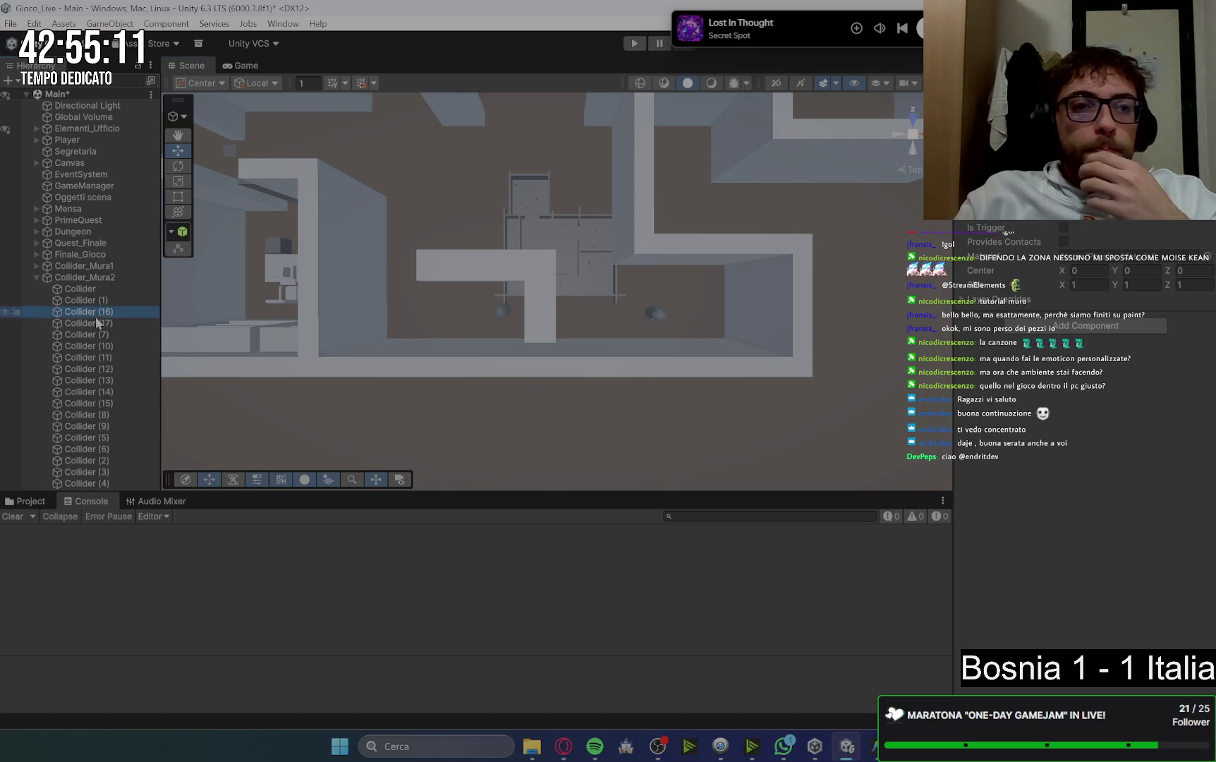
{"action": "left_click", "coordinate": [115, 403]}
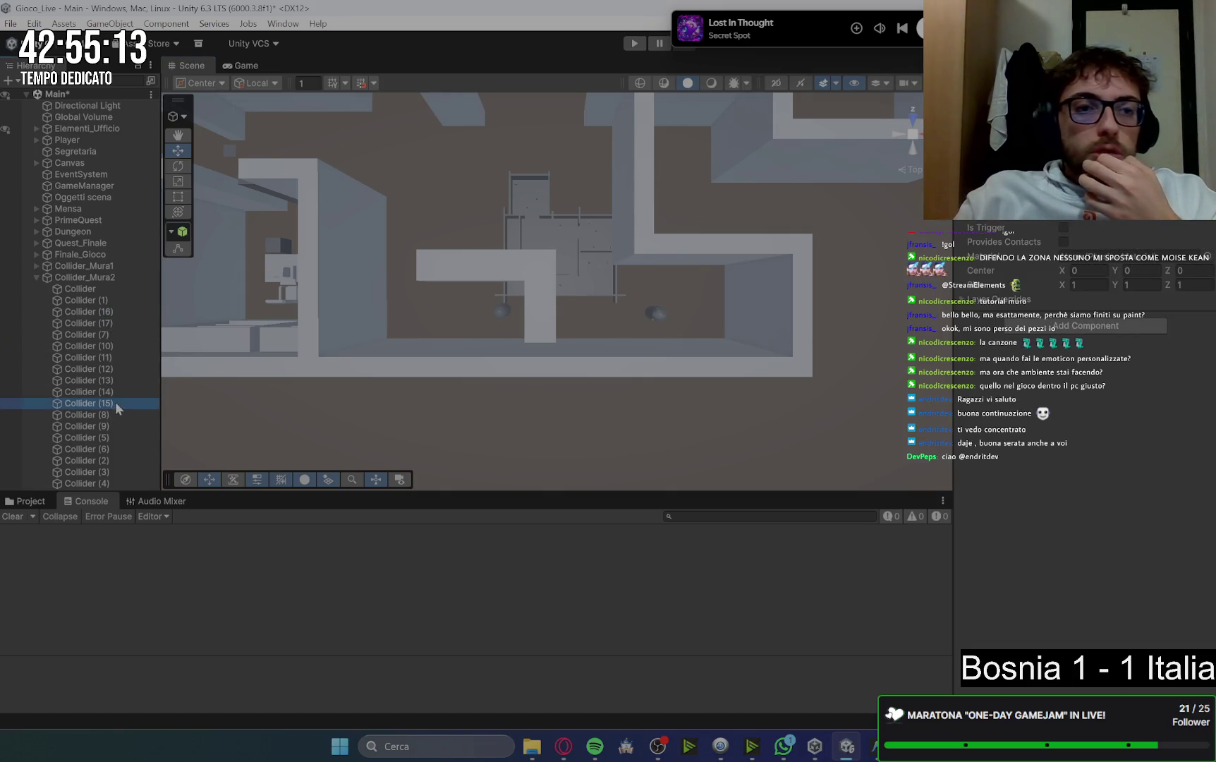
{"action": "left_click", "coordinate": [114, 391]}
{"action": "left_click", "coordinate": [113, 381]}
{"action": "left_click", "coordinate": [113, 368]}
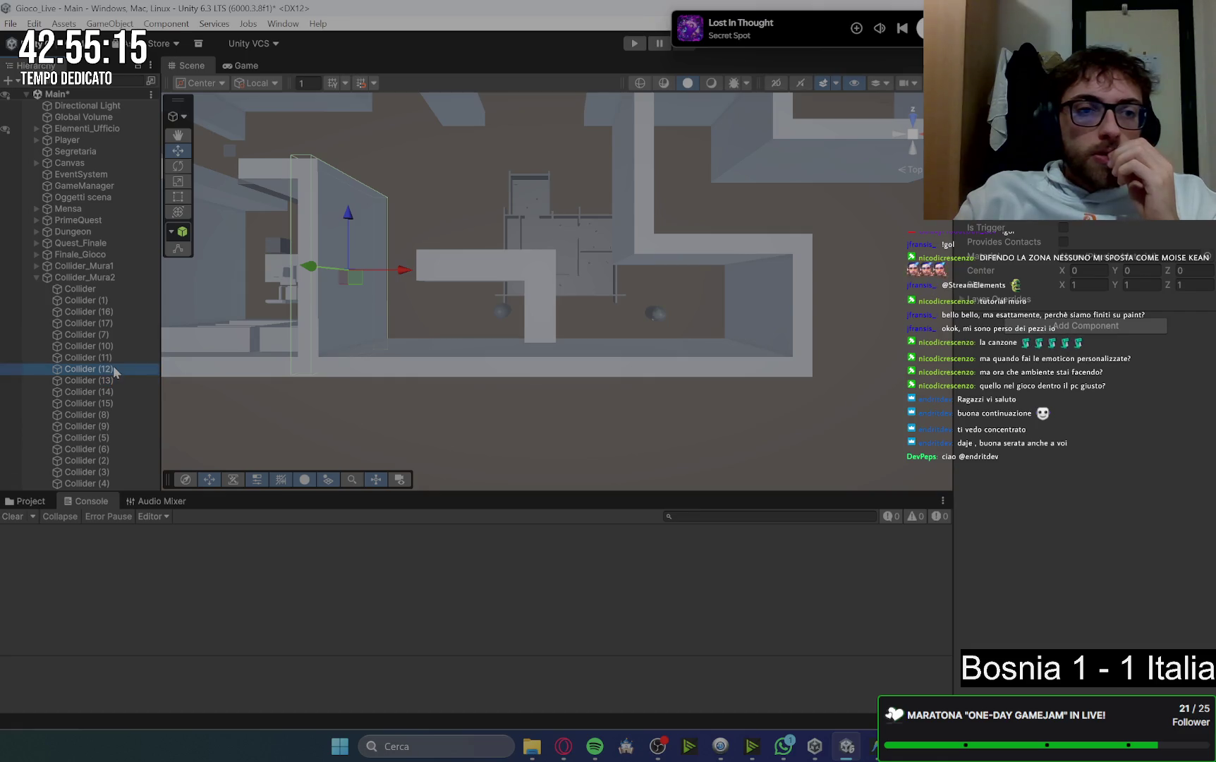
- Duplicate Collider (12) as a trial Collider (18), move it along X, then delete it
{"action": "left_click", "coordinate": [910, 130]}
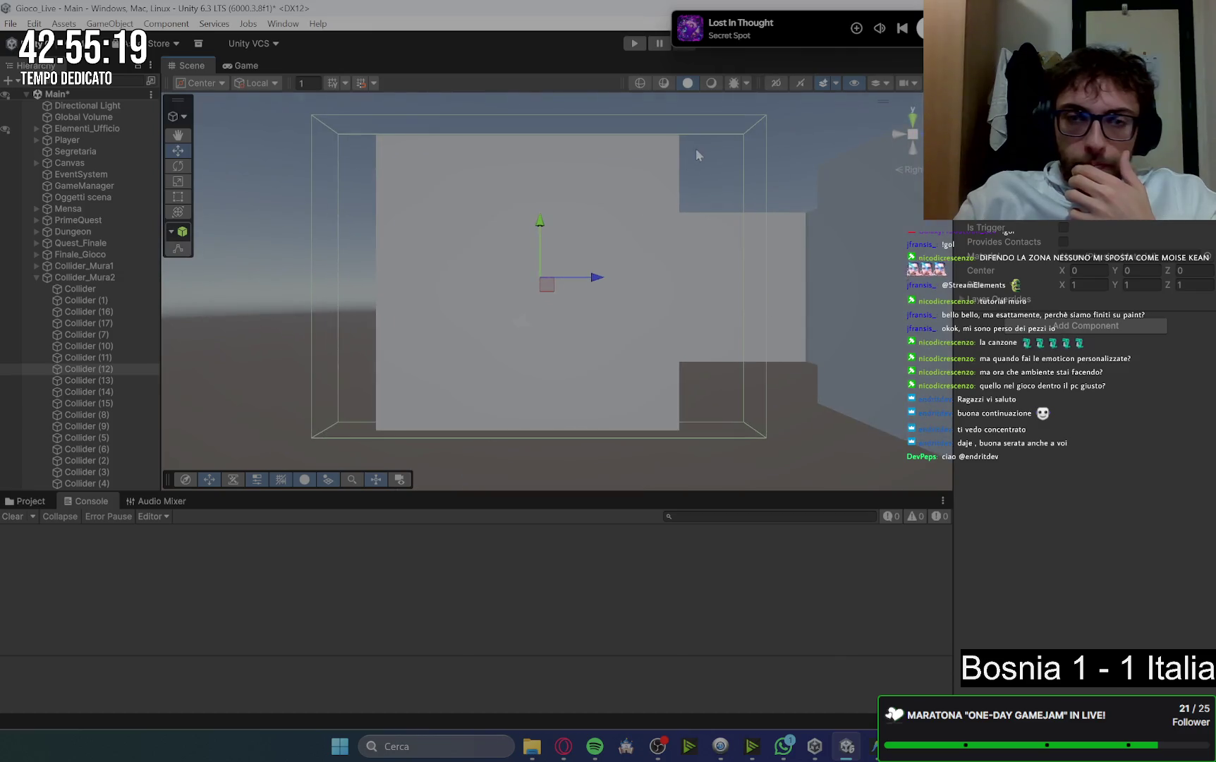
{"action": "scroll", "coordinate": [695, 148], "scroll_direction": "down", "scroll_amount": 5}
{"action": "scroll", "coordinate": [723, 242], "scroll_direction": "up", "scroll_amount": 8}
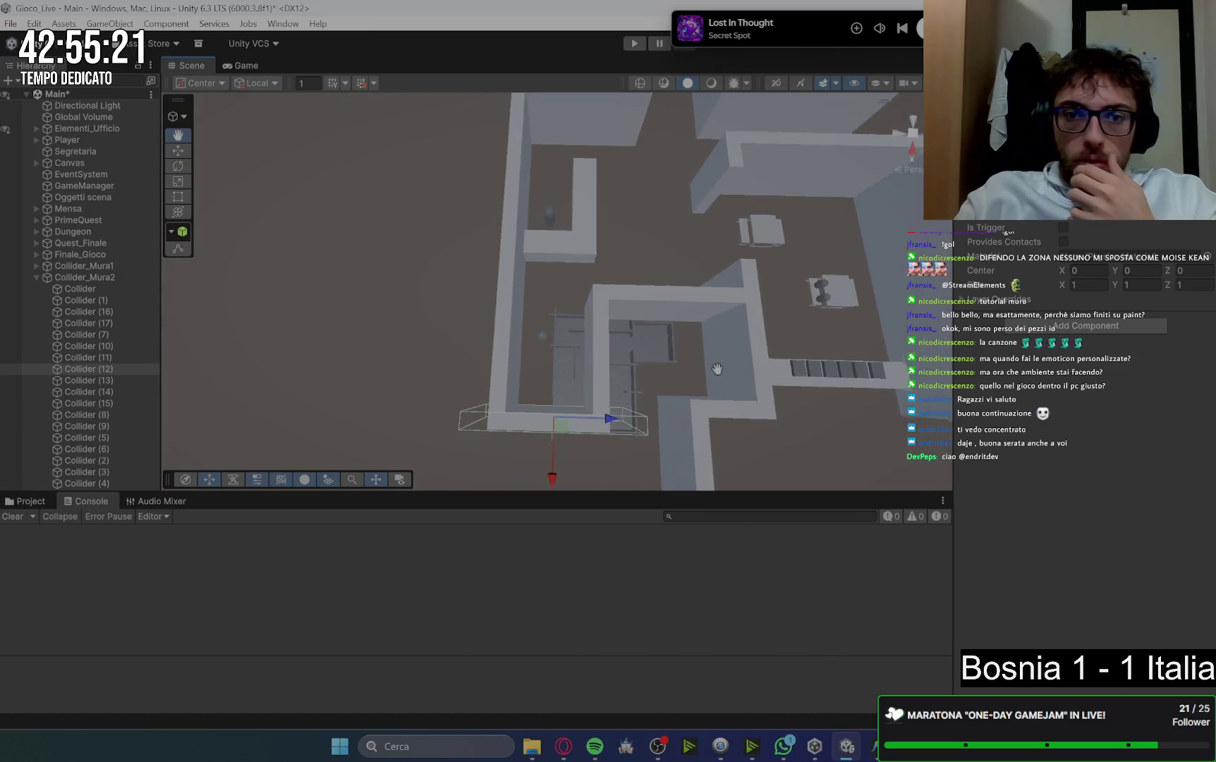
{"action": "left_click_drag", "start_coordinate": [717, 368], "coordinate": [716, 345]}
{"action": "key", "text": "w"}
{"action": "key", "text": "ctrl+d"}
{"action": "mouse_move", "coordinate": [563, 445]}
{"action": "left_mouse_down"}
{"action": "mouse_move", "coordinate": [566, 262]}
{"action": "mouse_move", "coordinate": [689, 384]}
{"action": "left_mouse_up"}
{"action": "key", "text": "q"}
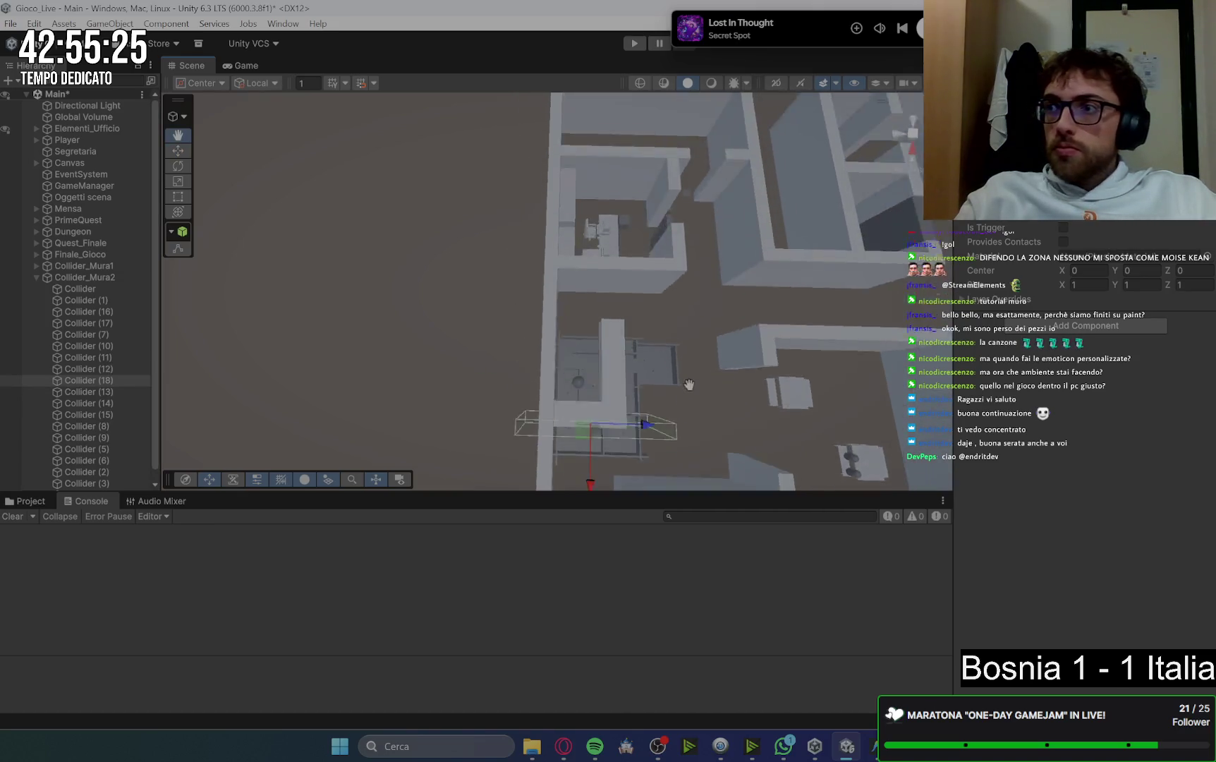
{"action": "scroll", "coordinate": [690, 385], "scroll_direction": "up", "scroll_amount": 8}
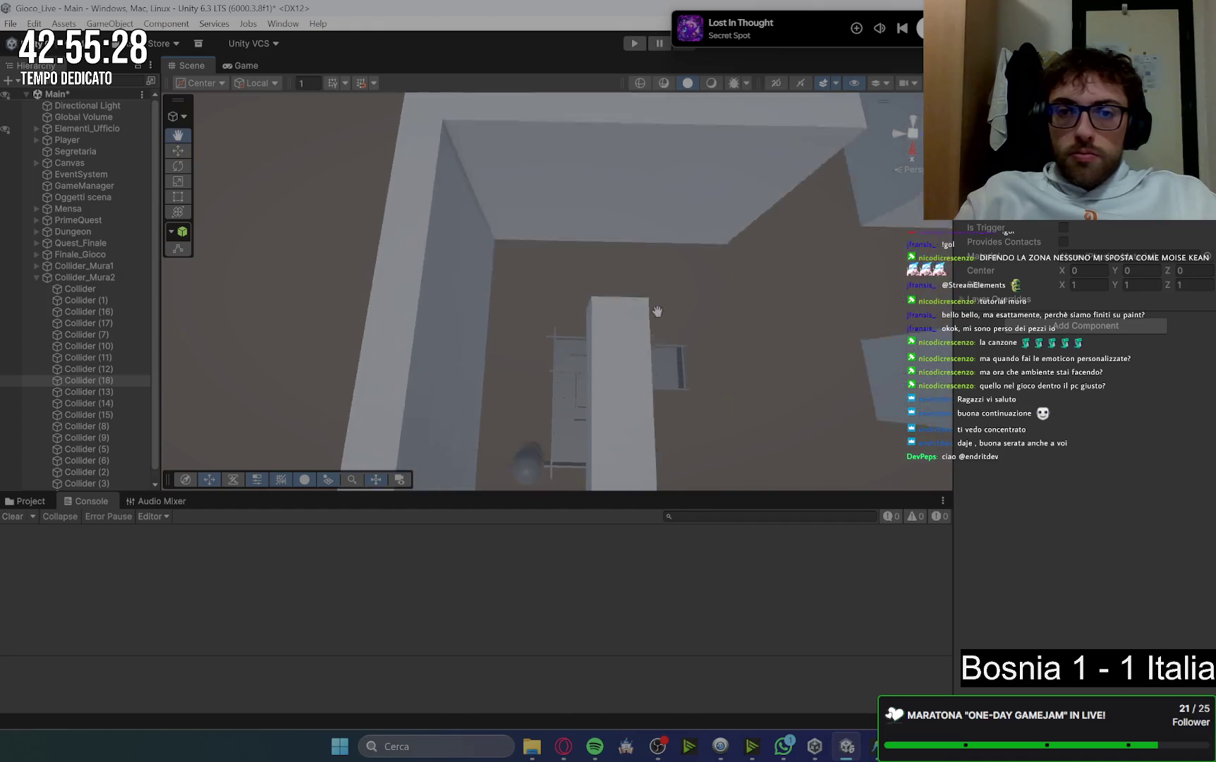
{"action": "scroll", "coordinate": [657, 312], "scroll_direction": "down", "scroll_amount": 5}
{"action": "key", "text": "w"}
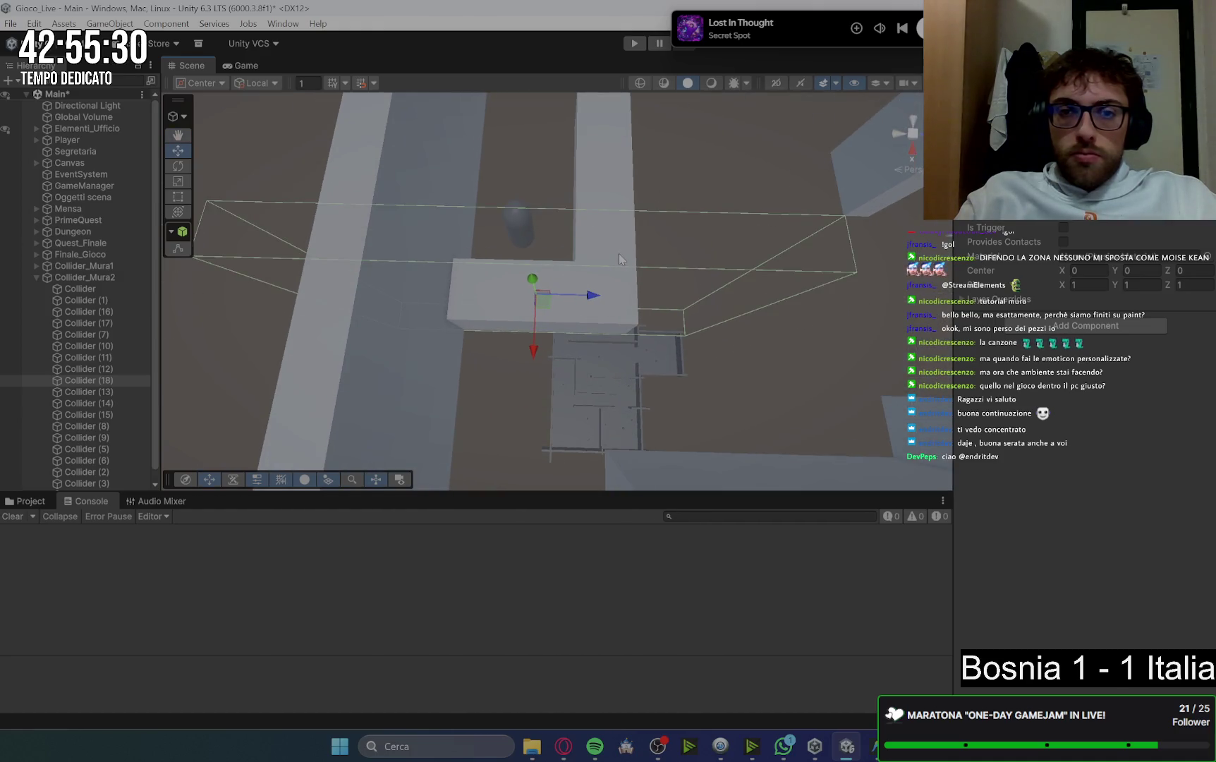
{"action": "key", "text": "Delete"}
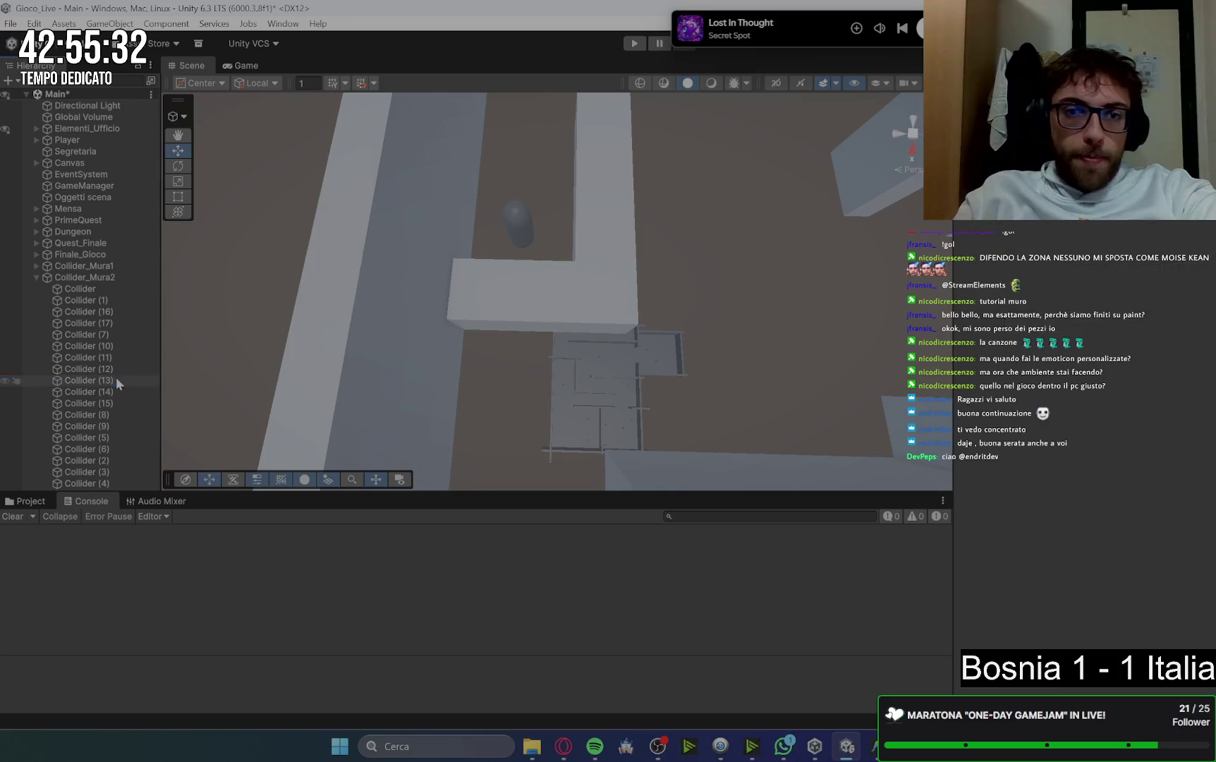
- Select Collider (17) of Collider_Mura2 and collapse the group
{"action": "left_click", "coordinate": [595, 197]}
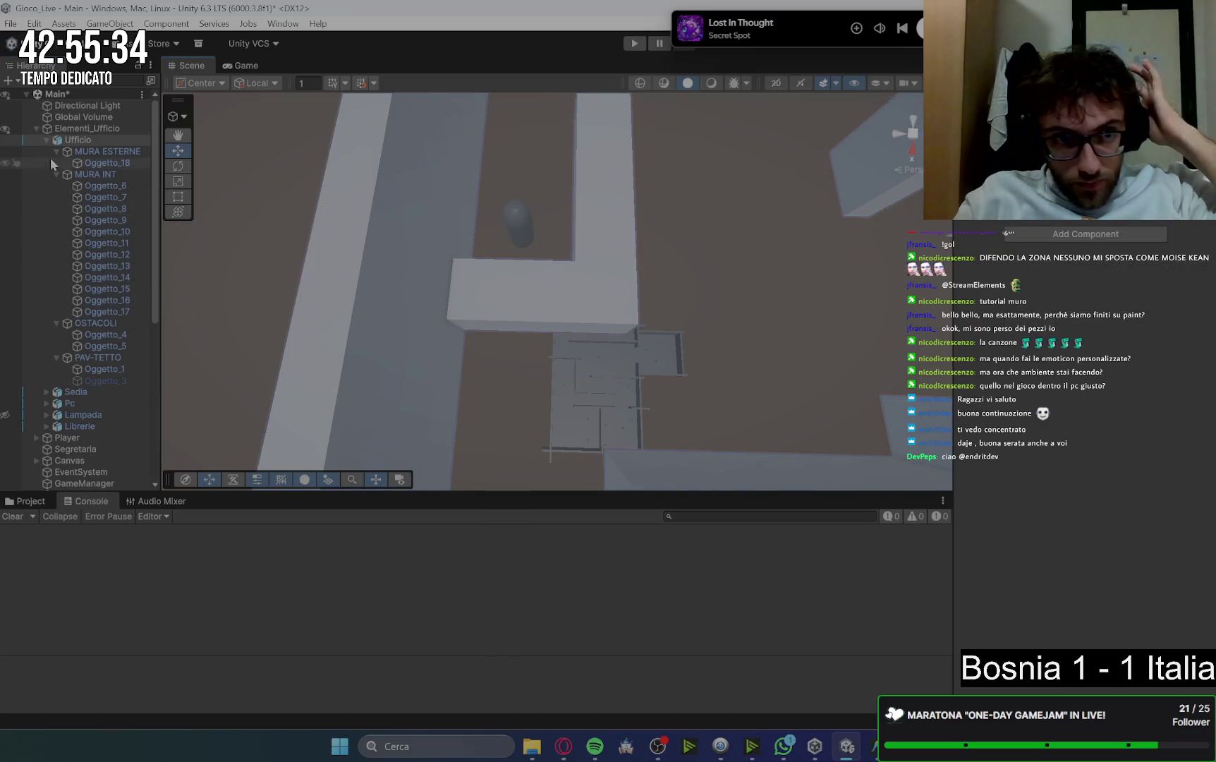
{"action": "left_click", "coordinate": [36, 128]}
{"action": "left_click", "coordinate": [115, 323]}
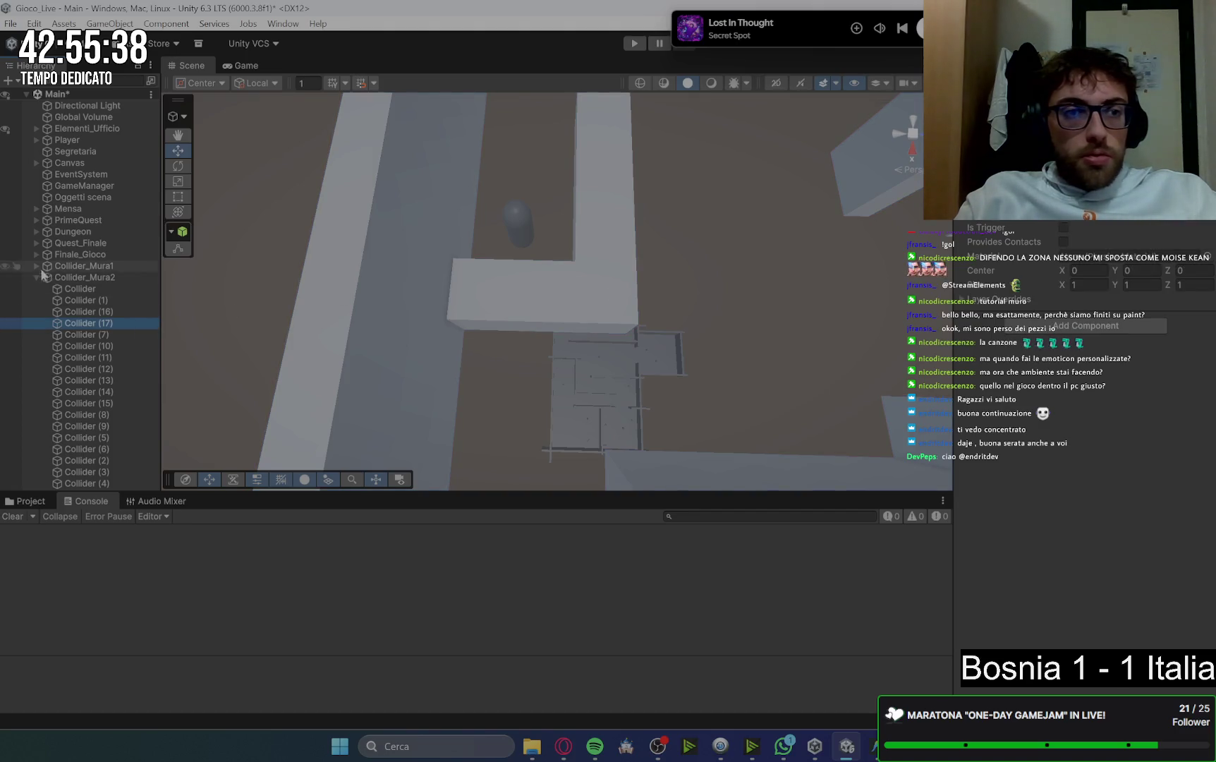
{"action": "left_click", "coordinate": [36, 278]}
- Duplicate Collider (18) as Collider (19), rotate it 90° and move it onto the horizontal wall slab
{"action": "left_click", "coordinate": [36, 266]}
{"action": "left_click", "coordinate": [105, 288]}
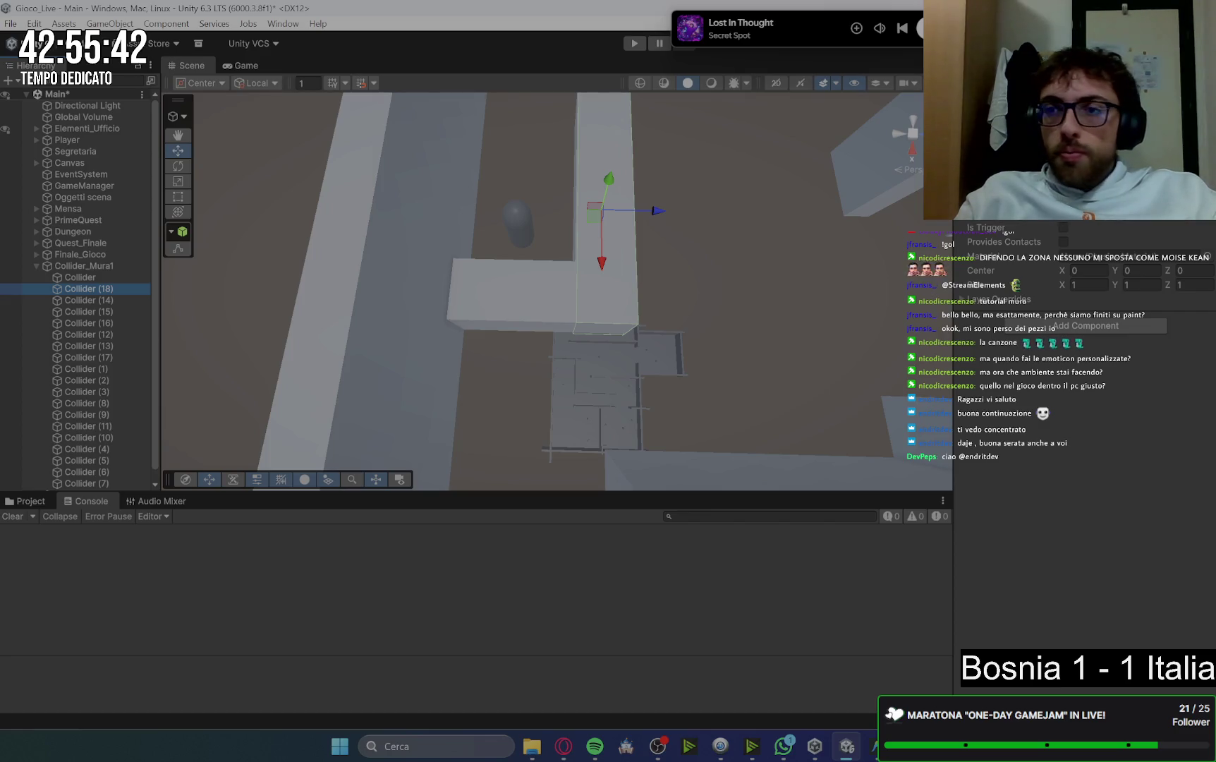
{"action": "key", "text": "ctrl+d"}
{"action": "left_click_drag", "start_coordinate": [600, 262], "coordinate": [596, 262]}
{"action": "type", "text": "90"}
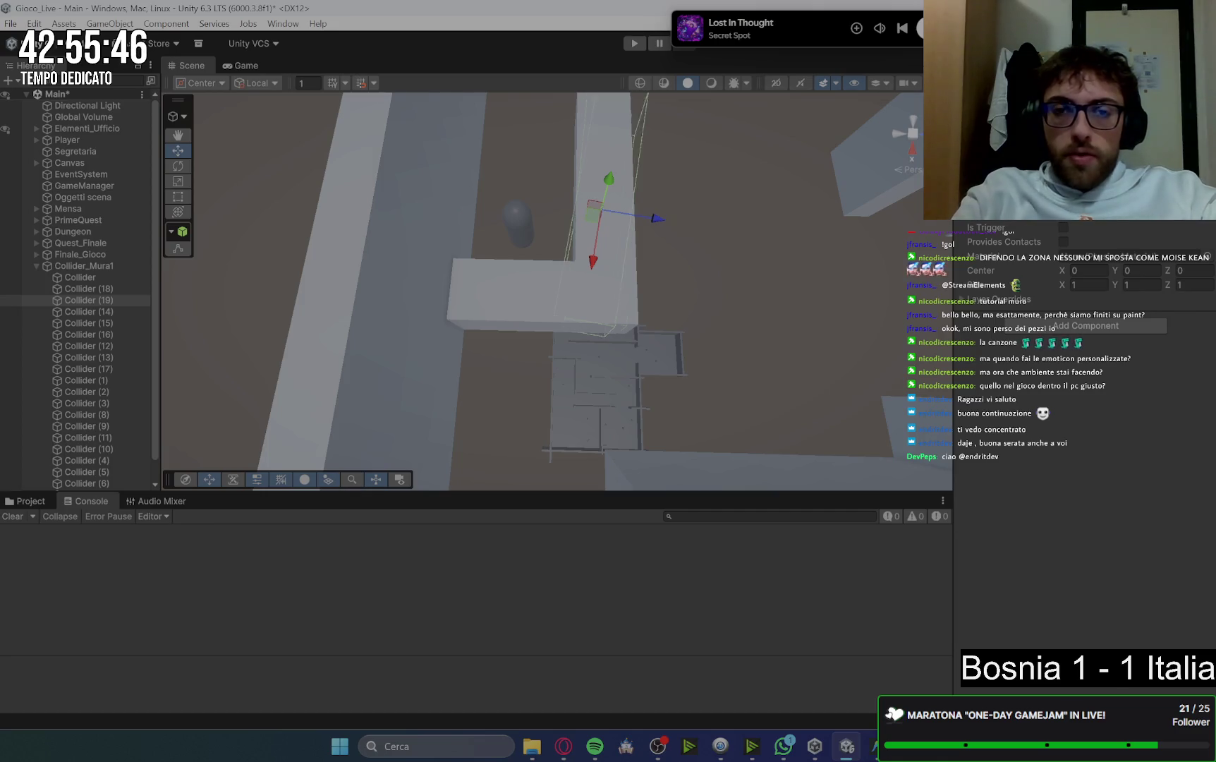
{"action": "left_click_drag", "start_coordinate": [608, 269], "coordinate": [602, 359]}
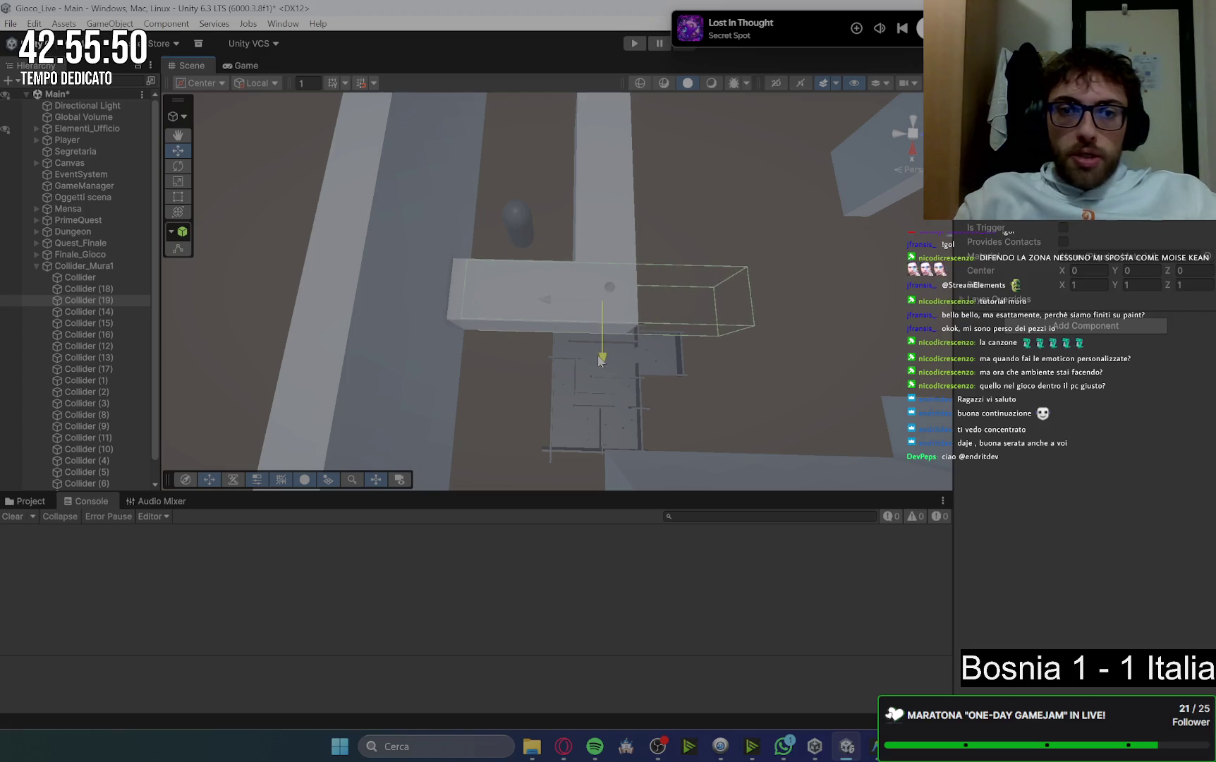
{"action": "mouse_move", "coordinate": [670, 162]}
{"action": "left_mouse_down"}
{"action": "mouse_move", "coordinate": [669, 271]}
{"action": "mouse_move", "coordinate": [672, 260]}
{"action": "left_mouse_up"}
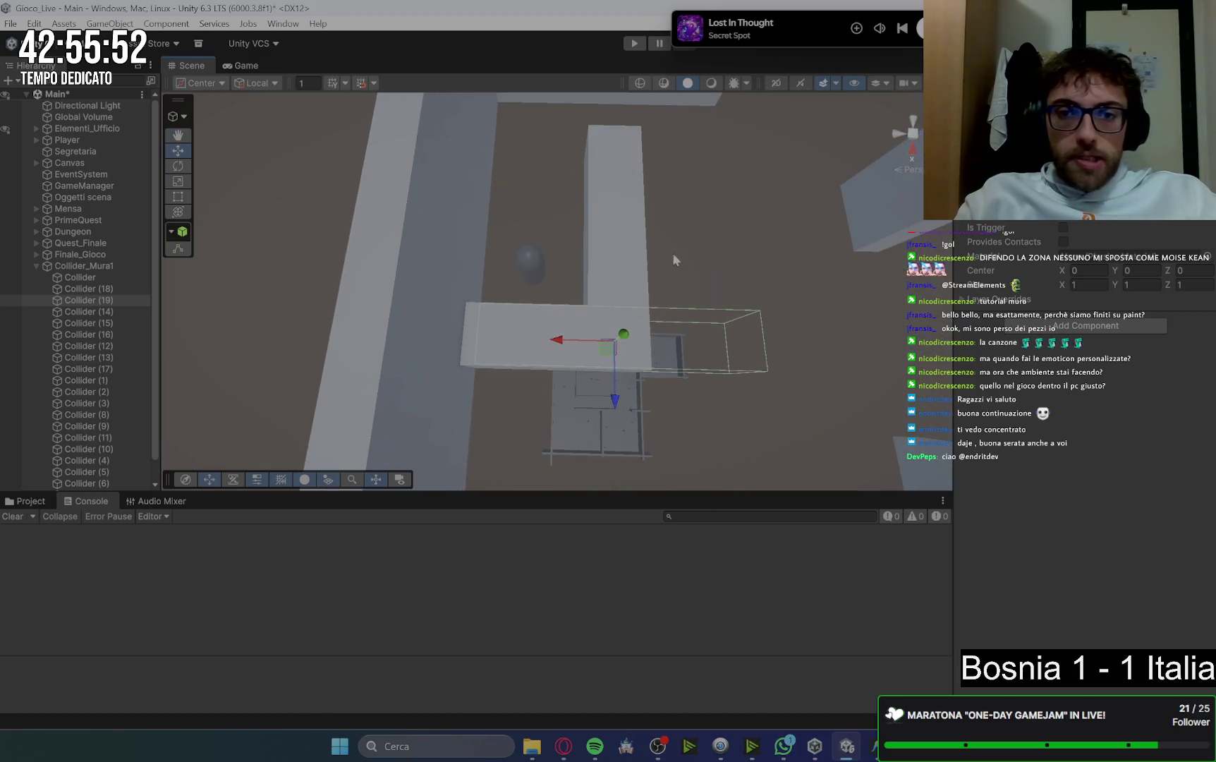
{"action": "left_click_drag", "start_coordinate": [603, 360], "coordinate": [463, 357]}
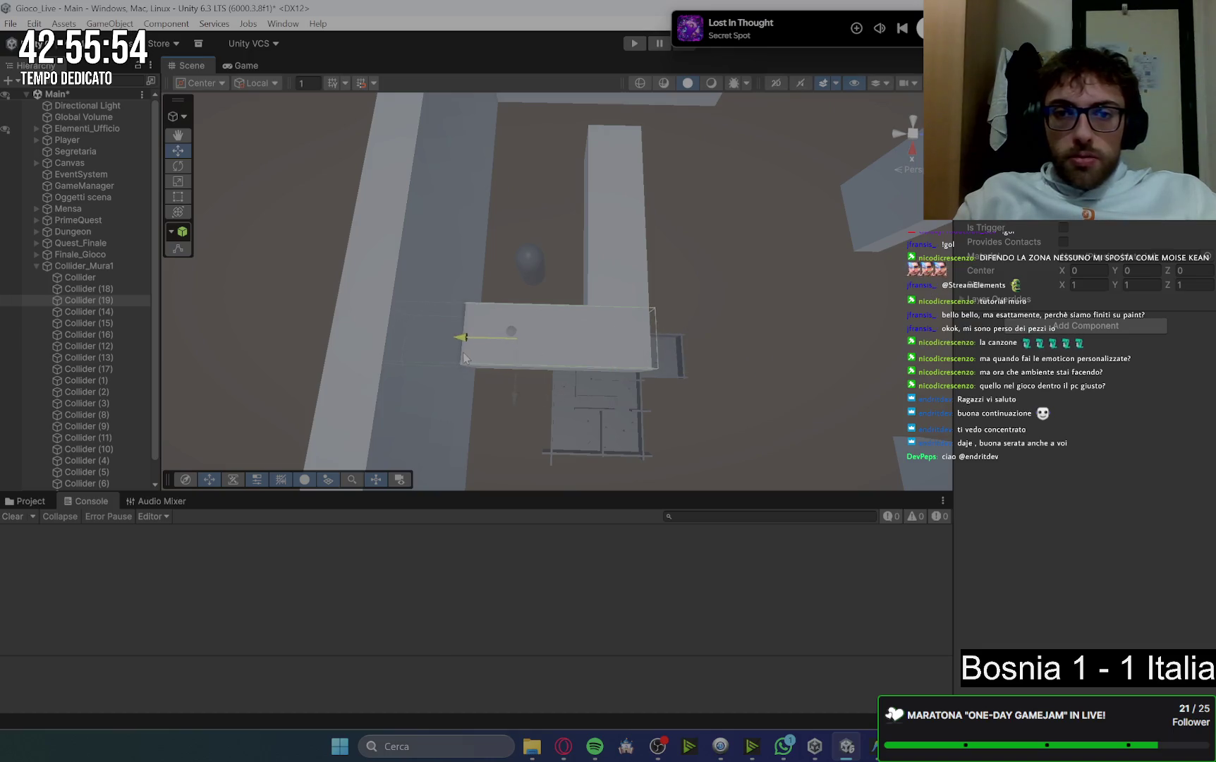
{"action": "mouse_move", "coordinate": [709, 351]}
{"action": "left_mouse_down"}
{"action": "mouse_move", "coordinate": [696, 323]}
{"action": "mouse_move", "coordinate": [789, 315]}
{"action": "left_mouse_up"}
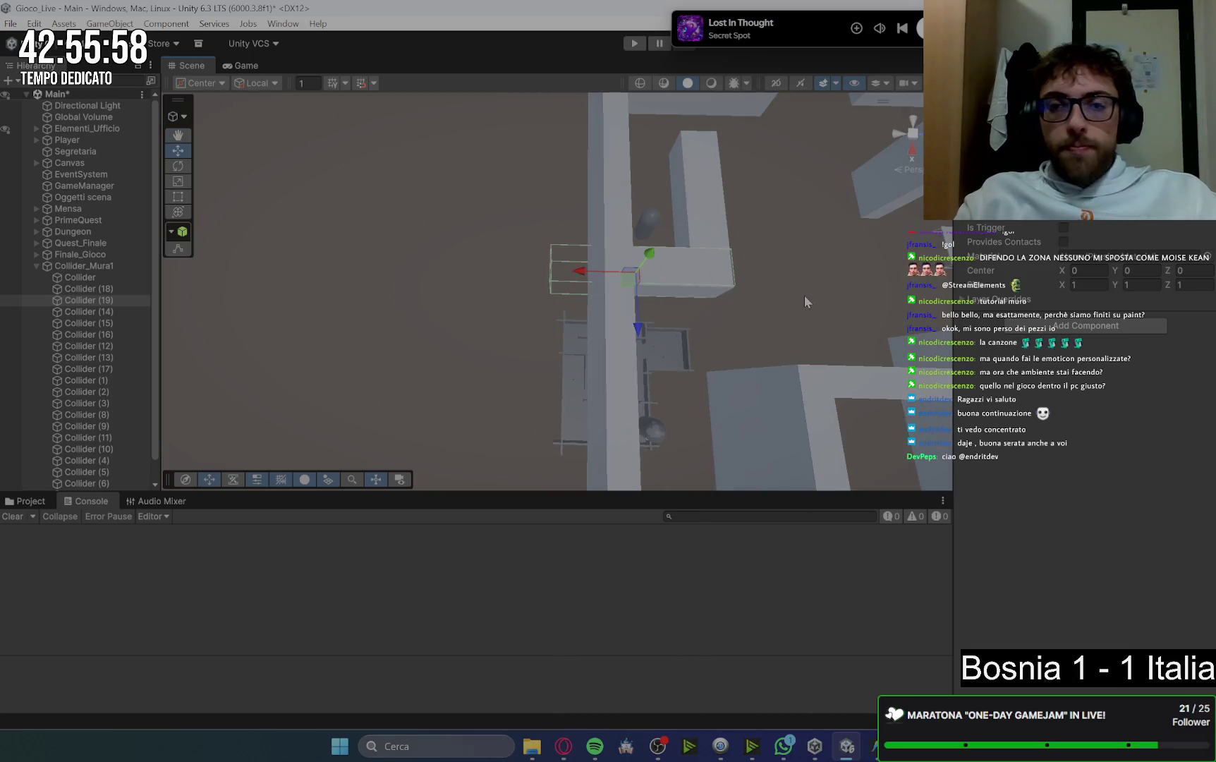
{"action": "left_click", "coordinate": [37, 266]}
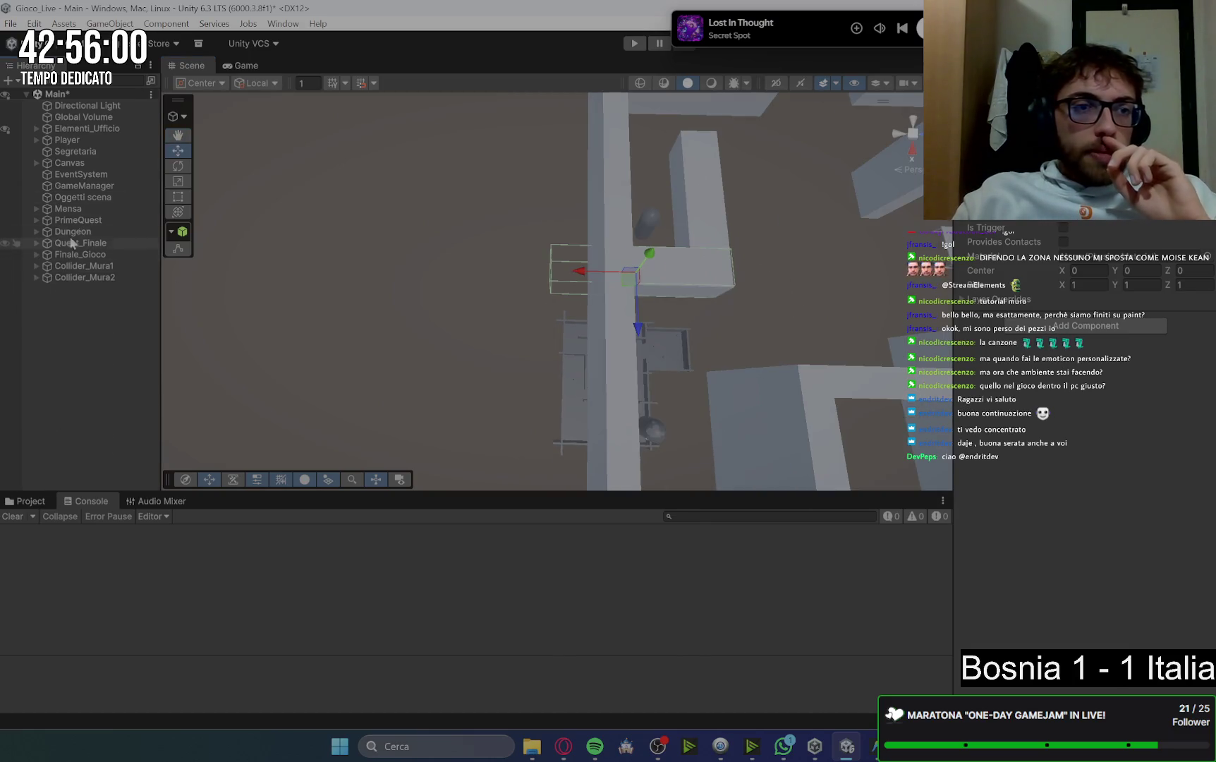
- Unhide the floor piece Oggetto_3 in the Elementi_Ufficio group
{"action": "left_click", "coordinate": [36, 129]}
{"action": "left_click", "coordinate": [107, 381]}
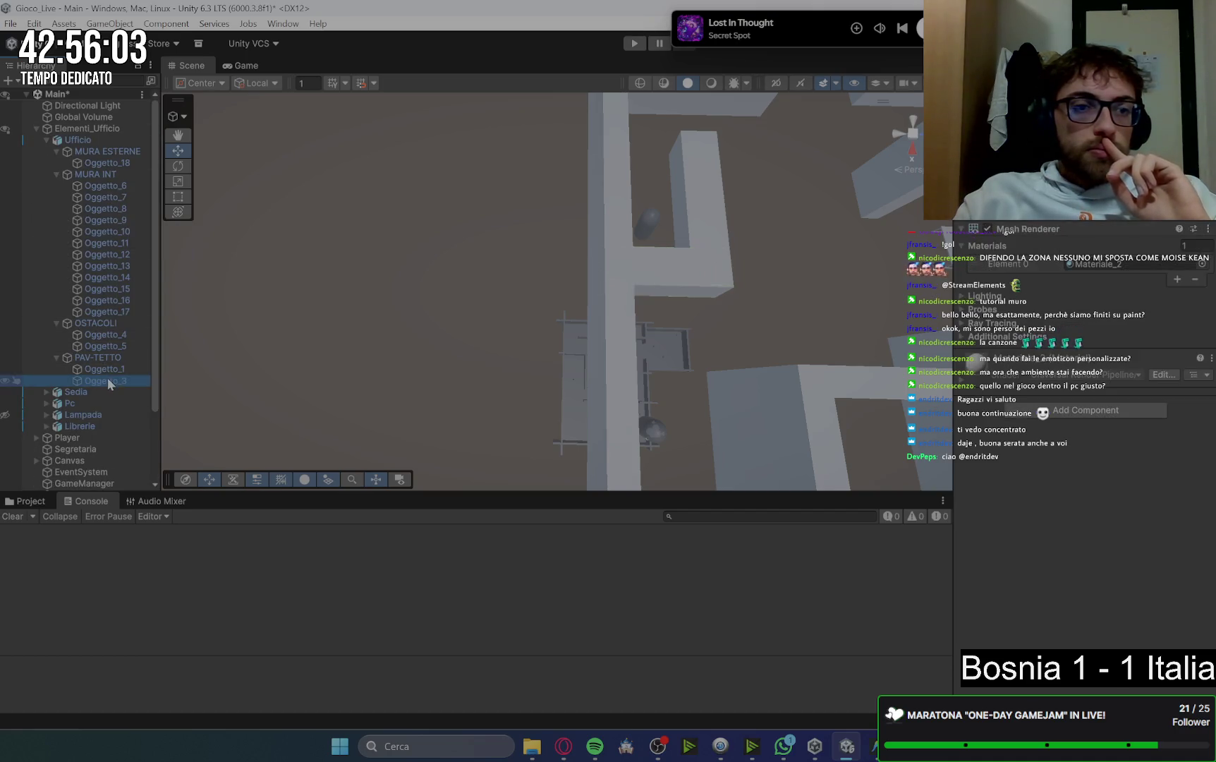
{"action": "key", "text": "h"}
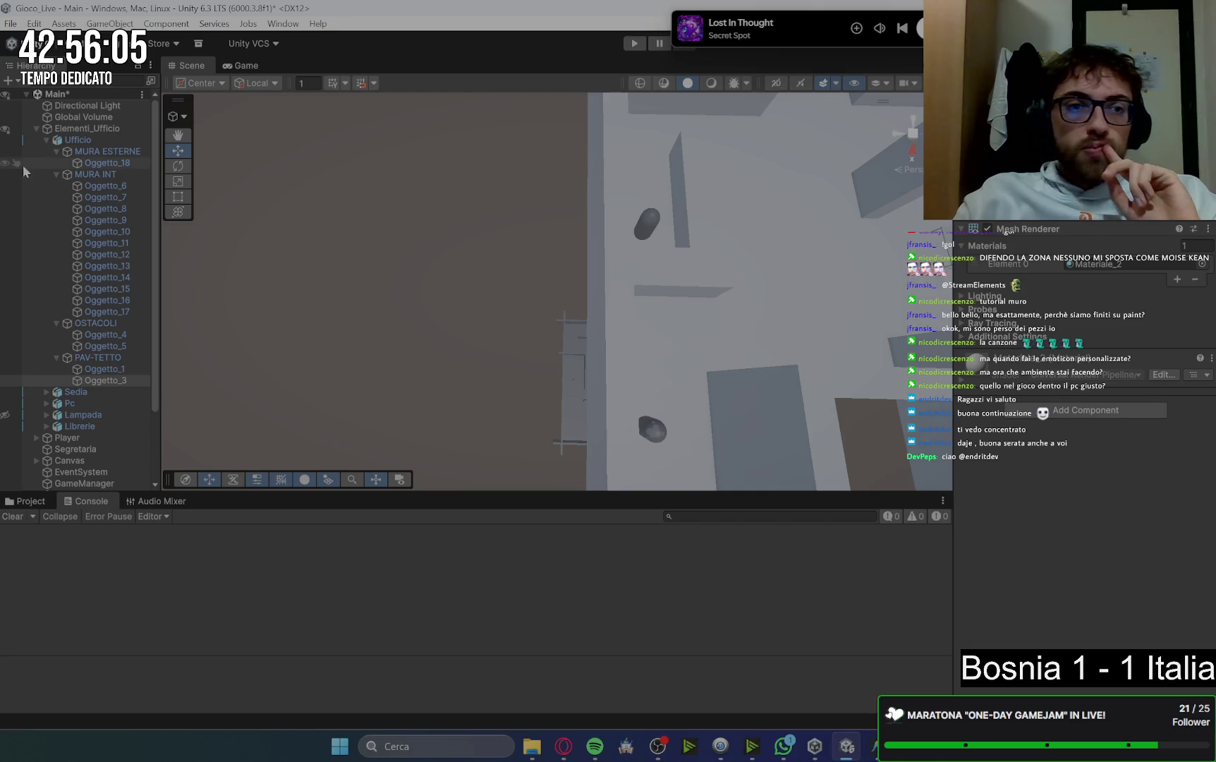
{"action": "left_click", "coordinate": [36, 128]}
- Orbit into a perspective view of the office rooms and select the obstacle piece Oggetto_4
{"action": "scroll", "coordinate": [672, 252], "scroll_direction": "down", "scroll_amount": 3}
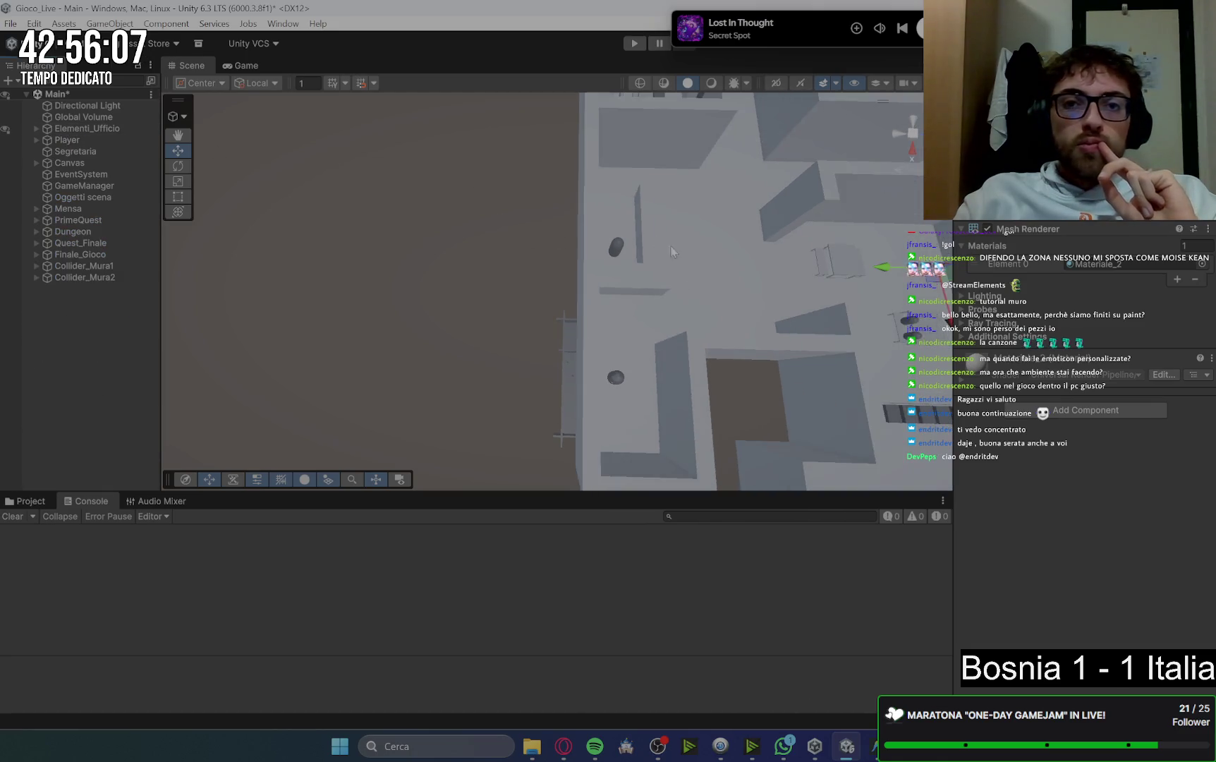
{"action": "scroll", "coordinate": [672, 252], "scroll_direction": "down", "scroll_amount": 3}
{"action": "left_click_drag", "start_coordinate": [673, 252], "coordinate": [548, 319]}
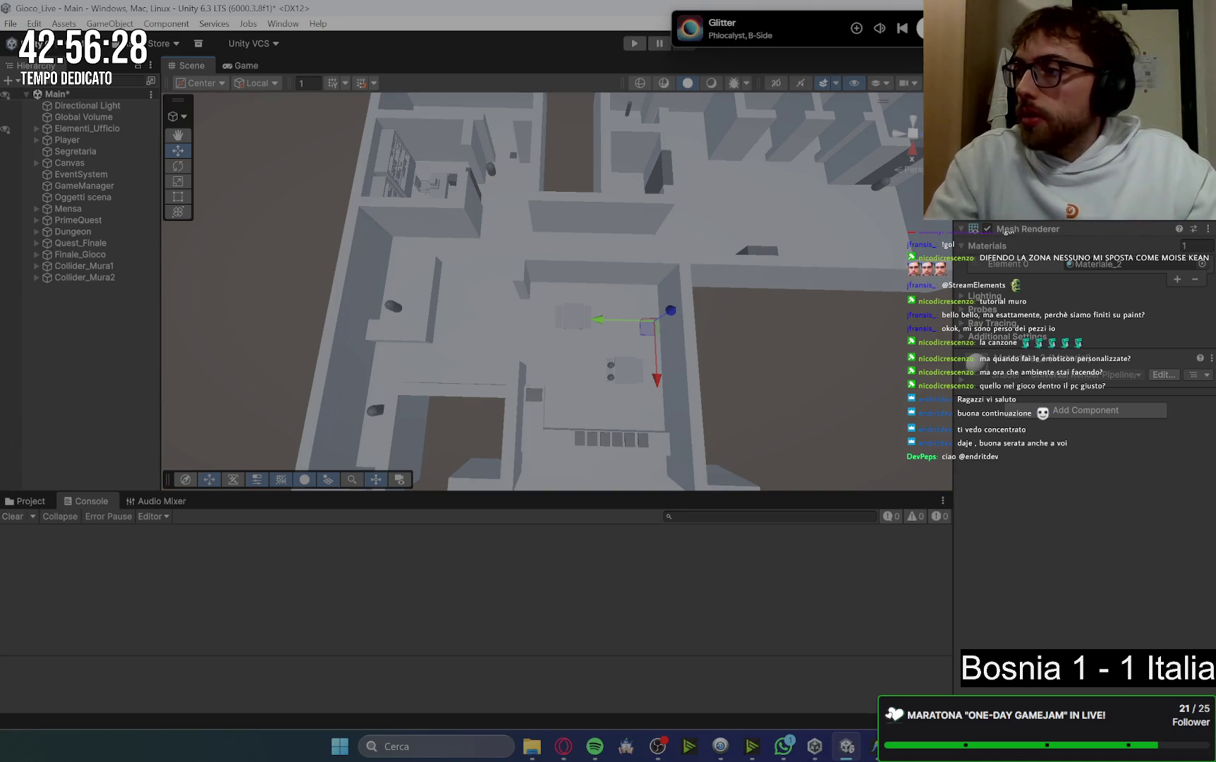
{"action": "key", "text": "alt+Tab"}
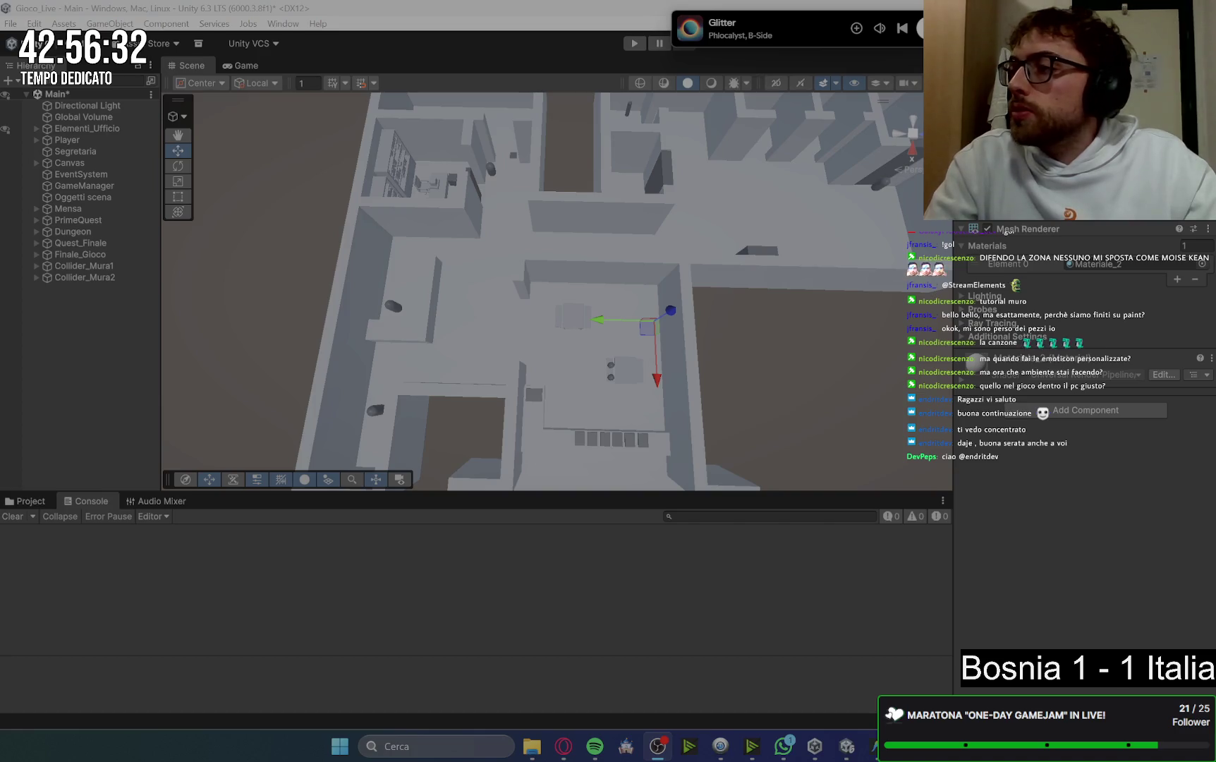
{"action": "key", "text": "alt+Tab"}
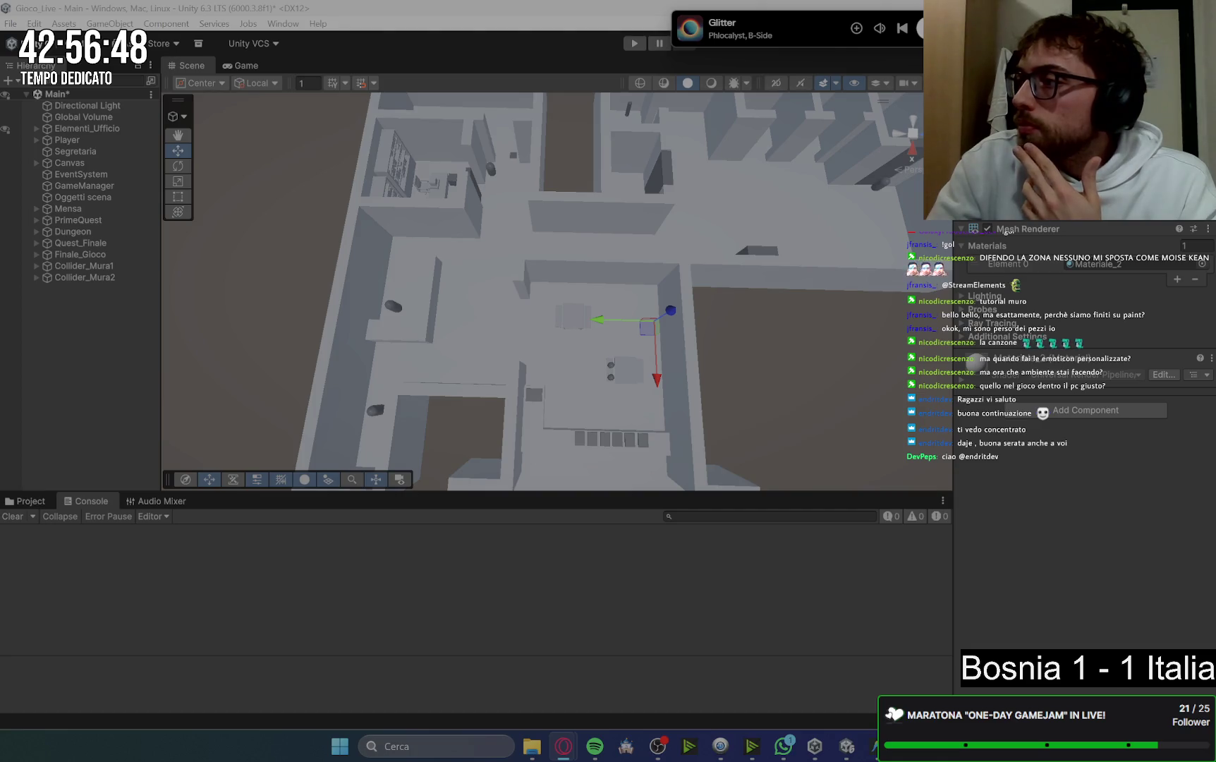
{"action": "mouse_move", "coordinate": [781, 331]}
{"action": "left_mouse_down"}
{"action": "mouse_move", "coordinate": [705, 339]}
{"action": "mouse_move", "coordinate": [718, 271]}
{"action": "left_mouse_up"}
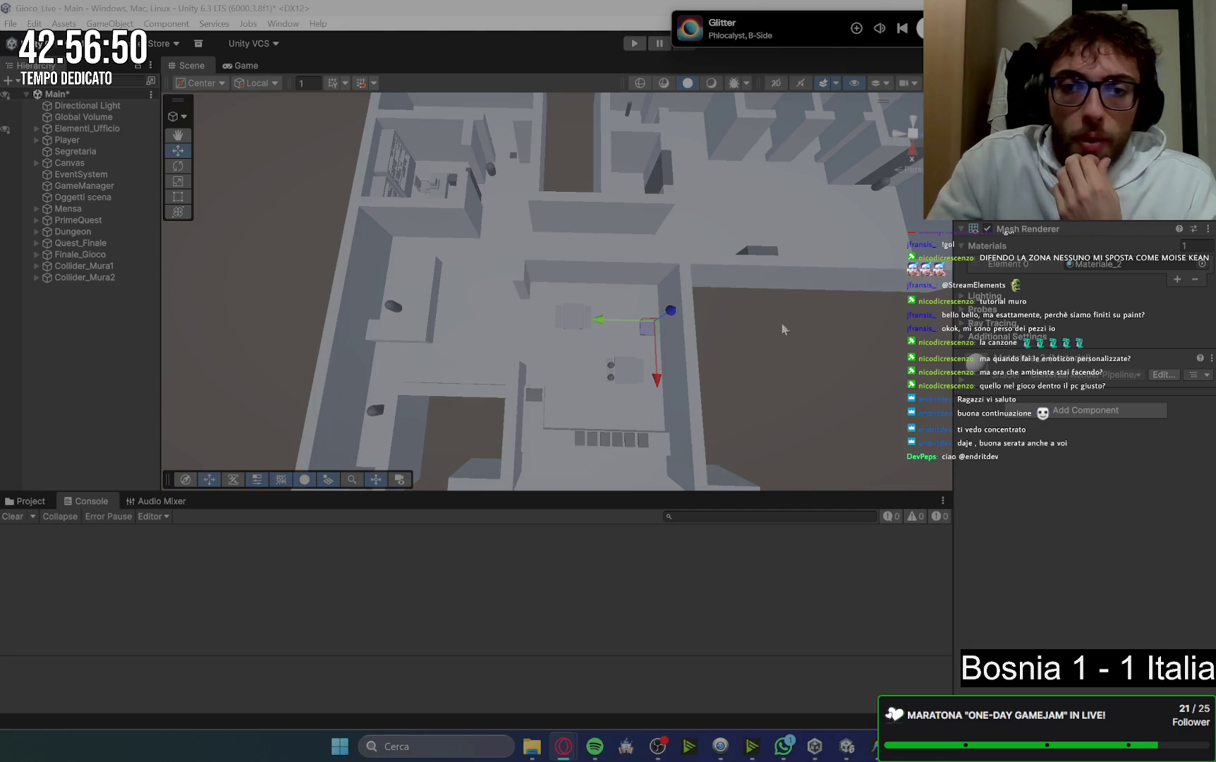
{"action": "mouse_move", "coordinate": [658, 299]}
{"action": "left_mouse_down"}
{"action": "mouse_move", "coordinate": [742, 403]}
{"action": "mouse_move", "coordinate": [627, 364]}
{"action": "mouse_move", "coordinate": [658, 342]}
{"action": "left_mouse_up"}
{"action": "left_click", "coordinate": [549, 355]}
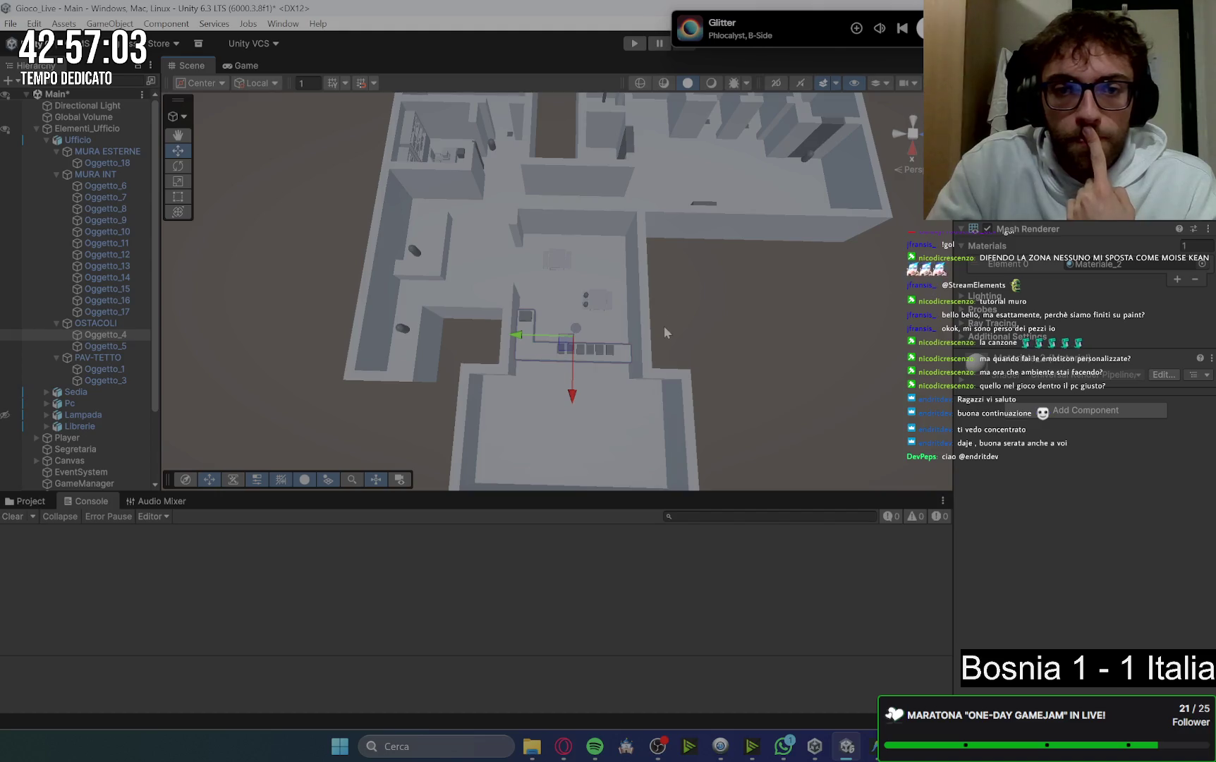
- Duplicate Collider (18) as Collider (20) and move it over the end of the L-shaped obstacle
{"action": "scroll", "coordinate": [661, 320], "scroll_direction": "up", "scroll_amount": 3}
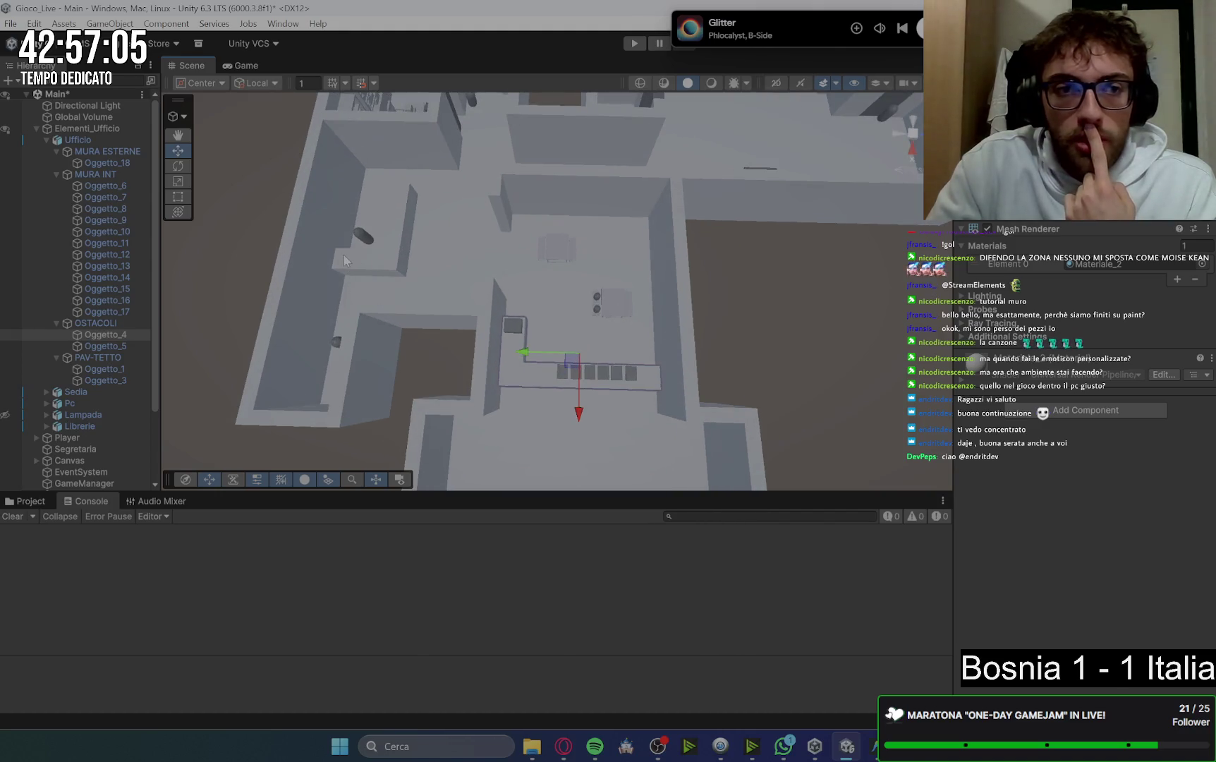
{"action": "left_click", "coordinate": [130, 176]}
{"action": "left_click", "coordinate": [39, 130]}
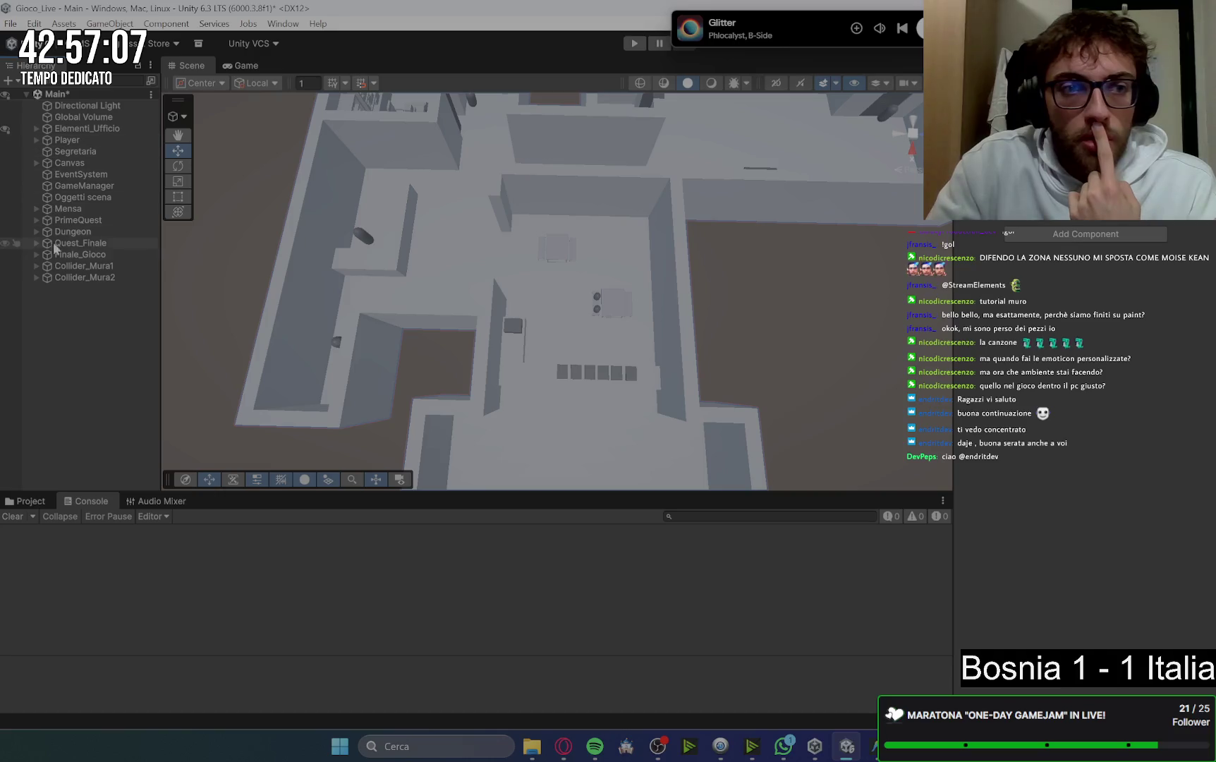
{"action": "left_click", "coordinate": [36, 266]}
{"action": "left_click", "coordinate": [90, 290]}
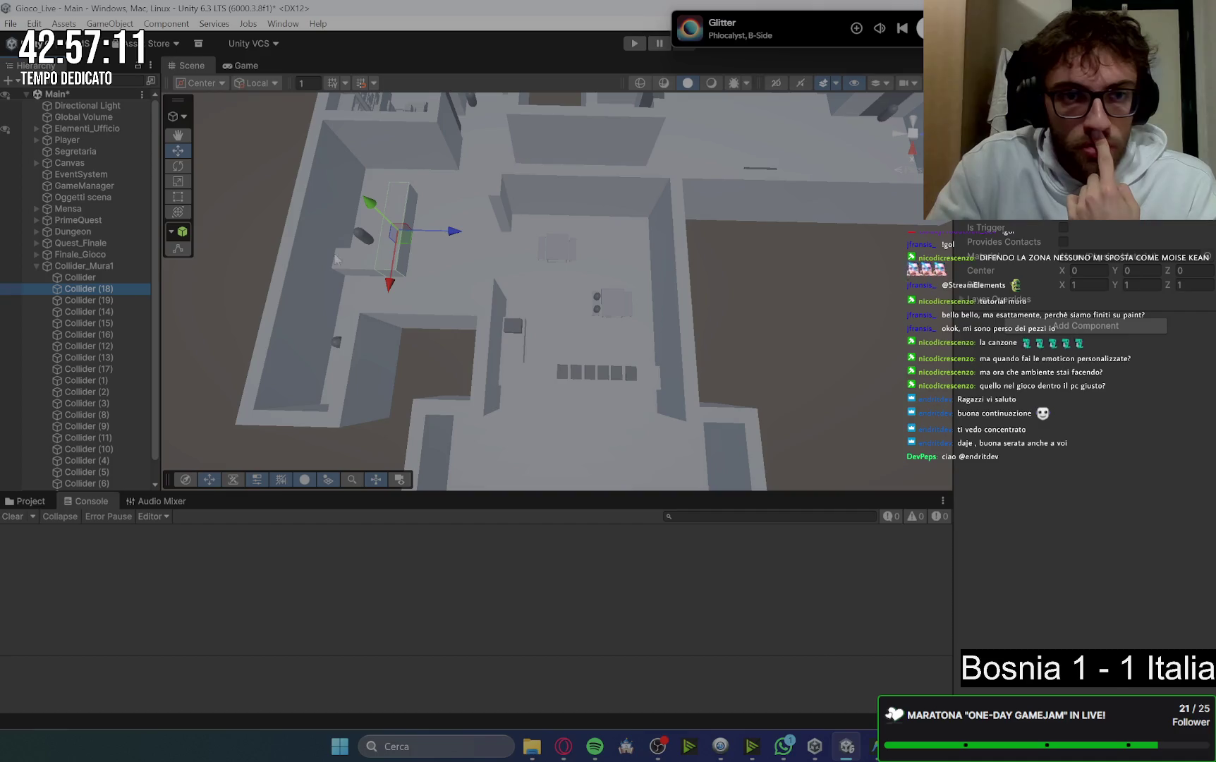
{"action": "key", "text": "ctrl+d"}
{"action": "left_click_drag", "start_coordinate": [452, 231], "coordinate": [575, 233]}
{"action": "left_click_drag", "start_coordinate": [521, 285], "coordinate": [499, 423]}
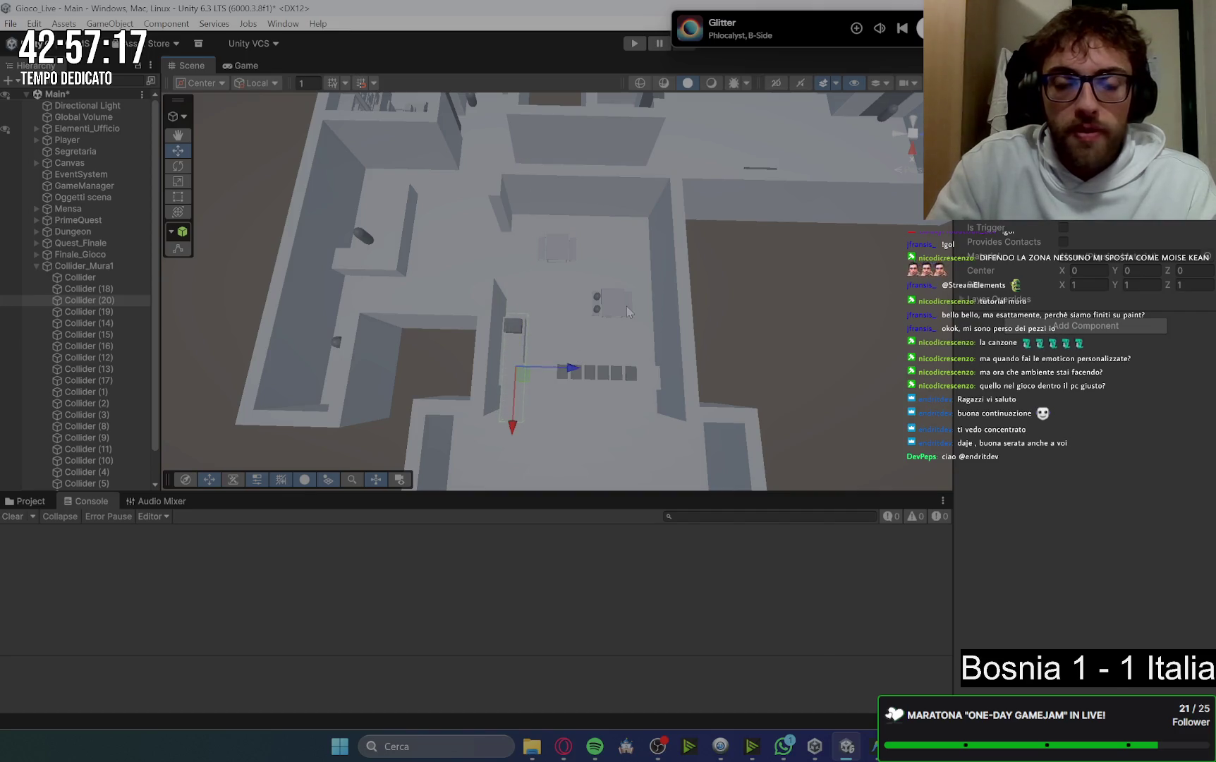
{"action": "key", "text": "Down"}
{"action": "key", "text": "Down"}
{"action": "scroll", "coordinate": [562, 363], "scroll_direction": "up", "scroll_amount": 5}
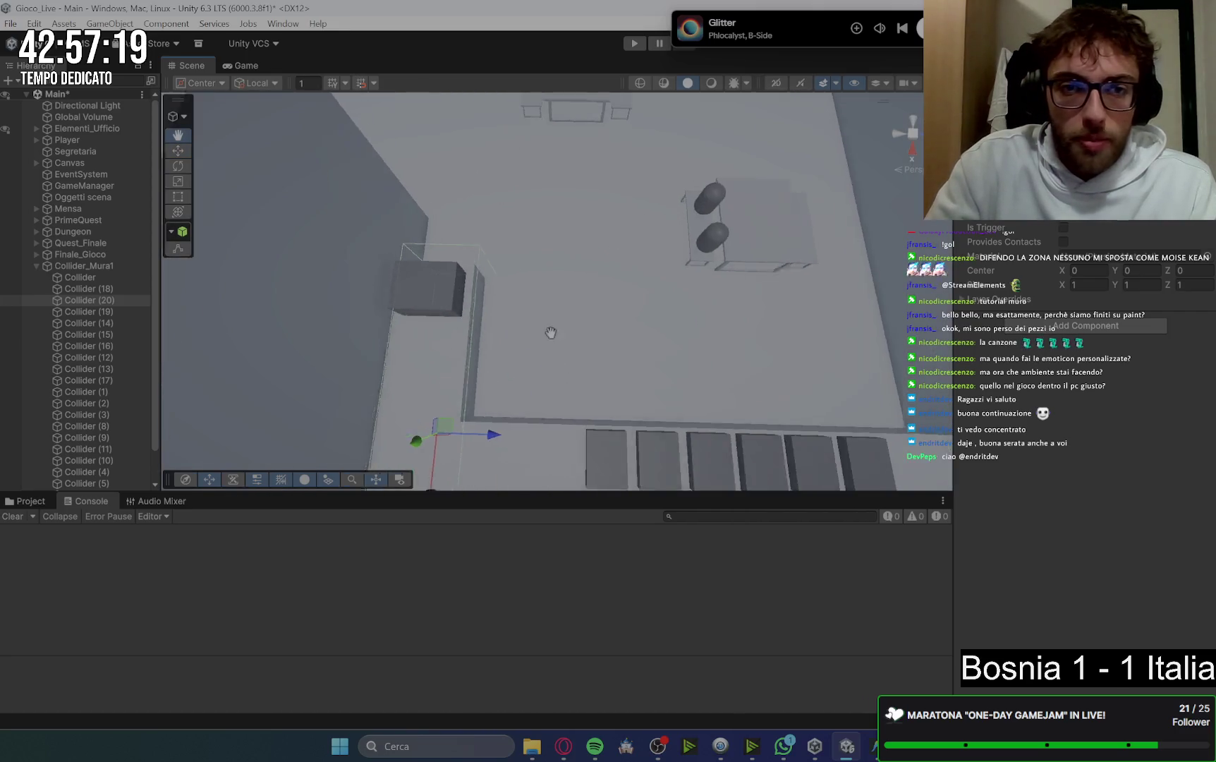
{"action": "left_click_drag", "start_coordinate": [626, 303], "coordinate": [610, 304]}
{"action": "scroll", "coordinate": [611, 304], "scroll_direction": "down", "scroll_amount": 5}
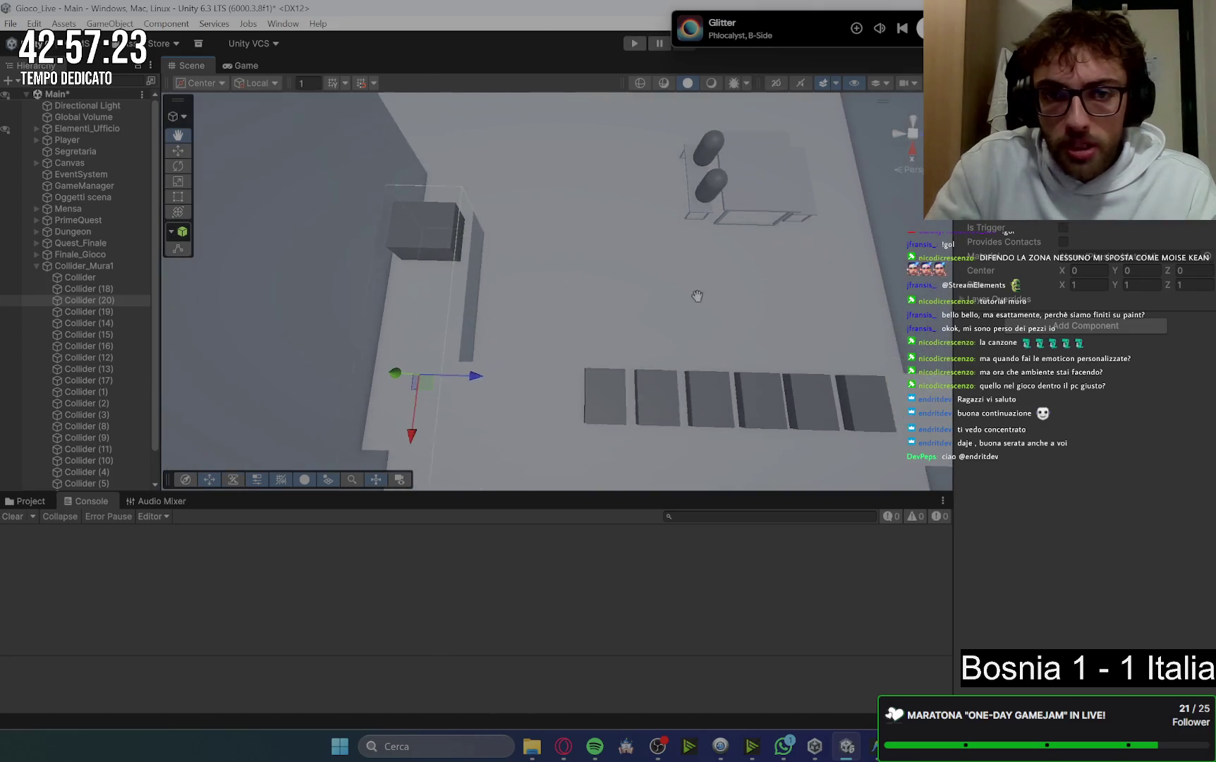
- Hide the floor Oggetto_3 and reselect Collider (20) in Collider_Mura1
{"action": "left_click", "coordinate": [578, 266]}
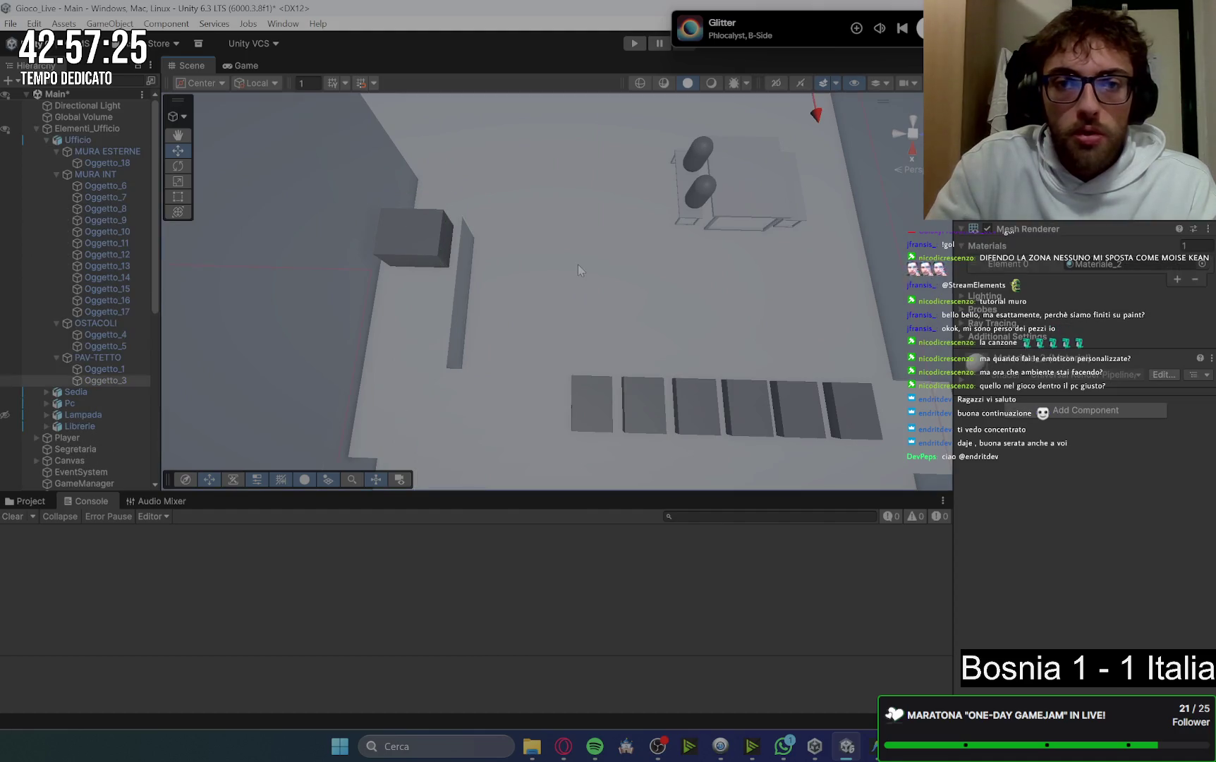
{"action": "key", "text": "alt+shift+a"}
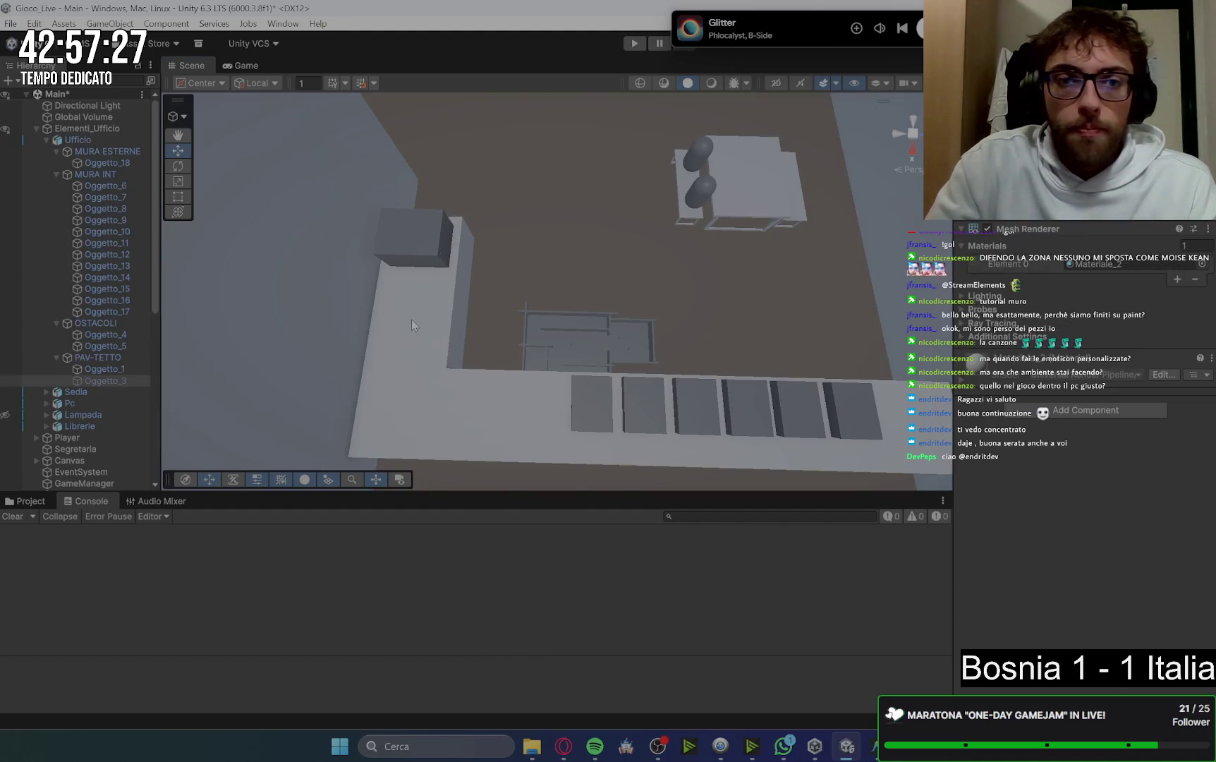
{"action": "left_click", "coordinate": [47, 140]}
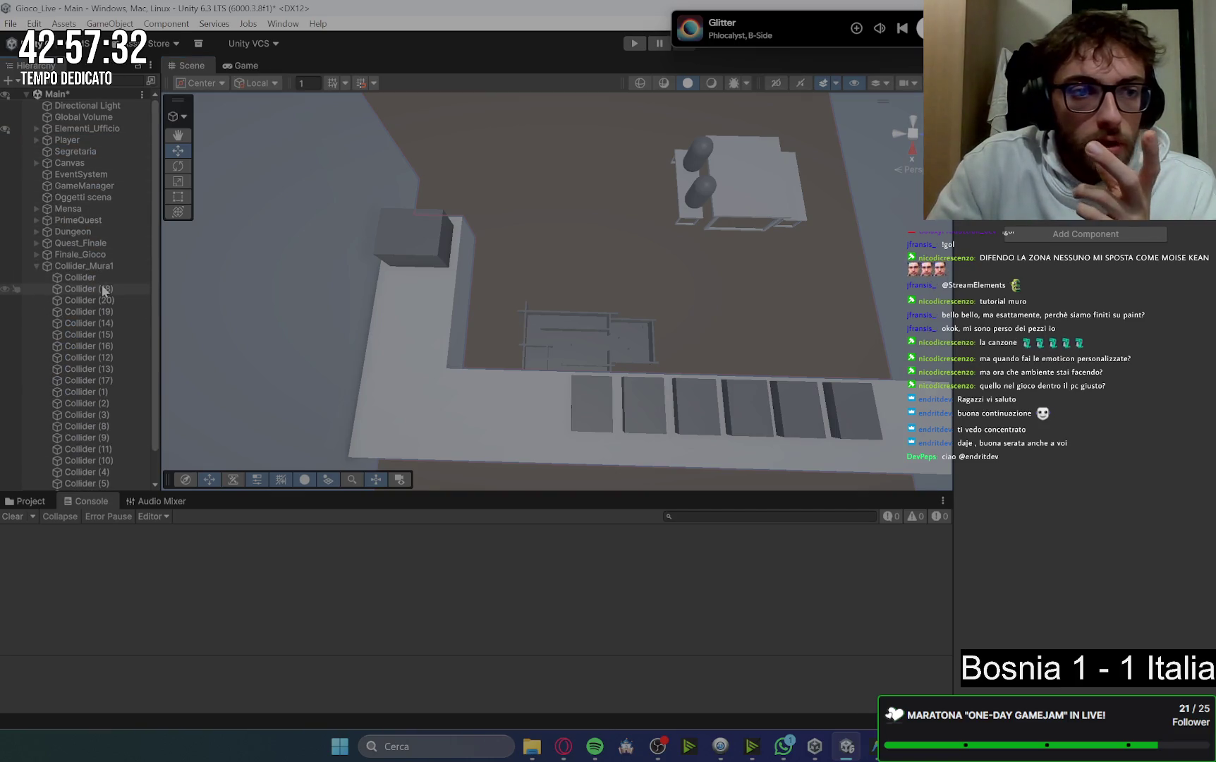
{"action": "left_click", "coordinate": [98, 289]}
{"action": "left_click", "coordinate": [123, 301]}
{"action": "mouse_move", "coordinate": [551, 300]}
{"action": "left_mouse_down"}
{"action": "mouse_move", "coordinate": [619, 290]}
{"action": "mouse_move", "coordinate": [568, 342]}
{"action": "mouse_move", "coordinate": [622, 352]}
{"action": "mouse_move", "coordinate": [635, 326]}
{"action": "mouse_move", "coordinate": [620, 378]}
{"action": "mouse_move", "coordinate": [740, 317]}
{"action": "mouse_move", "coordinate": [705, 344]}
{"action": "mouse_move", "coordinate": [359, 238]}
{"action": "mouse_move", "coordinate": [438, 224]}
{"action": "mouse_move", "coordinate": [611, 228]}
{"action": "mouse_move", "coordinate": [668, 287]}
{"action": "mouse_move", "coordinate": [661, 298]}
{"action": "left_mouse_up"}
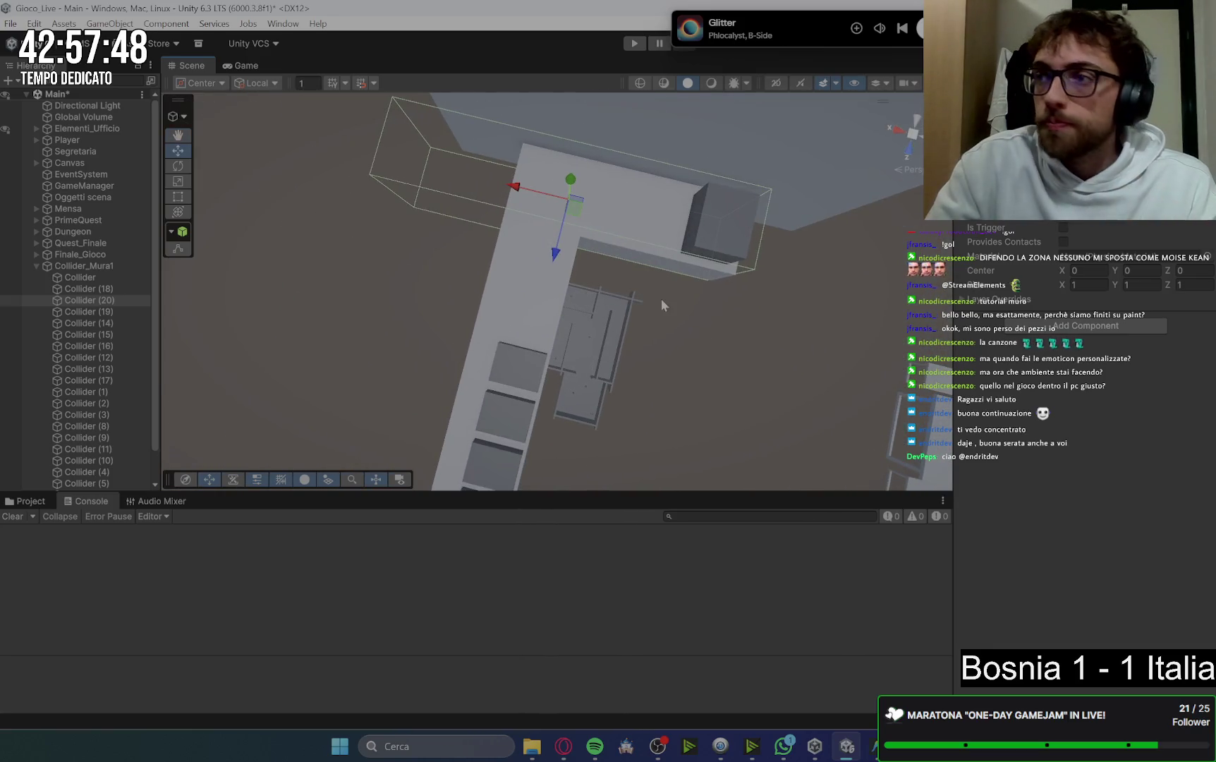
{"action": "scroll", "coordinate": [676, 259], "scroll_direction": "down", "scroll_amount": 5}
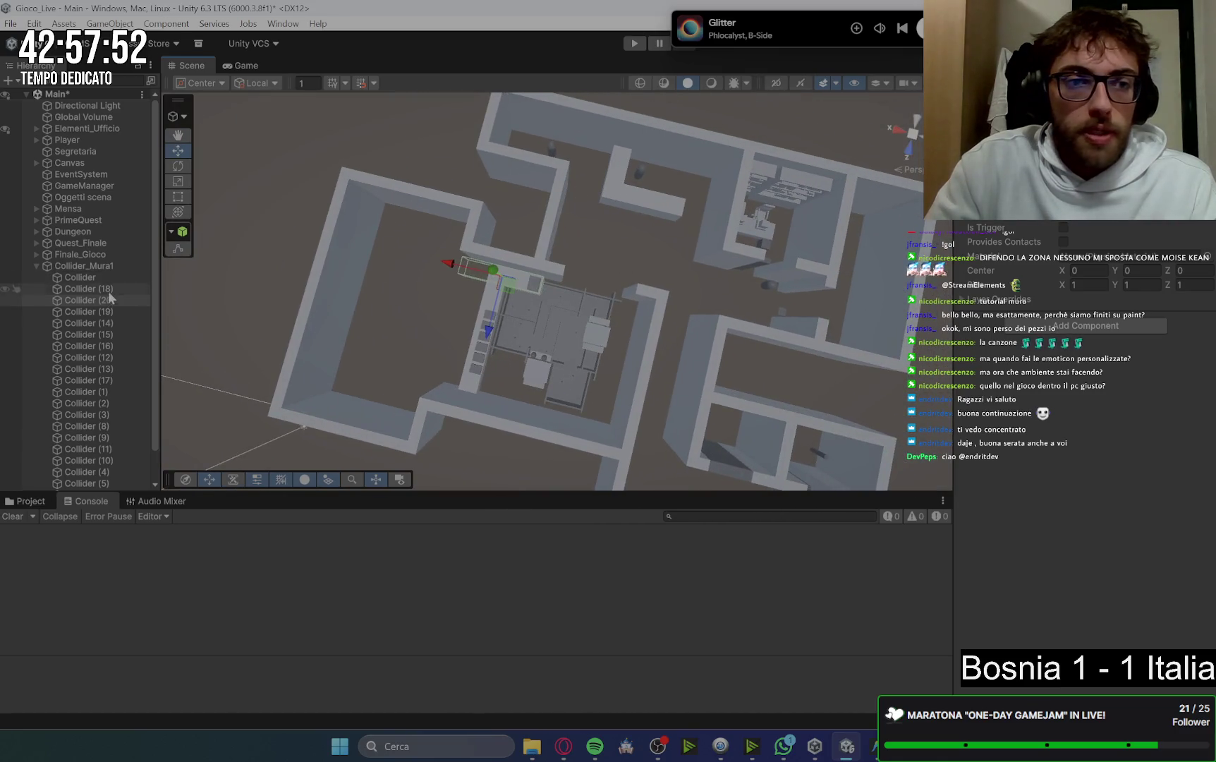
- Duplicate Collider (19) as Collider (21), move it into the room and shift it up along the wall
{"action": "left_click", "coordinate": [110, 311]}
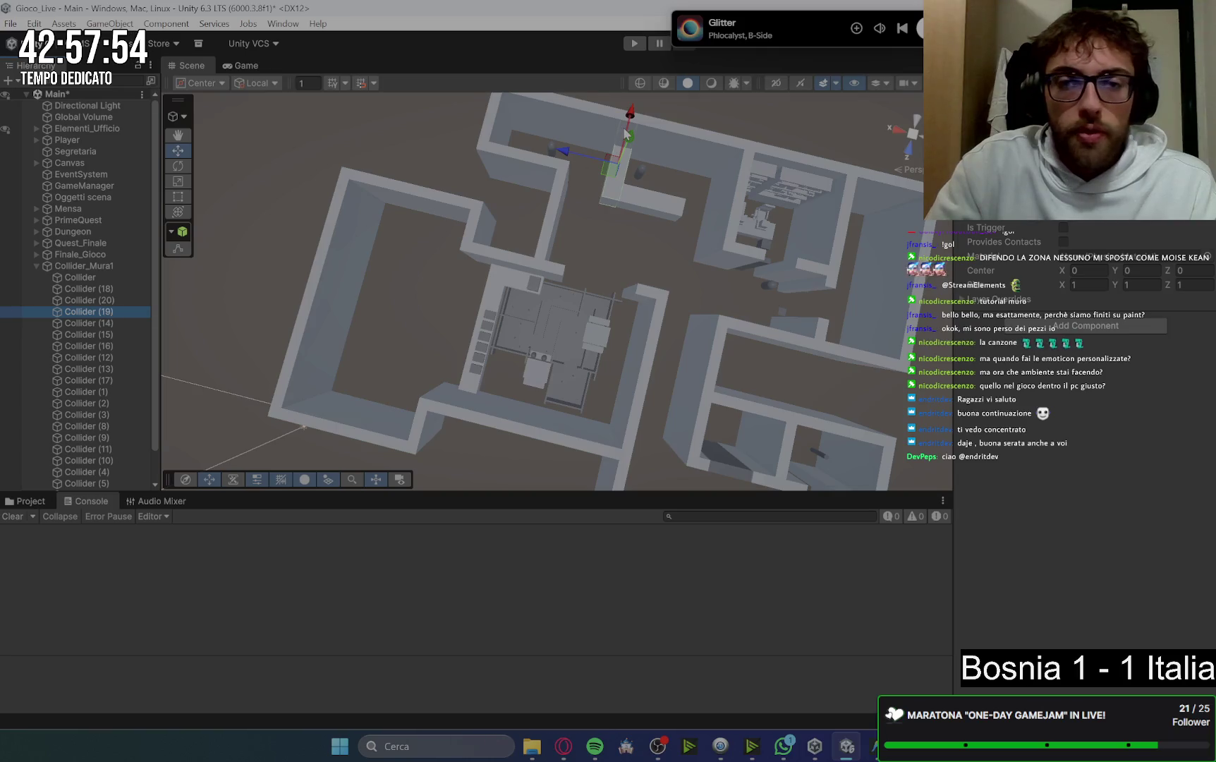
{"action": "key", "text": "ctrl+d"}
{"action": "mouse_move", "coordinate": [624, 134]}
{"action": "left_mouse_down"}
{"action": "mouse_move", "coordinate": [598, 341]}
{"action": "mouse_move", "coordinate": [518, 356]}
{"action": "mouse_move", "coordinate": [427, 351]}
{"action": "left_mouse_up"}
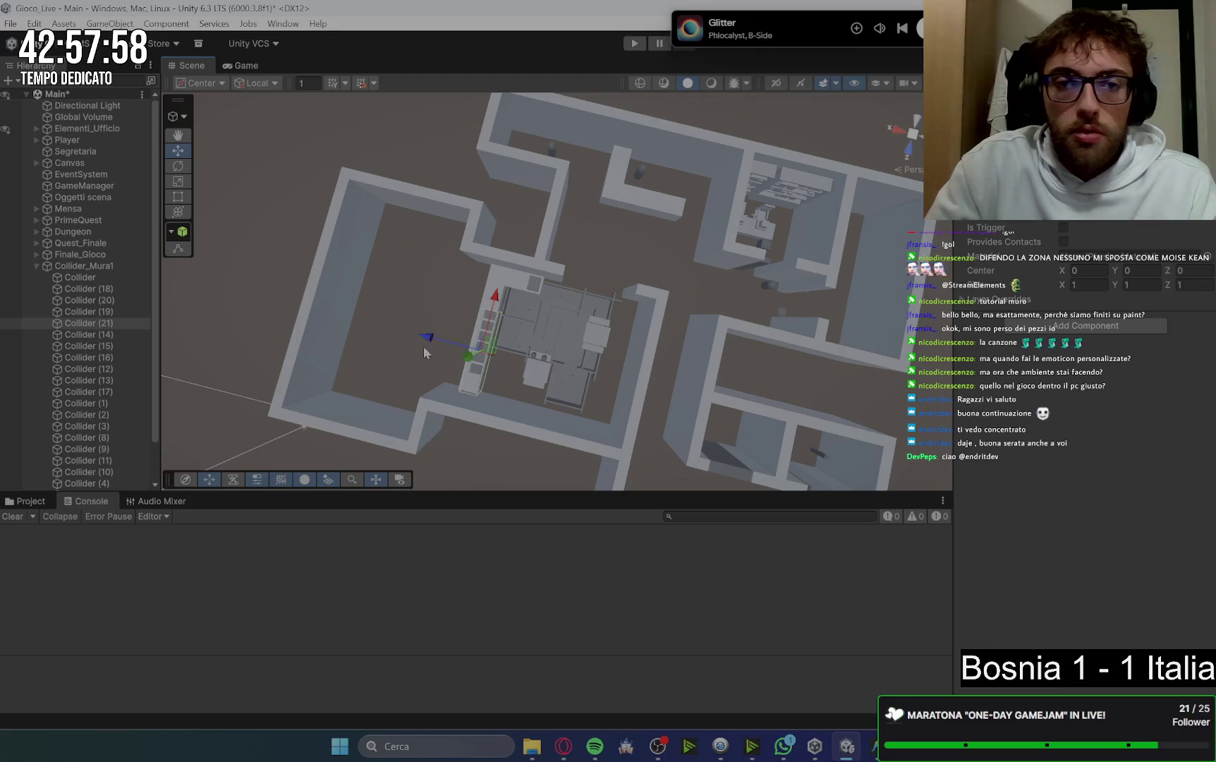
{"action": "scroll", "coordinate": [536, 325], "scroll_direction": "up", "scroll_amount": 2}
{"action": "key", "text": "f"}
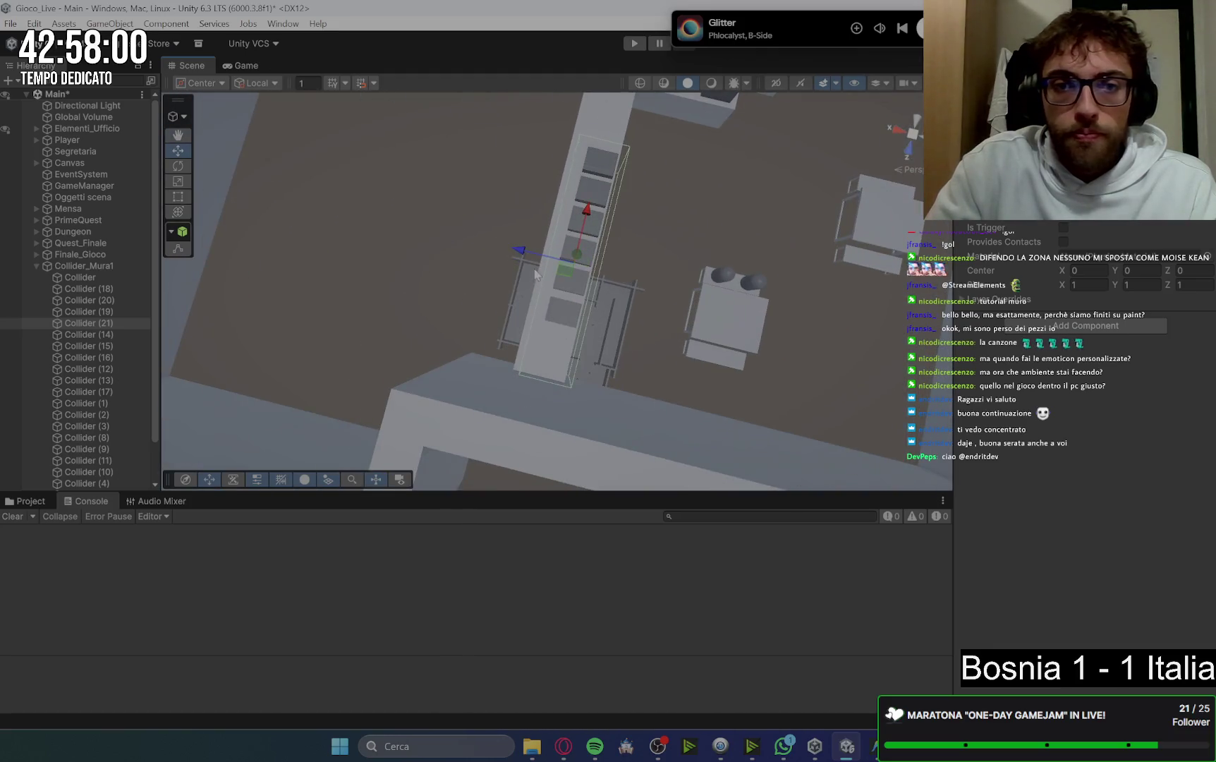
{"action": "left_click", "coordinate": [106, 299]}
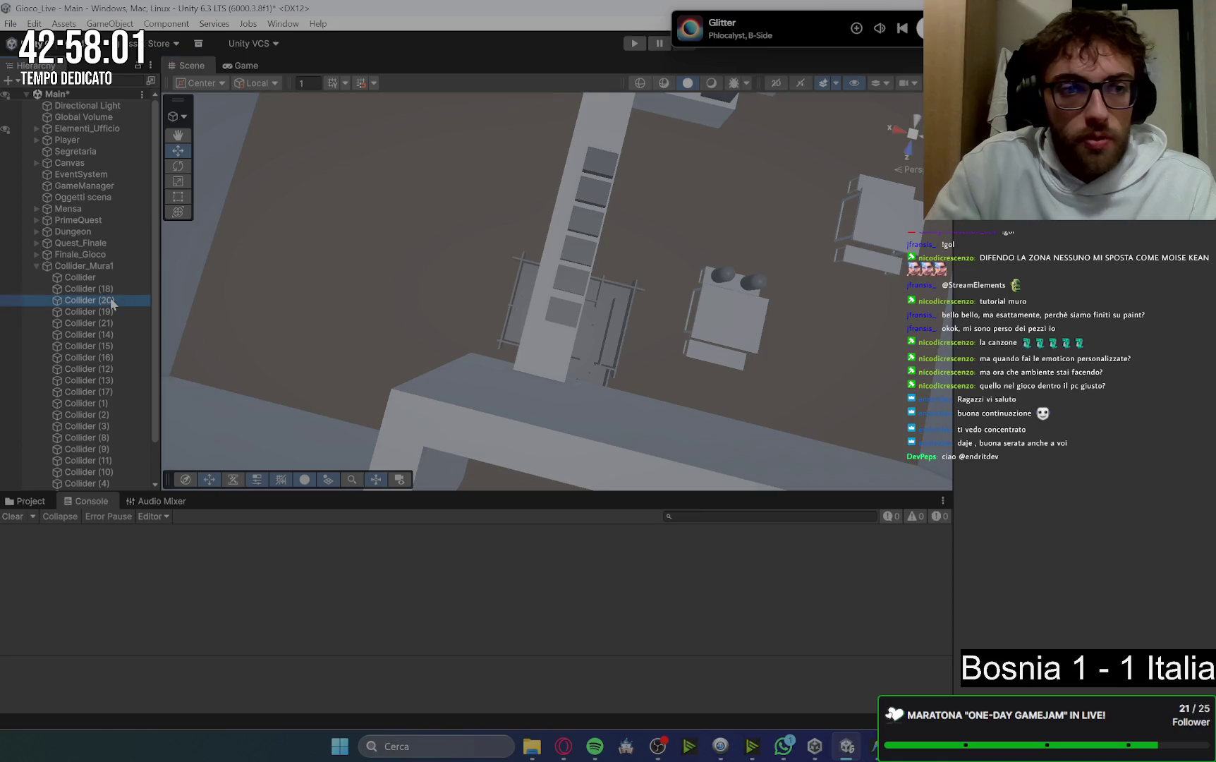
{"action": "left_click", "coordinate": [107, 324]}
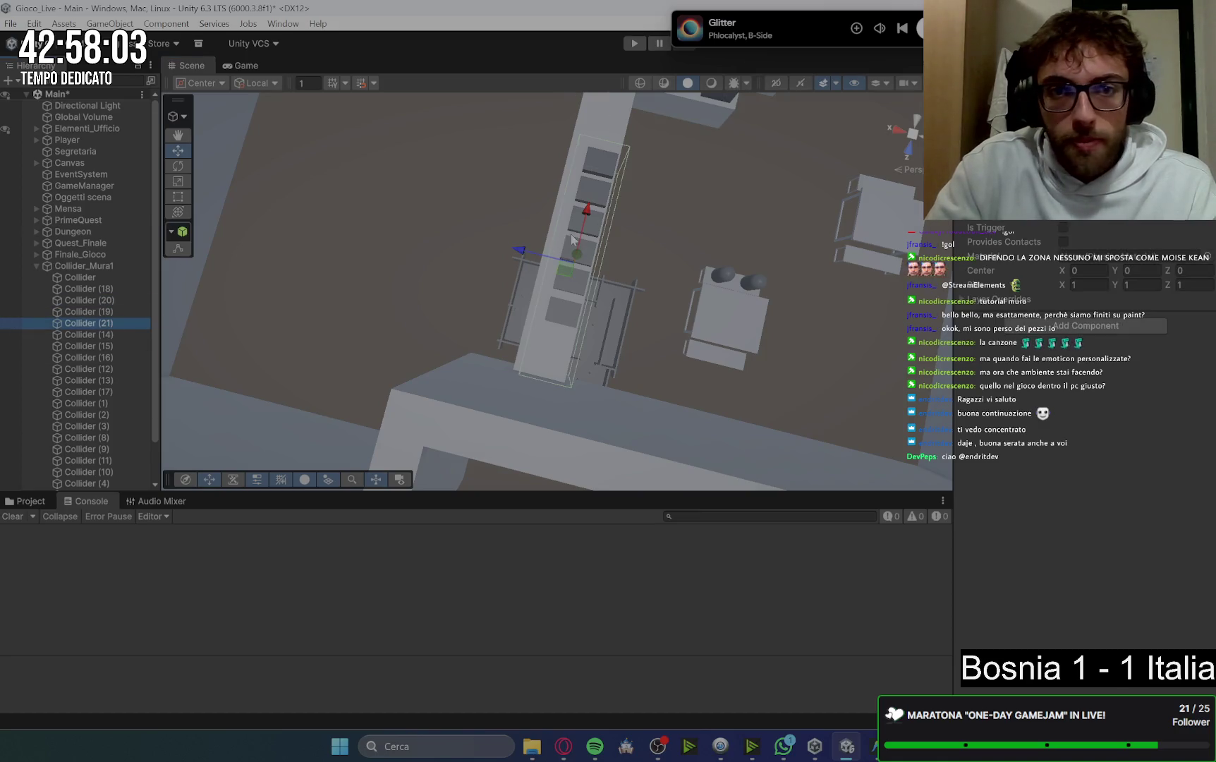
{"action": "left_click_drag", "start_coordinate": [767, 285], "coordinate": [701, 296]}
{"action": "left_click", "coordinate": [451, 274]}
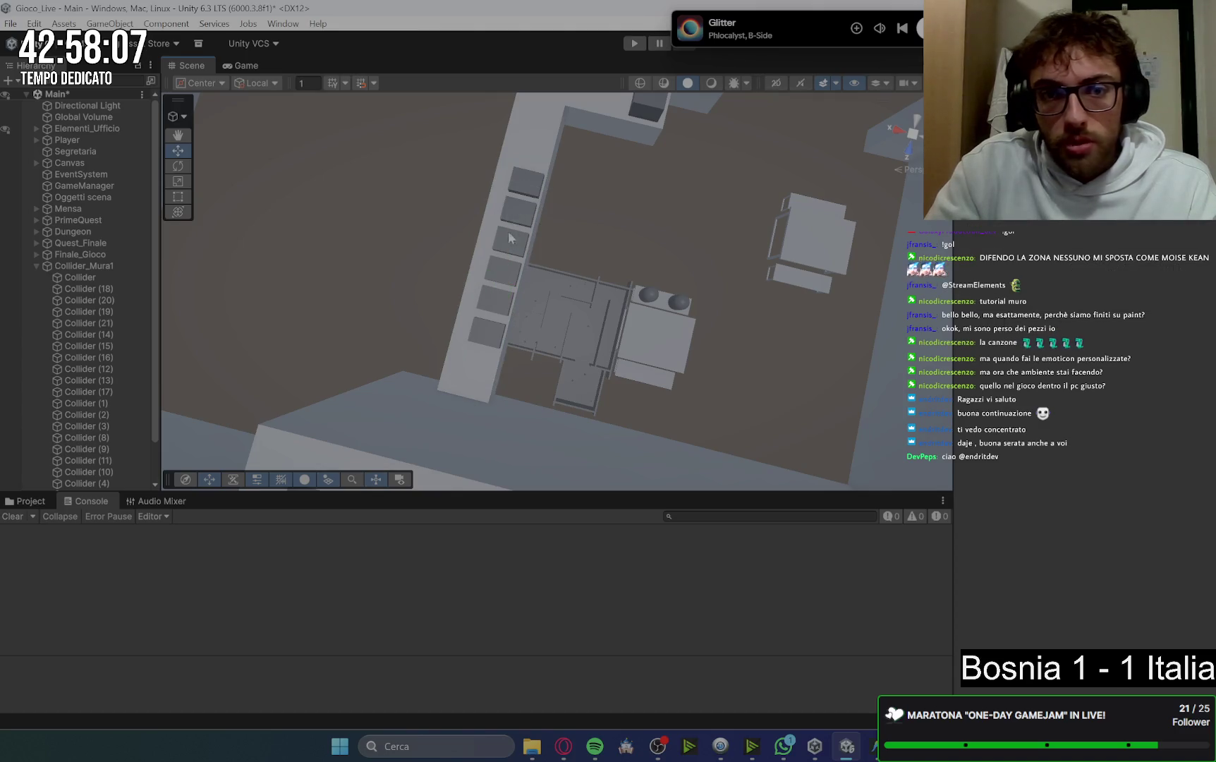
{"action": "left_click", "coordinate": [99, 322]}
{"action": "left_click_drag", "start_coordinate": [514, 227], "coordinate": [527, 179]}
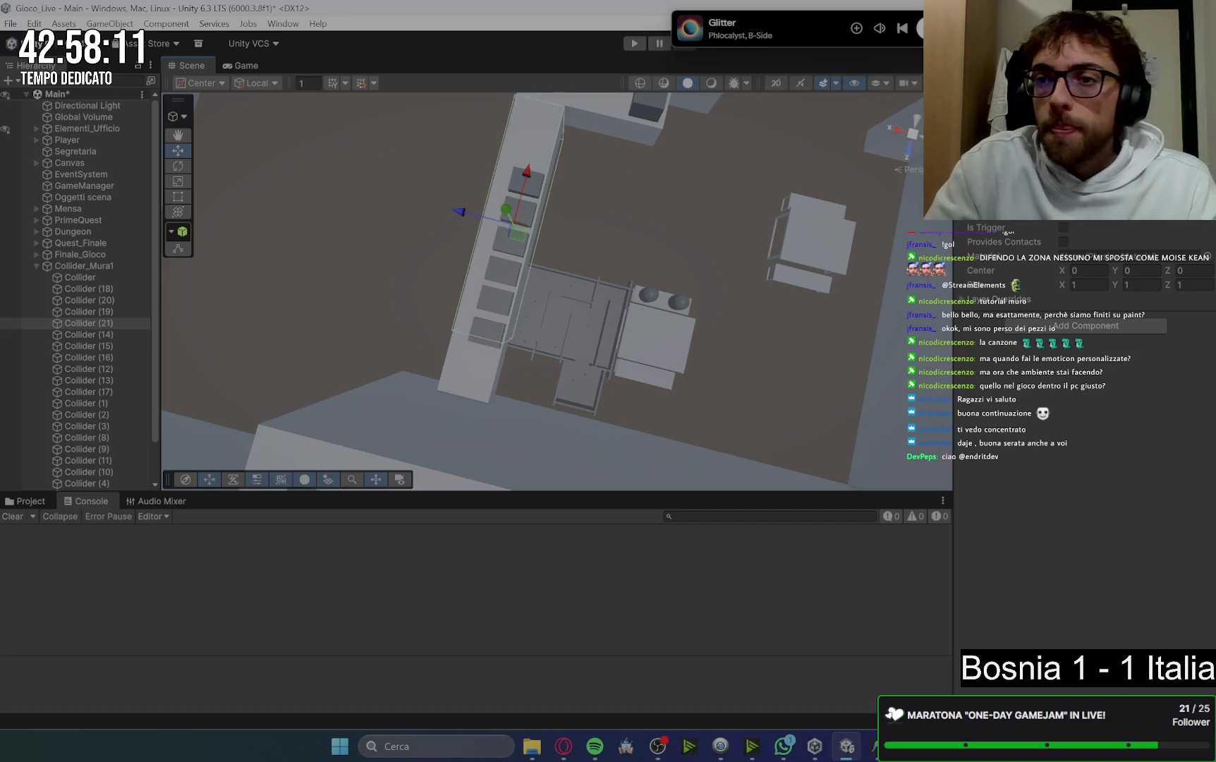
- In top-down view, nudge Collider (21) along Z beside the row of boxes
{"action": "mouse_move", "coordinate": [730, 202]}
{"action": "left_mouse_down"}
{"action": "mouse_move", "coordinate": [714, 194]}
{"action": "mouse_move", "coordinate": [690, 233]}
{"action": "mouse_move", "coordinate": [887, 192]}
{"action": "left_mouse_up"}
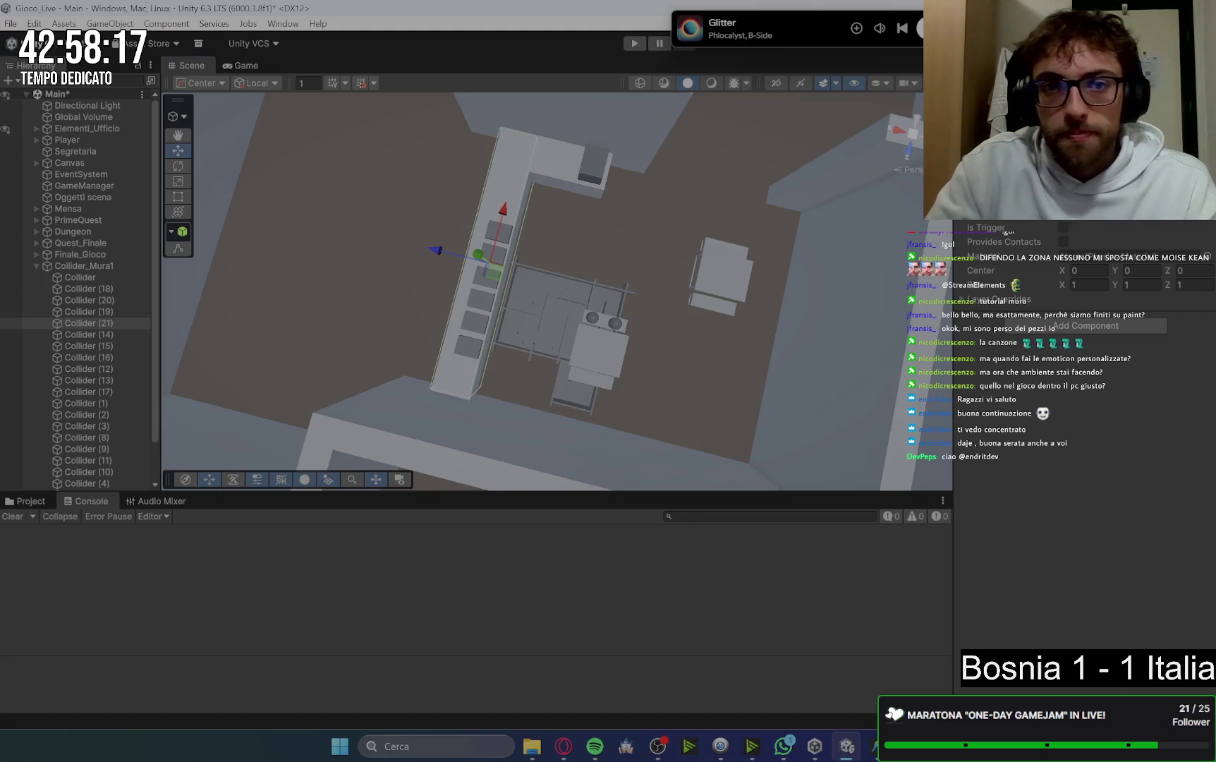
{"action": "scroll", "coordinate": [527, 271], "scroll_direction": "down", "scroll_amount": 4}
{"action": "mouse_move", "coordinate": [536, 267]}
{"action": "left_mouse_down"}
{"action": "mouse_move", "coordinate": [479, 310]}
{"action": "mouse_move", "coordinate": [684, 302]}
{"action": "left_mouse_up"}
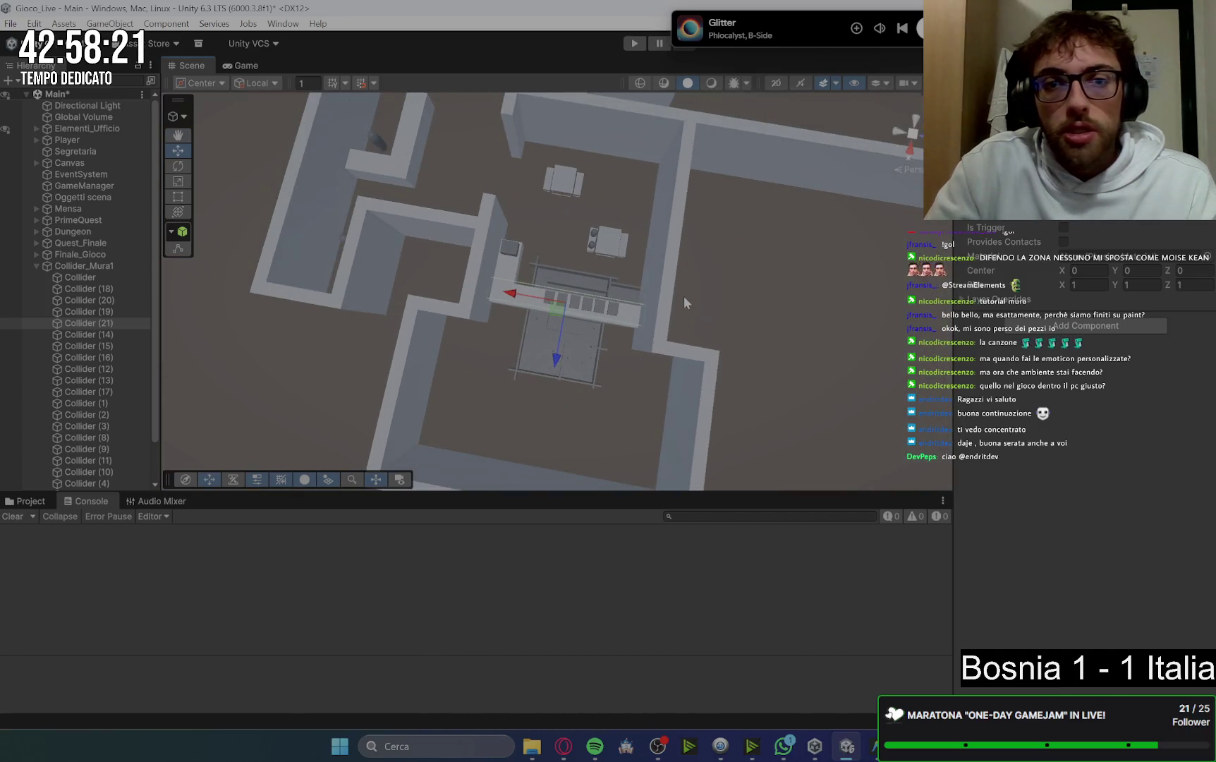
{"action": "scroll", "coordinate": [649, 313], "scroll_direction": "up", "scroll_amount": 6}
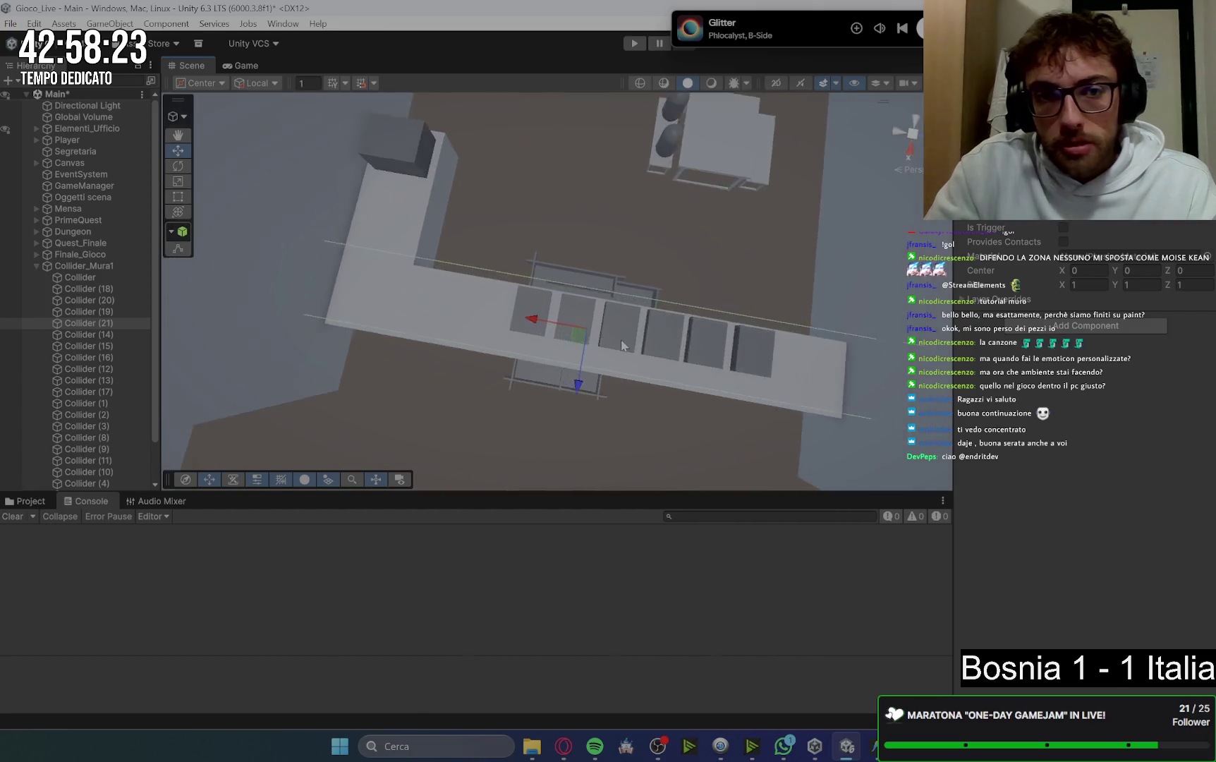
{"action": "left_click", "coordinate": [917, 123]}
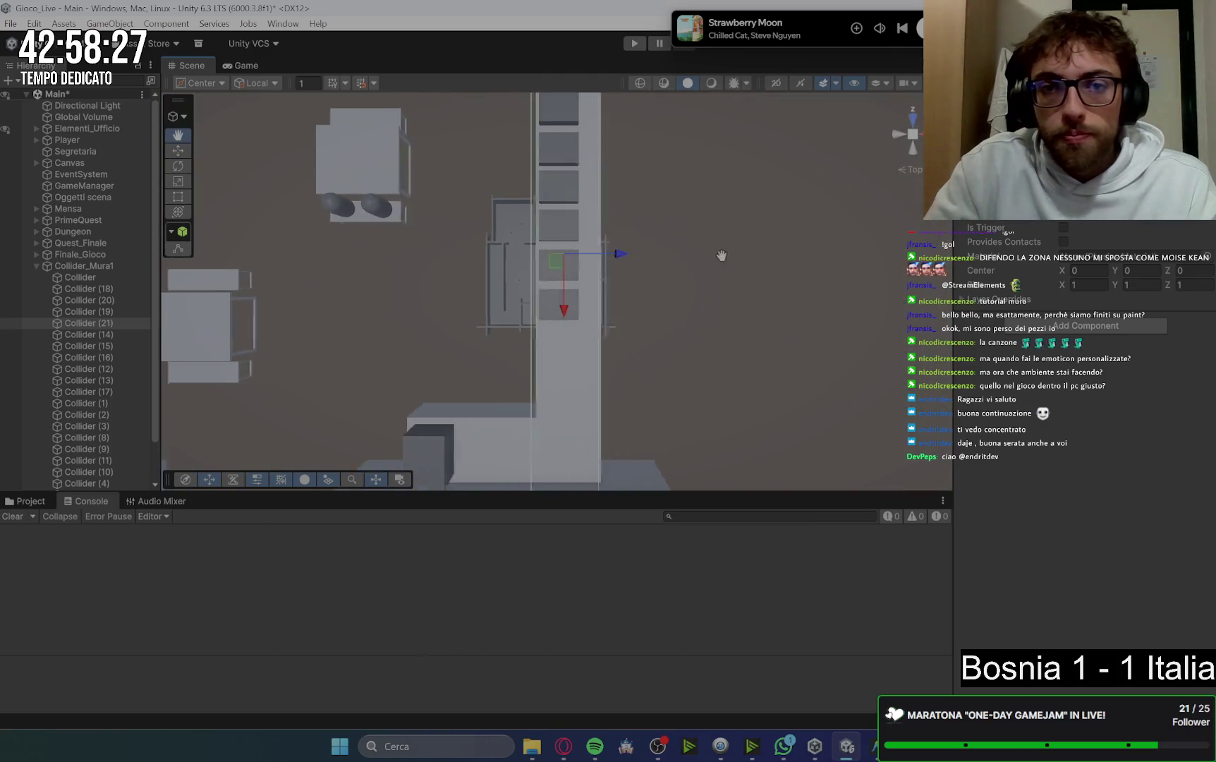
{"action": "key", "text": "w"}
{"action": "mouse_move", "coordinate": [595, 256]}
{"action": "left_mouse_down"}
{"action": "mouse_move", "coordinate": [659, 206]}
{"action": "mouse_move", "coordinate": [682, 214]}
{"action": "mouse_move", "coordinate": [698, 244]}
{"action": "mouse_move", "coordinate": [671, 217]}
{"action": "mouse_move", "coordinate": [662, 341]}
{"action": "mouse_move", "coordinate": [456, 317]}
{"action": "mouse_move", "coordinate": [794, 237]}
{"action": "mouse_move", "coordinate": [710, 271]}
{"action": "mouse_move", "coordinate": [687, 231]}
{"action": "mouse_move", "coordinate": [709, 215]}
{"action": "left_mouse_up"}
{"action": "scroll", "coordinate": [668, 245], "scroll_direction": "down", "scroll_amount": 5}
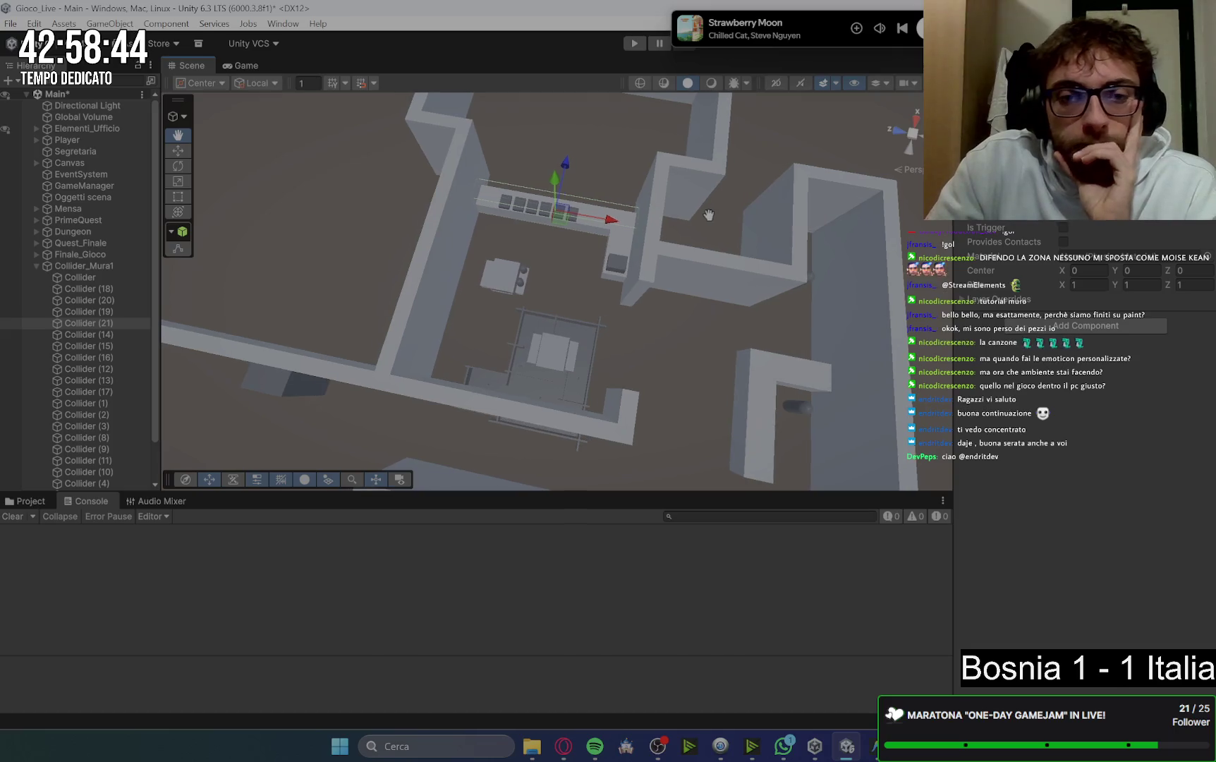
{"action": "scroll", "coordinate": [708, 214], "scroll_direction": "down", "scroll_amount": 2}
{"action": "scroll", "coordinate": [692, 187], "scroll_direction": "down", "scroll_amount": 2}
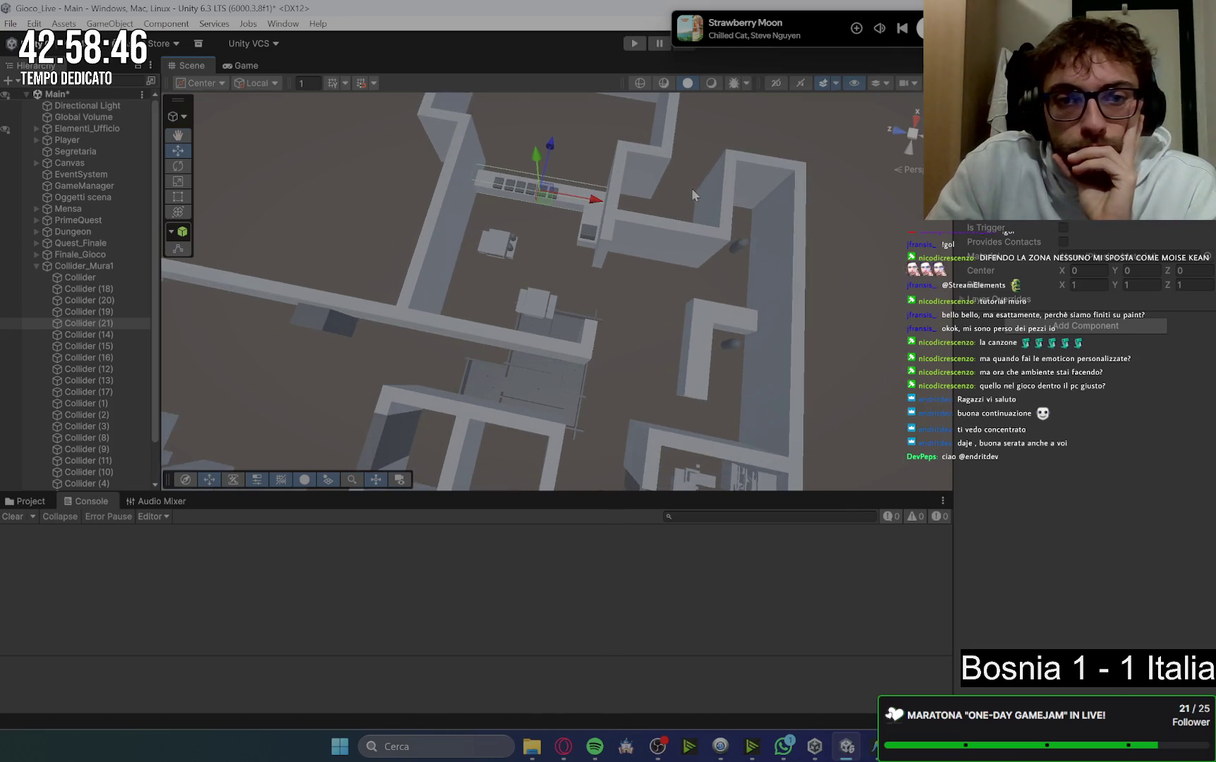
{"action": "scroll", "coordinate": [682, 245], "scroll_direction": "down", "scroll_amount": 2}
{"action": "mouse_move", "coordinate": [695, 349]}
{"action": "left_mouse_down"}
{"action": "mouse_move", "coordinate": [703, 256]}
{"action": "mouse_move", "coordinate": [839, 326]}
{"action": "mouse_move", "coordinate": [282, 331]}
{"action": "left_mouse_up"}
- Collapse Collider_Mura1, expand Elementi_Ufficio and Ufficio, and select the Oggetto_3 floor-roof piece
{"action": "left_click", "coordinate": [36, 266]}
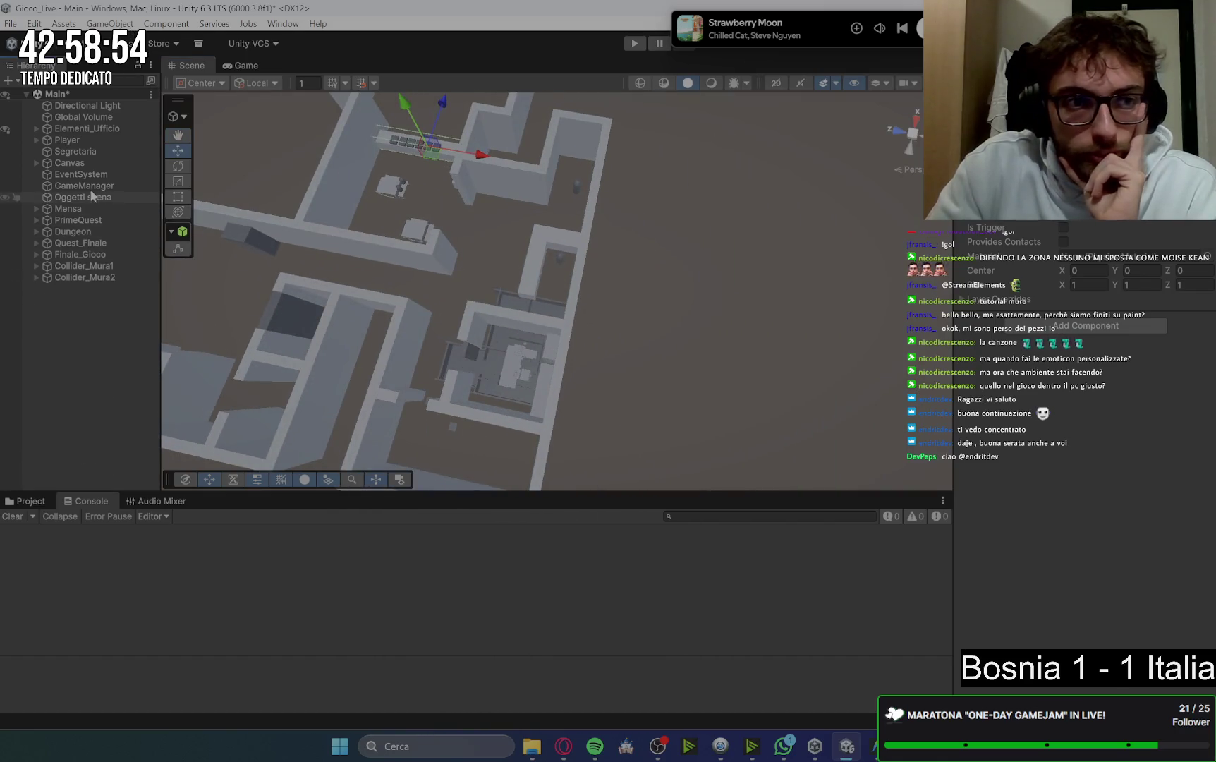
{"action": "left_click", "coordinate": [36, 129]}
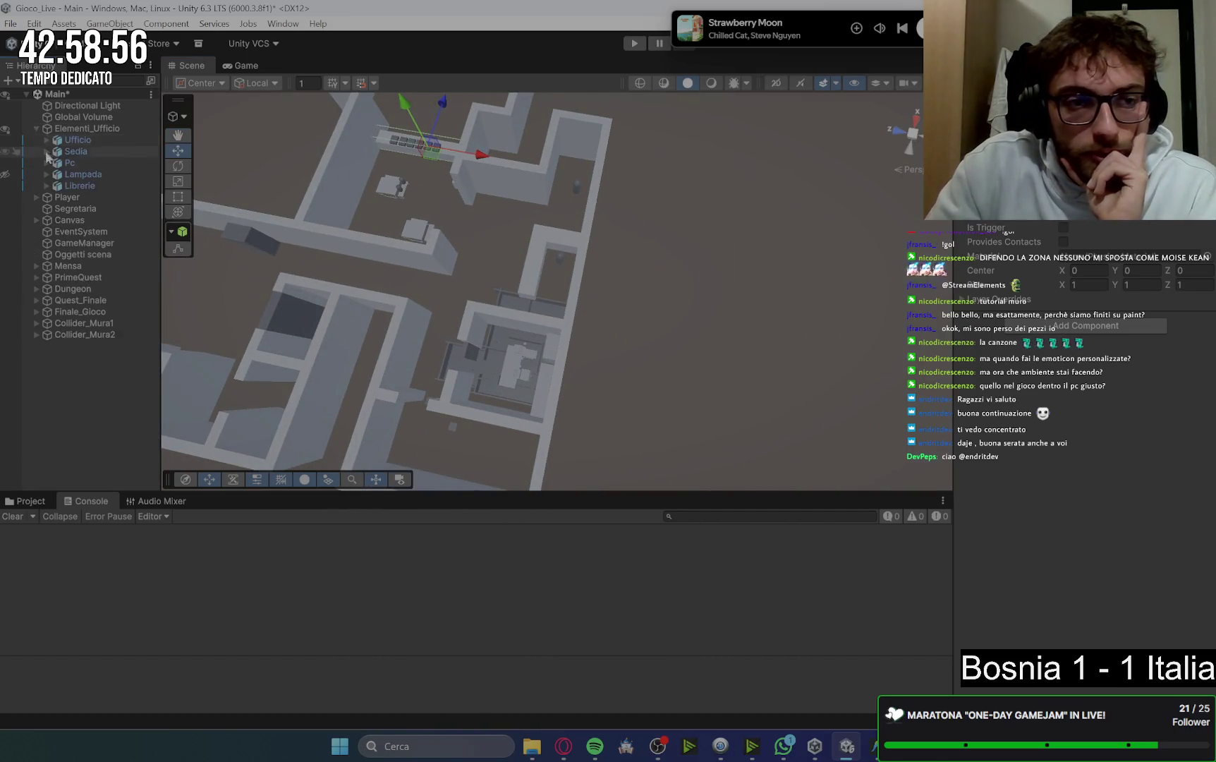
{"action": "left_click", "coordinate": [47, 140]}
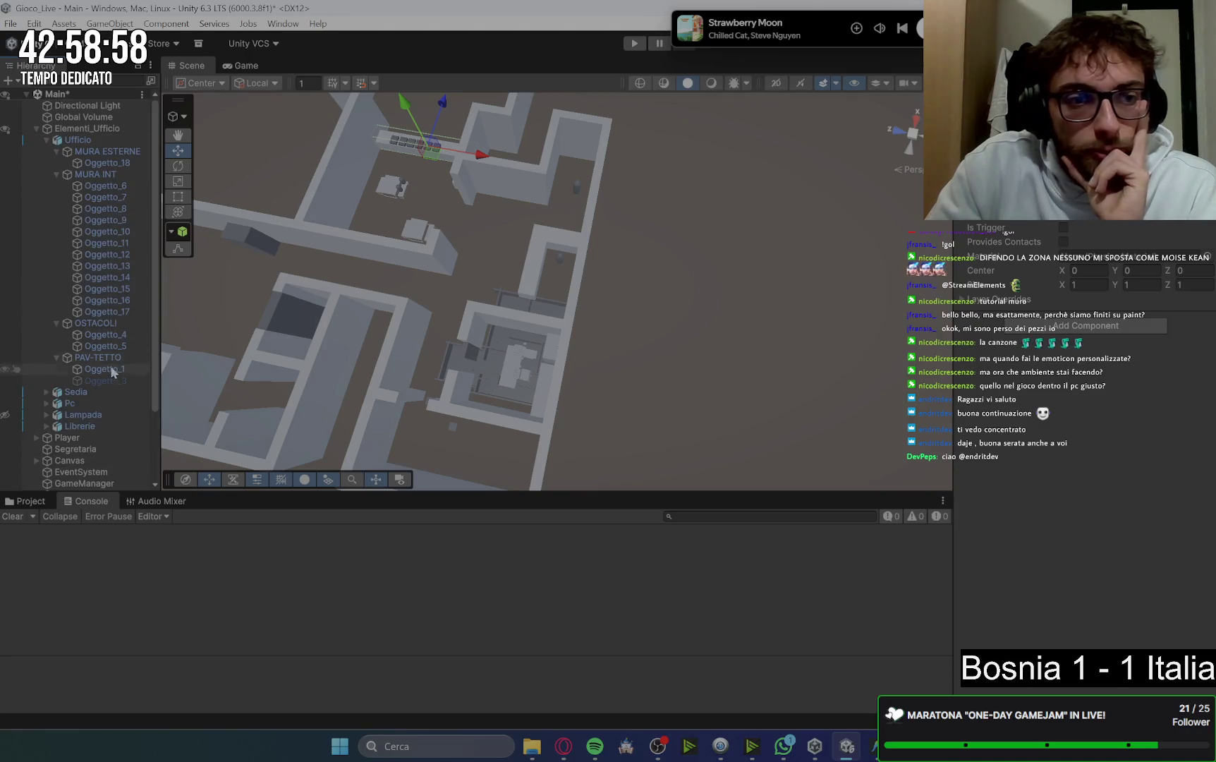
{"action": "left_click", "coordinate": [278, 316]}
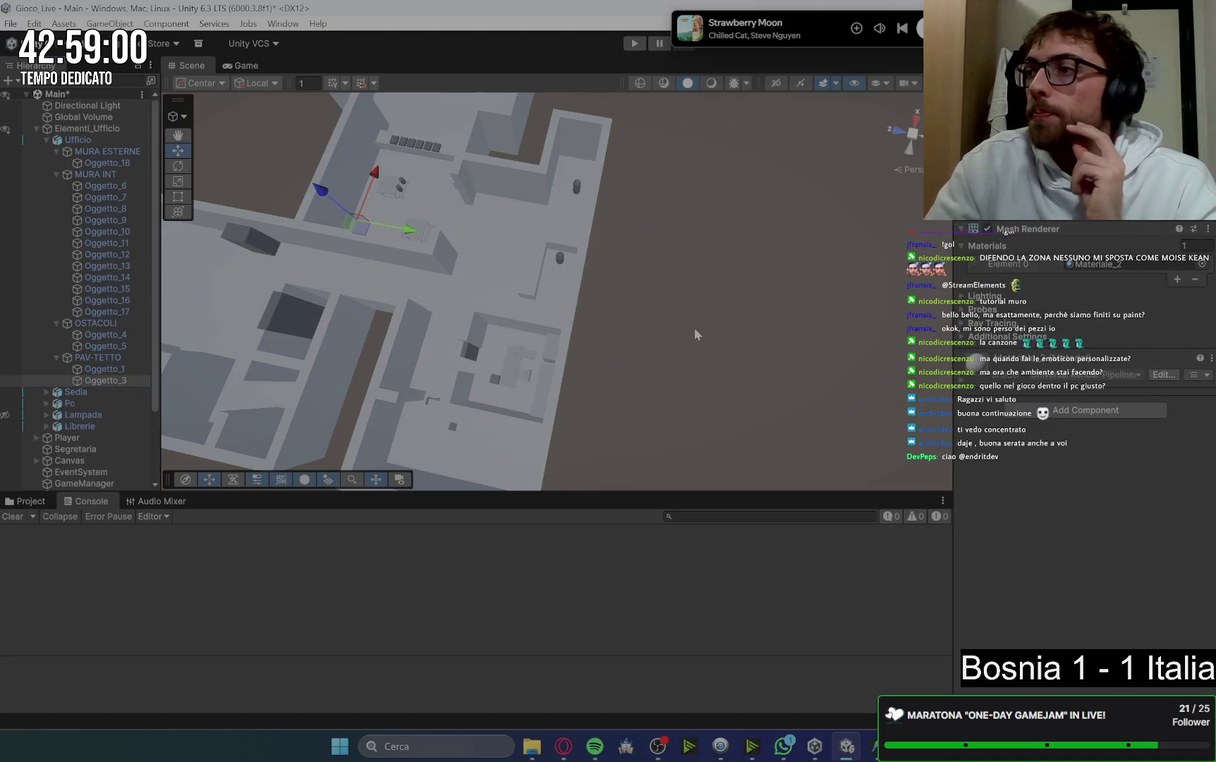
- Zoom the Scene view out over the whole office layout, then bring up Google Keep
{"action": "key", "text": "alt+Tab"}
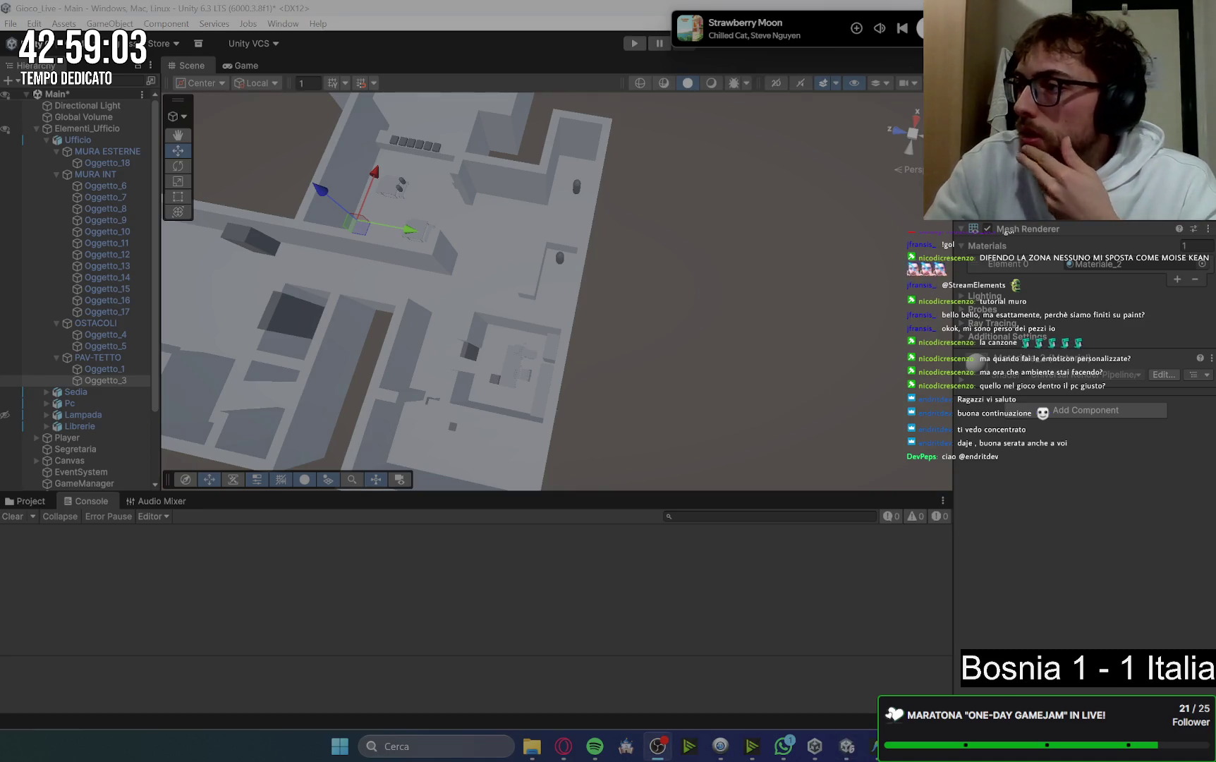
{"action": "key", "text": "alt+Tab"}
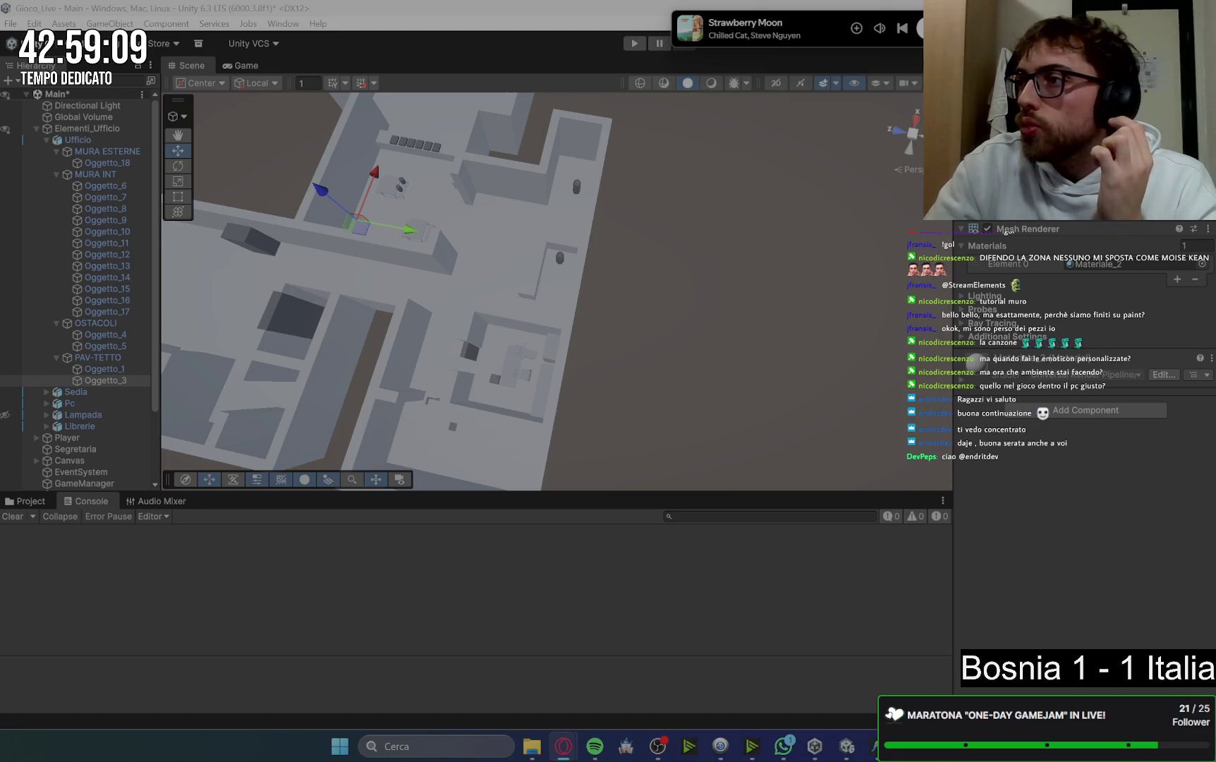
{"action": "key", "text": "alt+Tab"}
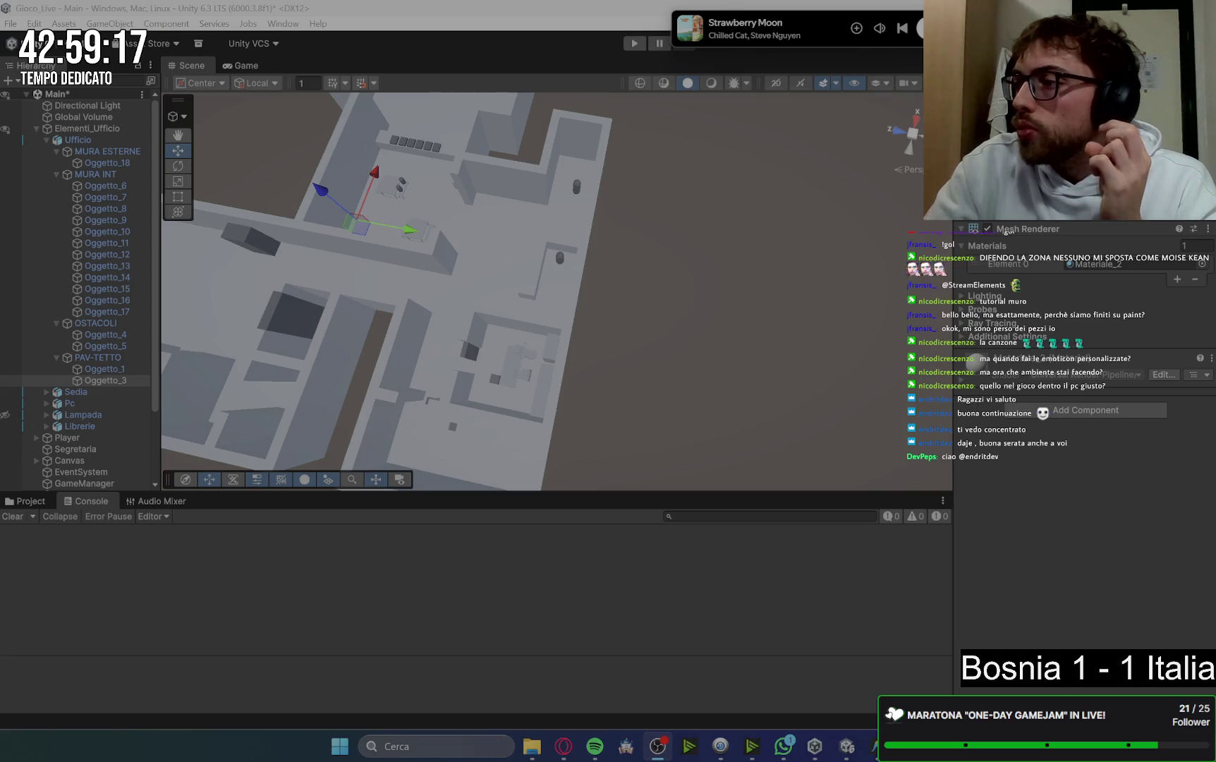
{"action": "key", "text": "alt+Tab"}
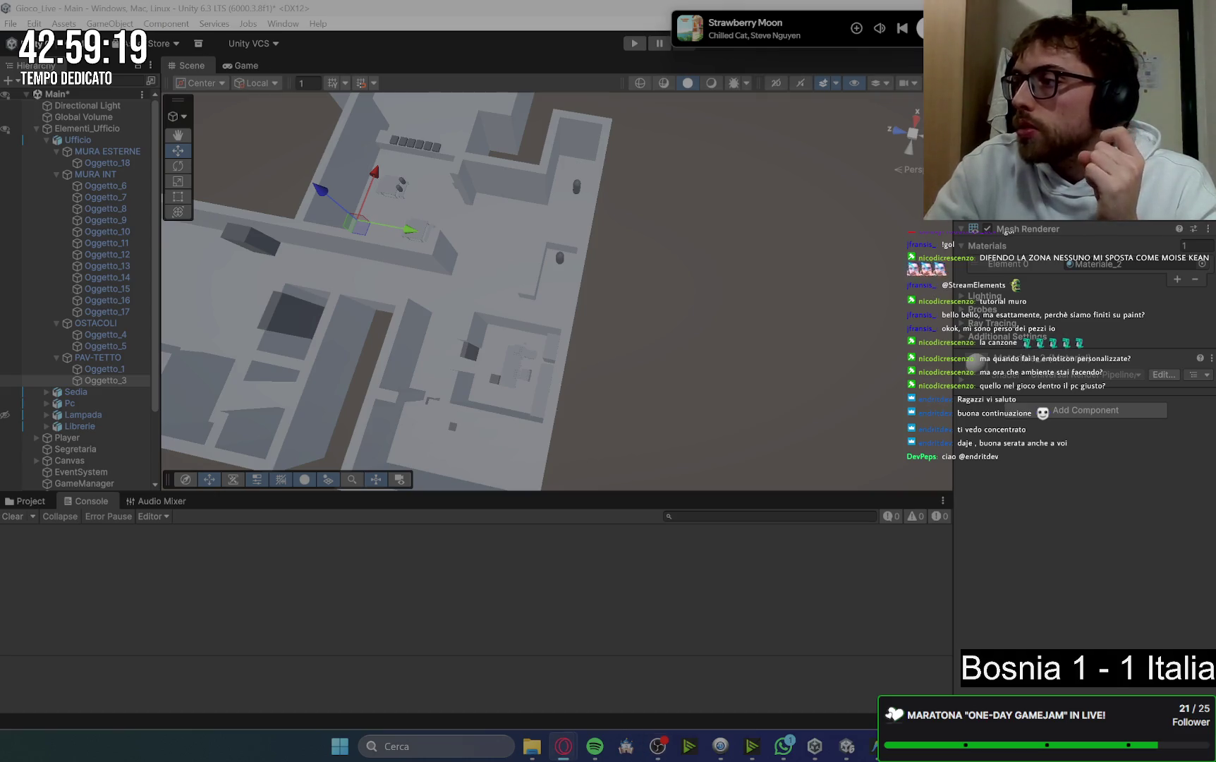
{"action": "scroll", "coordinate": [599, 276], "scroll_direction": "down", "scroll_amount": 5}
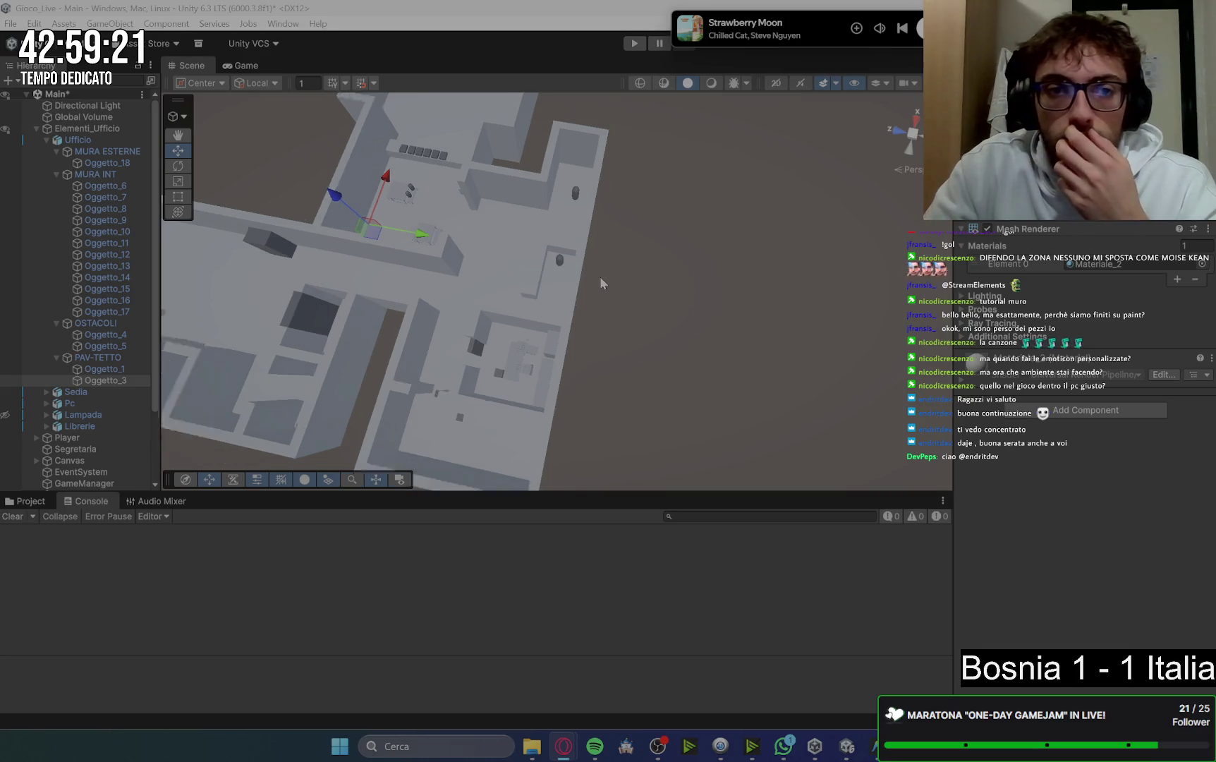
{"action": "mouse_move", "coordinate": [599, 287]}
{"action": "left_mouse_down"}
{"action": "mouse_move", "coordinate": [755, 295]}
{"action": "mouse_move", "coordinate": [618, 294]}
{"action": "mouse_move", "coordinate": [530, 313]}
{"action": "mouse_move", "coordinate": [385, 217]}
{"action": "mouse_move", "coordinate": [381, 333]}
{"action": "mouse_move", "coordinate": [795, 347]}
{"action": "mouse_move", "coordinate": [761, 331]}
{"action": "mouse_move", "coordinate": [734, 338]}
{"action": "mouse_move", "coordinate": [779, 361]}
{"action": "mouse_move", "coordinate": [762, 423]}
{"action": "mouse_move", "coordinate": [732, 357]}
{"action": "left_mouse_up"}
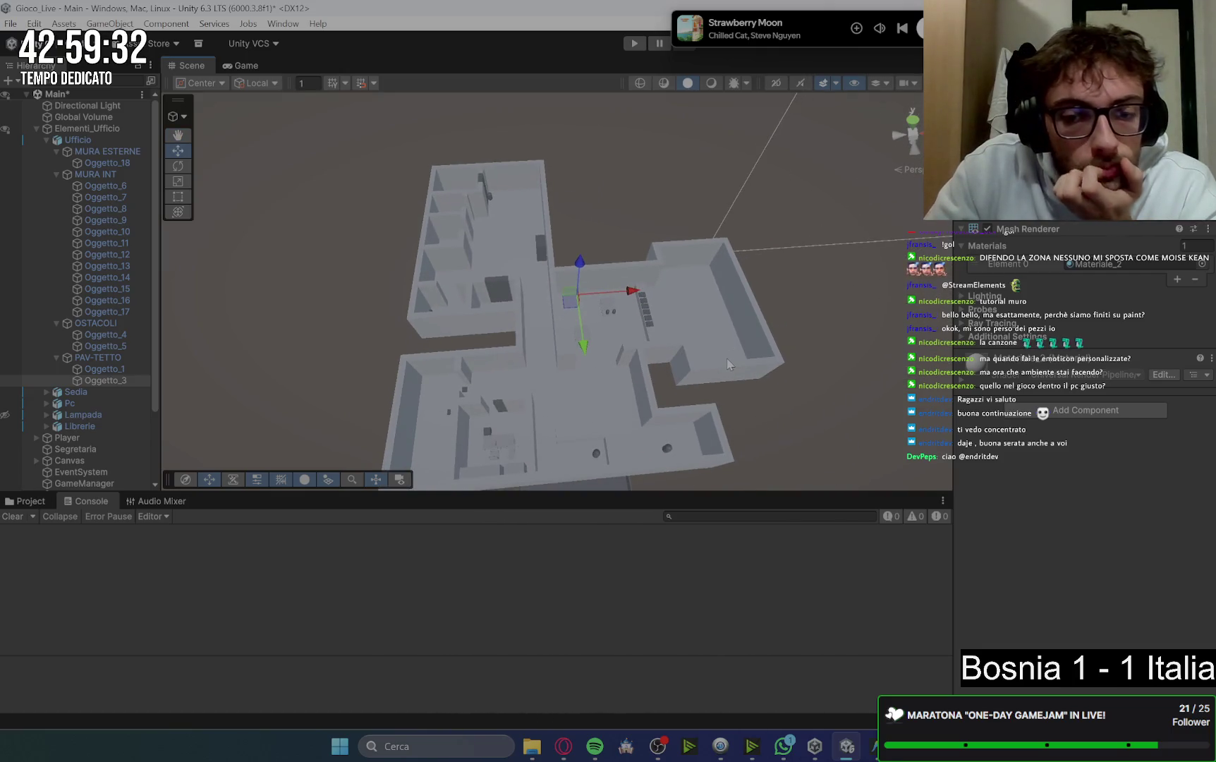
{"action": "mouse_move", "coordinate": [564, 746]}
{"action": "left_click", "coordinate": [496, 680]}
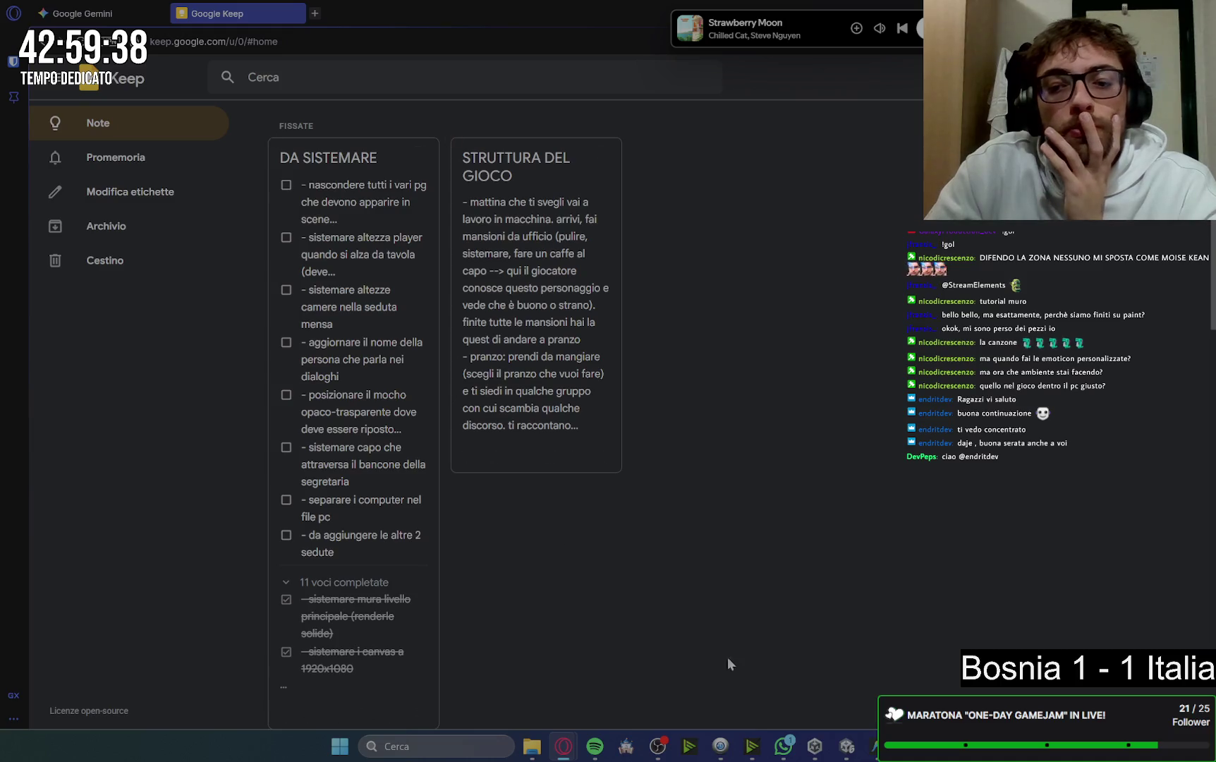
- Bring the code editor back, close its agent side panel, and check the Keep notes behind it
{"action": "key", "text": "alt+Tab"}
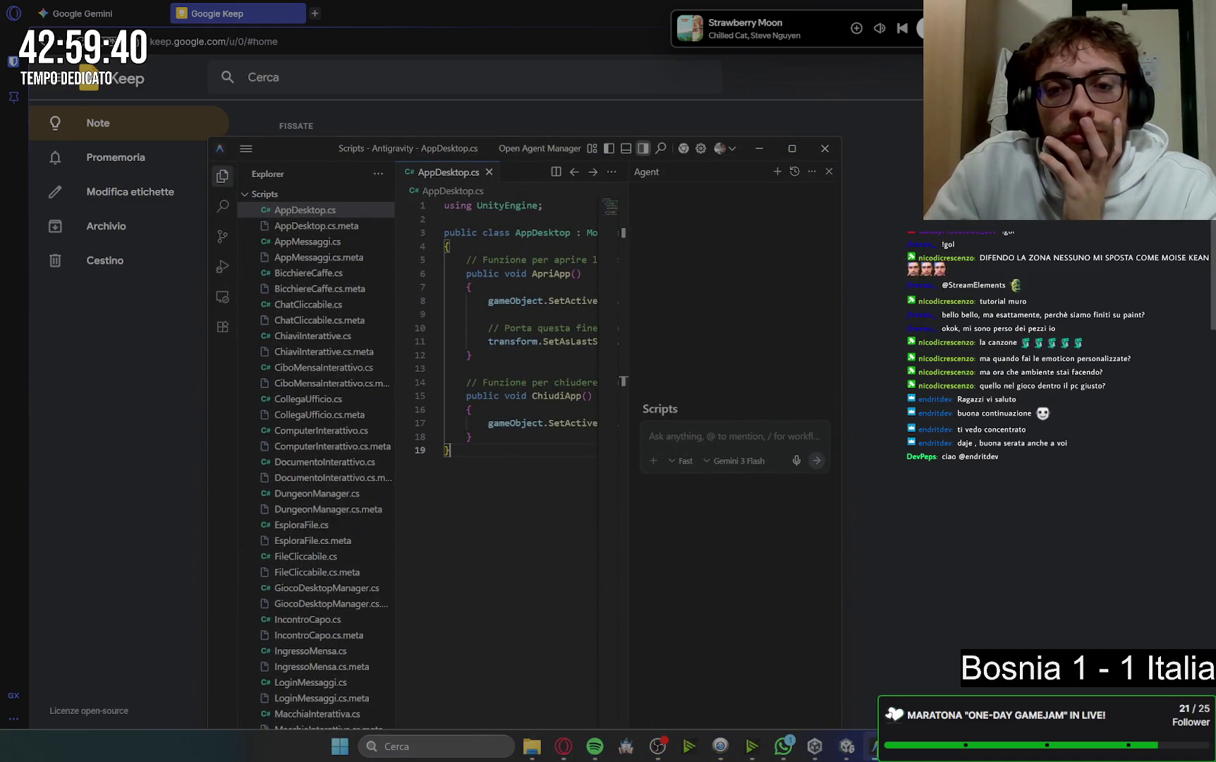
{"action": "left_click", "coordinate": [829, 171]}
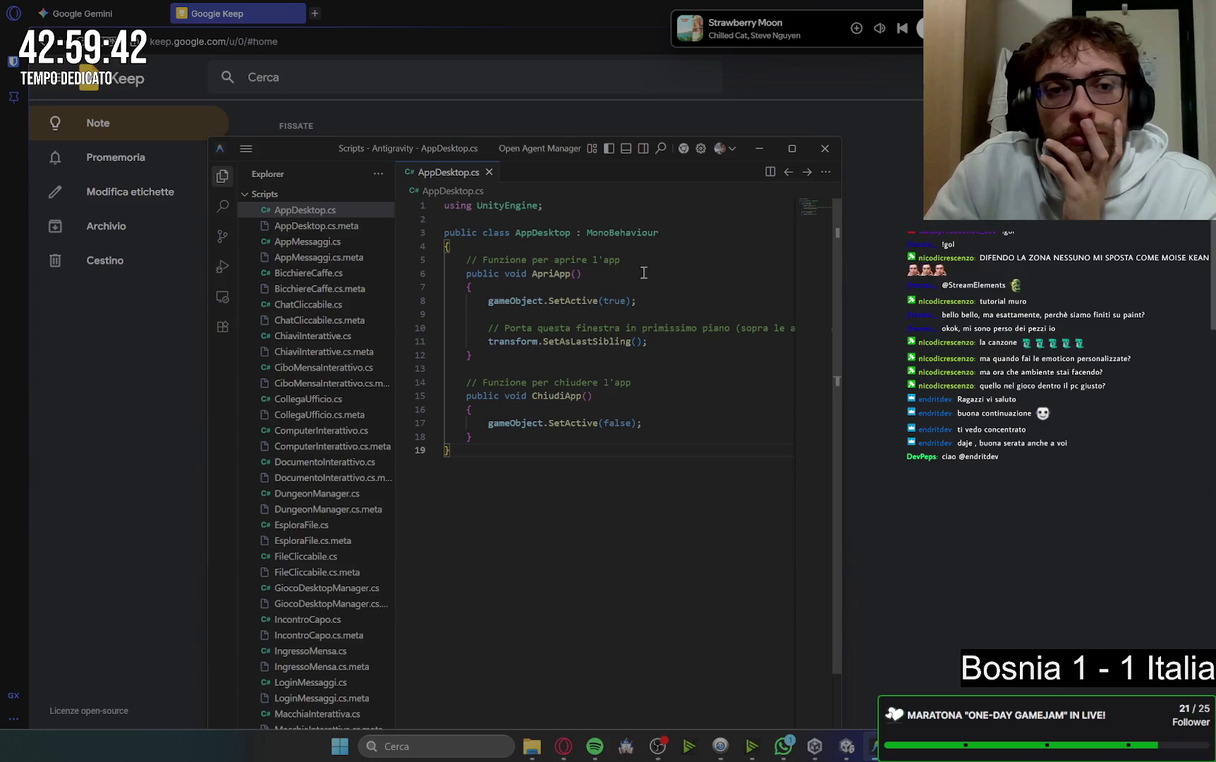
{"action": "left_click", "coordinate": [772, 148]}
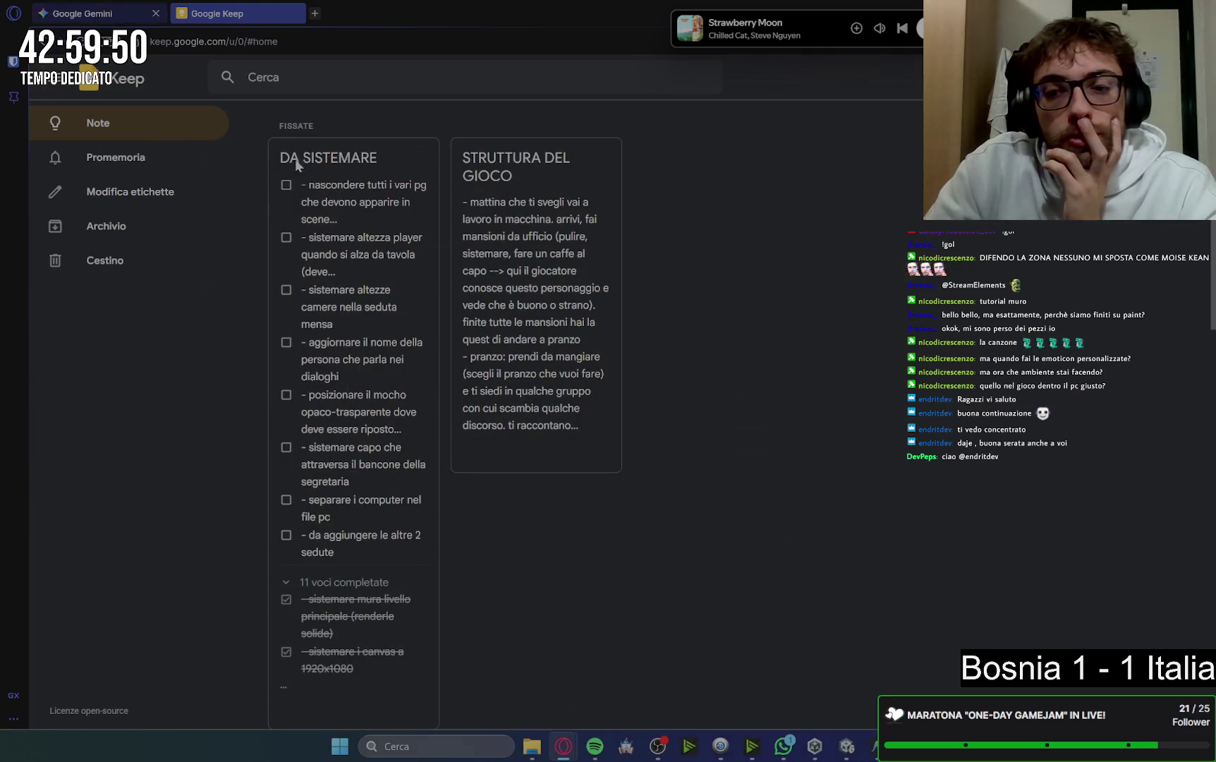
{"action": "left_click", "coordinate": [870, 742]}
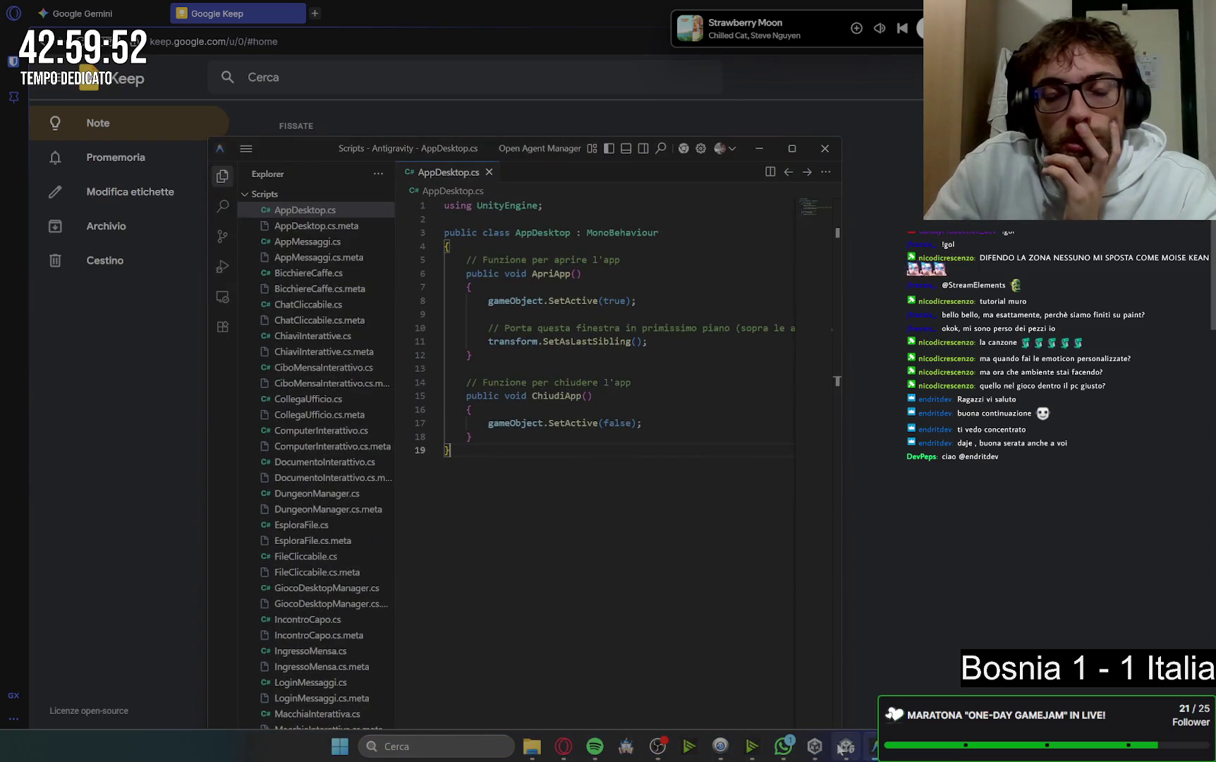
- Scroll the script list and open PostoMensa.cs
{"action": "scroll", "coordinate": [265, 451], "scroll_direction": "down", "scroll_amount": 5}
{"action": "scroll", "coordinate": [265, 466], "scroll_direction": "down", "scroll_amount": 5}
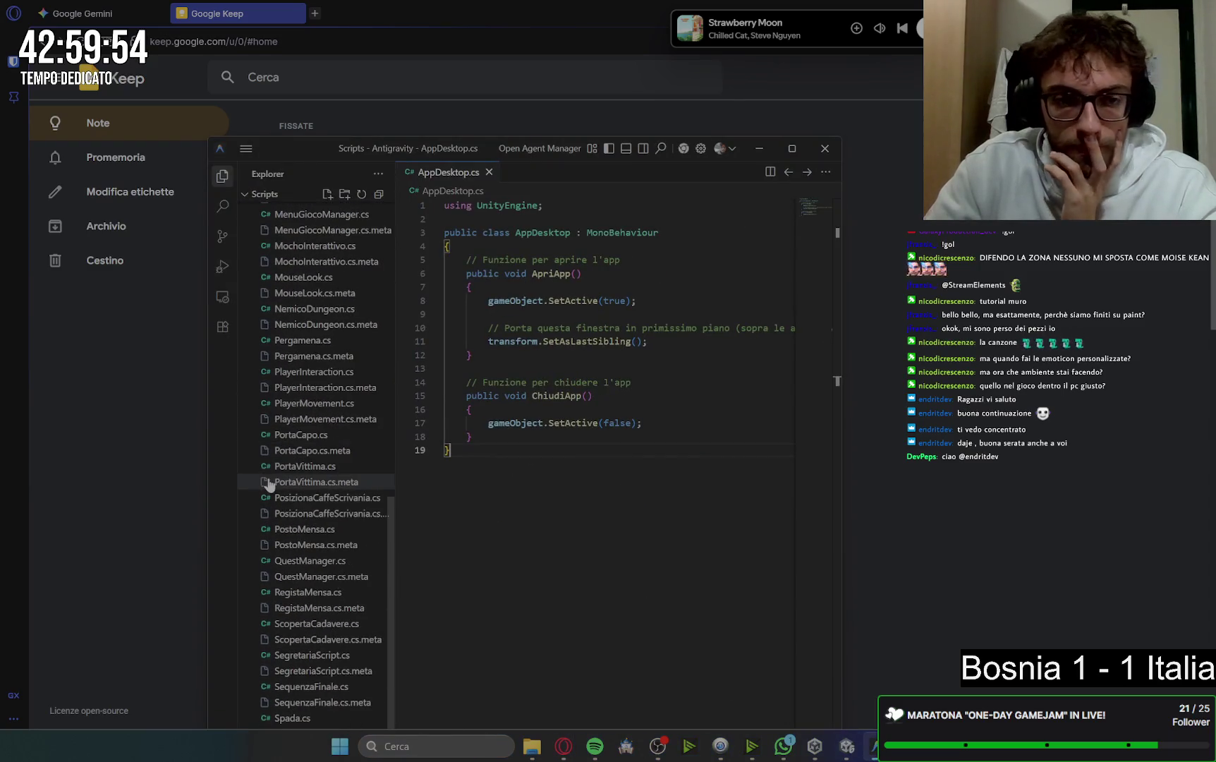
{"action": "left_click", "coordinate": [326, 534]}
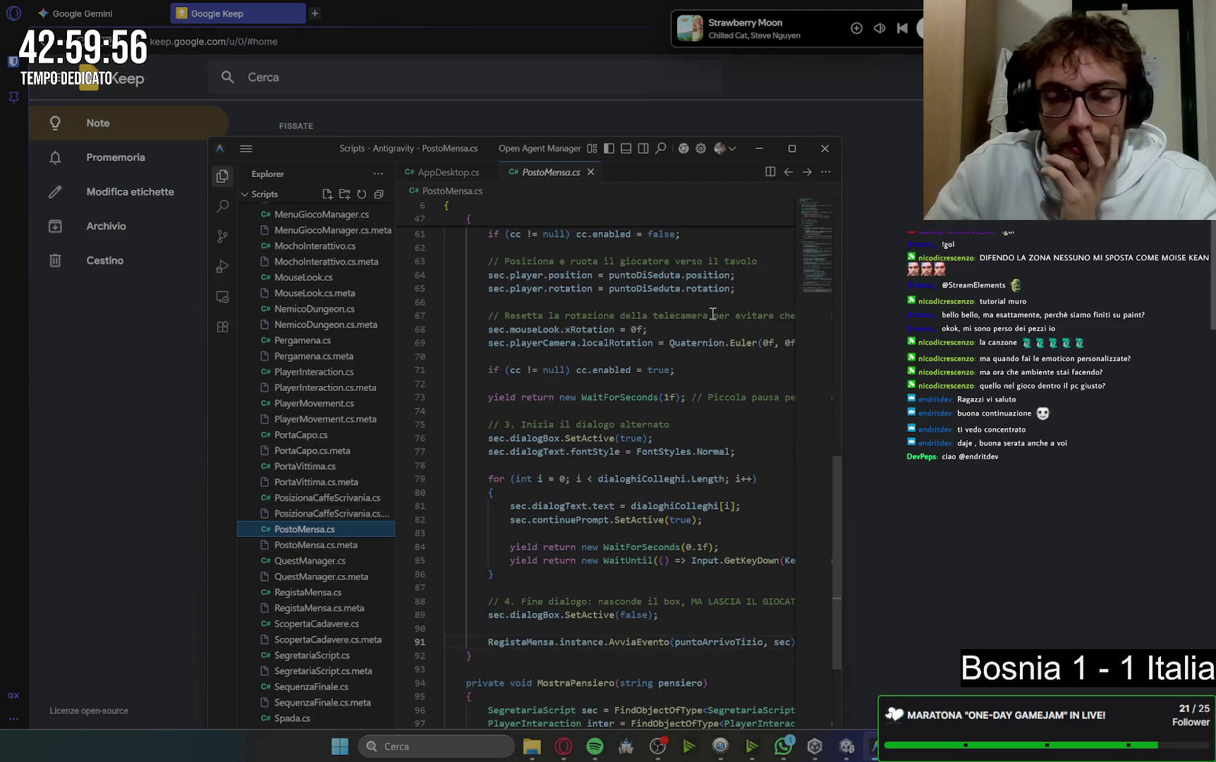
- Maximize the code editor and scroll through PostoMensa.cs's lunch dialogue routine
{"action": "left_click", "coordinate": [792, 148]}
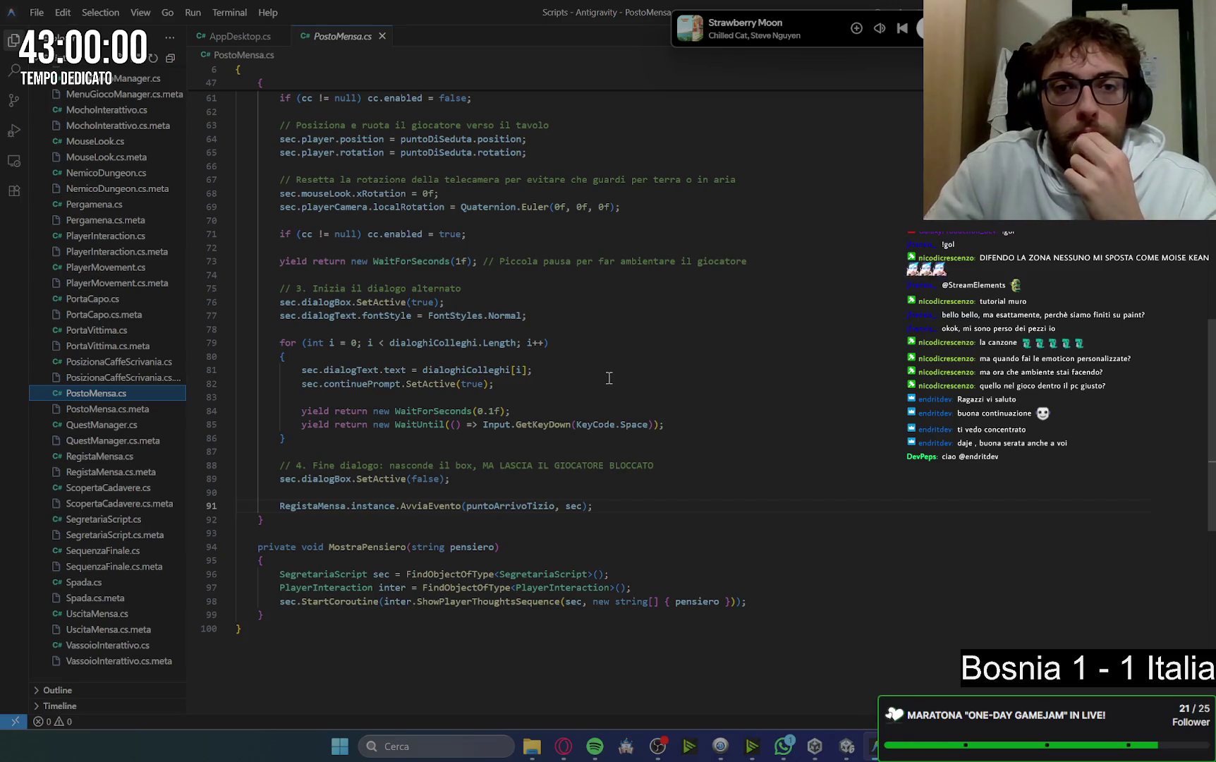
{"action": "scroll", "coordinate": [607, 352], "scroll_direction": "up", "scroll_amount": 2}
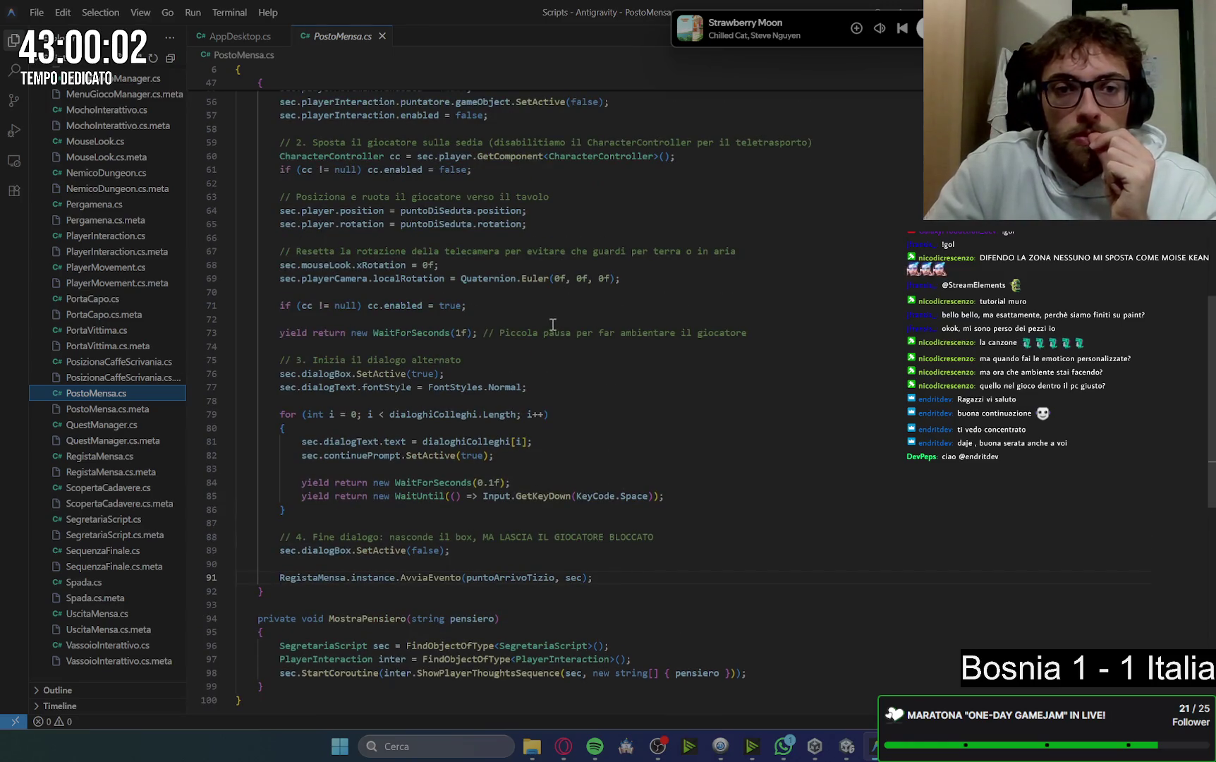
{"action": "scroll", "coordinate": [579, 351], "scroll_direction": "up", "scroll_amount": 3}
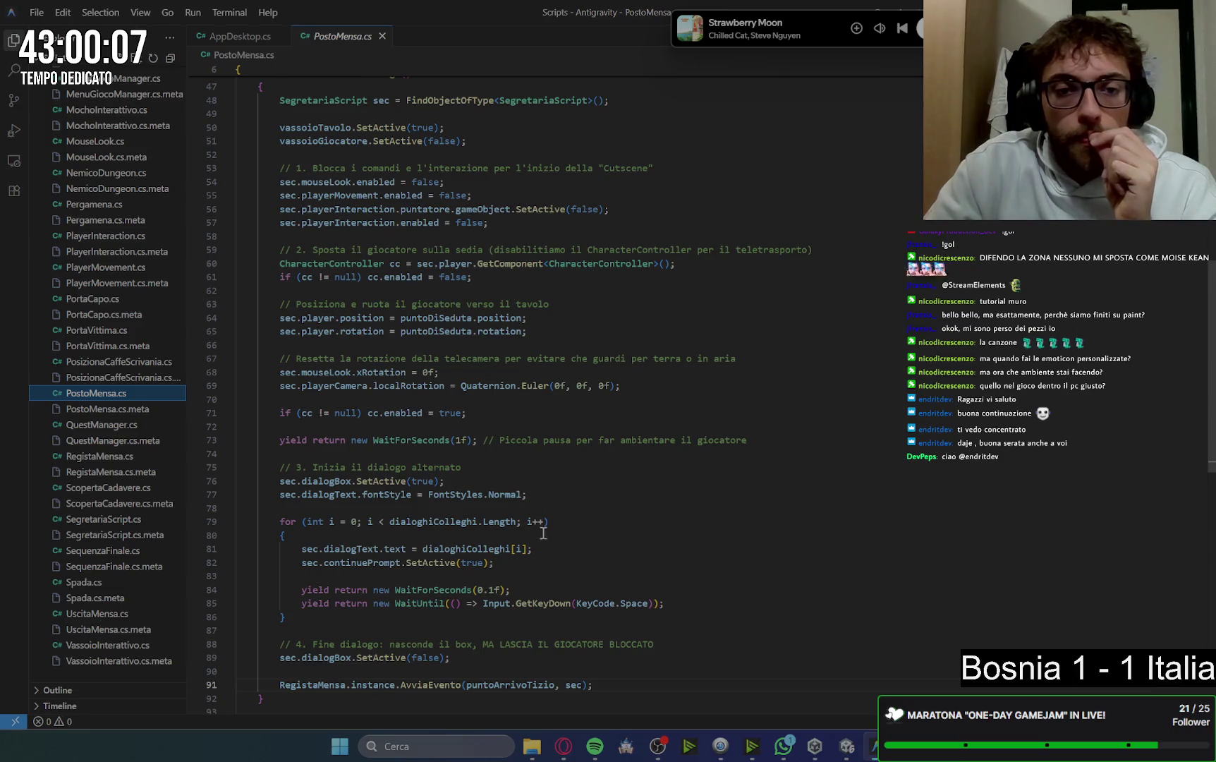
{"action": "scroll", "coordinate": [544, 533], "scroll_direction": "down", "scroll_amount": 4}
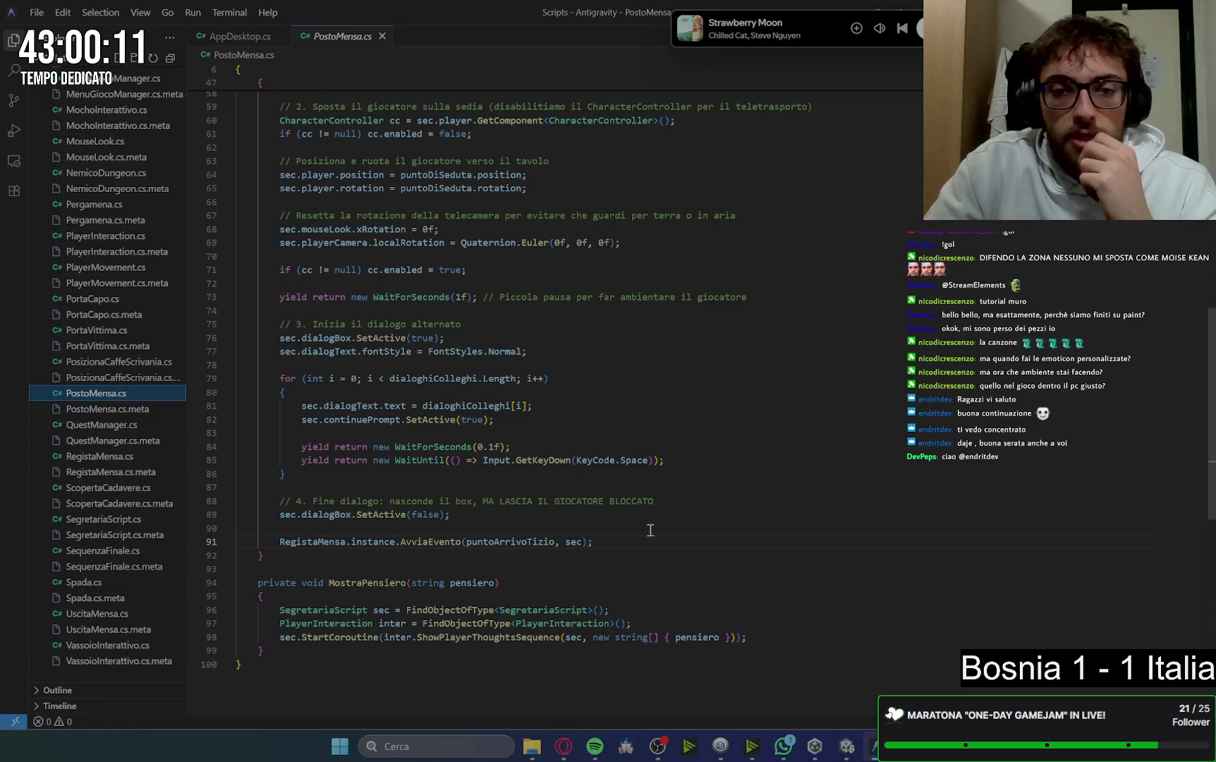
- Select the RegistaMensa.AvviaEvento call on line 91 and open RegistaMensa.cs
{"action": "double_click", "coordinate": [452, 543]}
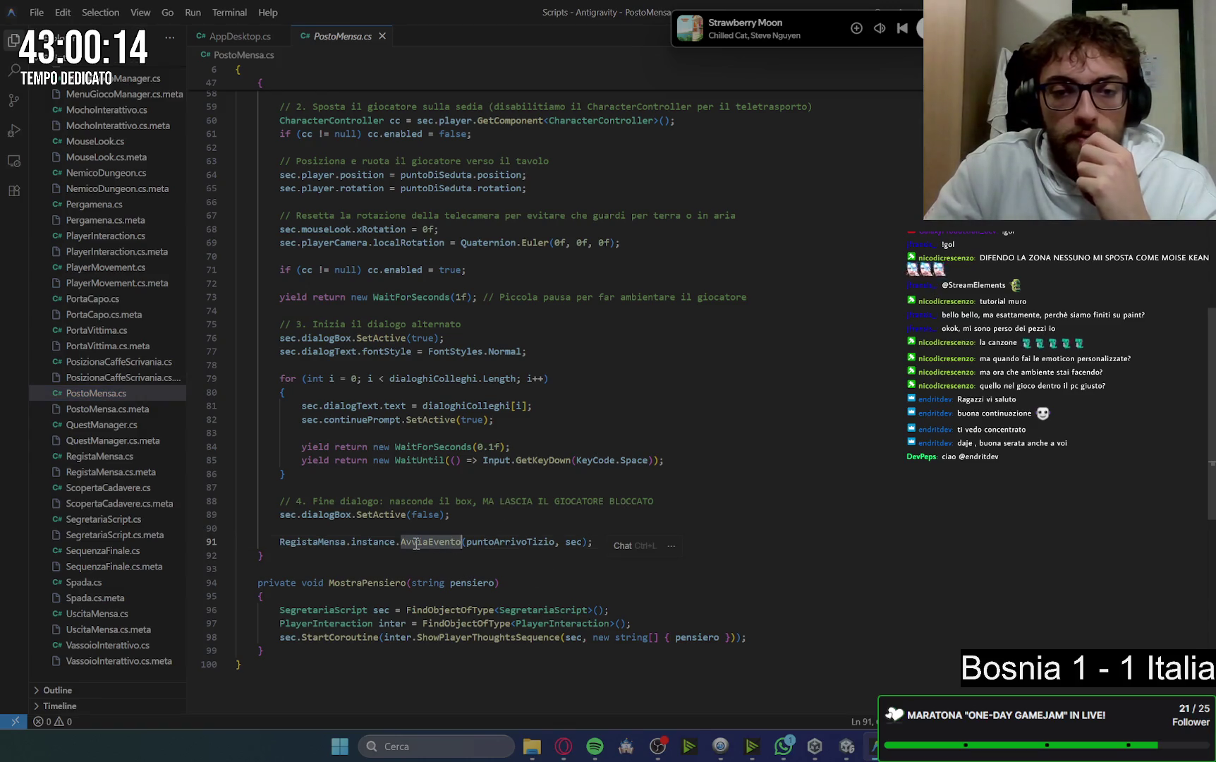
{"action": "double_click", "coordinate": [336, 547]}
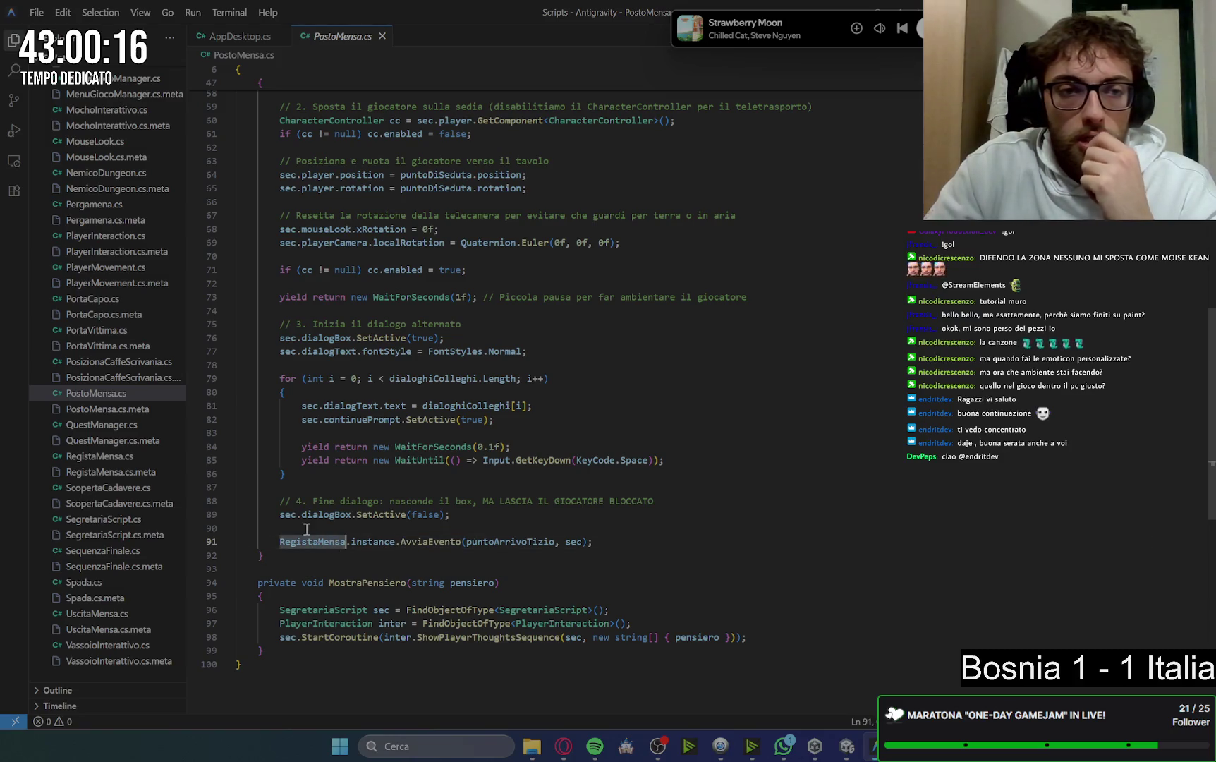
{"action": "left_click", "coordinate": [117, 474]}
{"action": "left_click", "coordinate": [113, 457]}
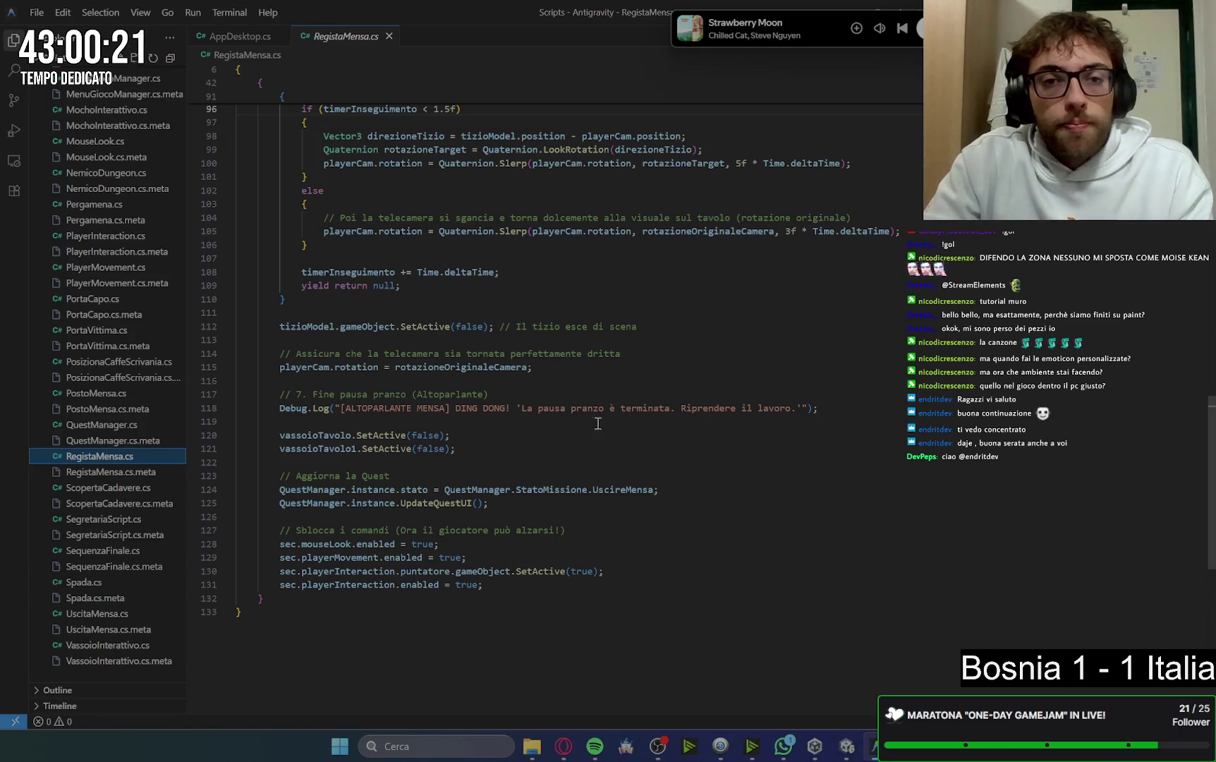
- Scroll through RegistaMensa.cs's camera-follow and lunch-break routine
{"action": "scroll", "coordinate": [598, 423], "scroll_direction": "up", "scroll_amount": 5}
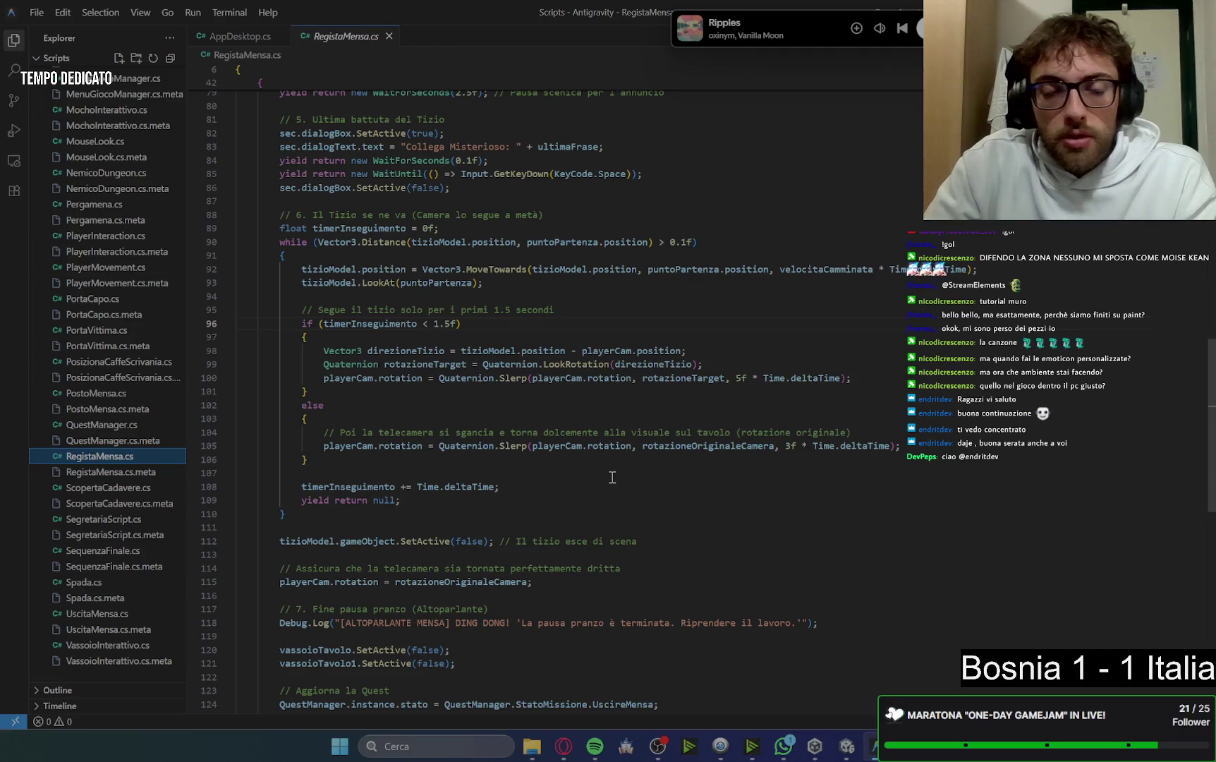
{"action": "scroll", "coordinate": [608, 478], "scroll_direction": "down", "scroll_amount": 1}
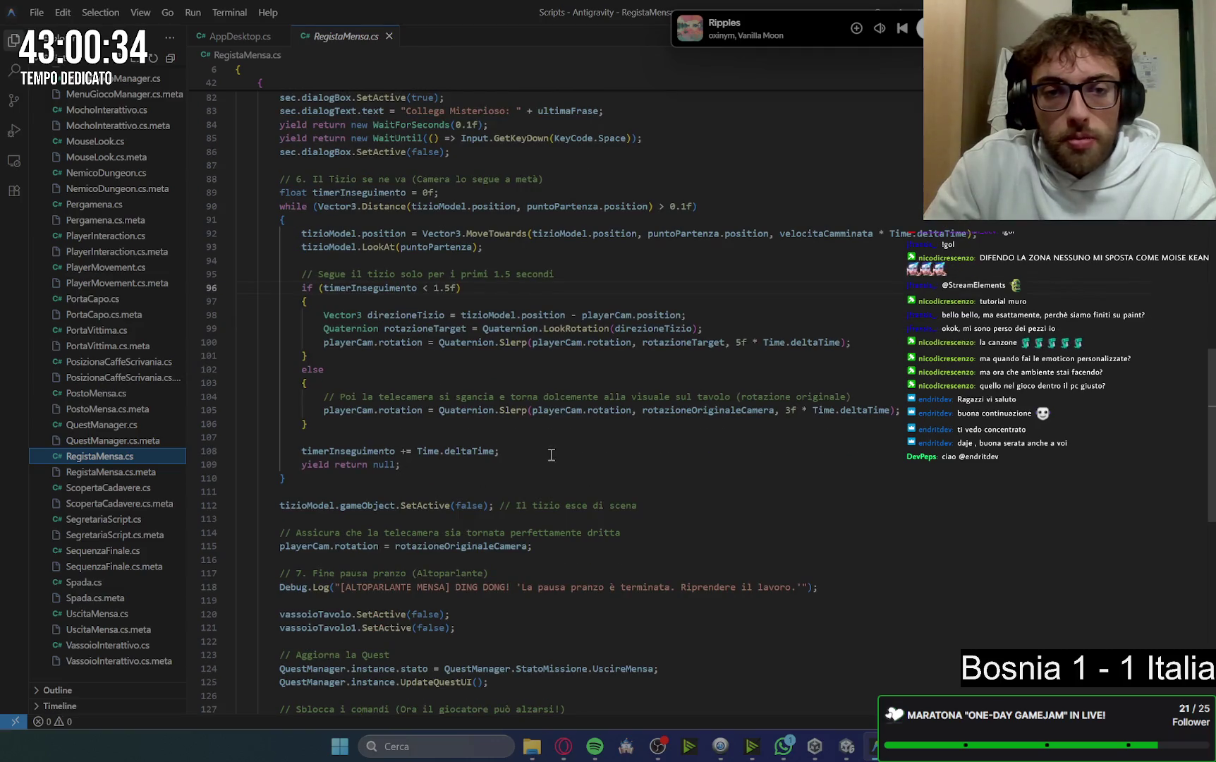
{"action": "scroll", "coordinate": [552, 455], "scroll_direction": "down", "scroll_amount": 2}
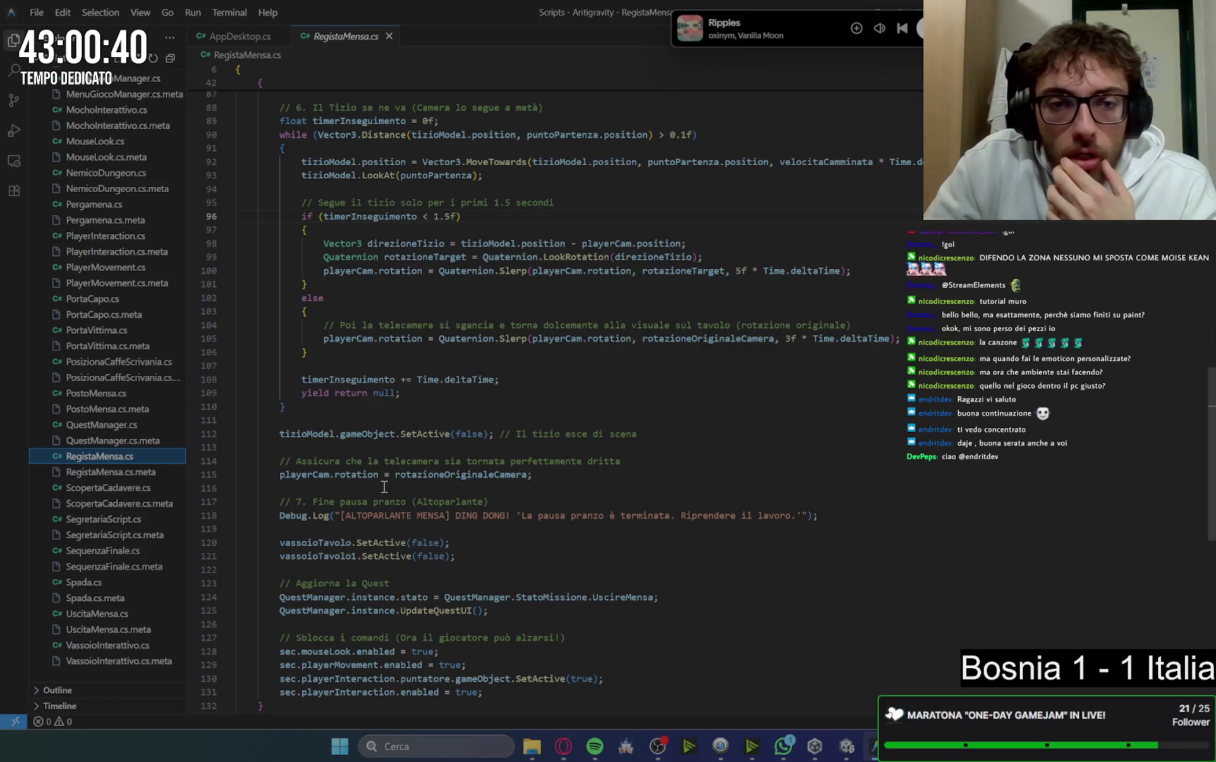
{"action": "scroll", "coordinate": [610, 476], "scroll_direction": "down", "scroll_amount": 2}
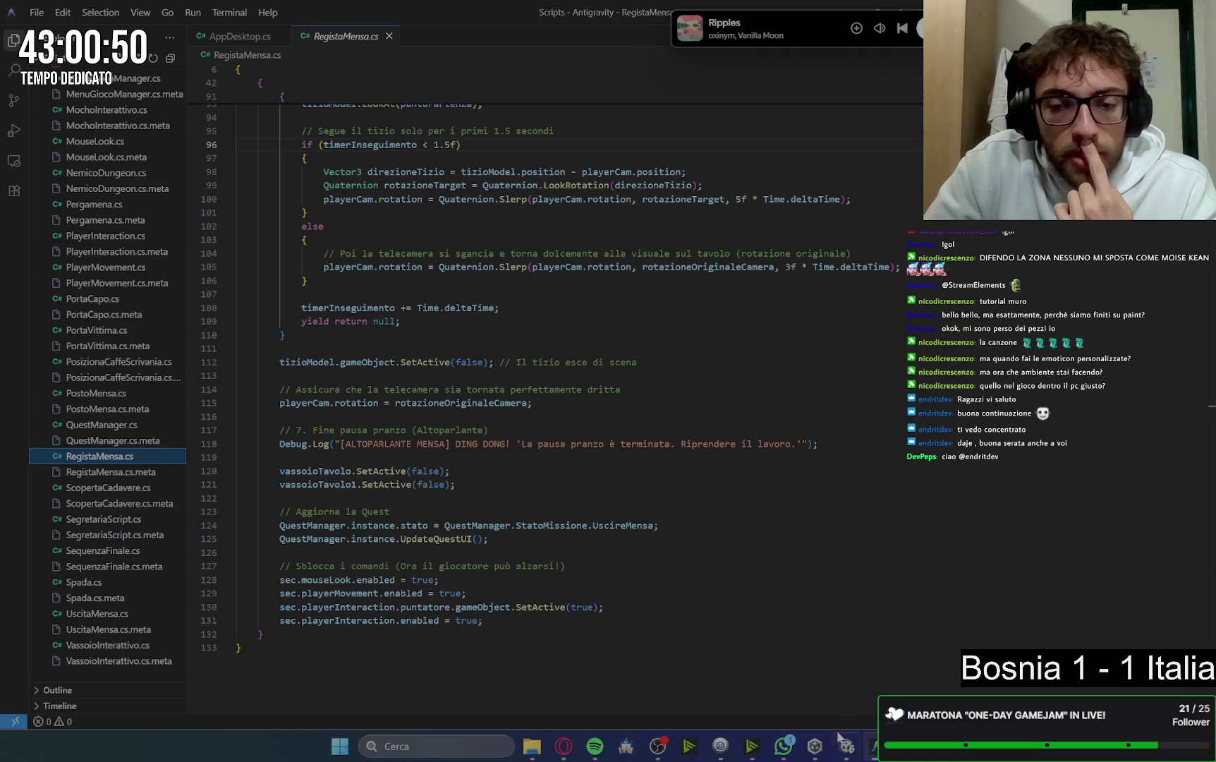
- Switch between Unity and the code editor from the taskbar
{"action": "key", "text": "alt+Tab"}
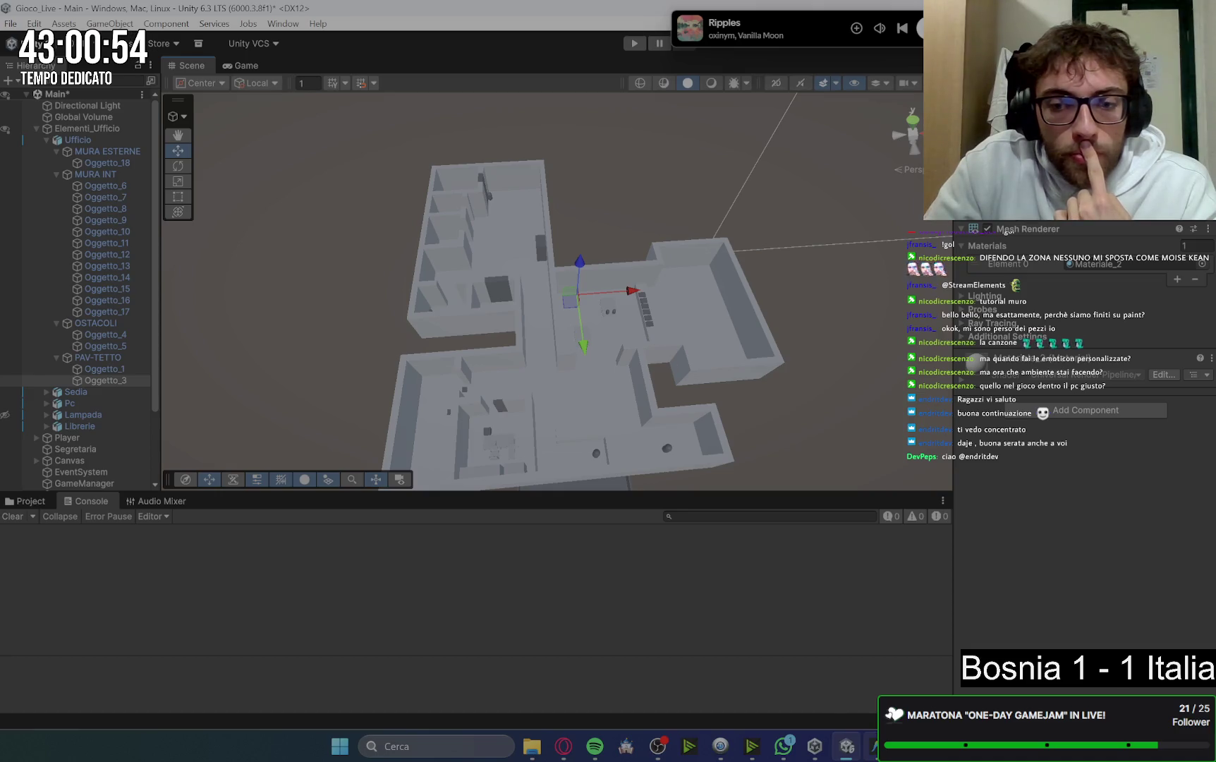
{"action": "mouse_move", "coordinate": [875, 746]}
{"action": "left_click", "coordinate": [878, 688]}
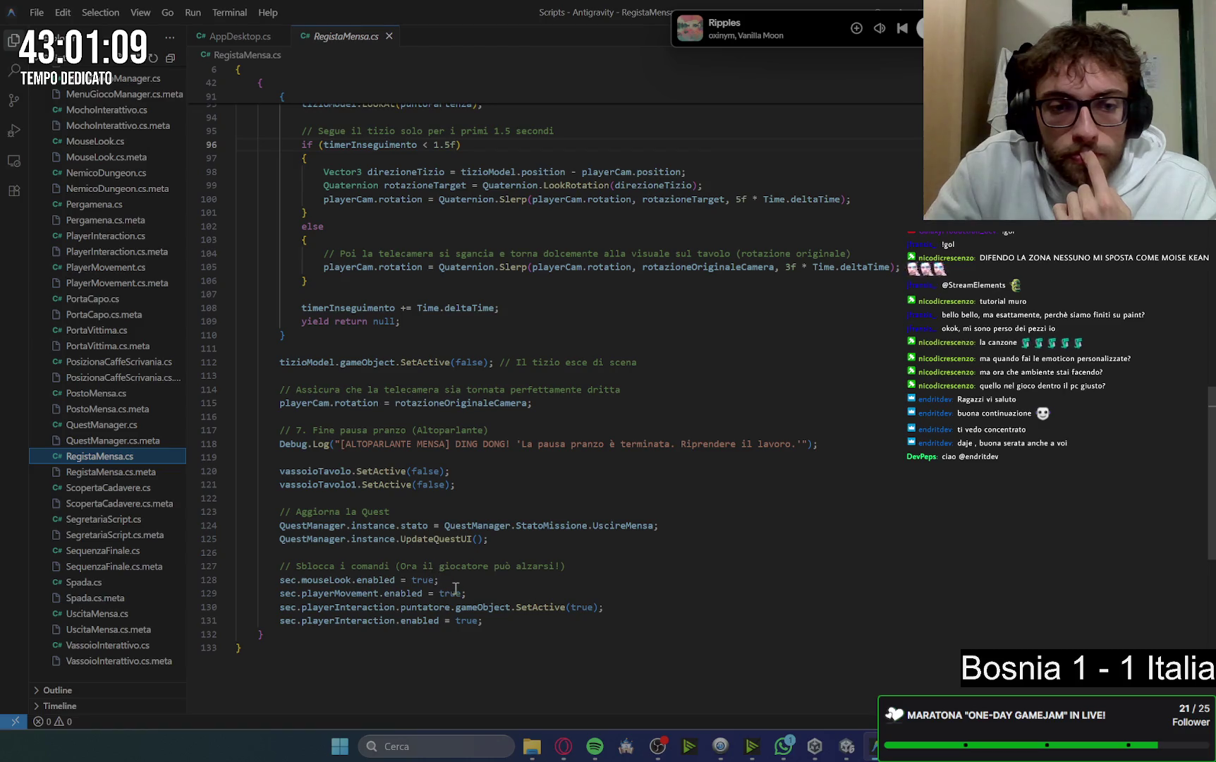
- Scroll RegistaMensa.cs and look up the SegretariaScript type used in AvviaEvento
{"action": "scroll", "coordinate": [1008, 350], "scroll_direction": "up", "scroll_amount": 8}
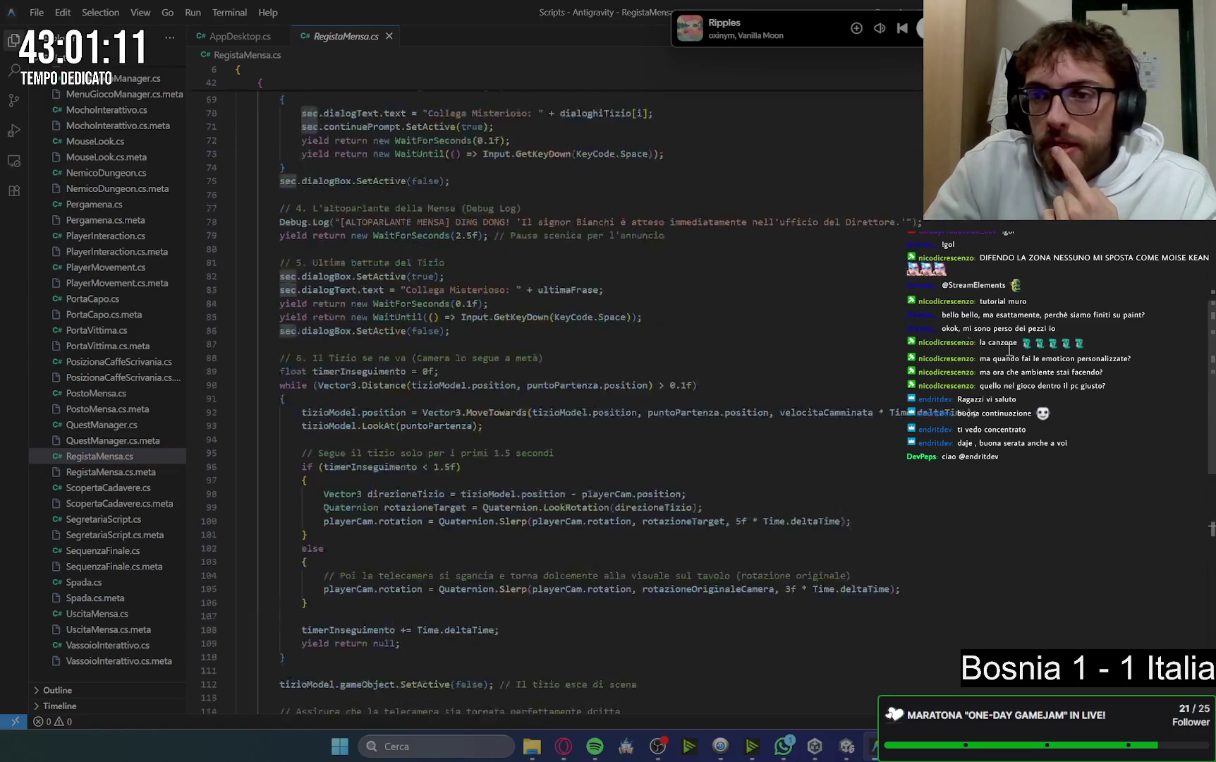
{"action": "scroll", "coordinate": [1009, 349], "scroll_direction": "up", "scroll_amount": 15}
{"action": "scroll", "coordinate": [1009, 349], "scroll_direction": "up", "scroll_amount": 7}
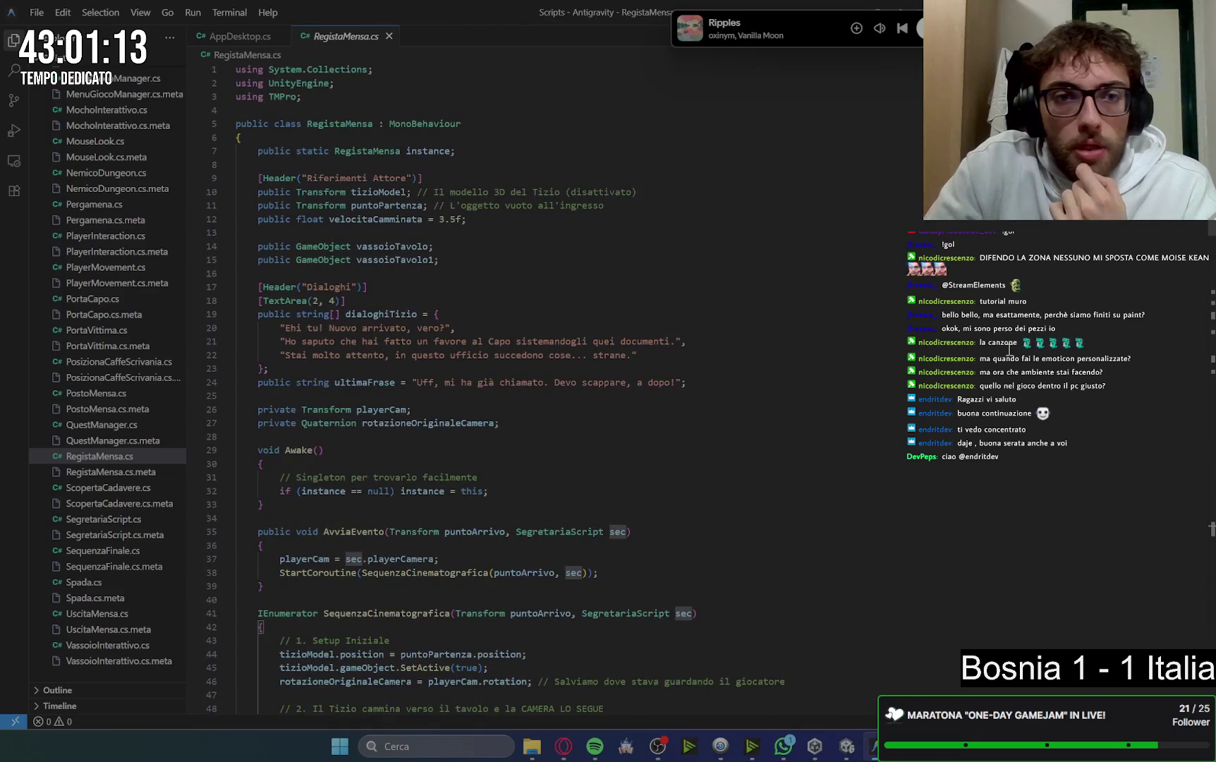
{"action": "scroll", "coordinate": [533, 462], "scroll_direction": "down", "scroll_amount": 2}
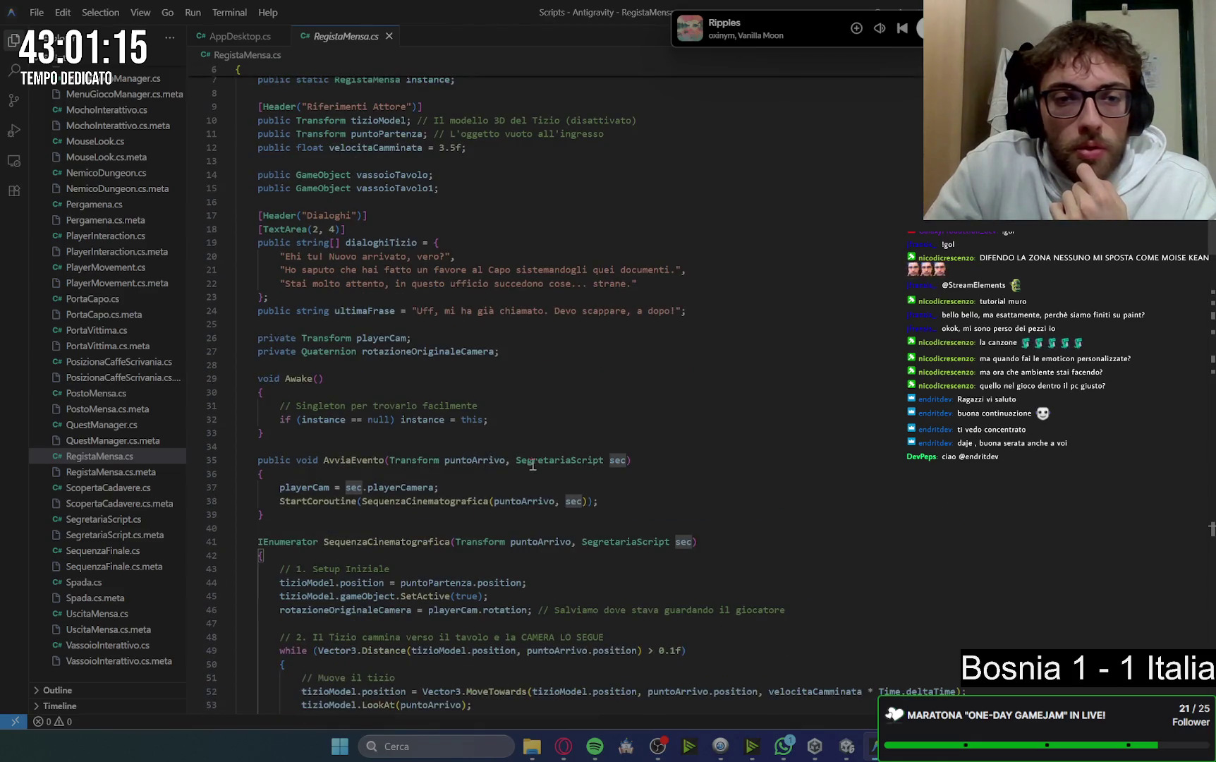
{"action": "scroll", "coordinate": [493, 485], "scroll_direction": "down", "scroll_amount": 2}
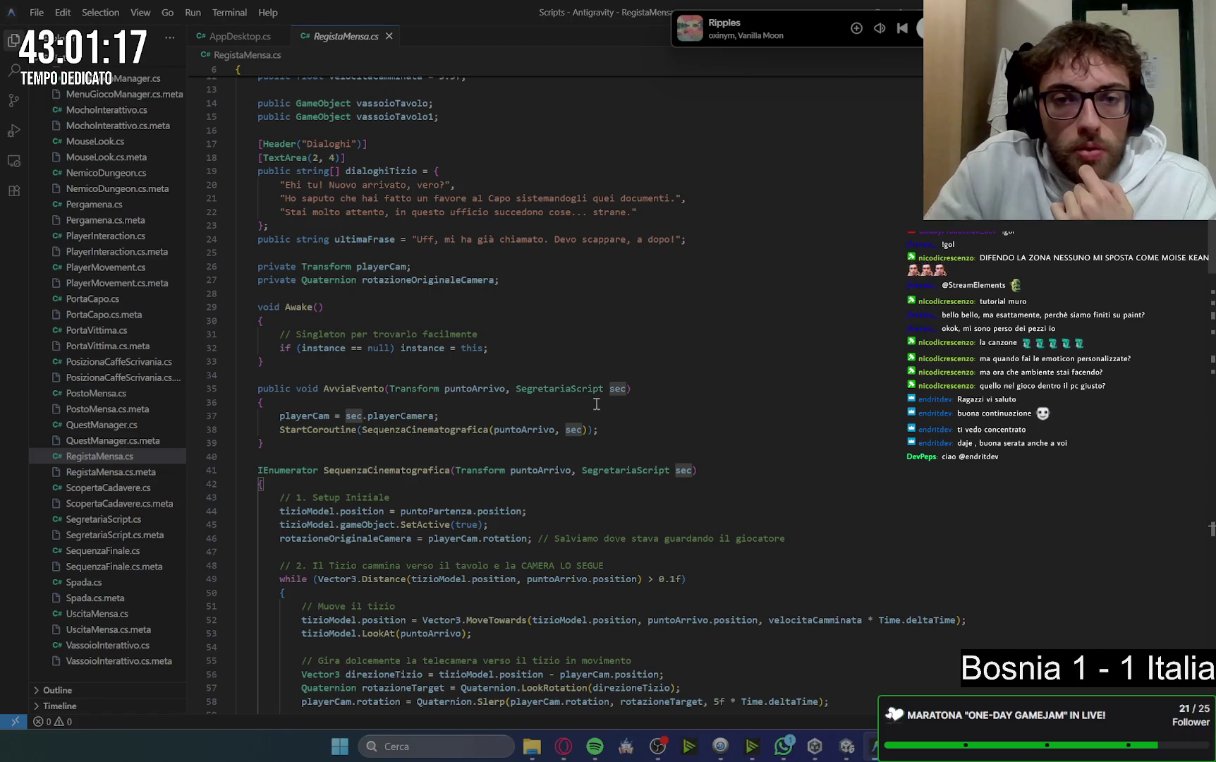
{"action": "left_click", "coordinate": [576, 389]}
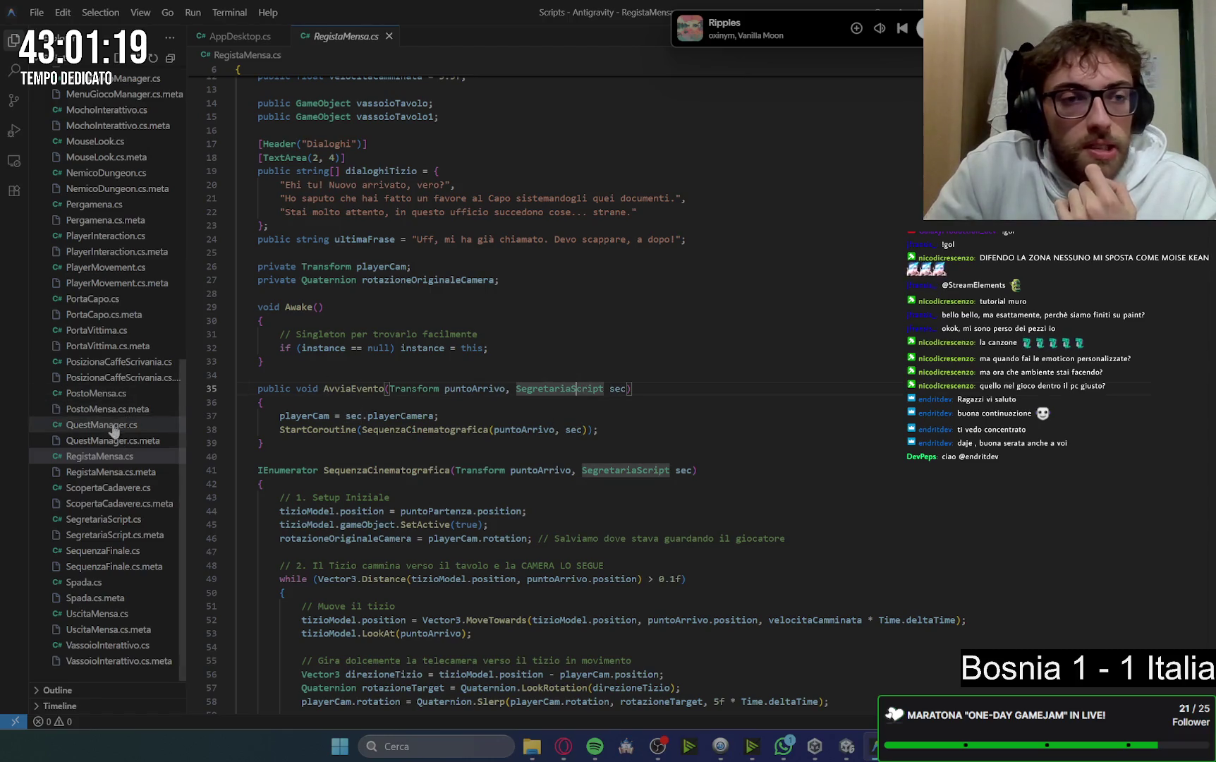
- Open SegretariaScript.cs, read through its dialogue and quest-transition code, then return to Unity
{"action": "scroll", "coordinate": [112, 366], "scroll_direction": "up", "scroll_amount": 5}
{"action": "scroll", "coordinate": [125, 350], "scroll_direction": "down", "scroll_amount": 5}
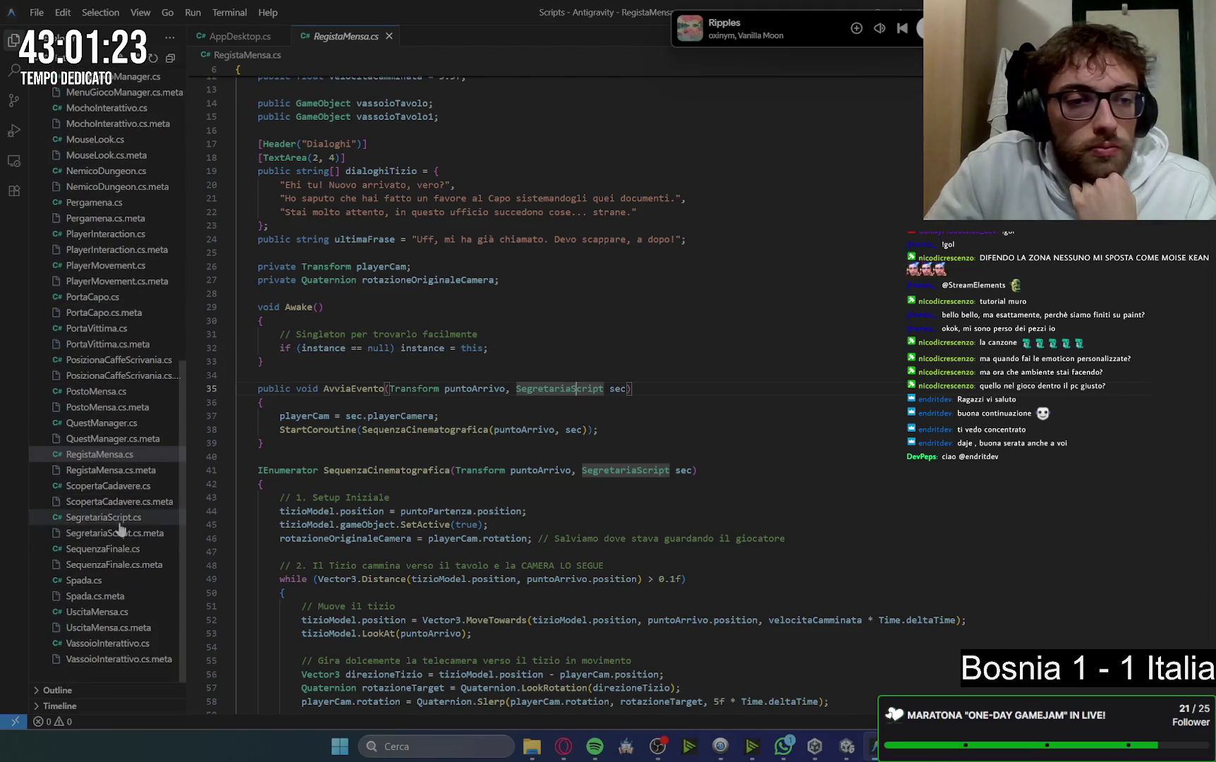
{"action": "left_click", "coordinate": [104, 519]}
{"action": "scroll", "coordinate": [569, 253], "scroll_direction": "up", "scroll_amount": 20}
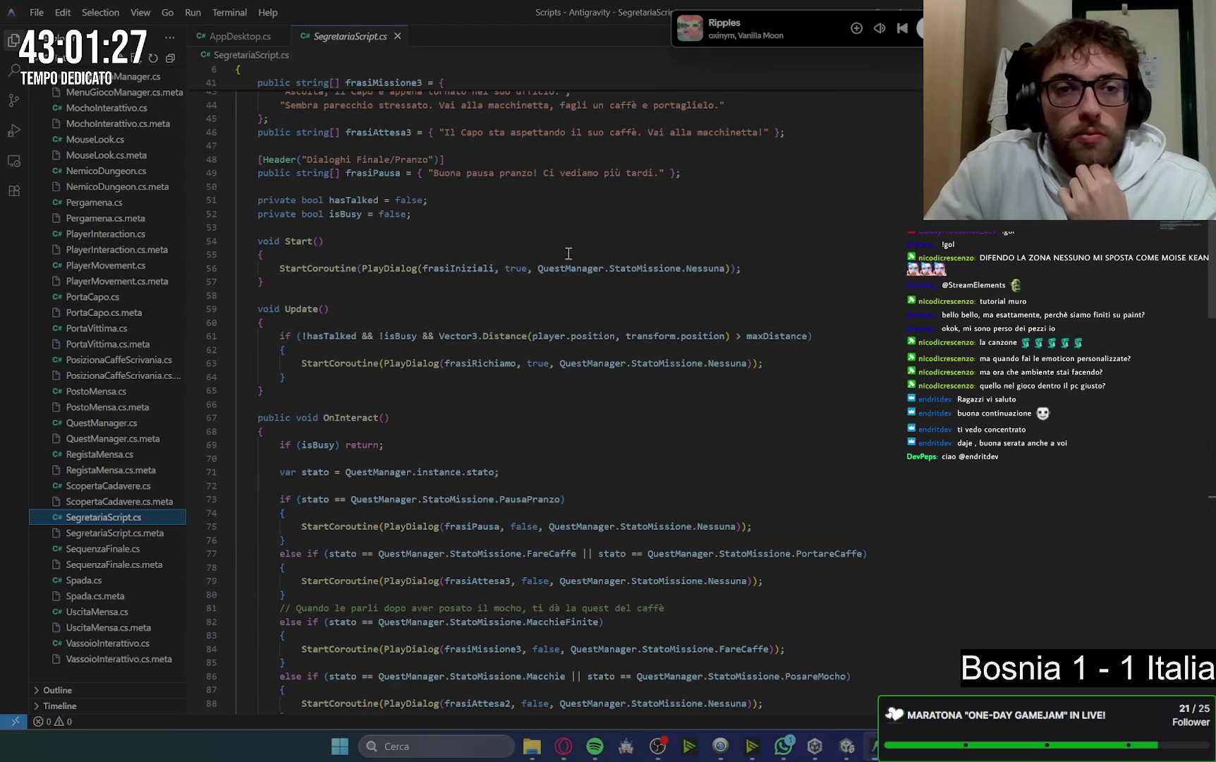
{"action": "scroll", "coordinate": [569, 253], "scroll_direction": "down", "scroll_amount": 14}
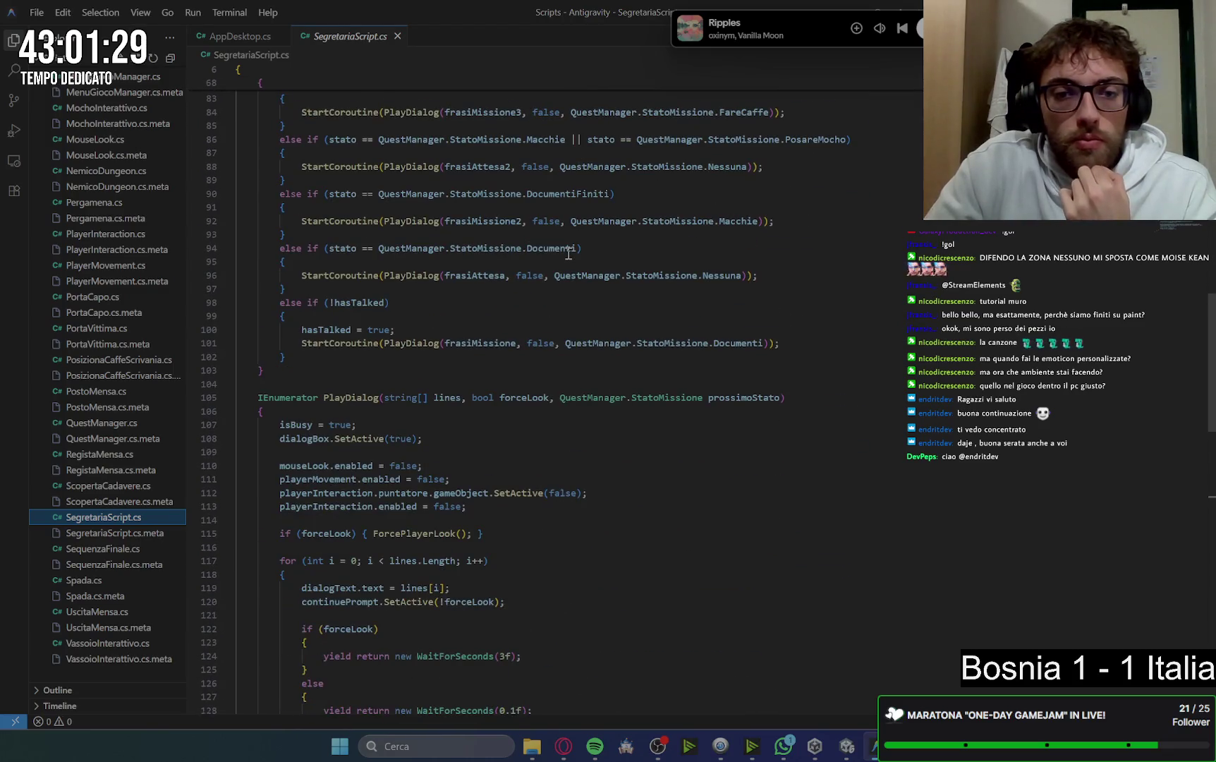
{"action": "scroll", "coordinate": [568, 253], "scroll_direction": "down", "scroll_amount": 4}
{"action": "scroll", "coordinate": [573, 264], "scroll_direction": "down", "scroll_amount": 2}
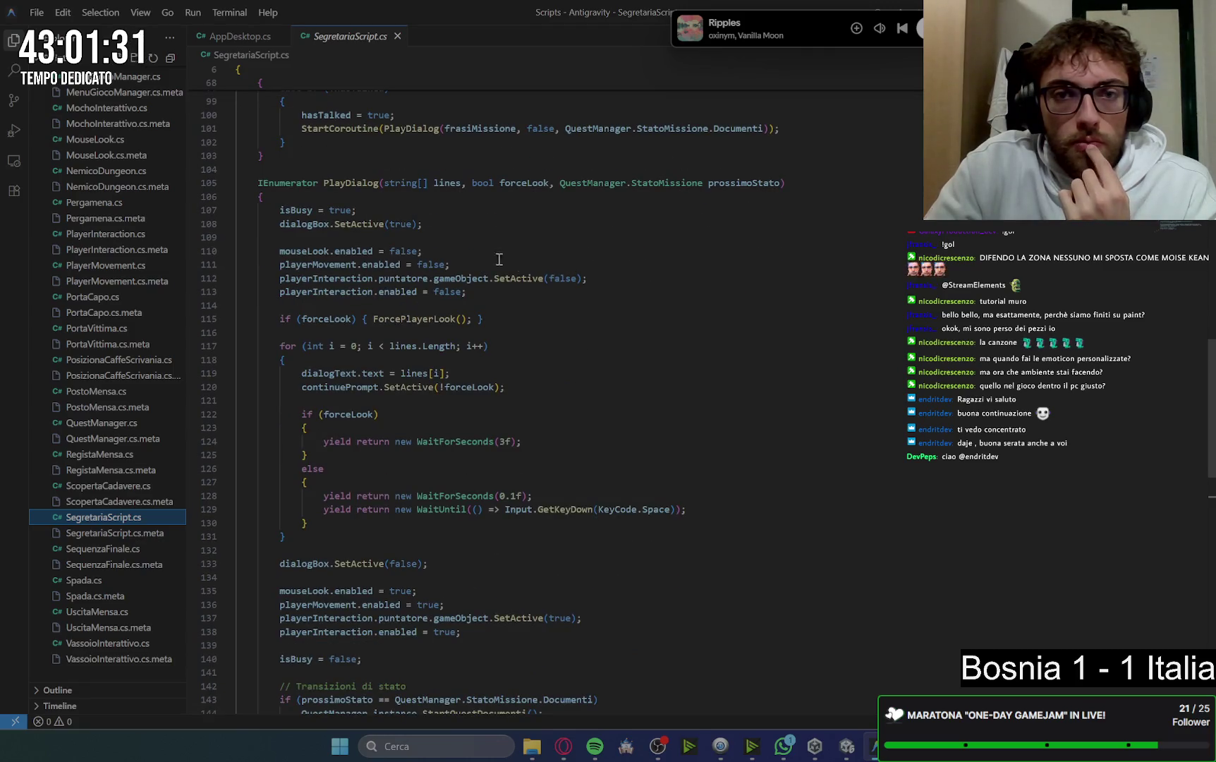
{"action": "scroll", "coordinate": [544, 467], "scroll_direction": "down", "scroll_amount": 5}
{"action": "scroll", "coordinate": [543, 467], "scroll_direction": "down", "scroll_amount": 4}
{"action": "left_click_drag", "start_coordinate": [282, 218], "coordinate": [363, 301]}
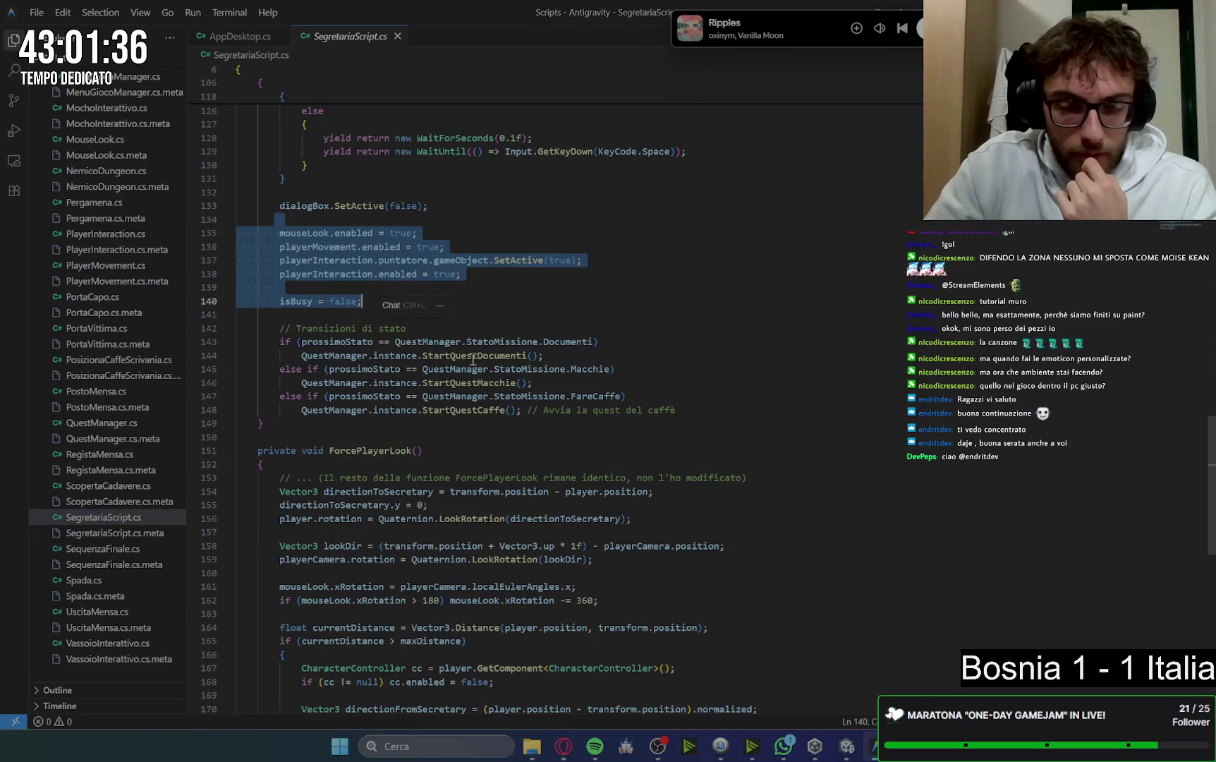
{"action": "scroll", "coordinate": [473, 360], "scroll_direction": "down", "scroll_amount": 7}
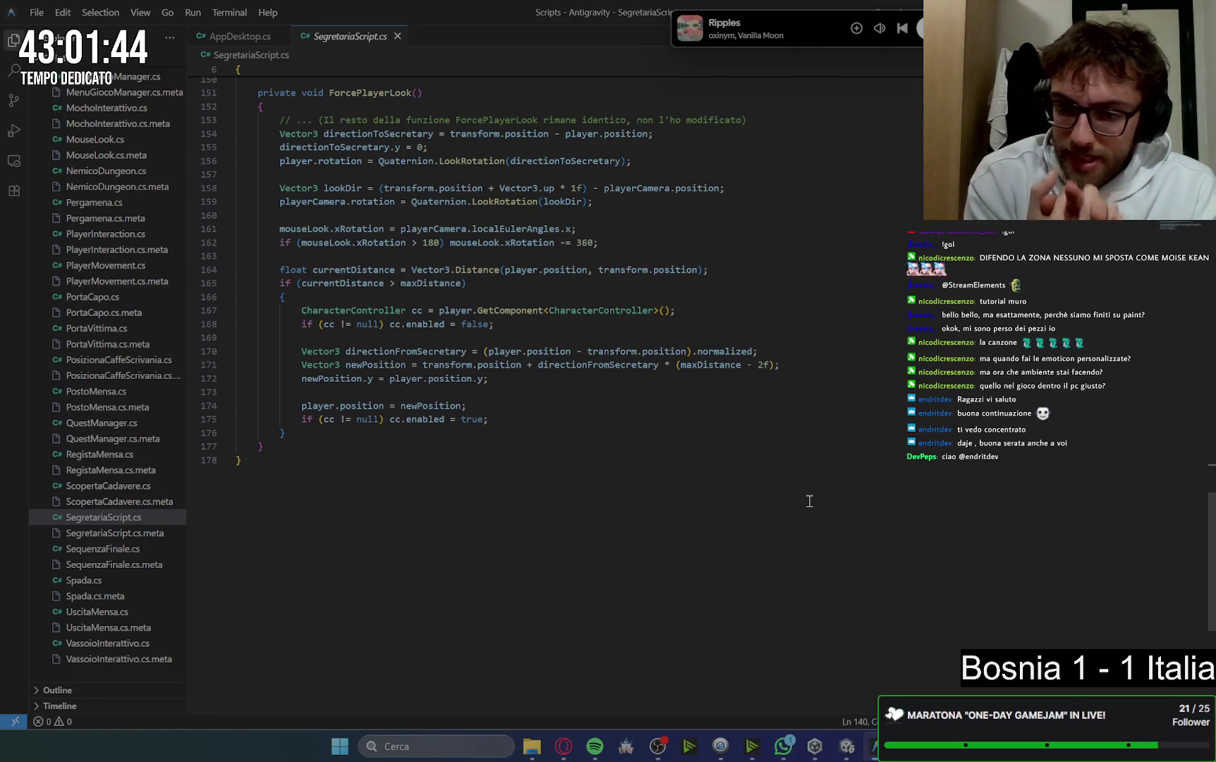
{"action": "left_click", "coordinate": [846, 746]}
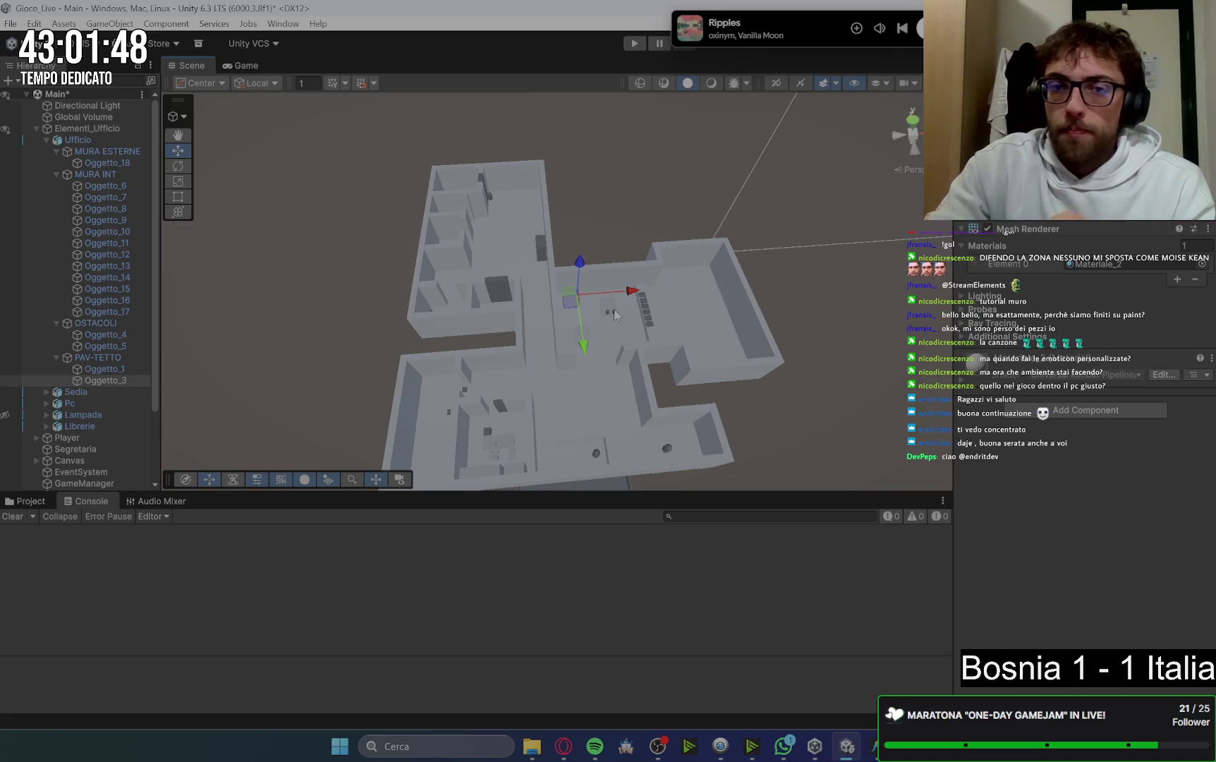
- Zoom and pan across the office floor, then select Ufficio and the Oggetto_3 floor piece
{"action": "scroll", "coordinate": [619, 295], "scroll_direction": "up", "scroll_amount": 8}
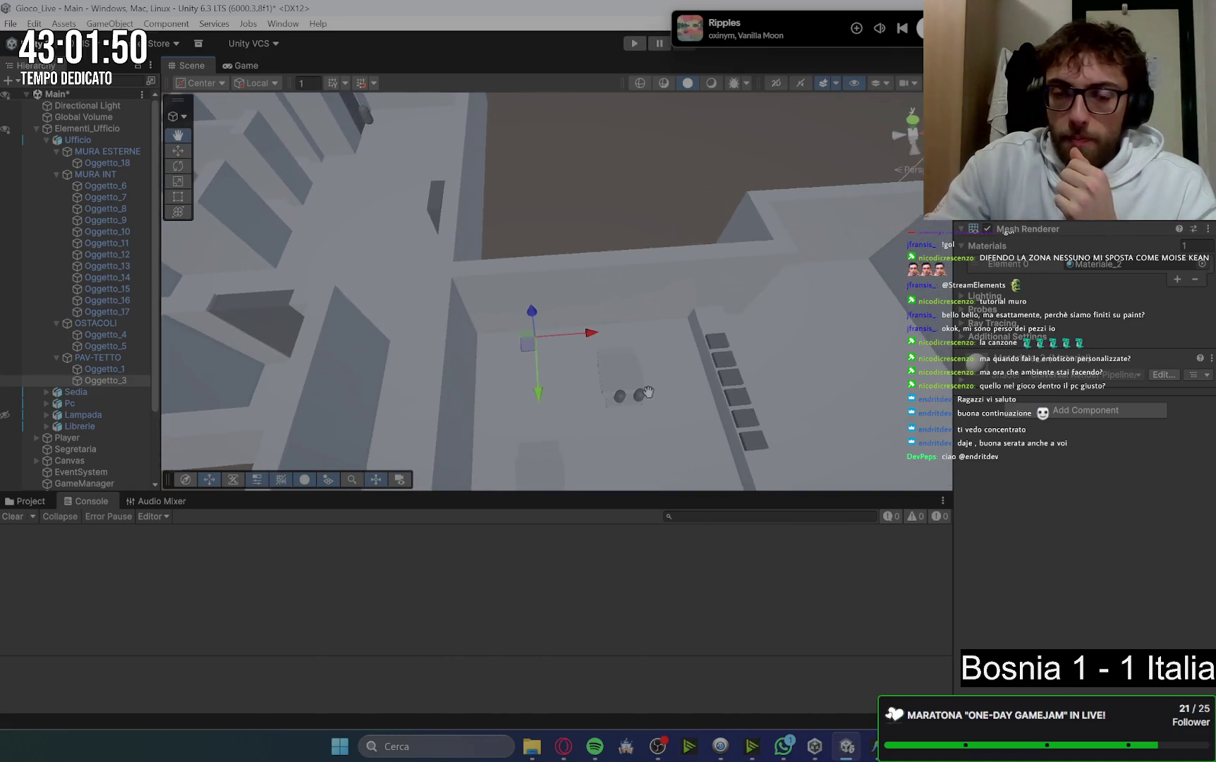
{"action": "left_click_drag", "start_coordinate": [638, 365], "coordinate": [685, 374]}
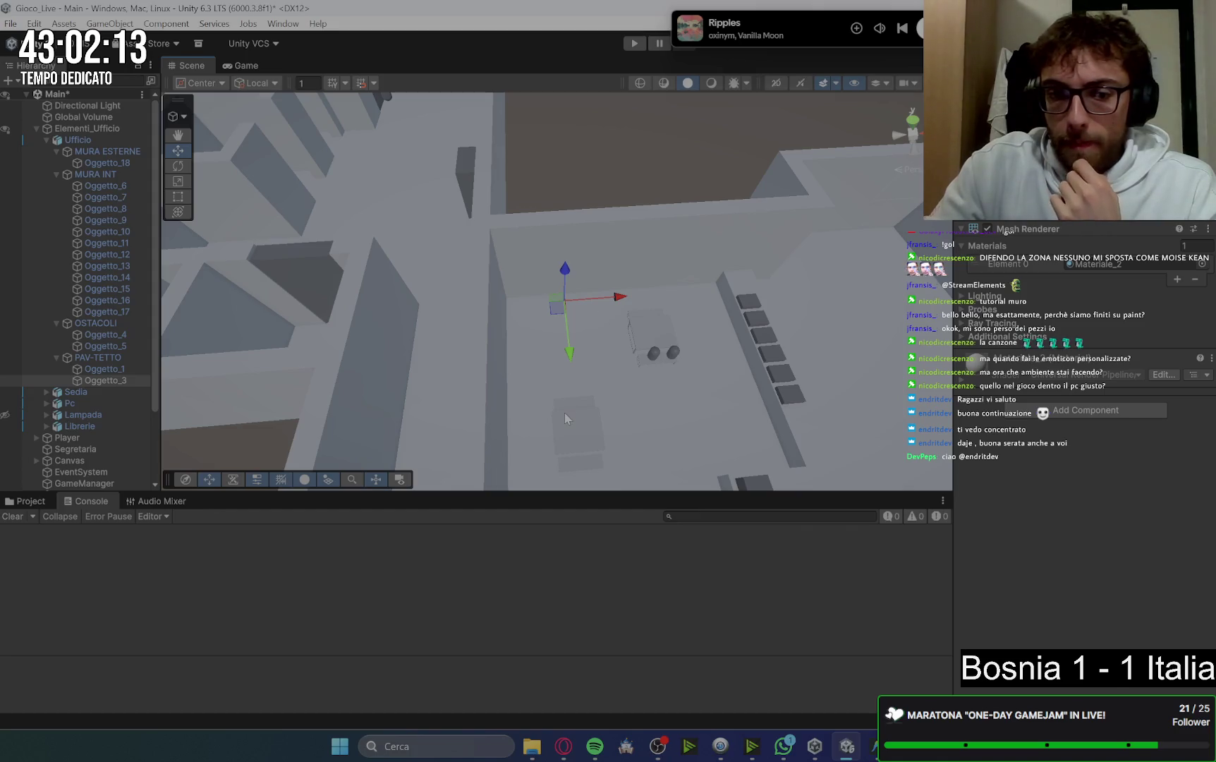
{"action": "left_click", "coordinate": [711, 366]}
{"action": "left_click", "coordinate": [661, 416]}
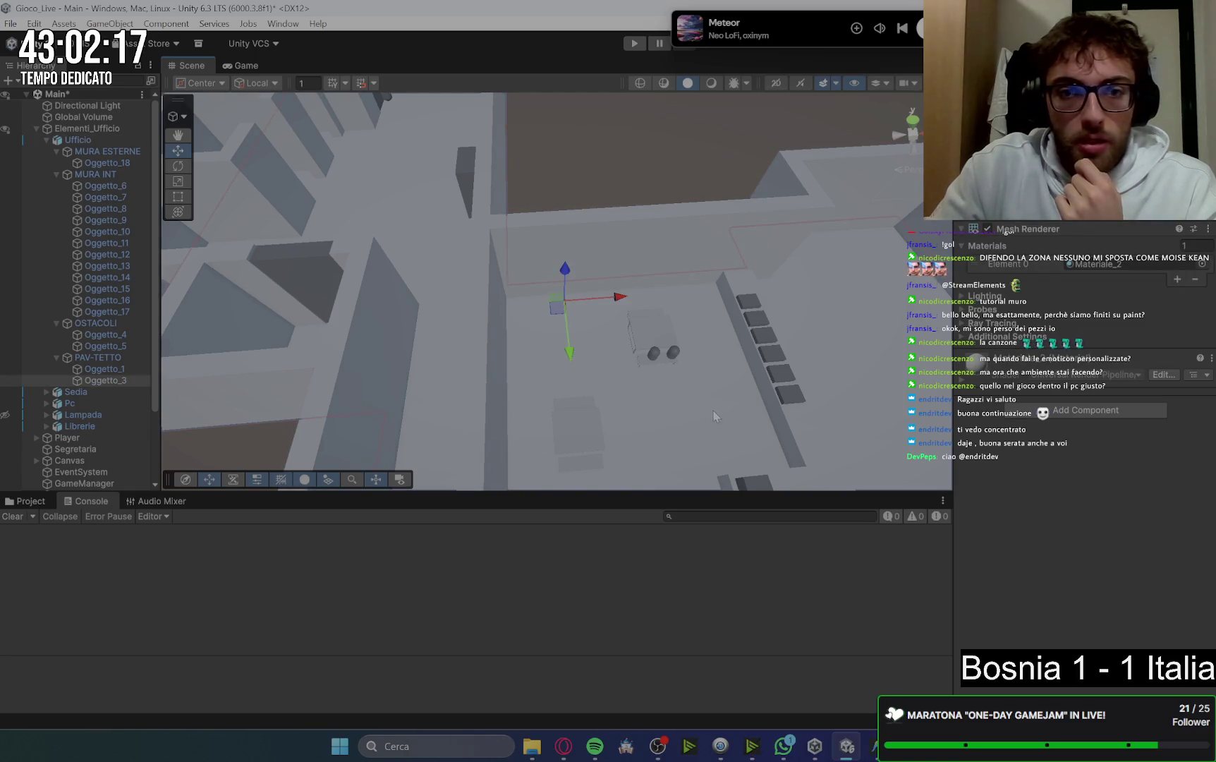
- Add a Box Collider 2D to Oggetto_3, try resizing it in the scene, and undo the change
{"action": "left_click", "coordinate": [1104, 412]}
{"action": "scroll", "coordinate": [1095, 481], "scroll_direction": "up", "scroll_amount": 1}
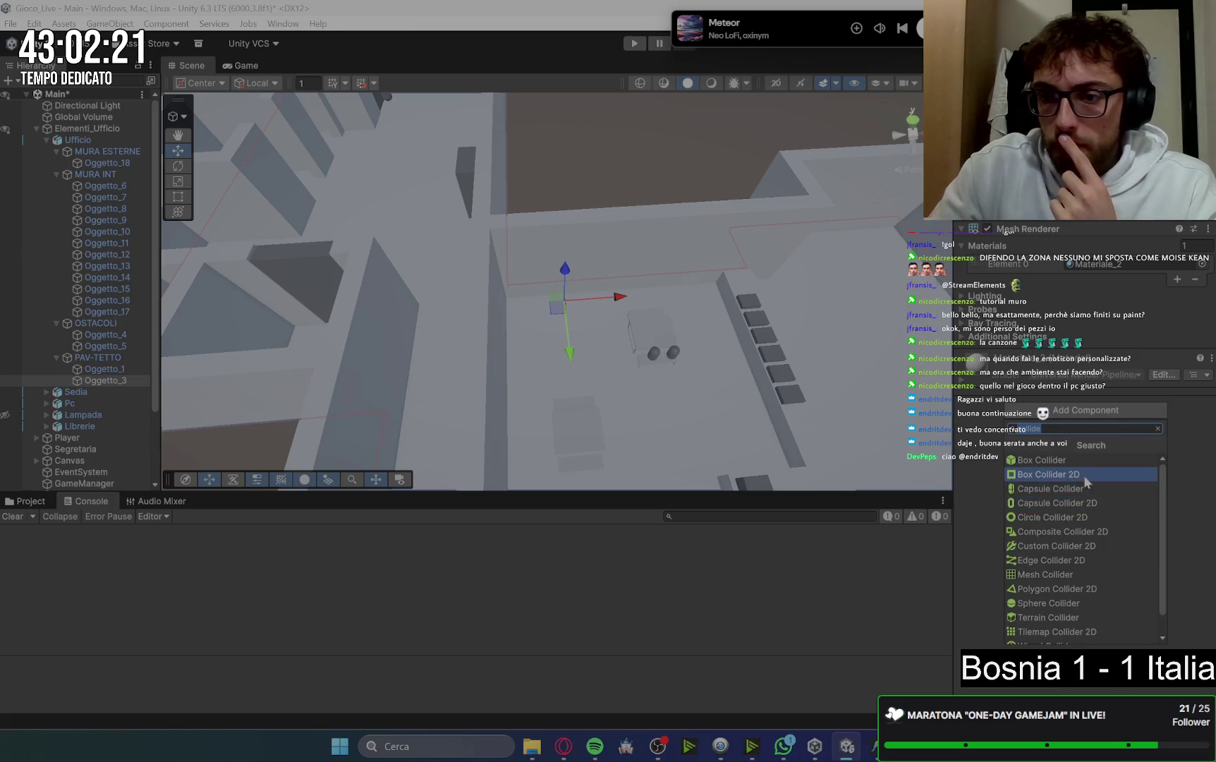
{"action": "left_click", "coordinate": [1083, 474]}
{"action": "scroll", "coordinate": [663, 323], "scroll_direction": "down", "scroll_amount": 6}
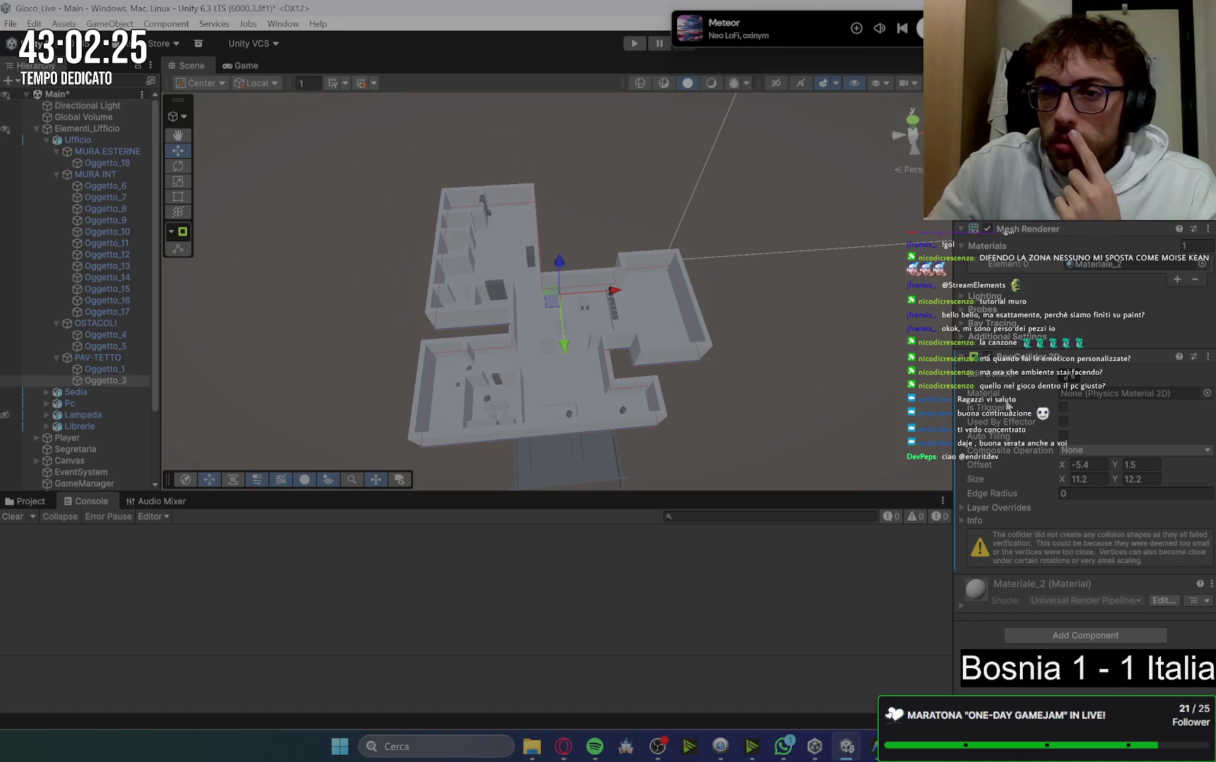
{"action": "left_click", "coordinate": [1066, 380]}
{"action": "mouse_move", "coordinate": [313, 294]}
{"action": "left_mouse_down"}
{"action": "mouse_move", "coordinate": [700, 347]}
{"action": "mouse_move", "coordinate": [478, 369]}
{"action": "mouse_move", "coordinate": [666, 255]}
{"action": "mouse_move", "coordinate": [705, 271]}
{"action": "mouse_move", "coordinate": [582, 298]}
{"action": "left_mouse_up"}
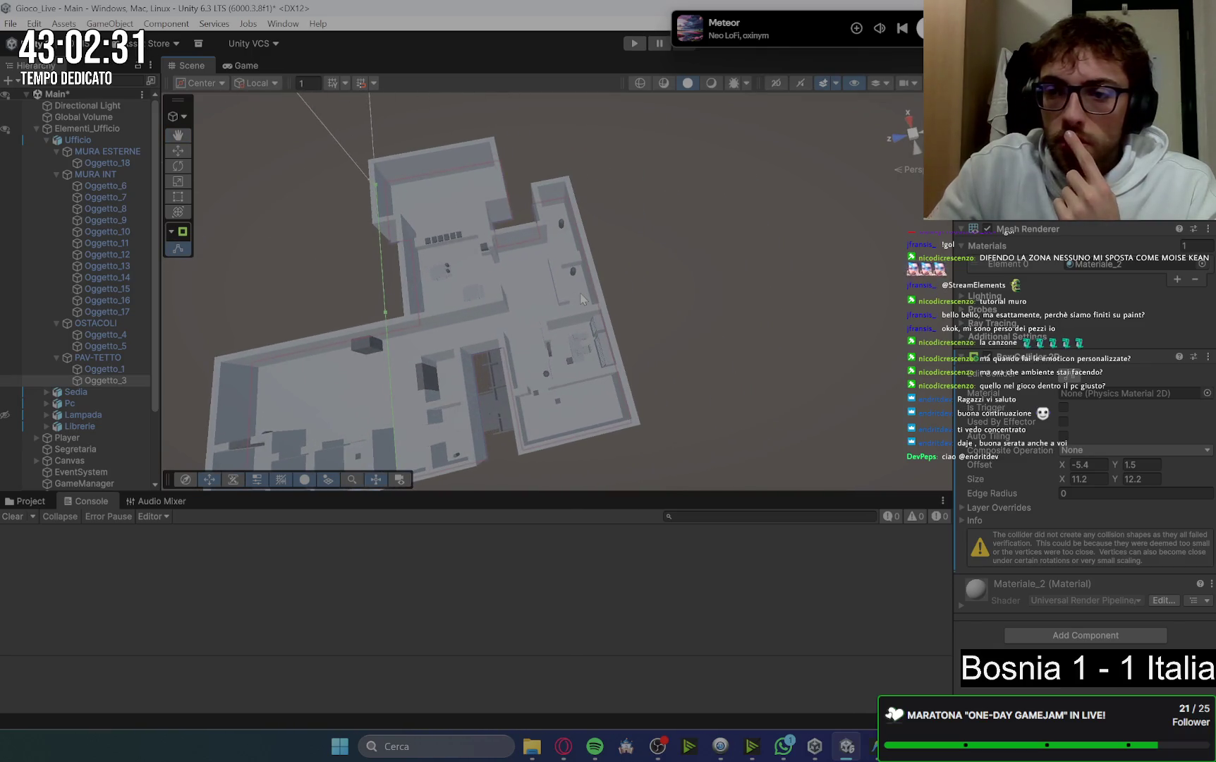
{"action": "left_click_drag", "start_coordinate": [572, 293], "coordinate": [838, 266]}
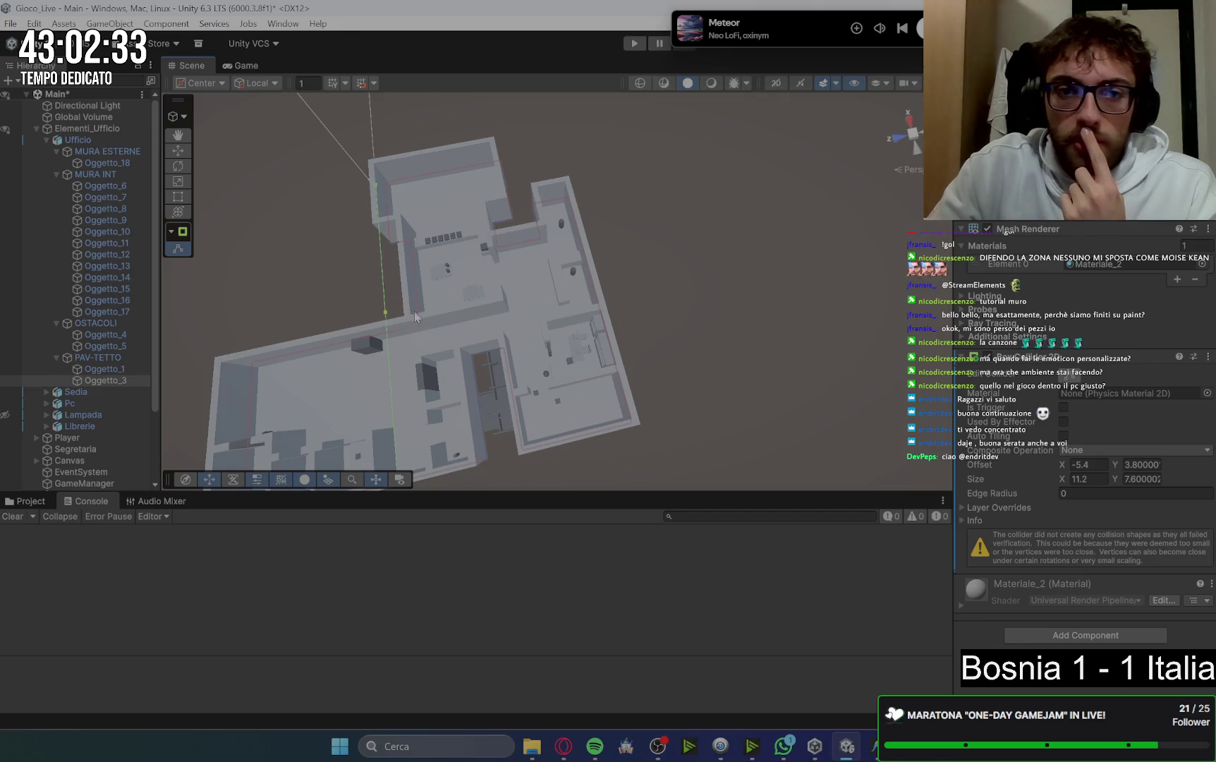
{"action": "key", "text": "ctrl+z"}
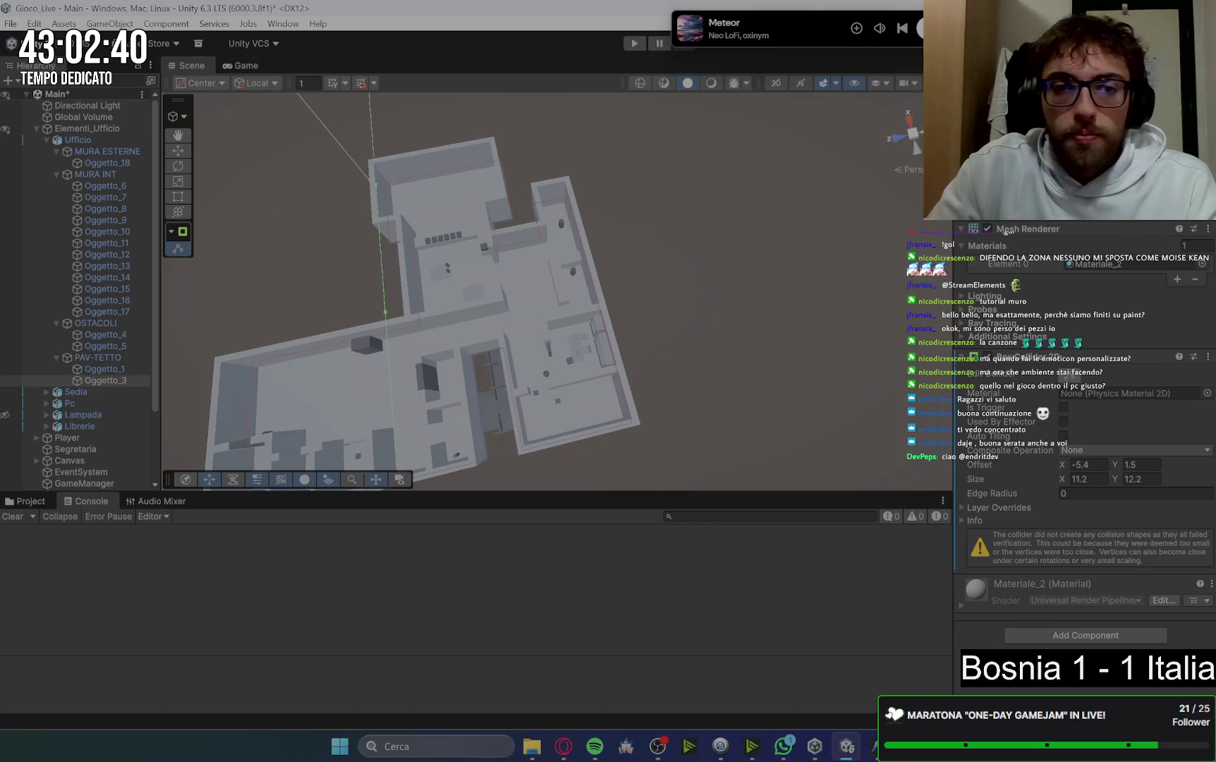
{"action": "left_click_drag", "start_coordinate": [440, 310], "coordinate": [645, 232]}
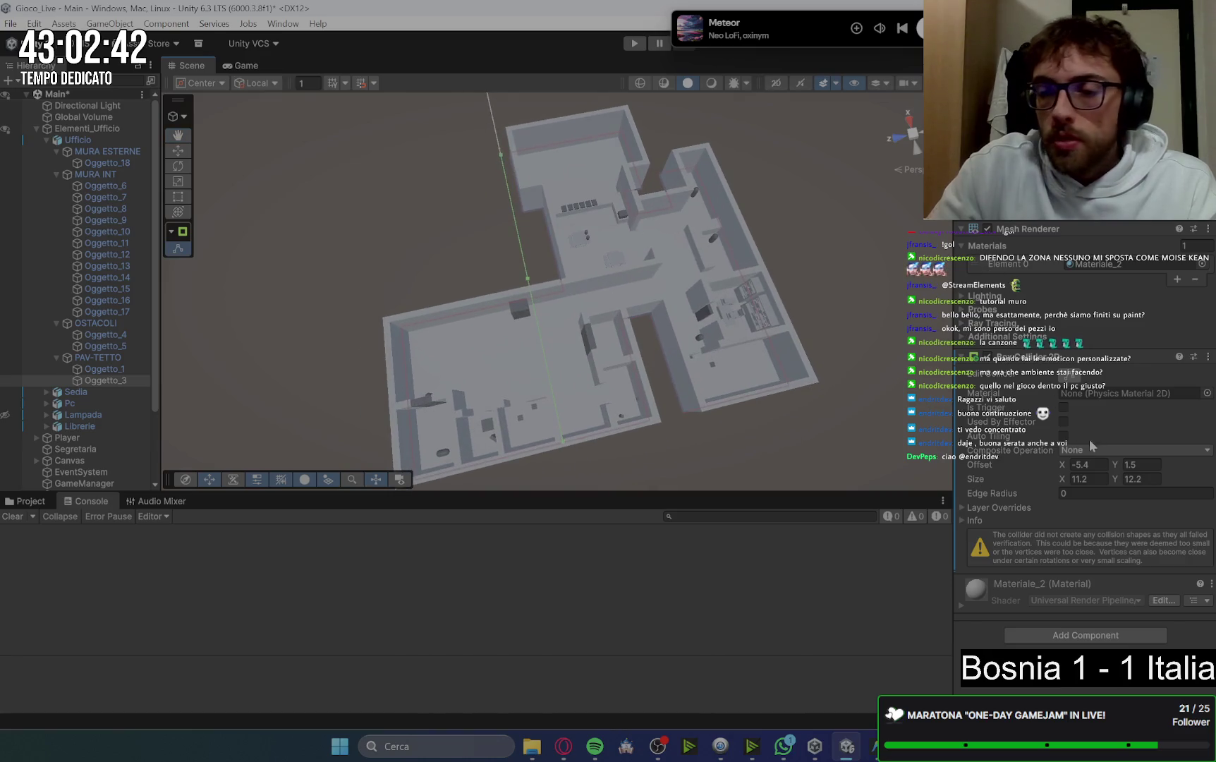
- Replace the 2D collider with a 3D Box Collider and reframe the building in the Scene view
{"action": "left_click", "coordinate": [1207, 357]}
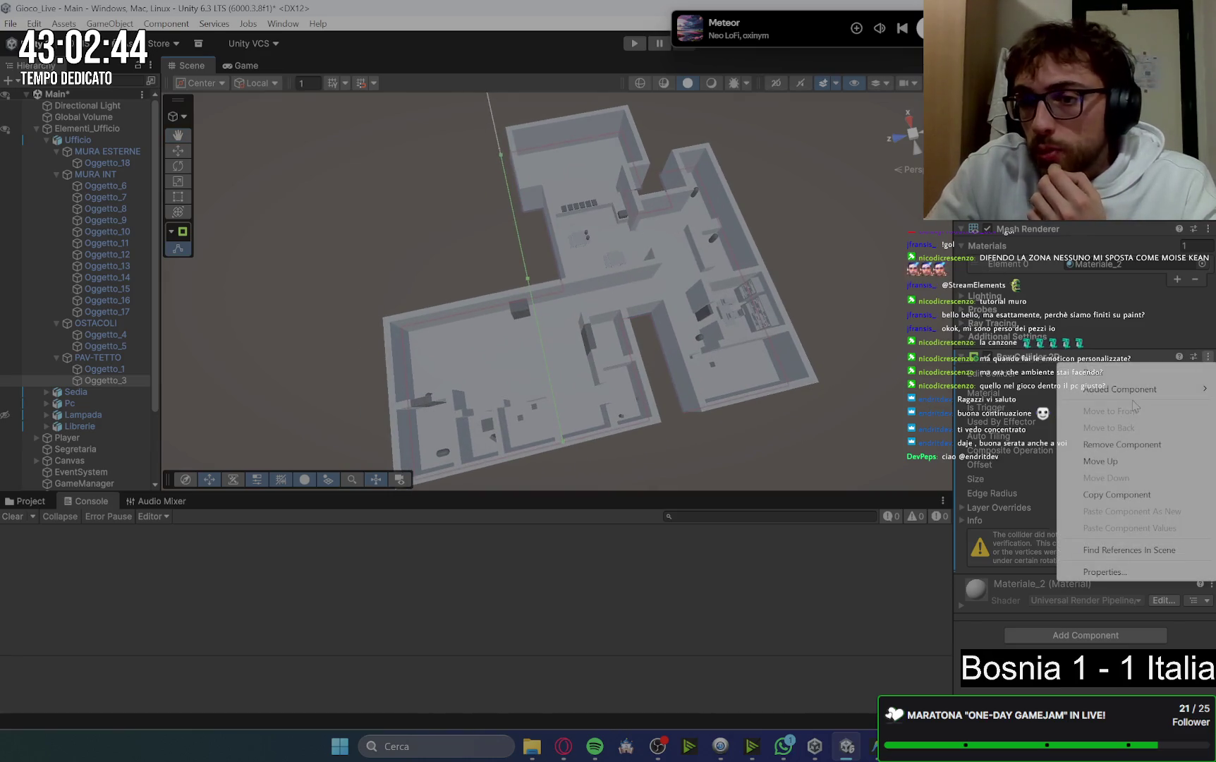
{"action": "left_click", "coordinate": [1125, 445]}
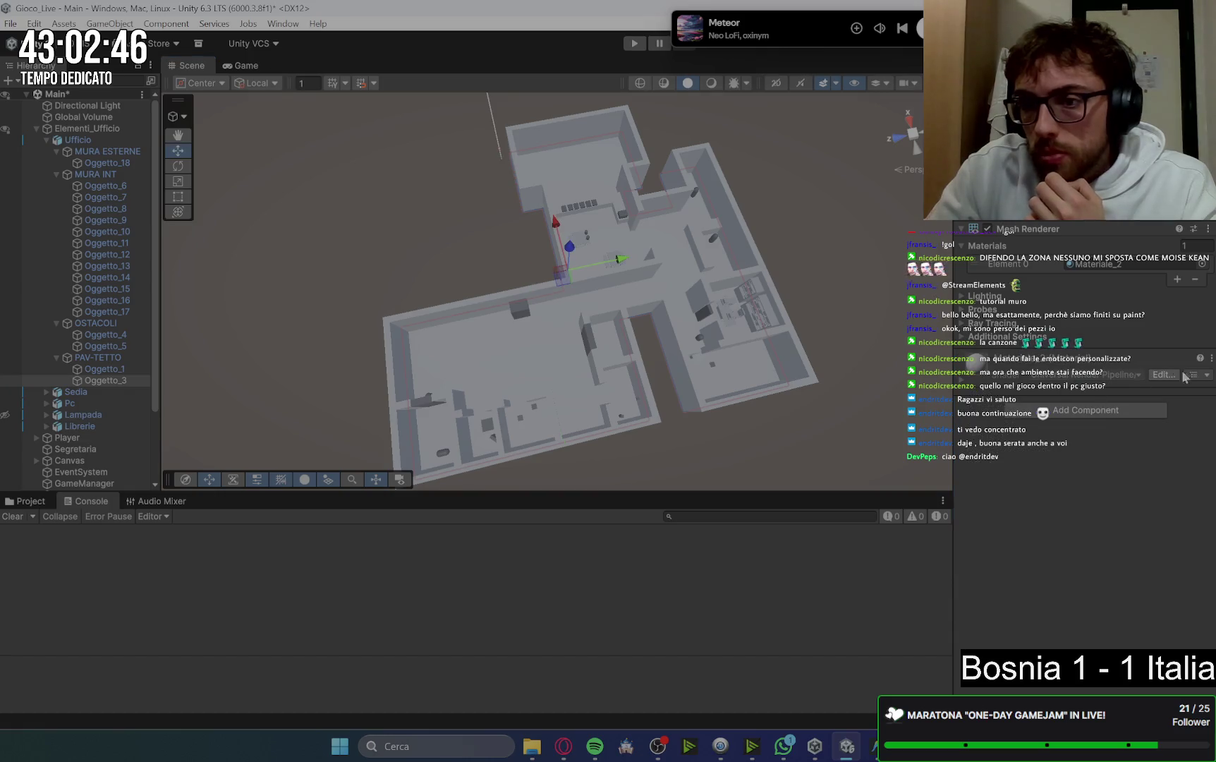
{"action": "left_click", "coordinate": [1156, 415]}
{"action": "left_click", "coordinate": [1087, 461]}
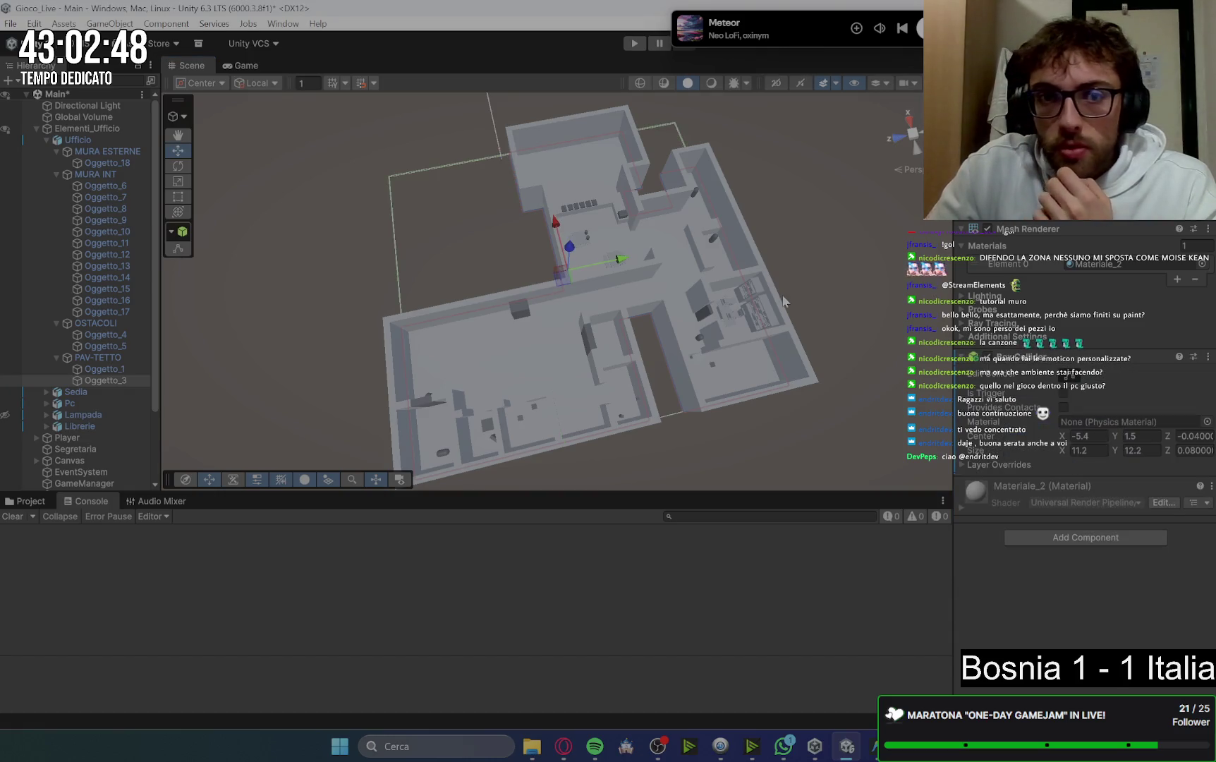
{"action": "mouse_move", "coordinate": [780, 290]}
{"action": "left_mouse_down"}
{"action": "mouse_move", "coordinate": [717, 356]}
{"action": "mouse_move", "coordinate": [699, 216]}
{"action": "left_mouse_up"}
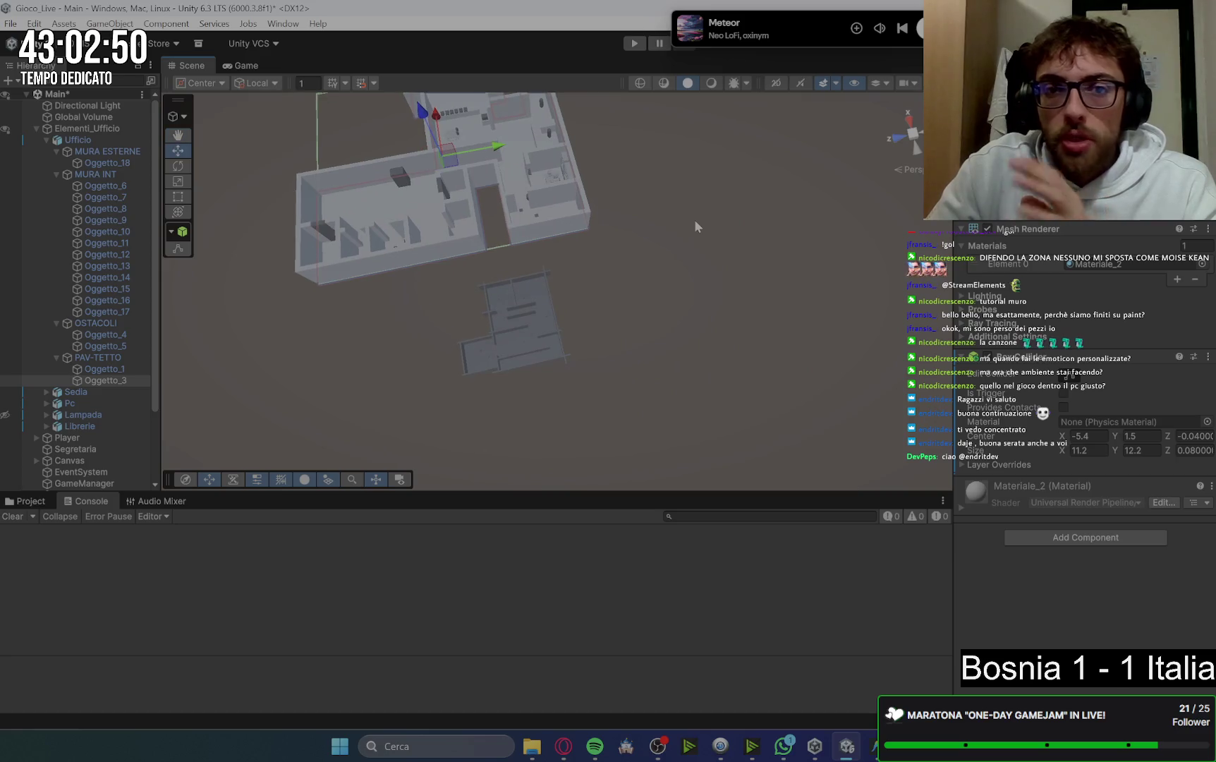
{"action": "mouse_move", "coordinate": [626, 288]}
{"action": "left_mouse_down"}
{"action": "mouse_move", "coordinate": [687, 356]}
{"action": "mouse_move", "coordinate": [679, 396]}
{"action": "mouse_move", "coordinate": [734, 339]}
{"action": "left_mouse_up"}
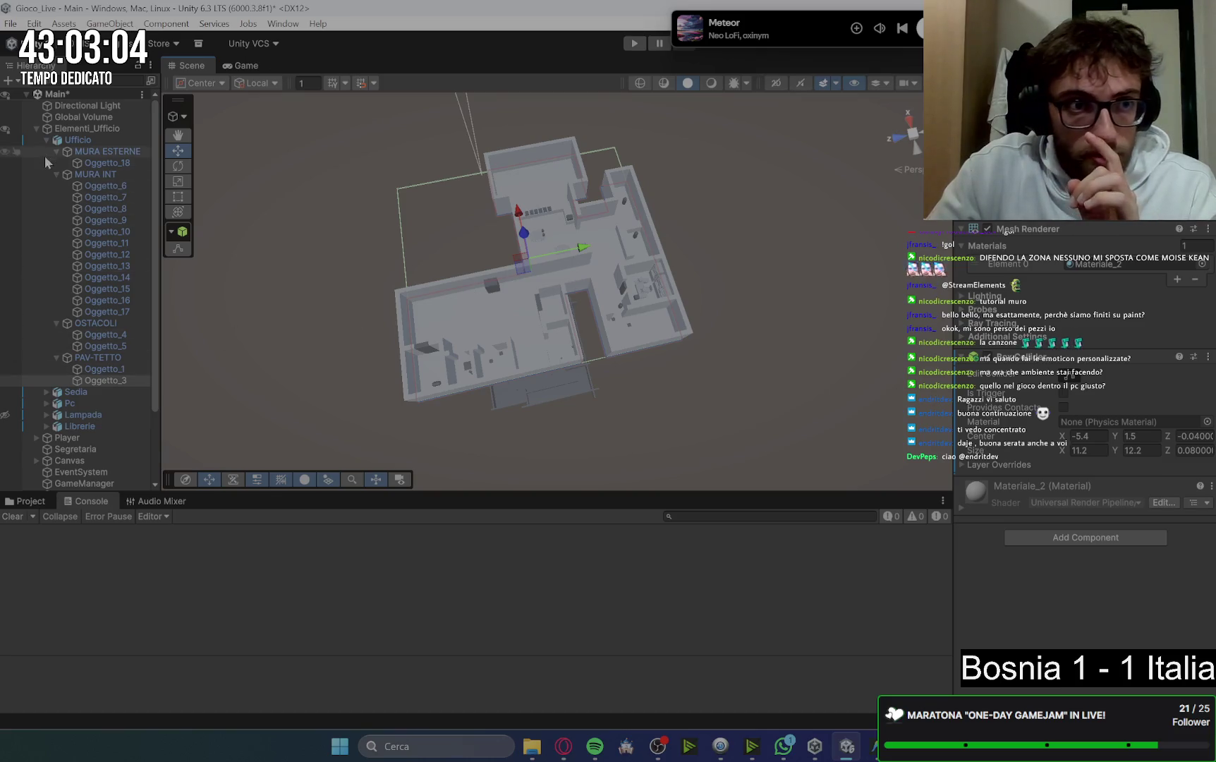
{"action": "left_click", "coordinate": [36, 129]}
- Select the Player, set Player Movement gravity to 9.81, and start the playtest with Ctrl+P
{"action": "left_click", "coordinate": [66, 140]}
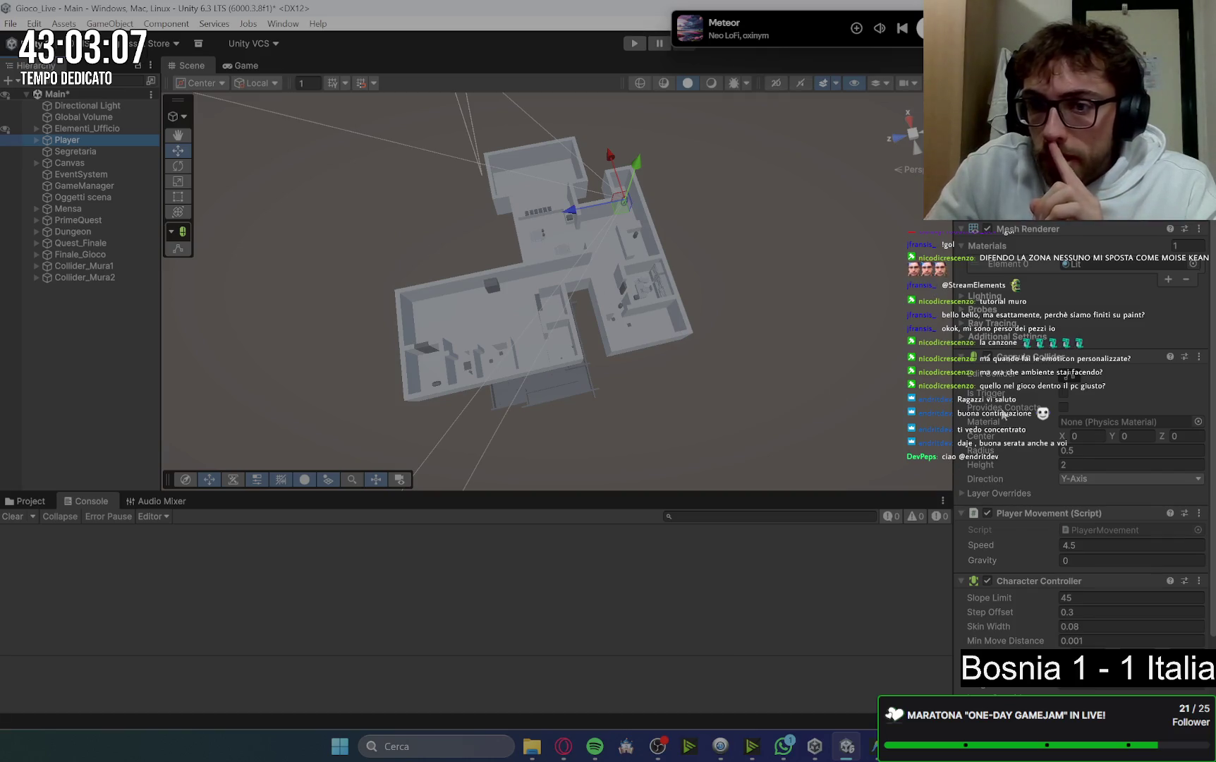
{"action": "scroll", "coordinate": [1003, 422], "scroll_direction": "down", "scroll_amount": 3}
{"action": "left_click", "coordinate": [1083, 487]}
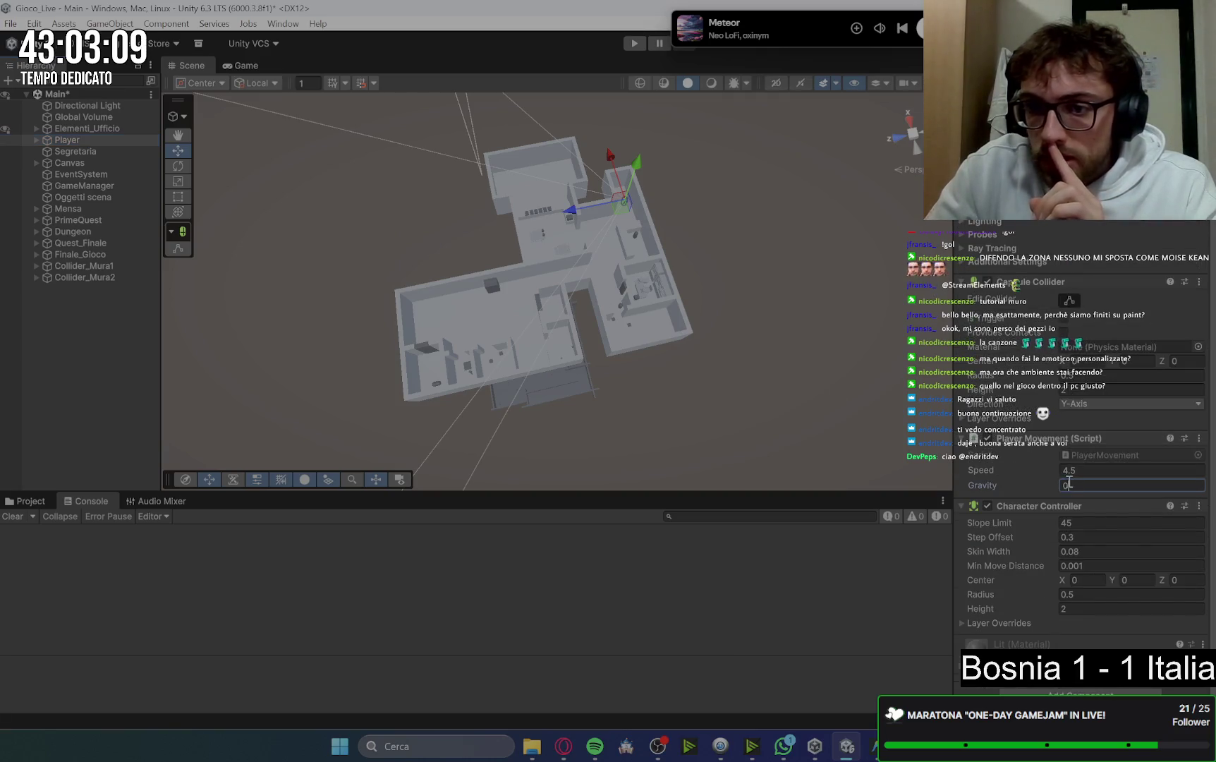
{"action": "type", "text": "9.8"}
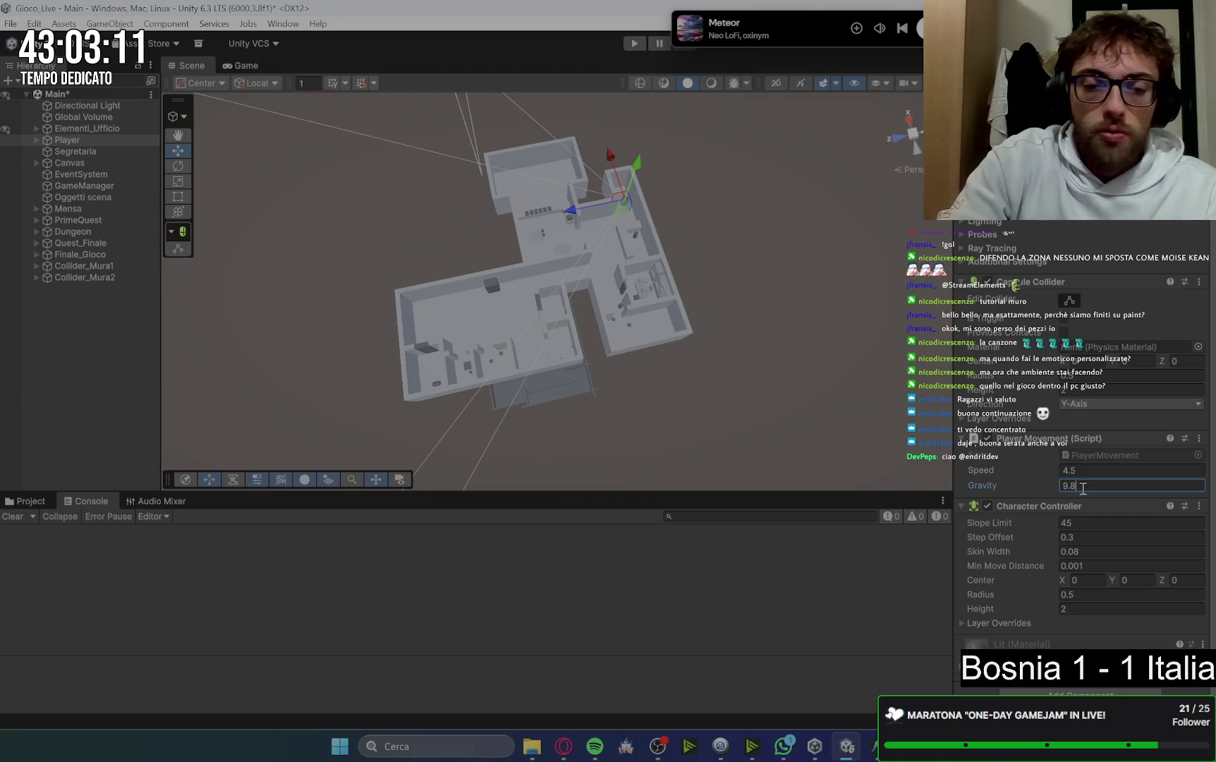
{"action": "type", "text": "1"}
{"action": "key", "text": "ctrl+p"}
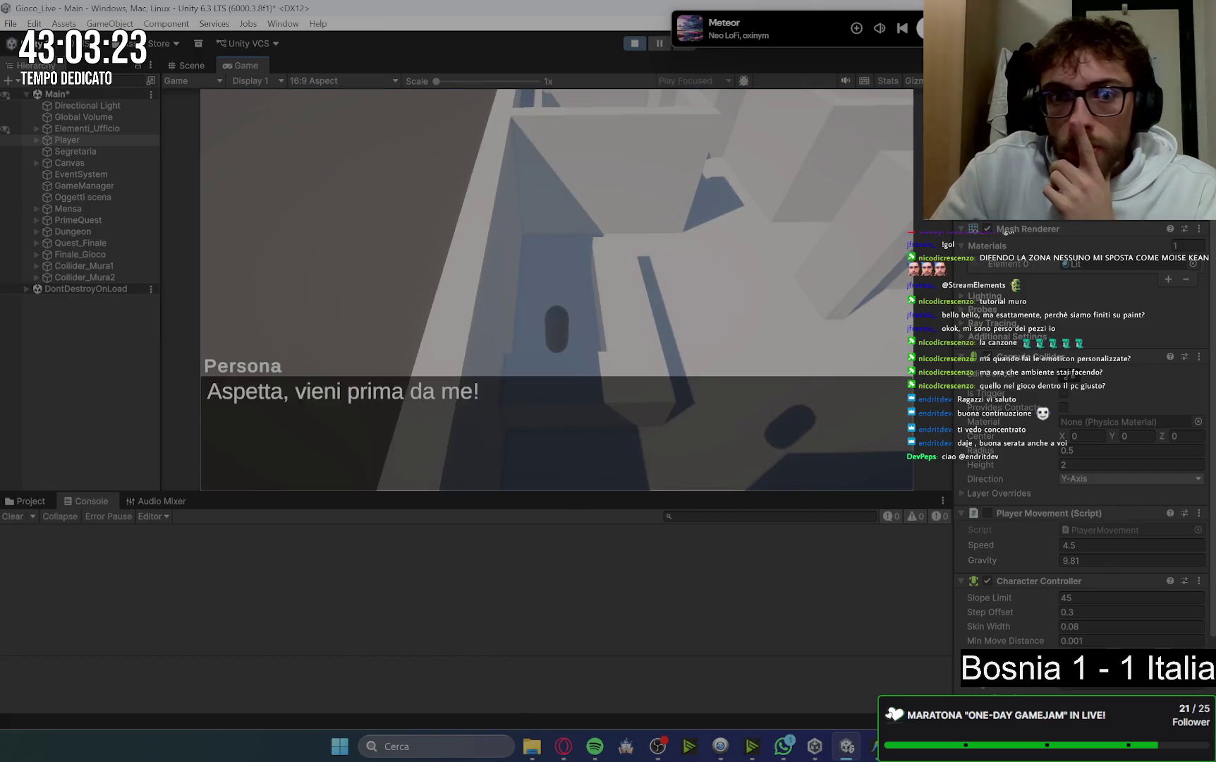
- Exit play mode, revisit the Gravity field, deselect the Player, and relaunch the playtest
{"action": "left_click", "coordinate": [635, 43]}
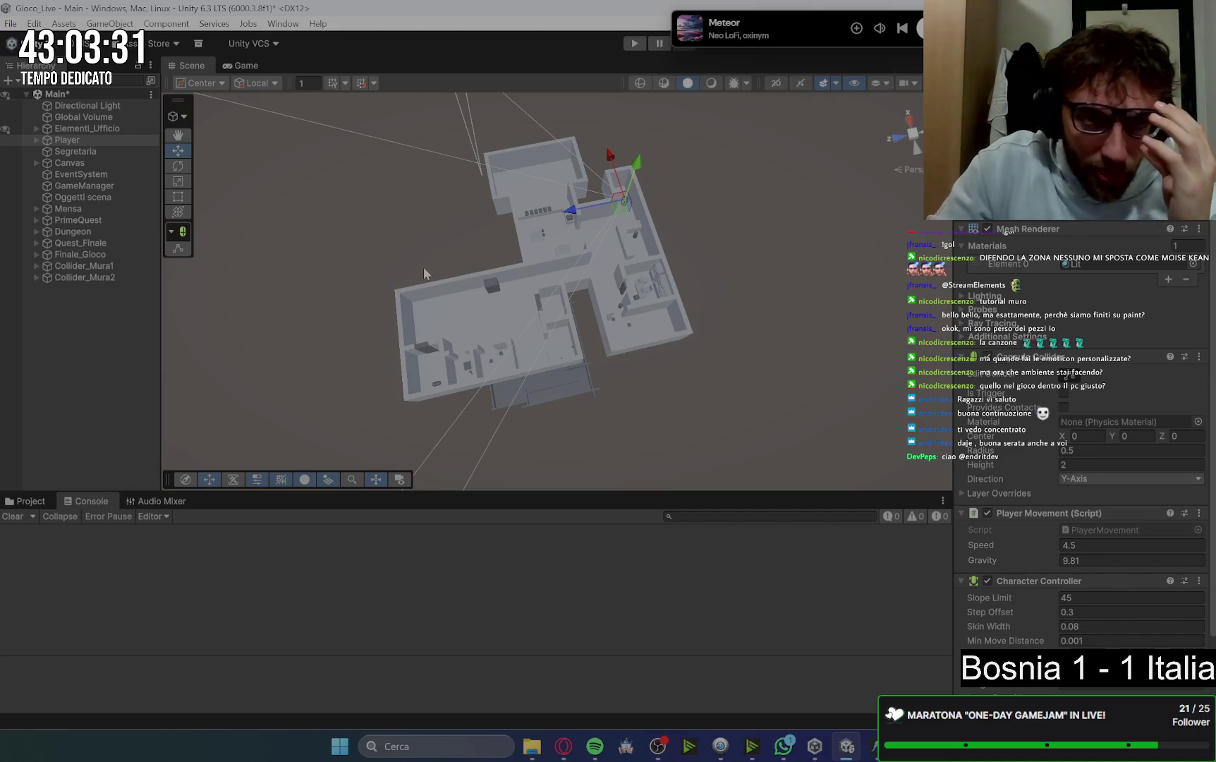
{"action": "left_click", "coordinate": [1116, 563]}
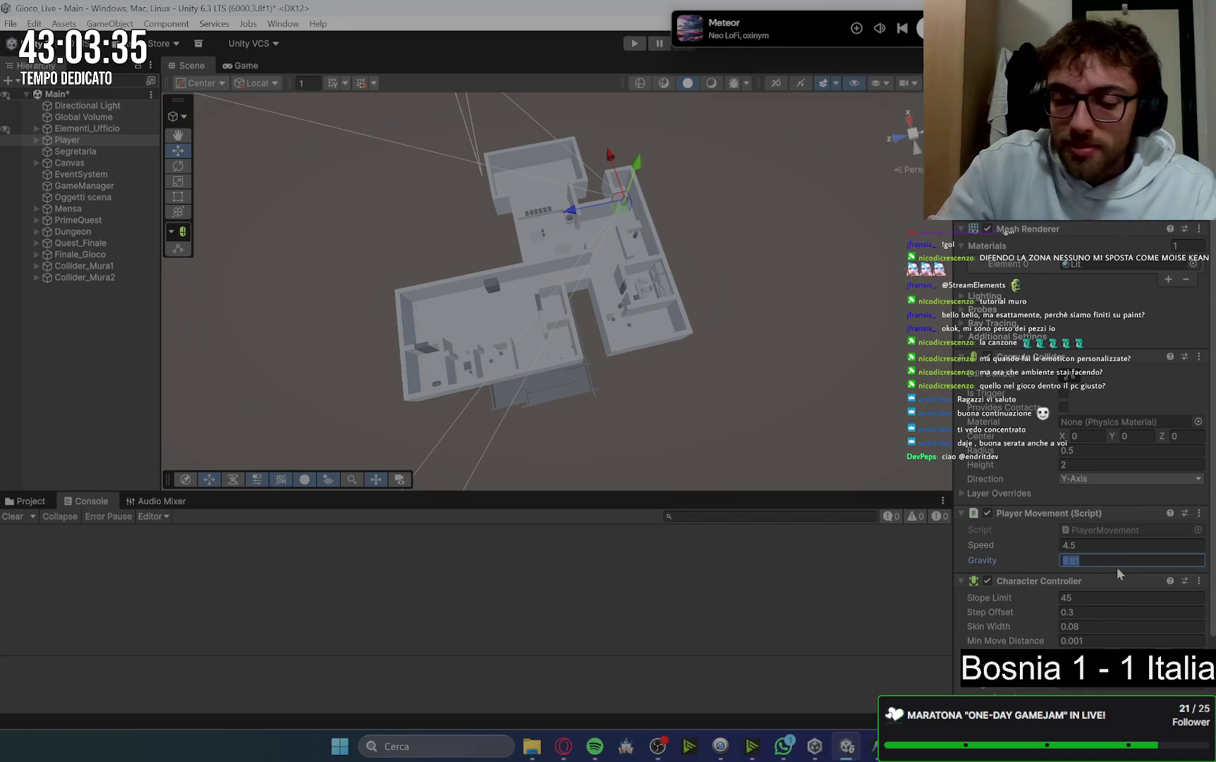
{"action": "left_click", "coordinate": [860, 298]}
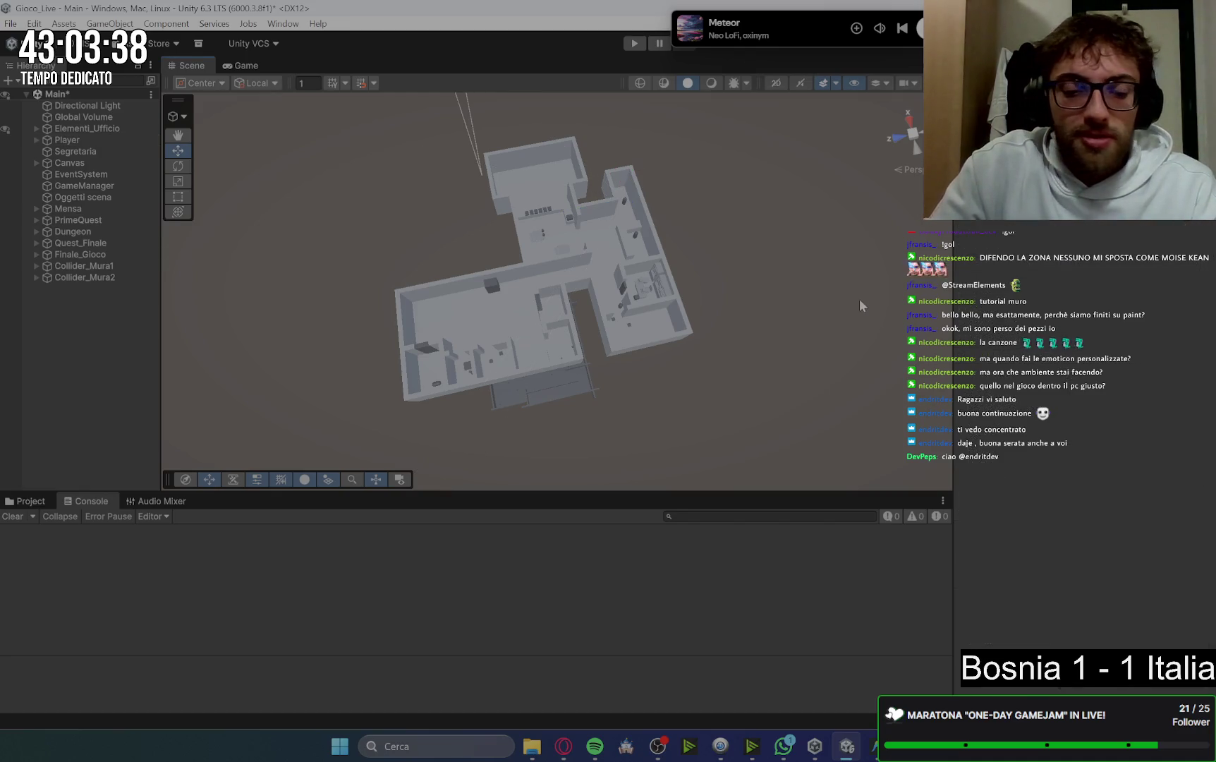
{"action": "key", "text": "ctrl+p"}
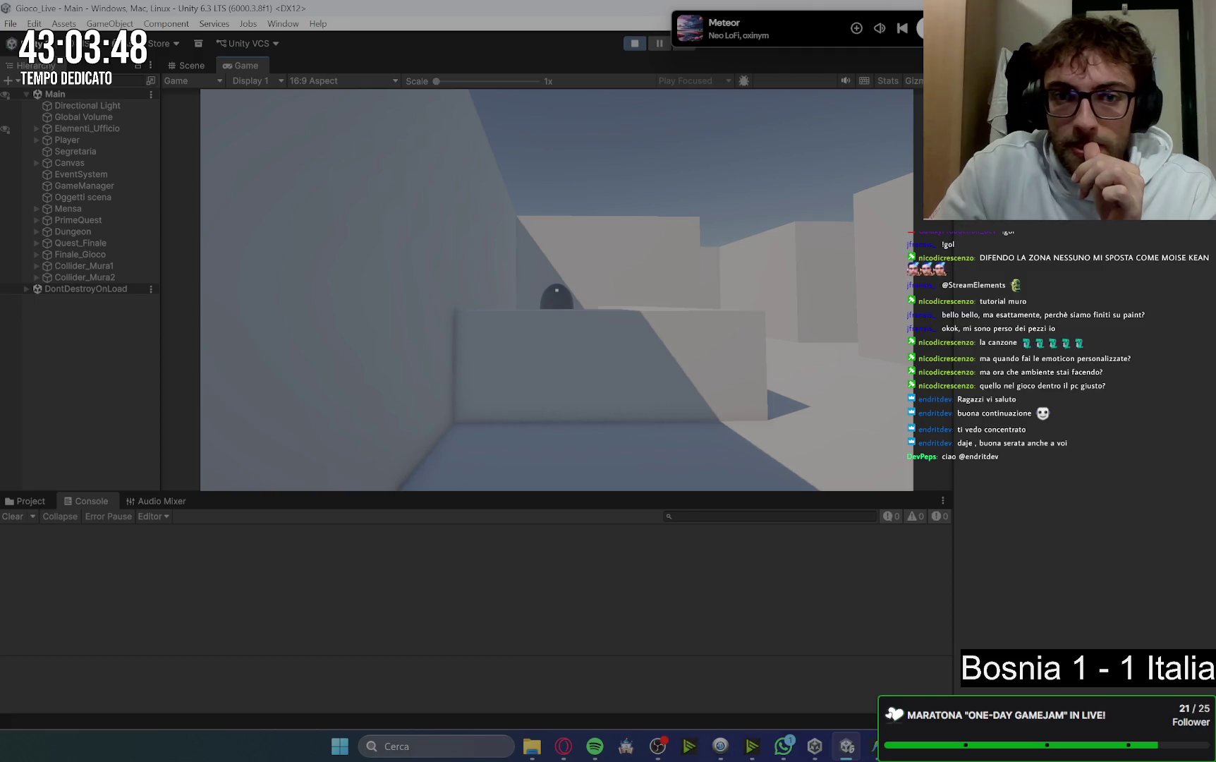
- Walk into the level, dismiss the welcome dialogue, and cross the courtyard toward the corridor
{"action": "key", "text": "w"}
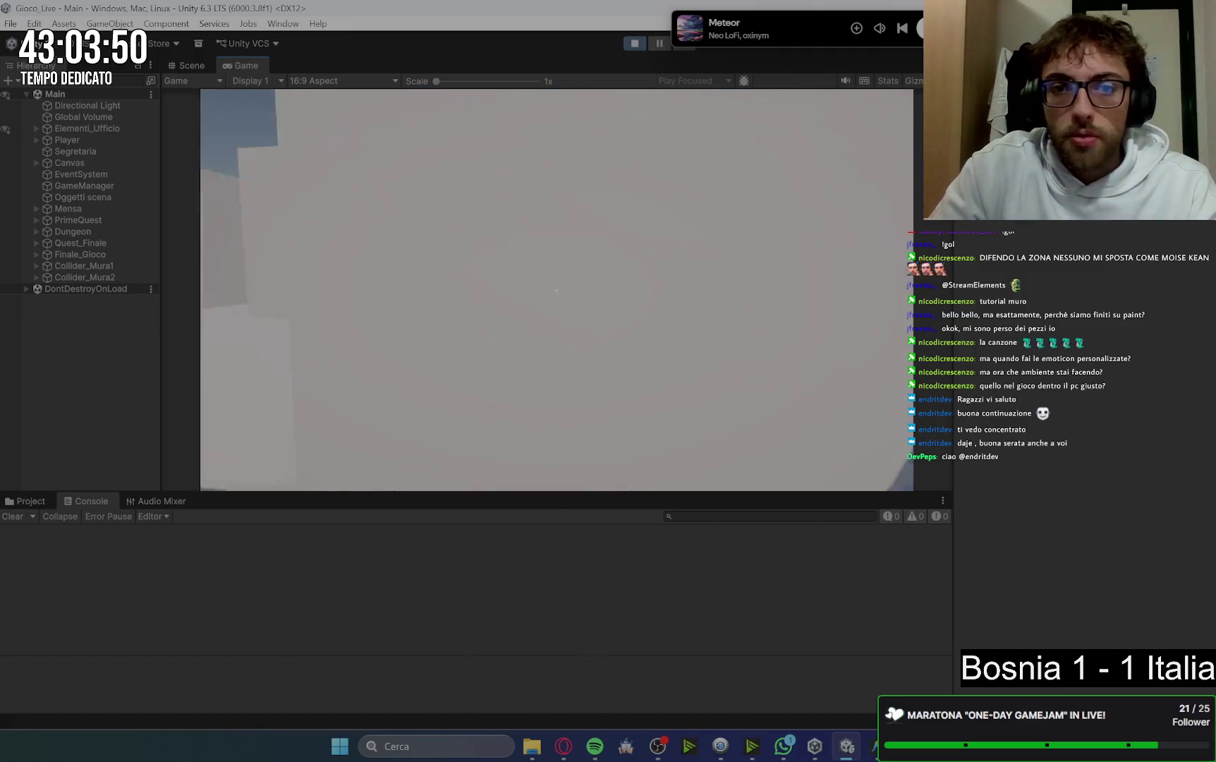
{"action": "key", "text": "w"}
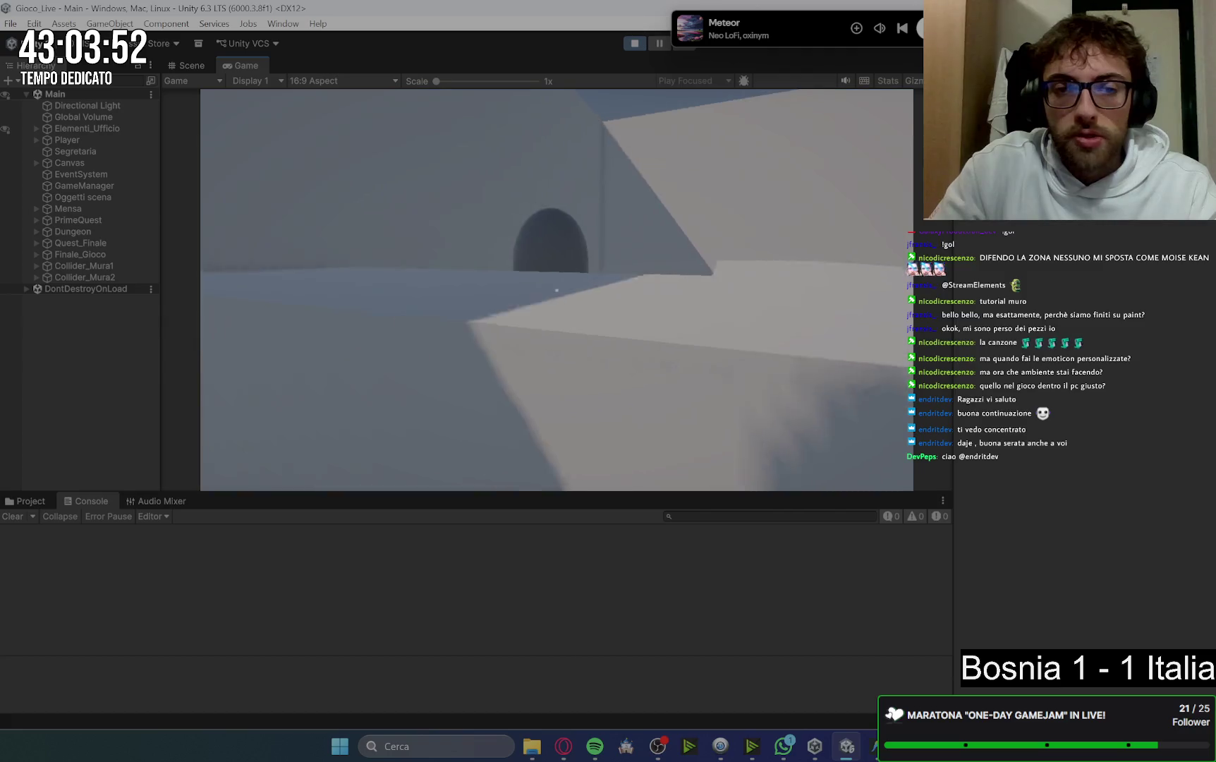
{"action": "key", "text": "space"}
{"action": "key", "text": "w"}
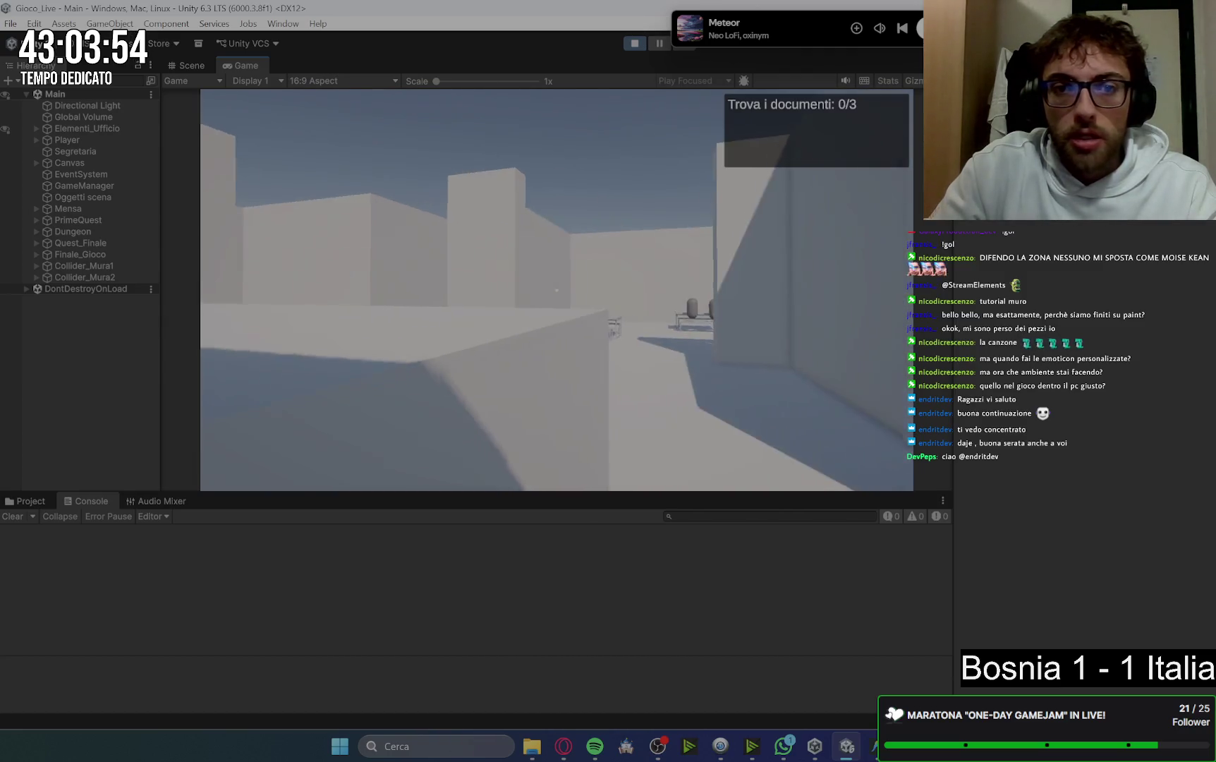
{"action": "key", "text": "w"}
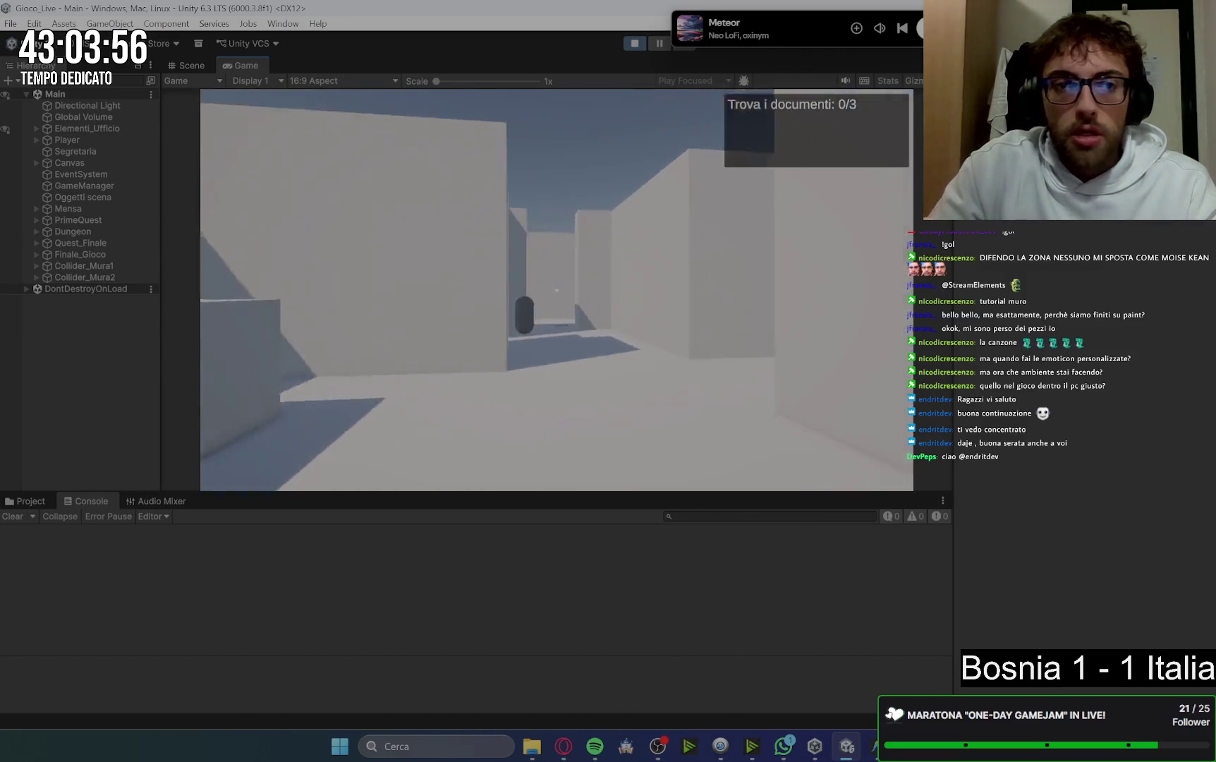
{"action": "key", "text": "Escape"}
- Raise the Player's movement speed to 20 and return to the game
{"action": "left_click", "coordinate": [109, 140]}
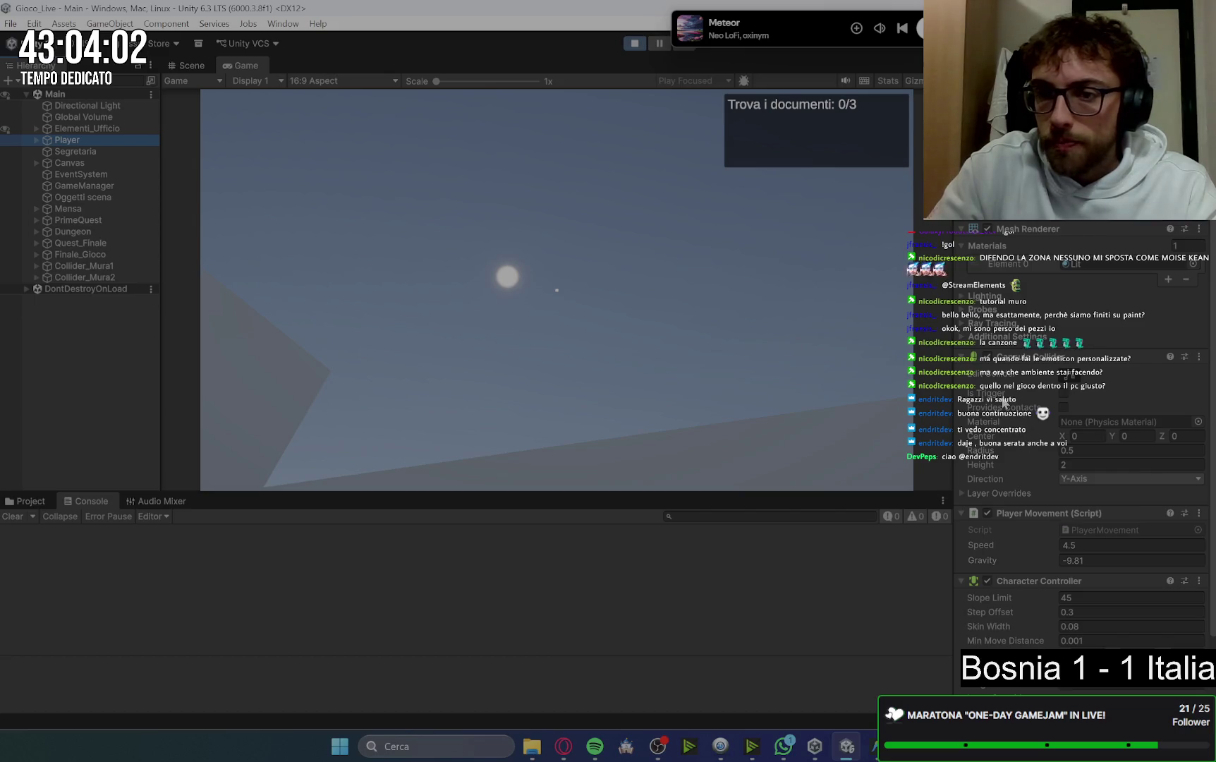
{"action": "scroll", "coordinate": [1047, 381], "scroll_direction": "down", "scroll_amount": 2}
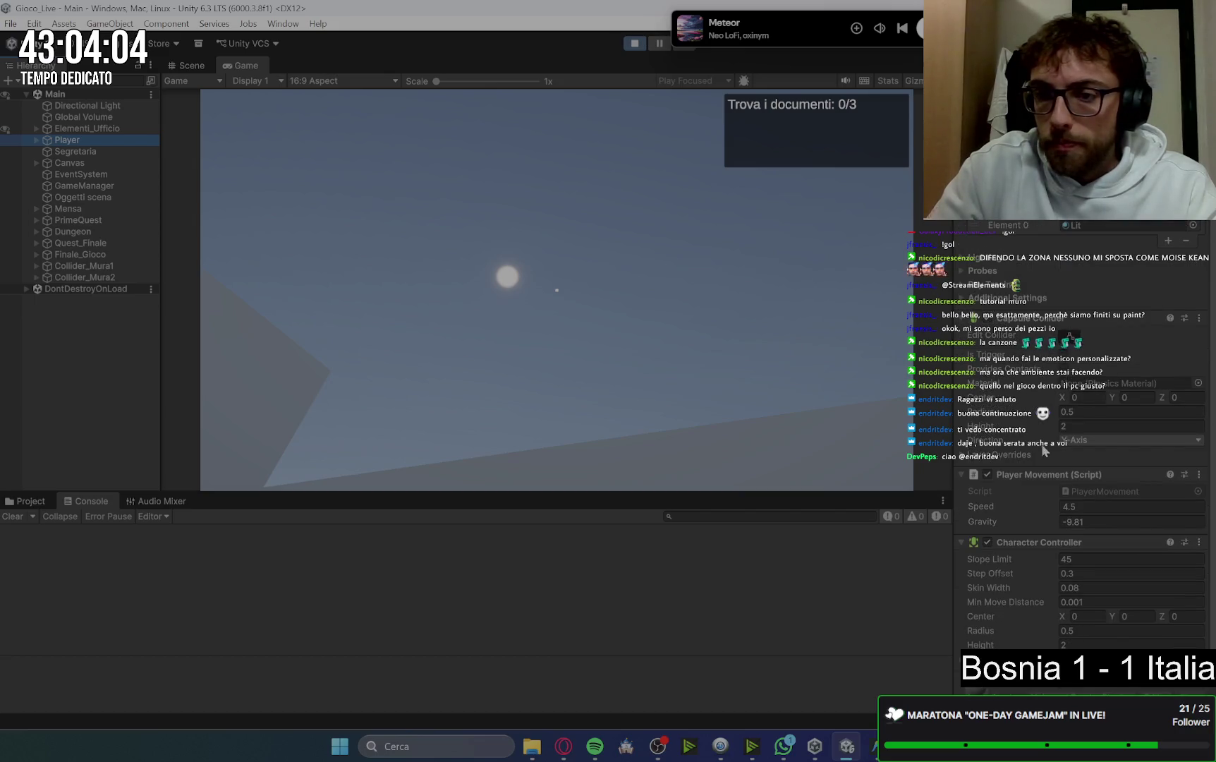
{"action": "left_click", "coordinate": [1088, 505]}
{"action": "type", "text": "20"}
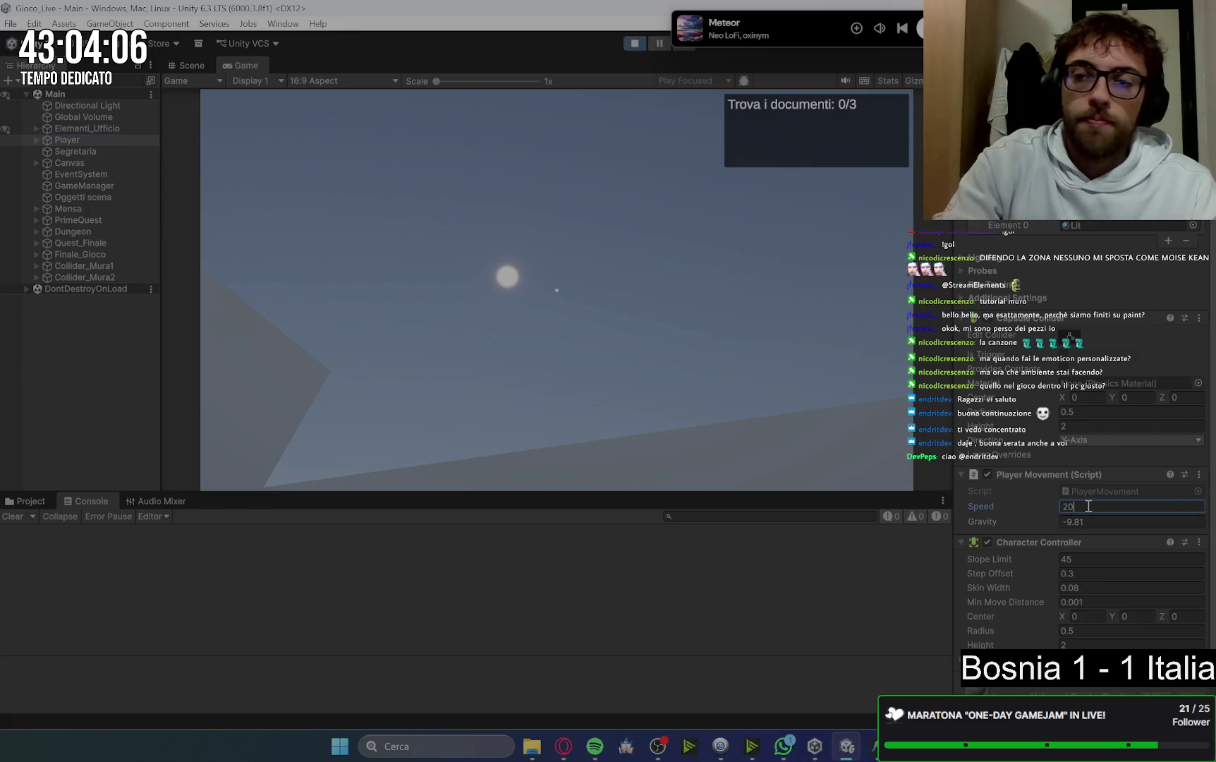
{"action": "left_click", "coordinate": [557, 290]}
- Pick up the first document from the desk and talk to the character down the corridor
{"action": "key", "text": "w"}
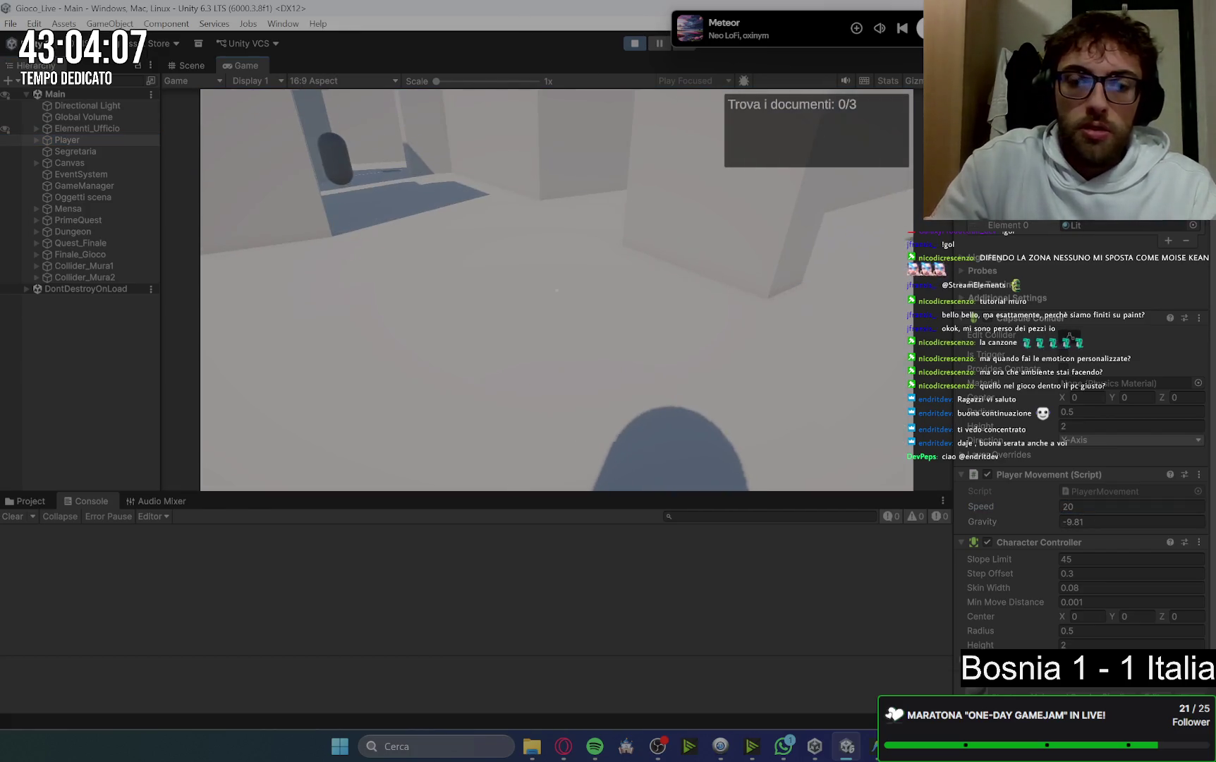
{"action": "key", "text": "w"}
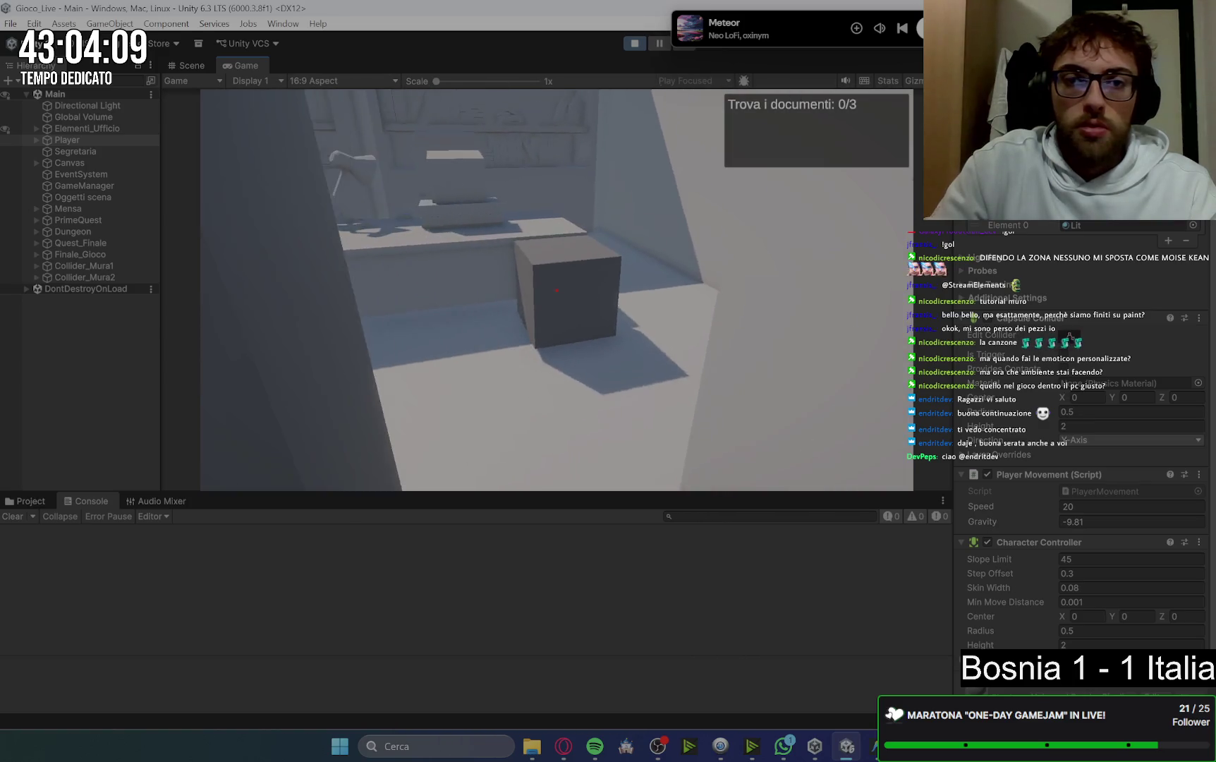
{"action": "key", "text": "e"}
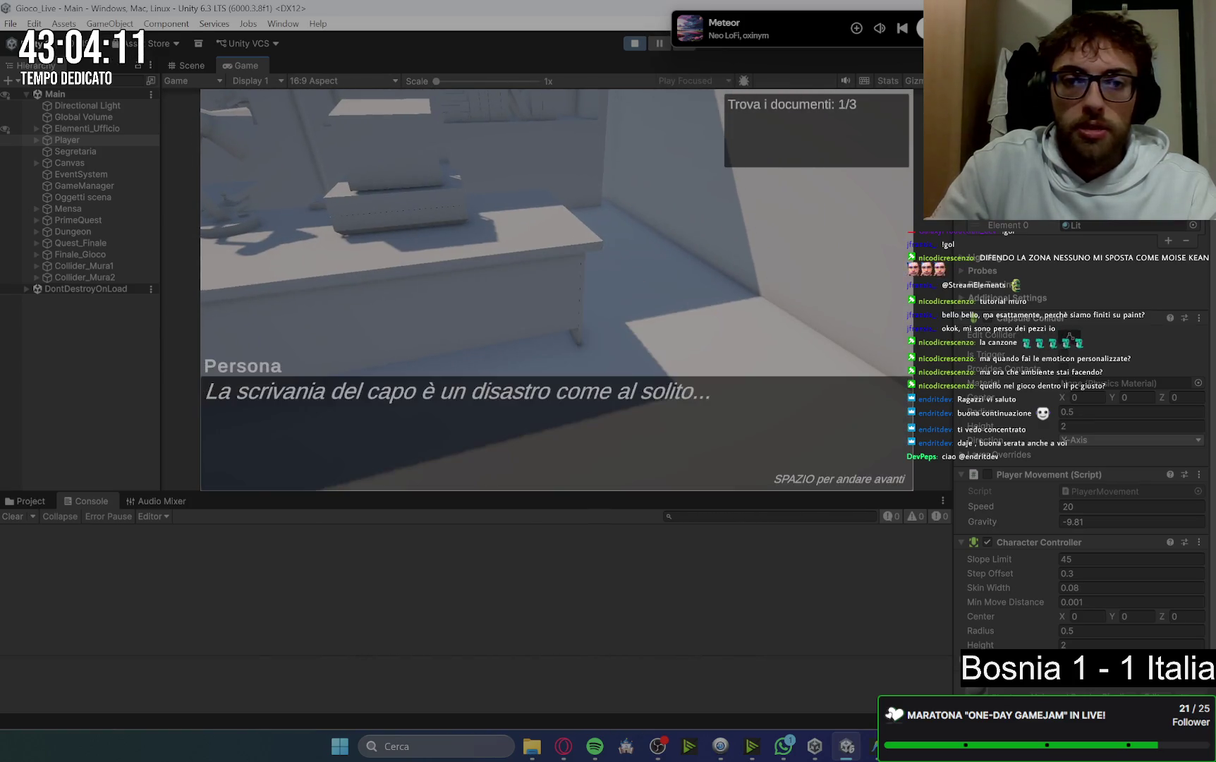
{"action": "key", "text": "space"}
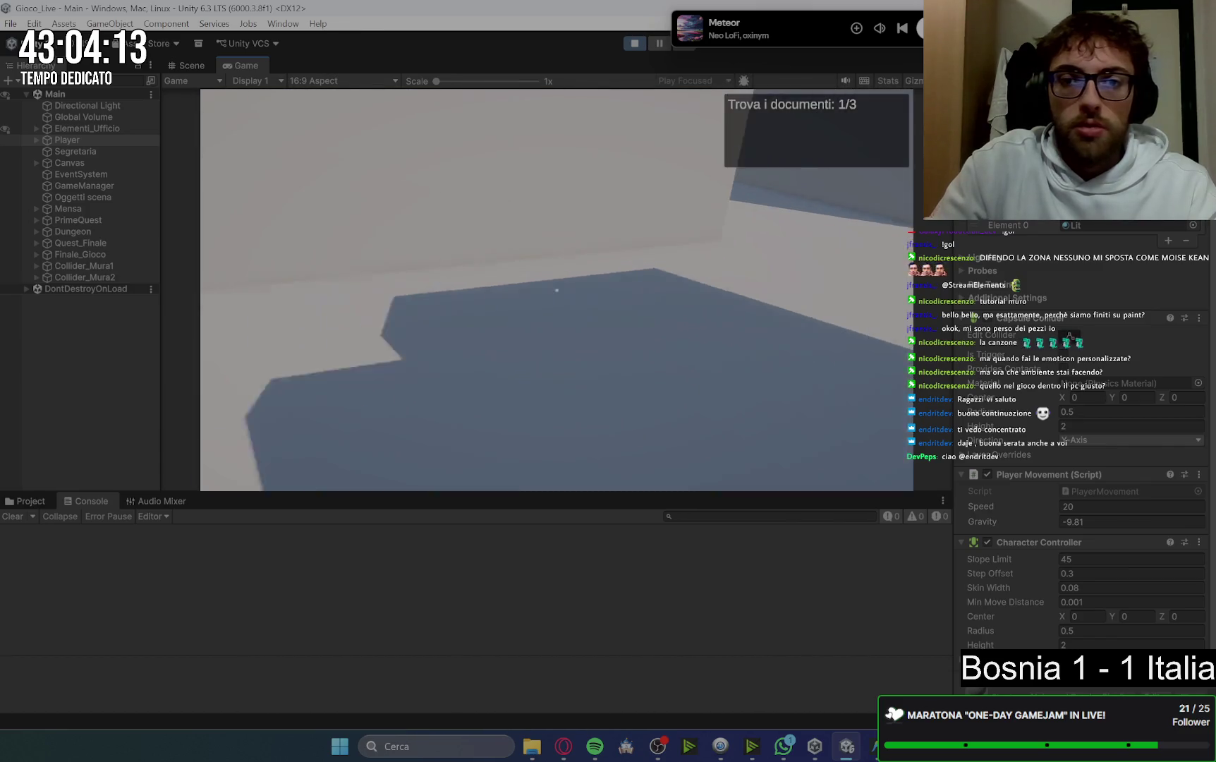
{"action": "key", "text": "w"}
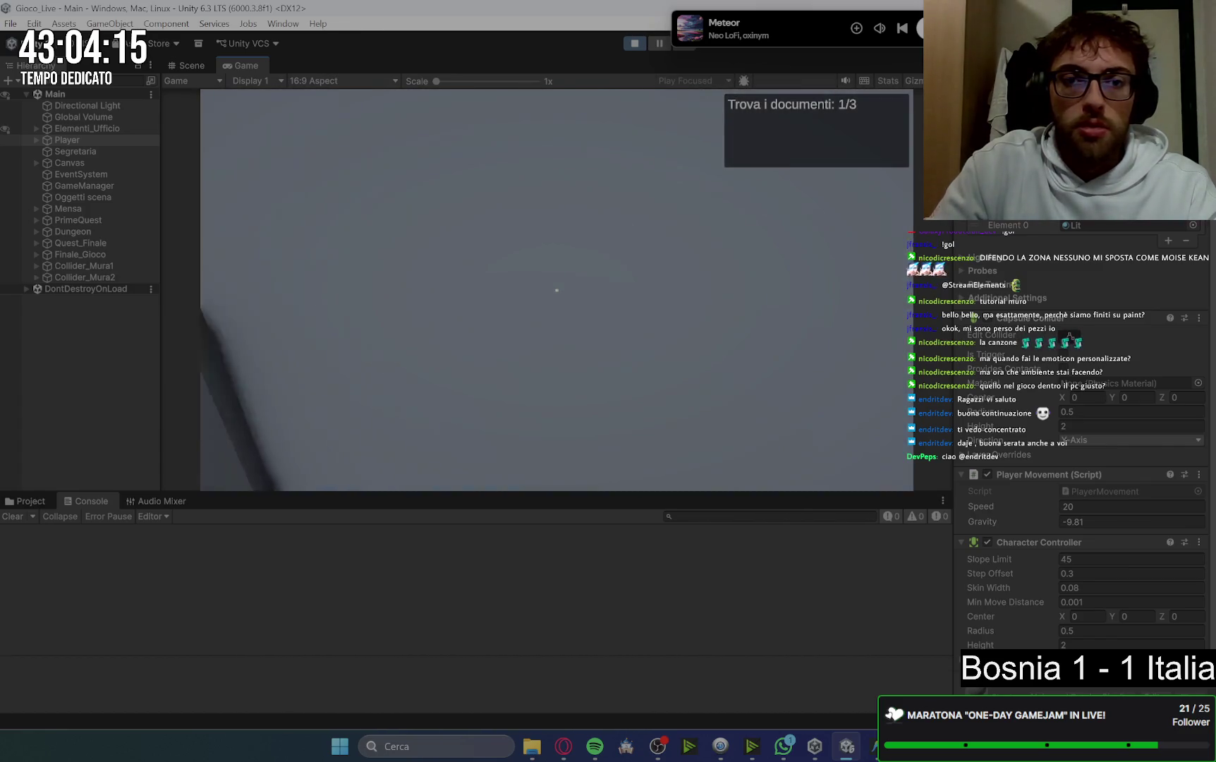
{"action": "key", "text": "e"}
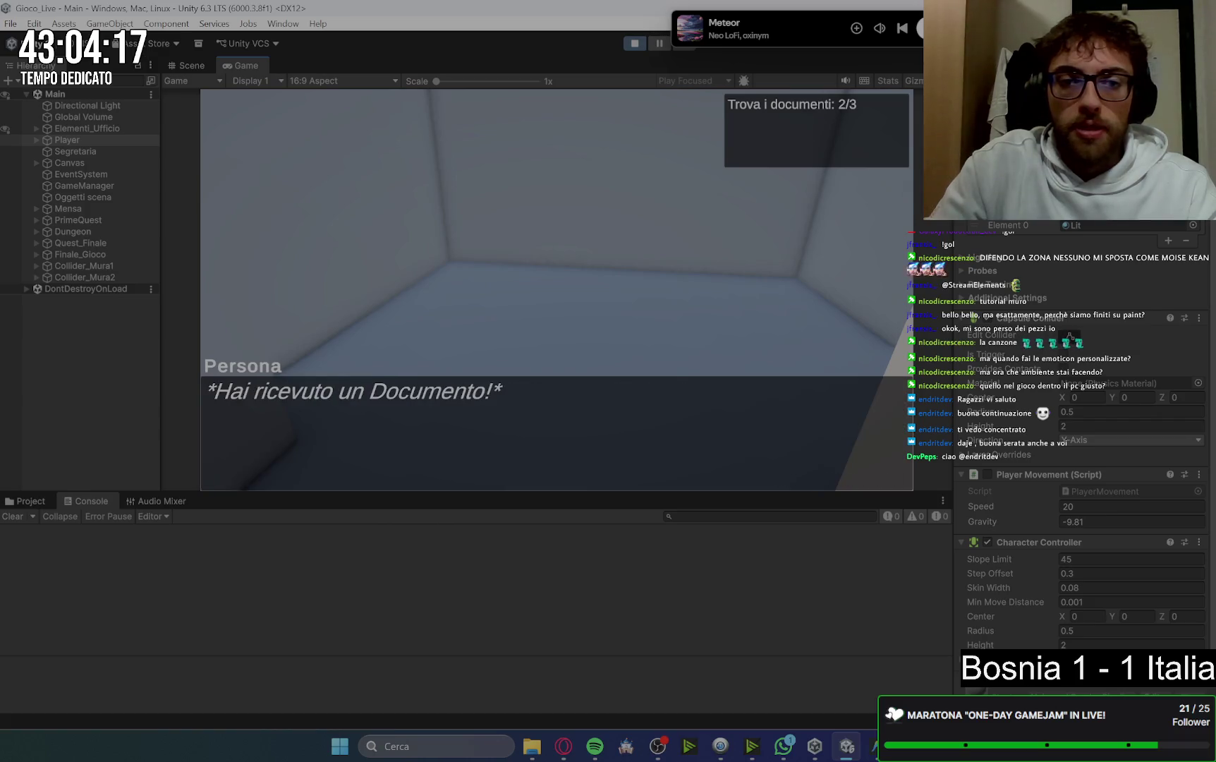
{"action": "key", "text": "space"}
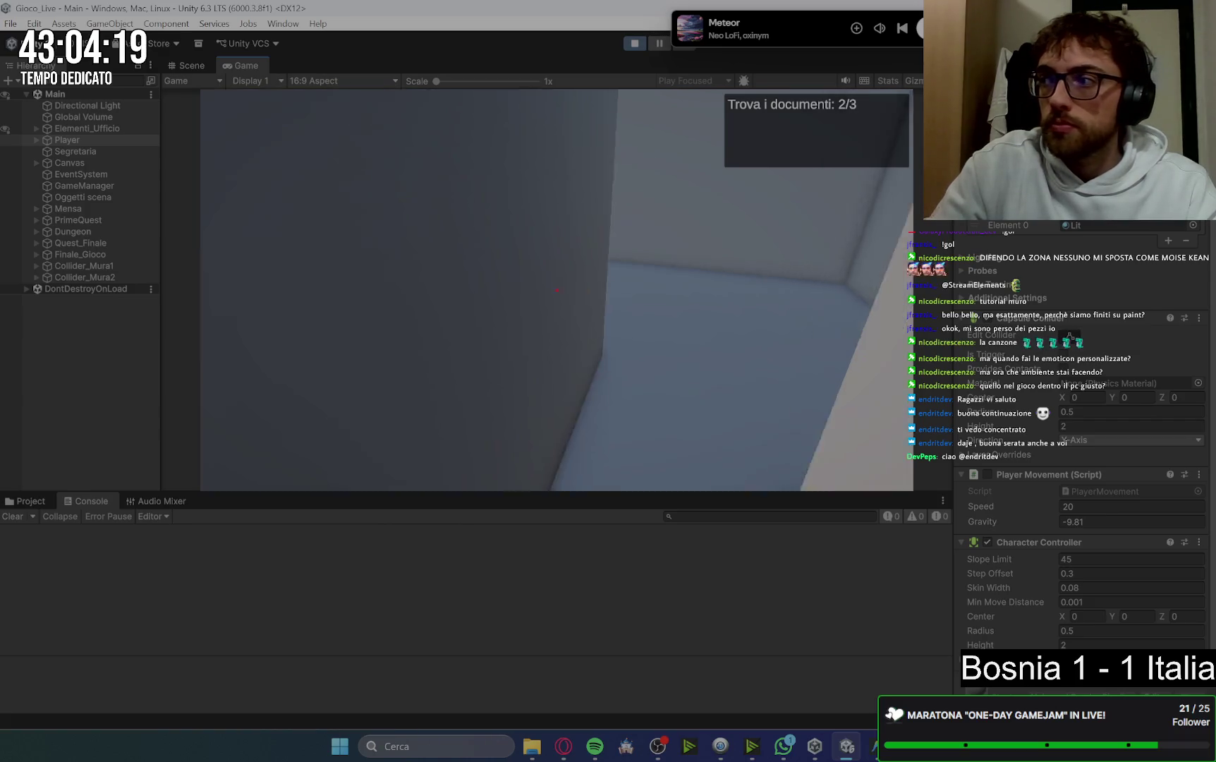
- Deliver the documents to the capsule character and accept the mop quest
{"action": "key", "text": "w"}
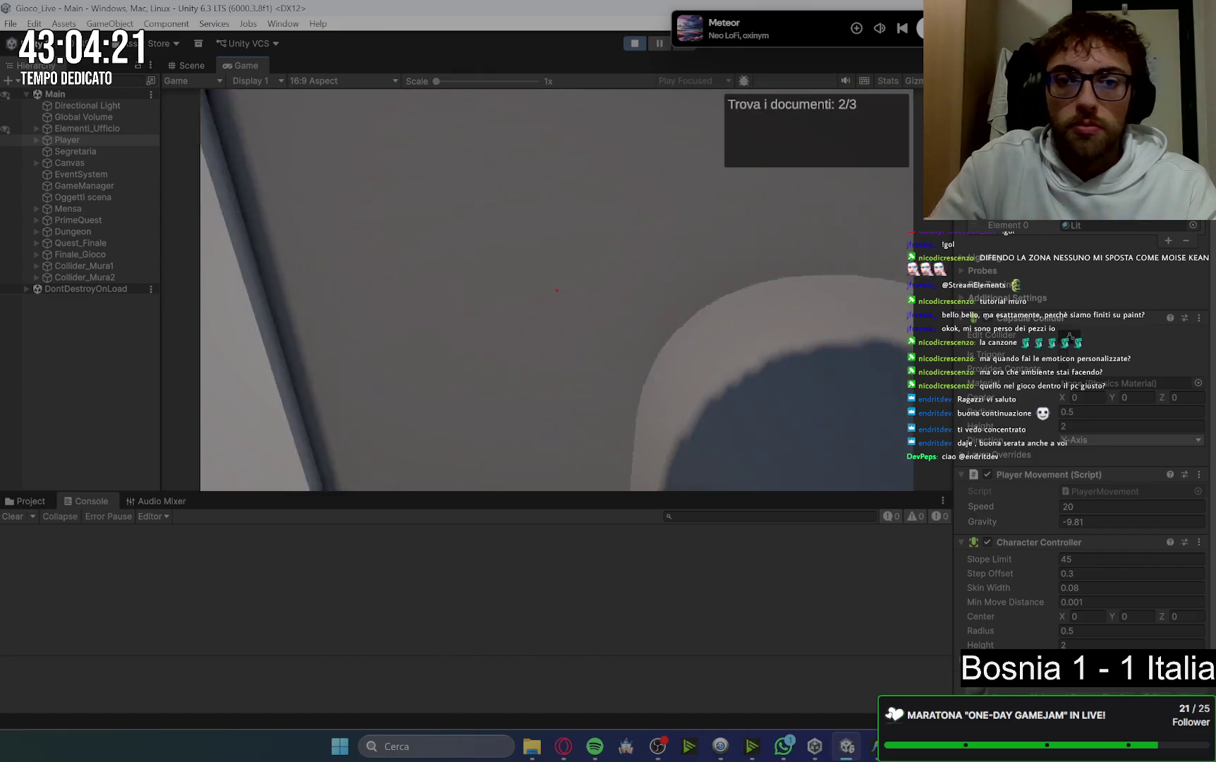
{"action": "key", "text": "e"}
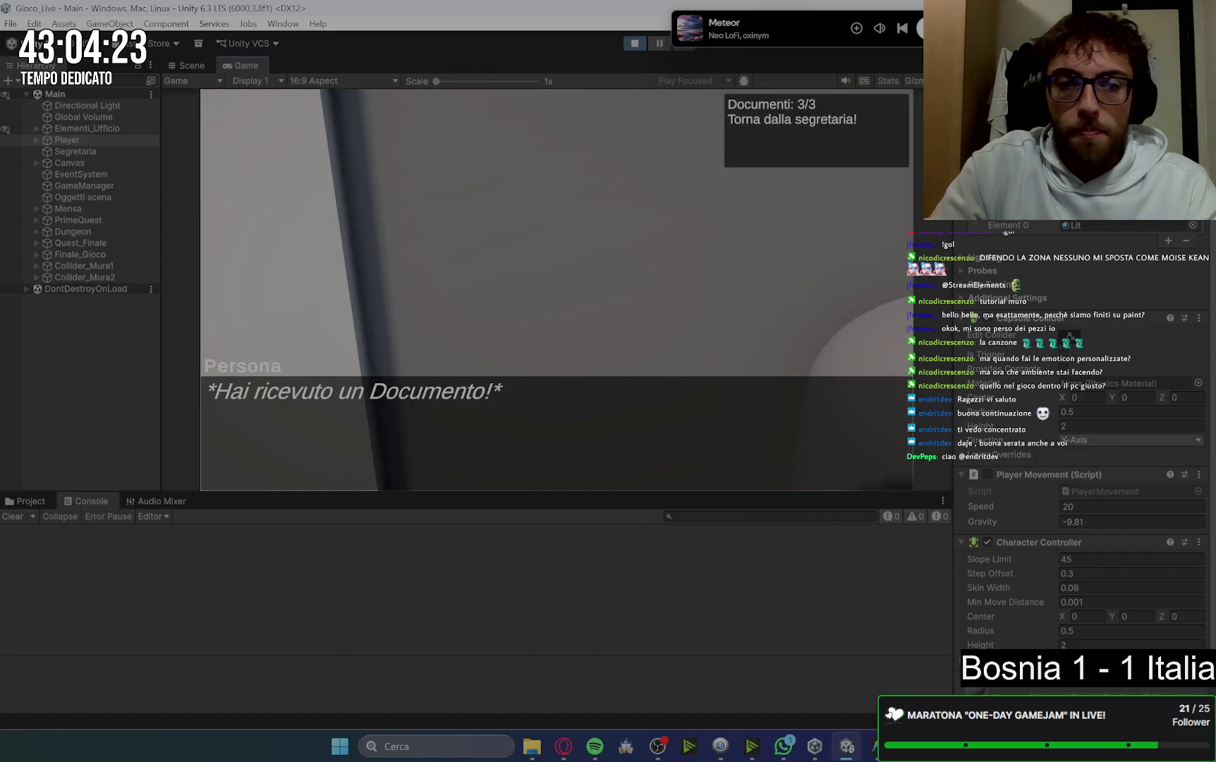
{"action": "key", "text": "space"}
{"action": "key", "text": "w"}
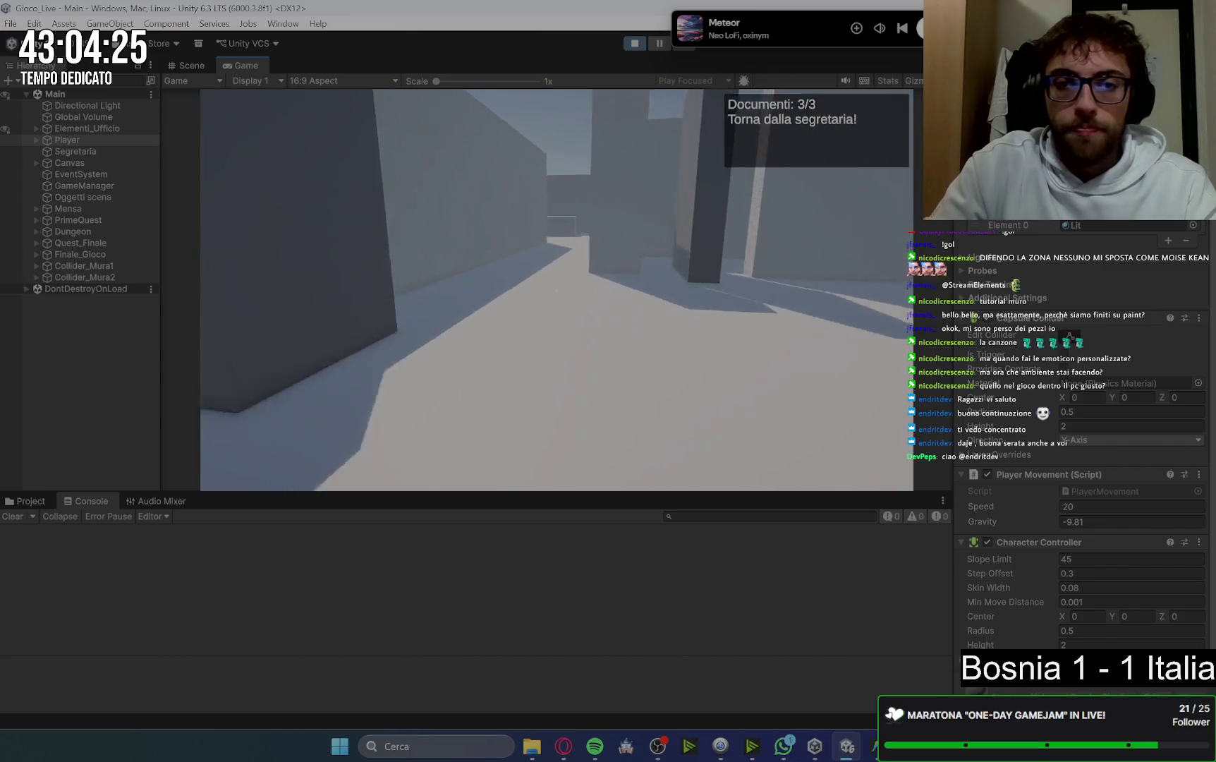
{"action": "key", "text": "w"}
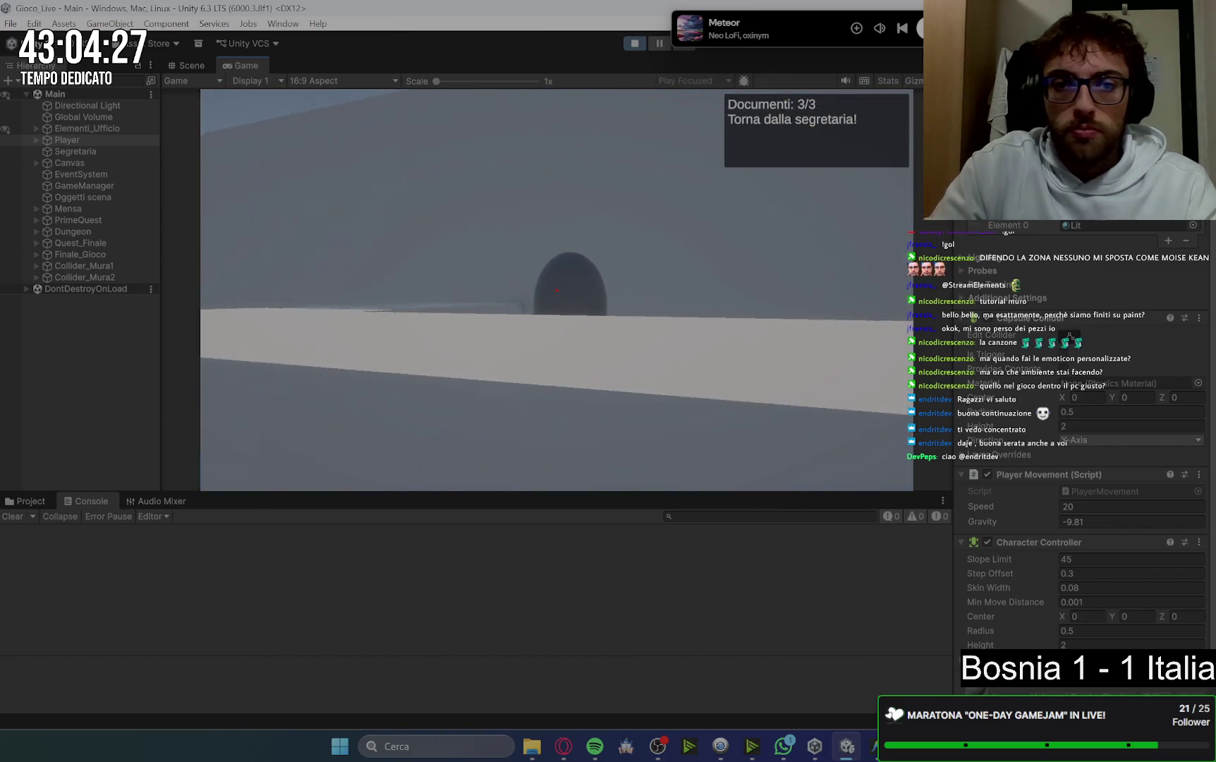
{"action": "key", "text": "e"}
{"action": "key", "text": "space"}
{"action": "key", "text": "w"}
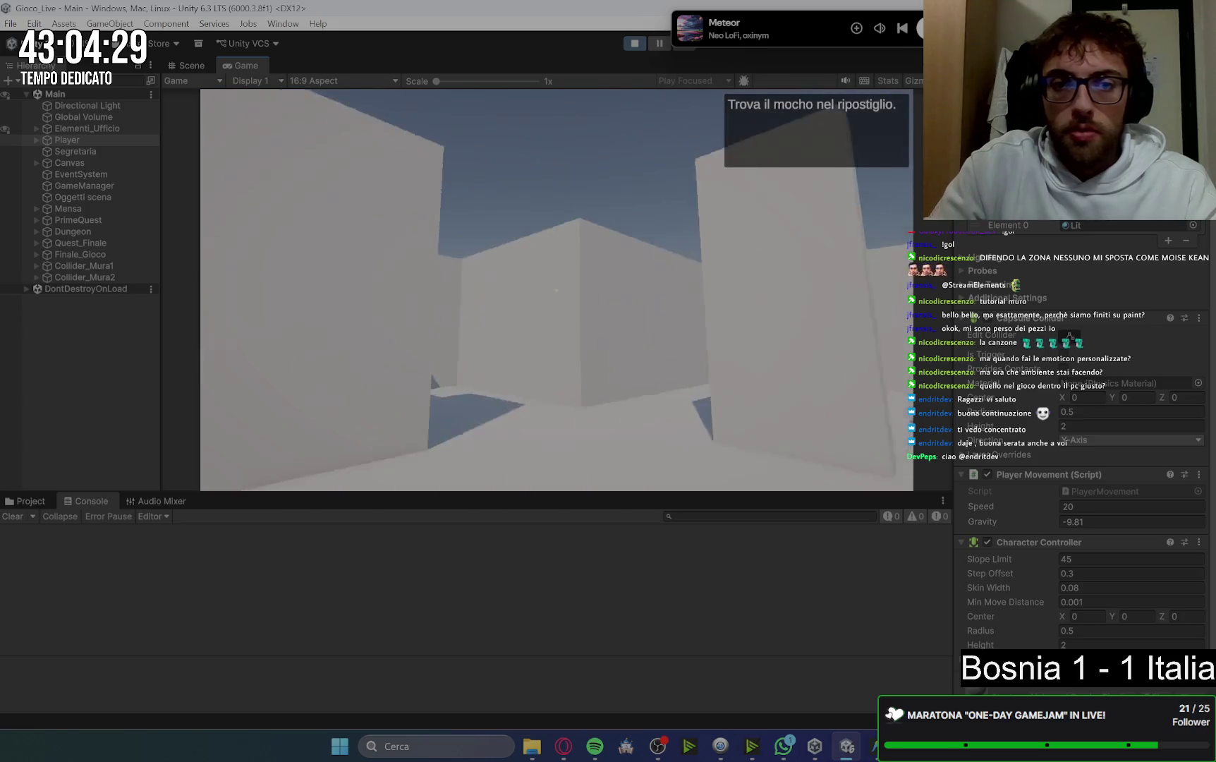
- Pick up the mop, clean the bathroom floor stains, and return the mop to storage
{"action": "key", "text": "w"}
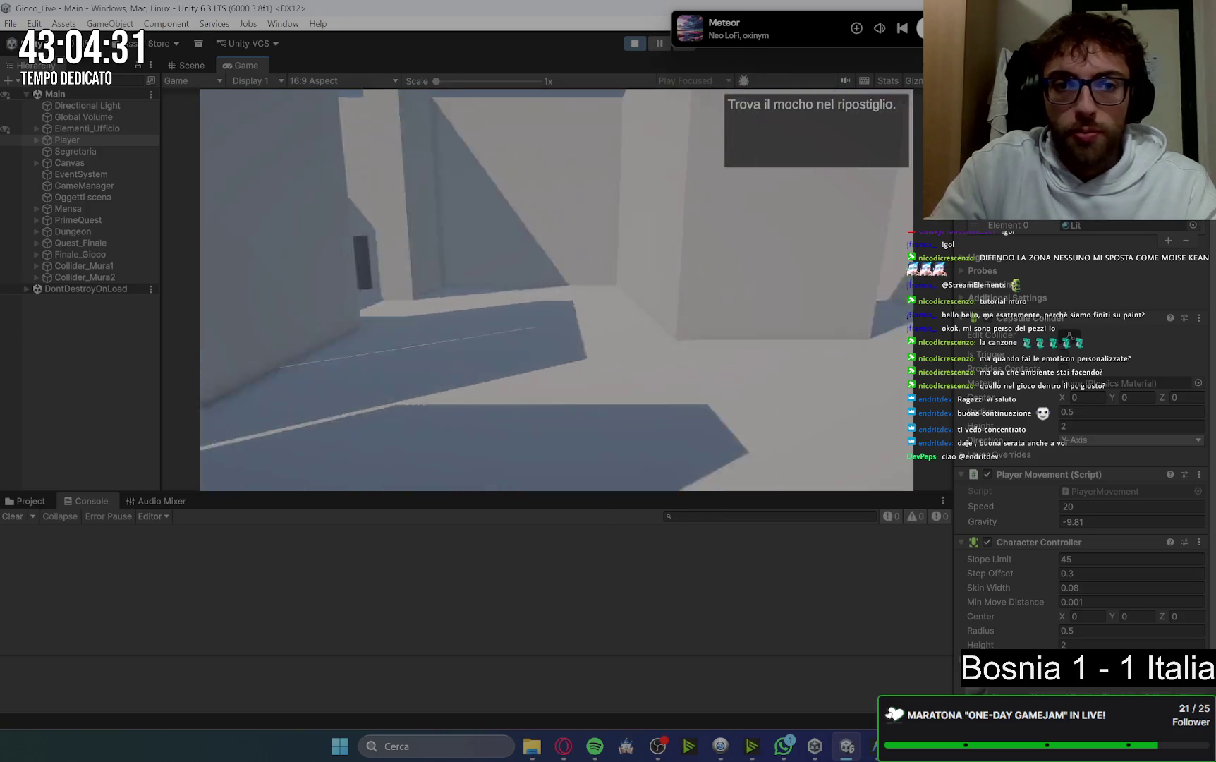
{"action": "key", "text": "e"}
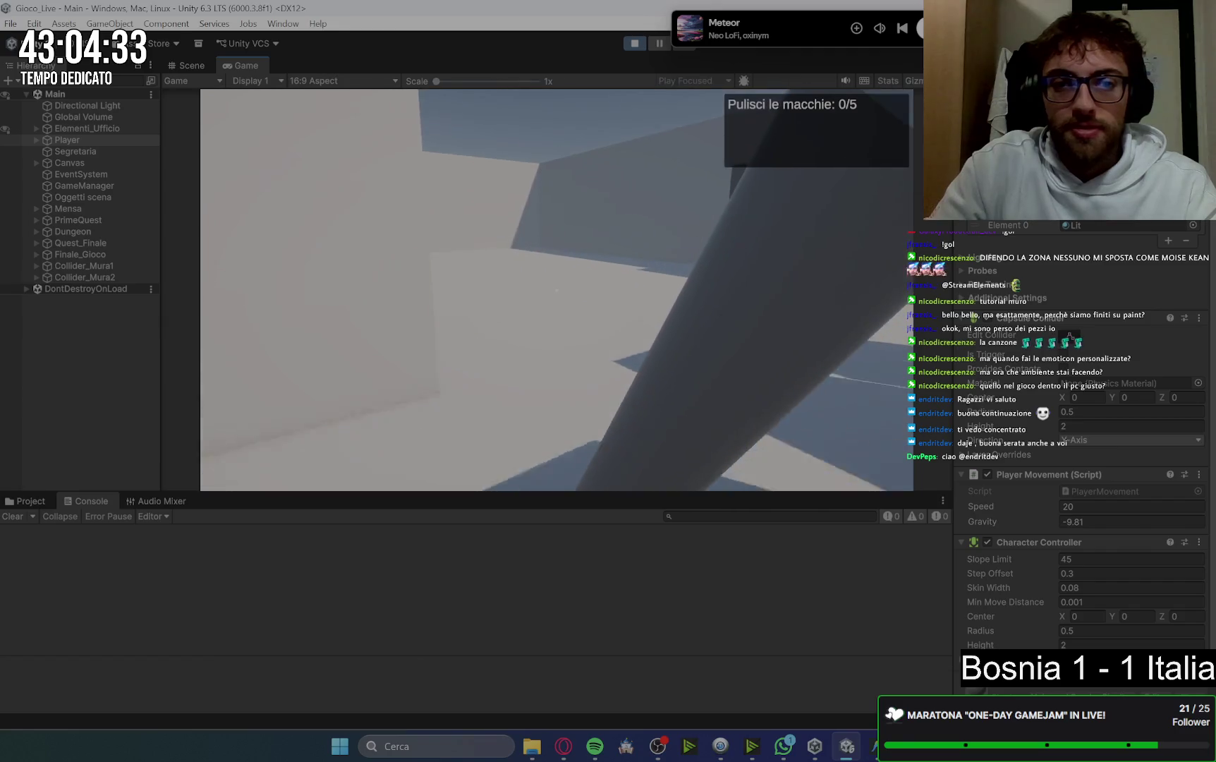
{"action": "key", "text": "a"}
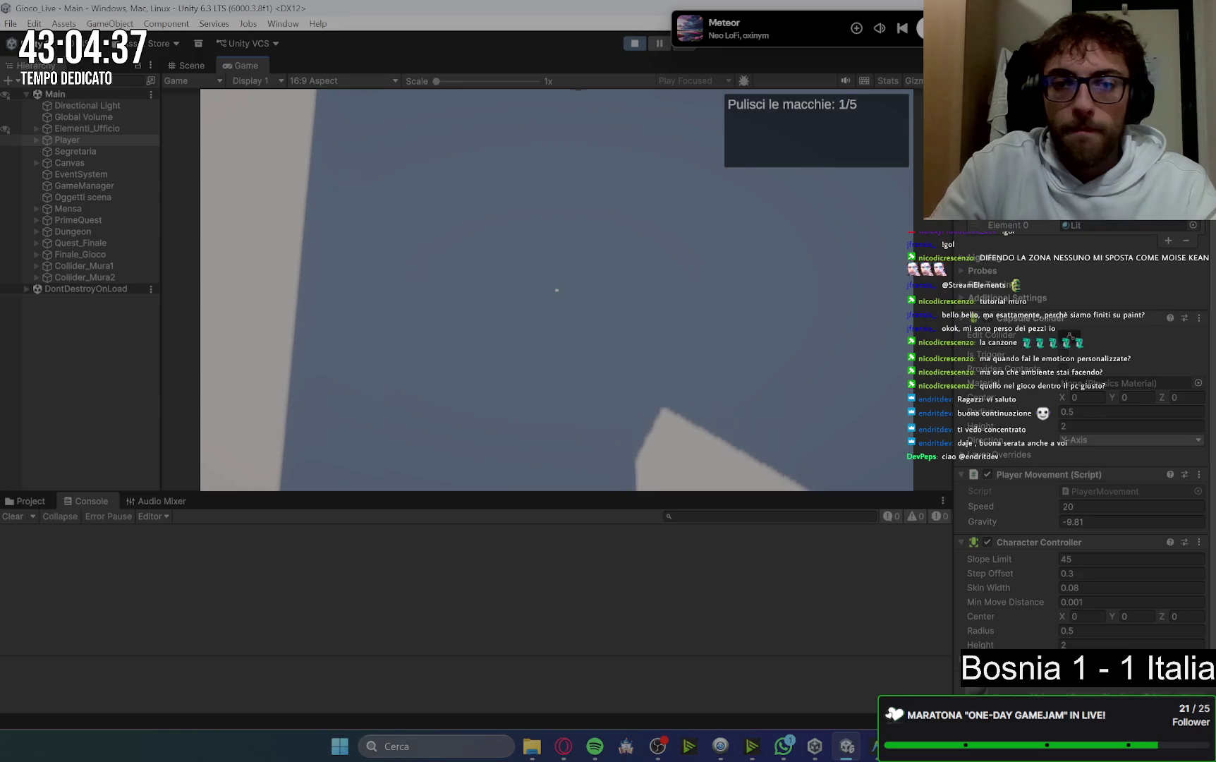
{"action": "mouse_move", "coordinate": [556, 290]}
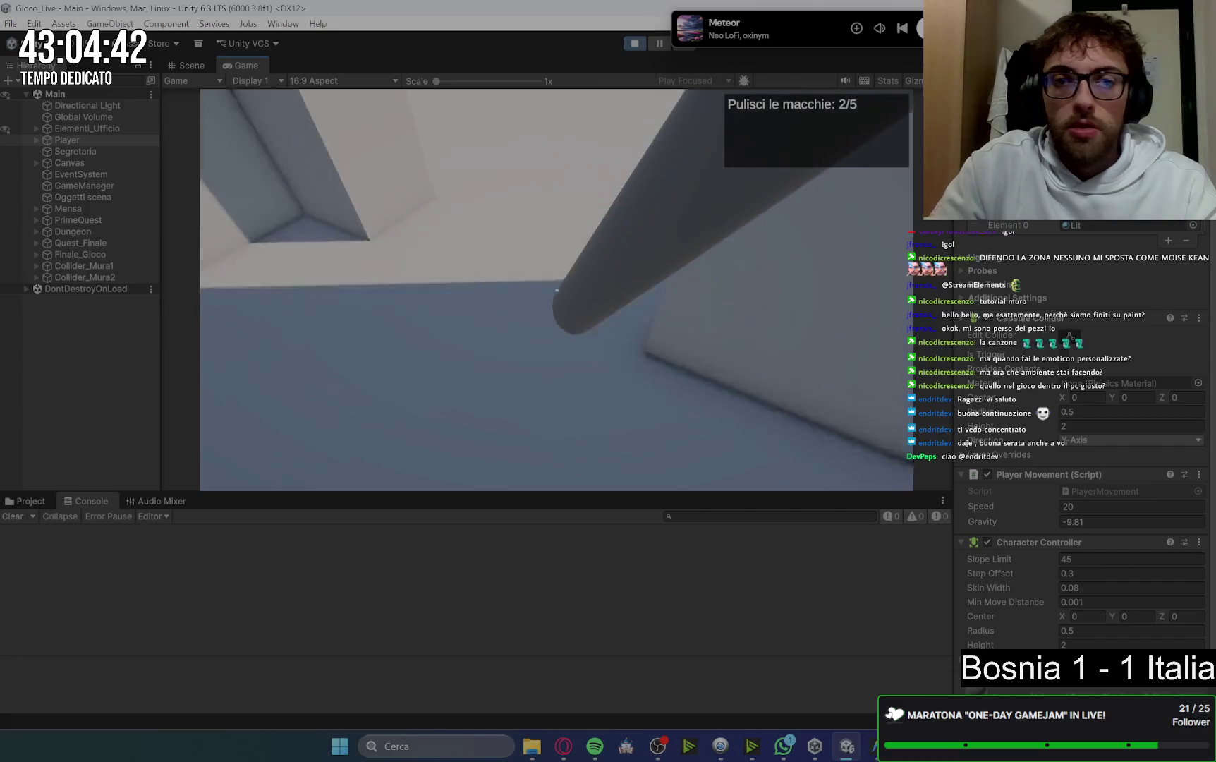
{"action": "key", "text": "s"}
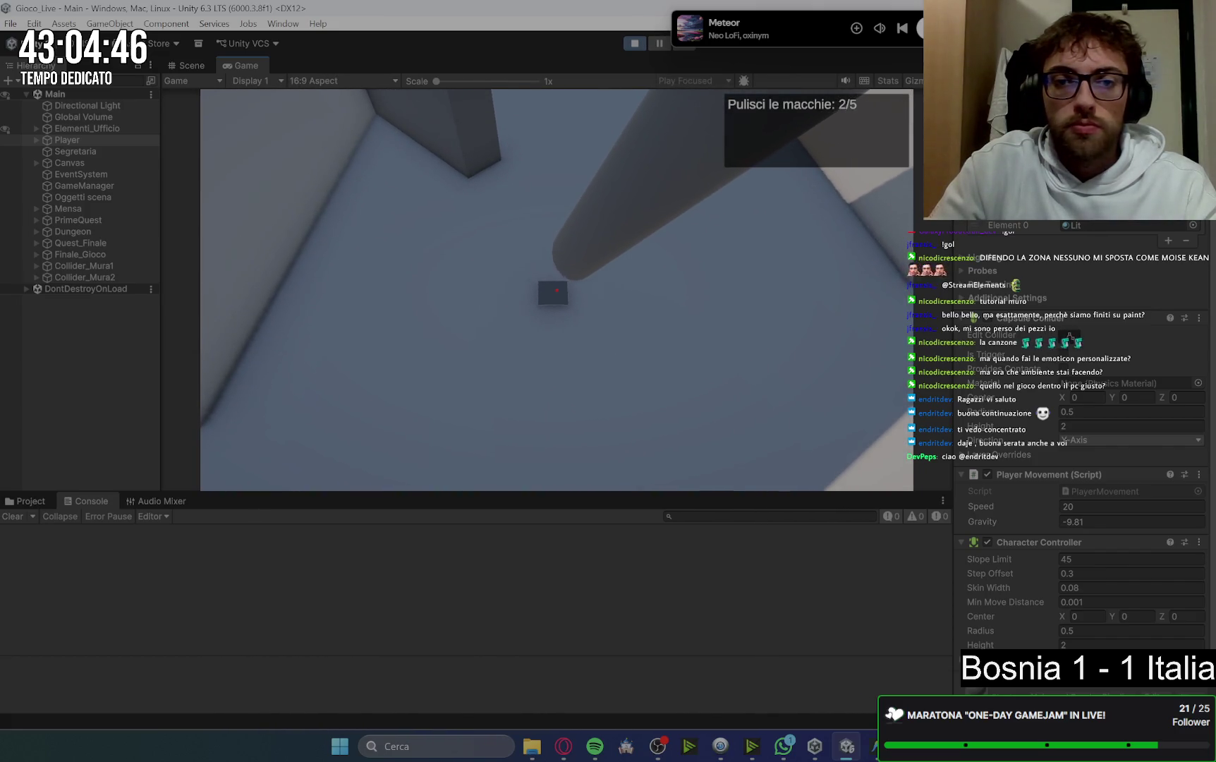
{"action": "left_click", "coordinate": [557, 290]}
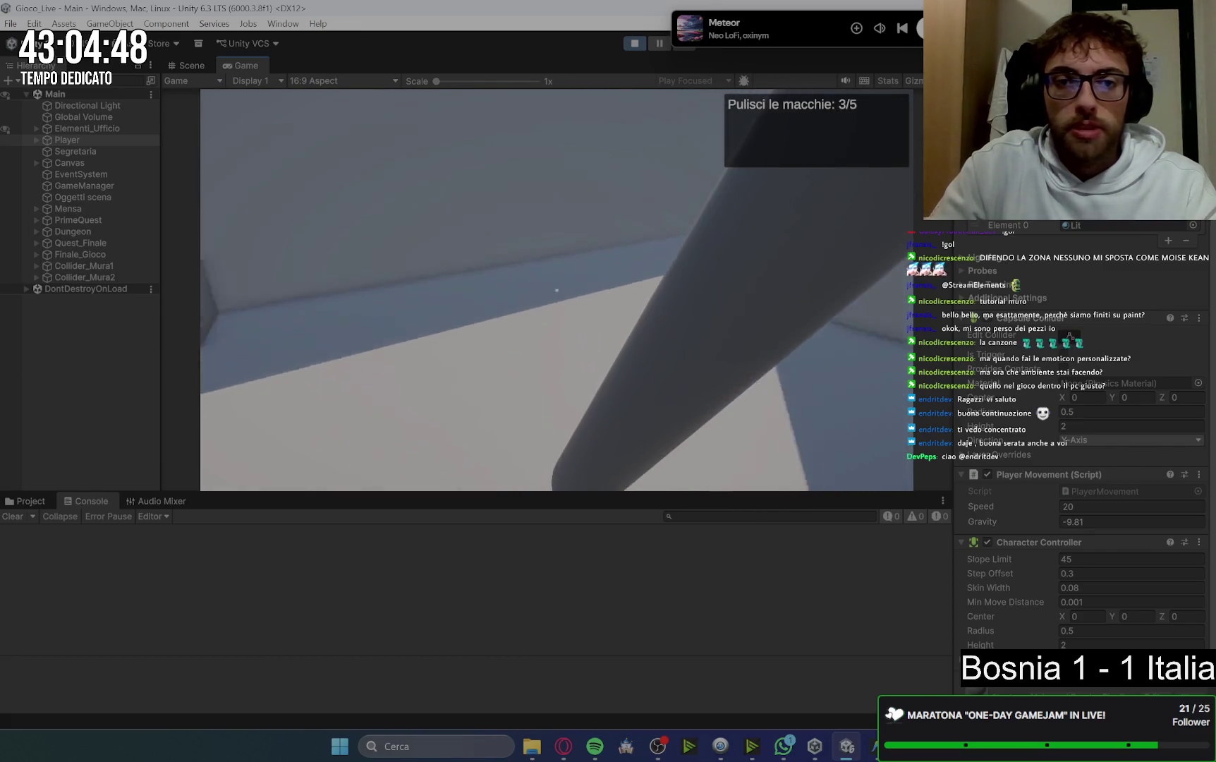
{"action": "mouse_move", "coordinate": [557, 290]}
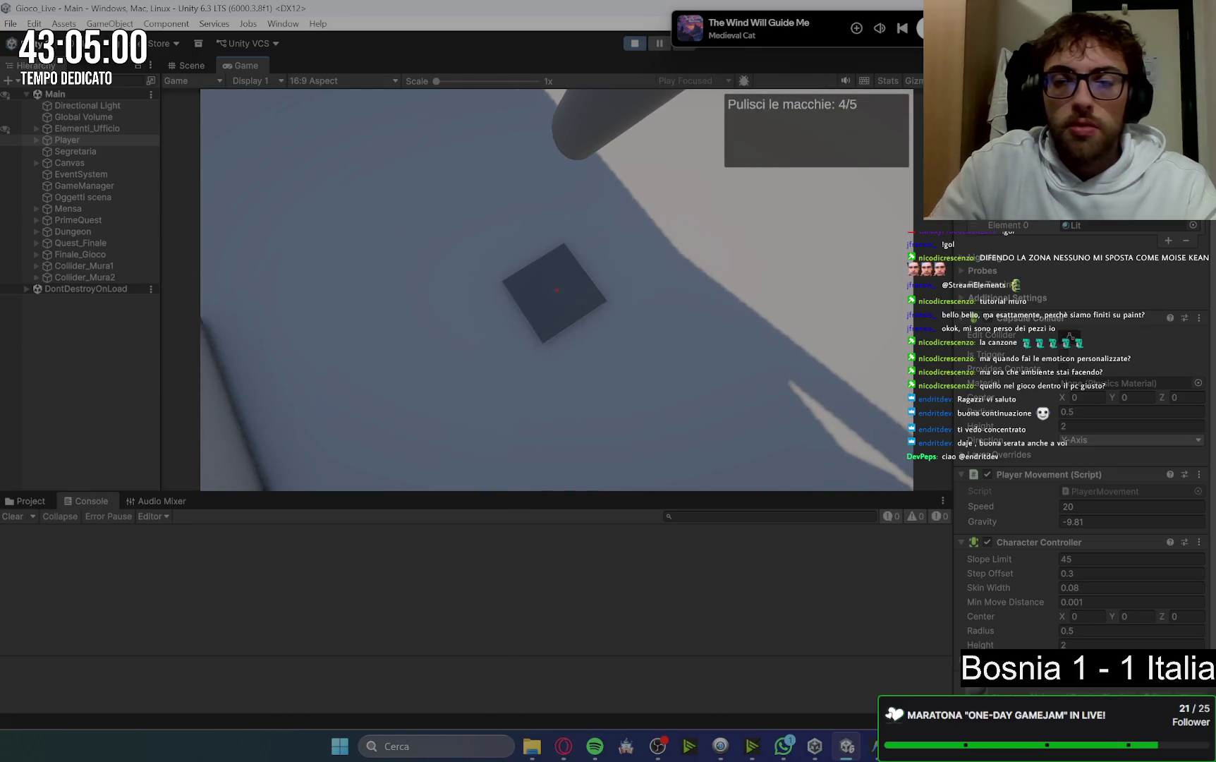
{"action": "left_click", "coordinate": [557, 290]}
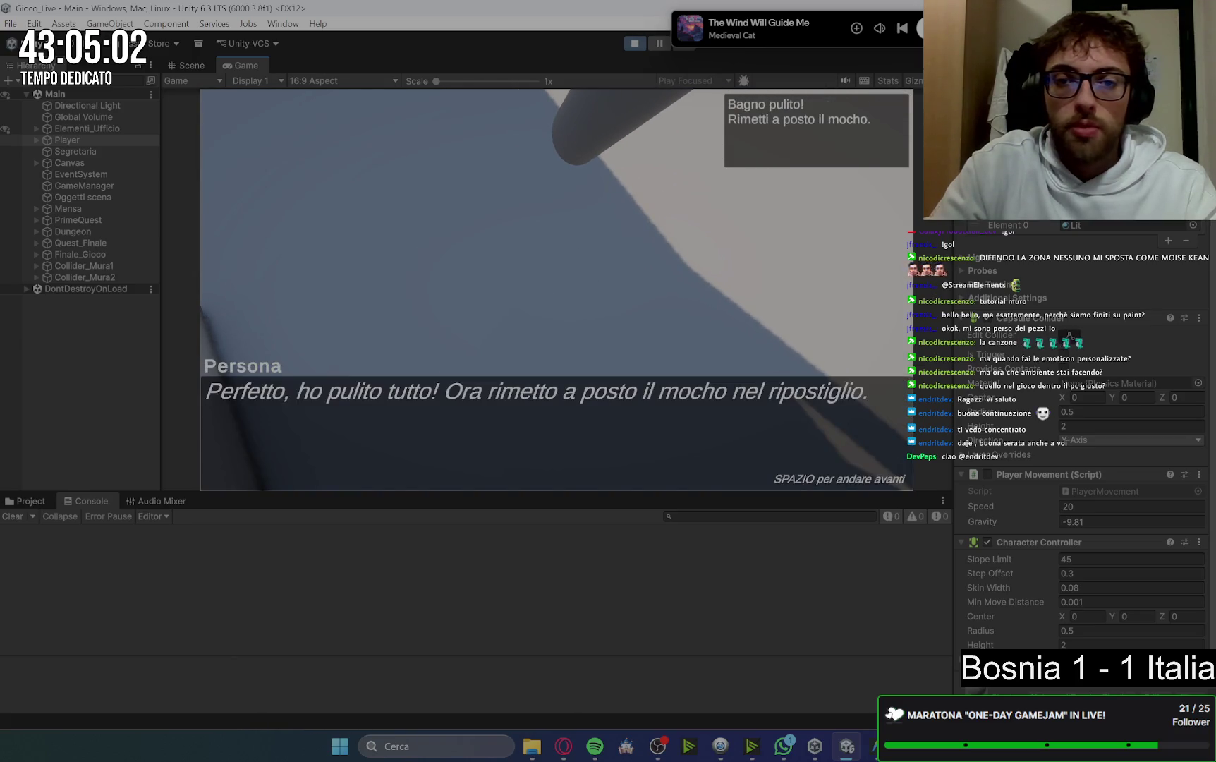
{"action": "key", "text": "space"}
{"action": "mouse_move", "coordinate": [557, 290]}
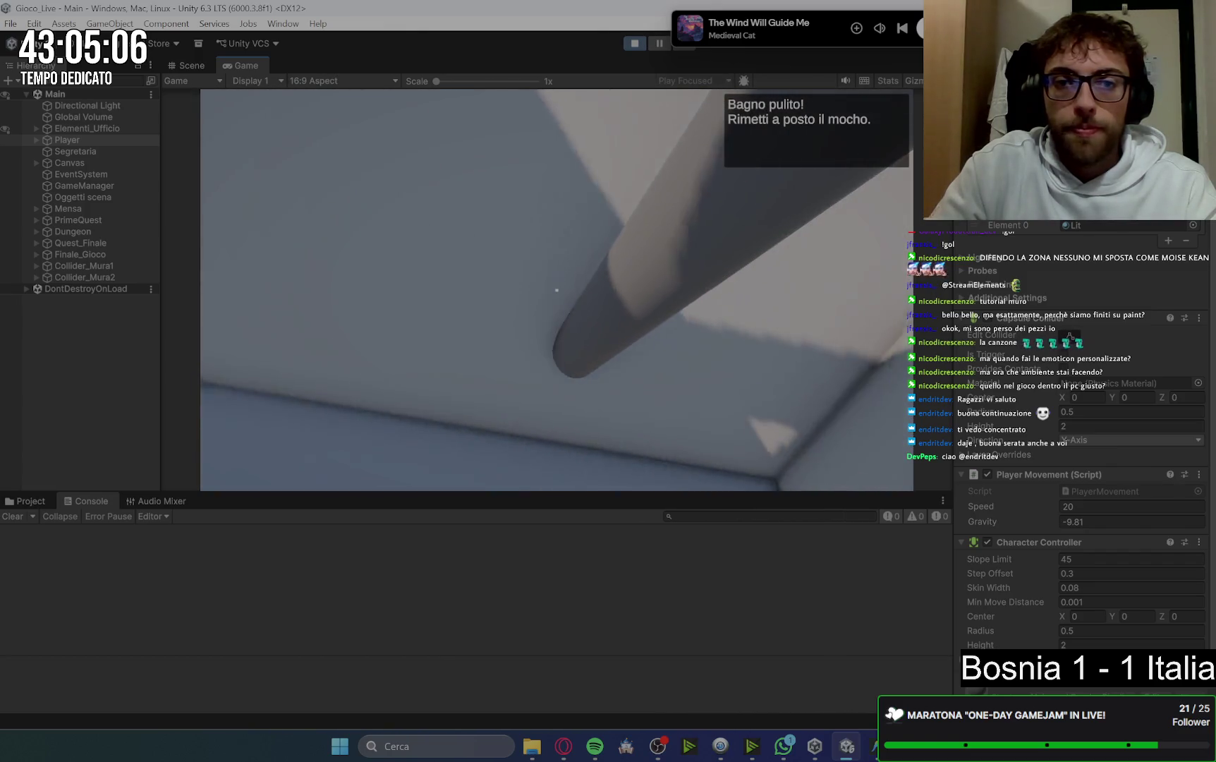
{"action": "left_click", "coordinate": [557, 290]}
- Talk to the secretary, fetch a coffee, and deliver it to the boss's office
{"action": "key", "text": "w"}
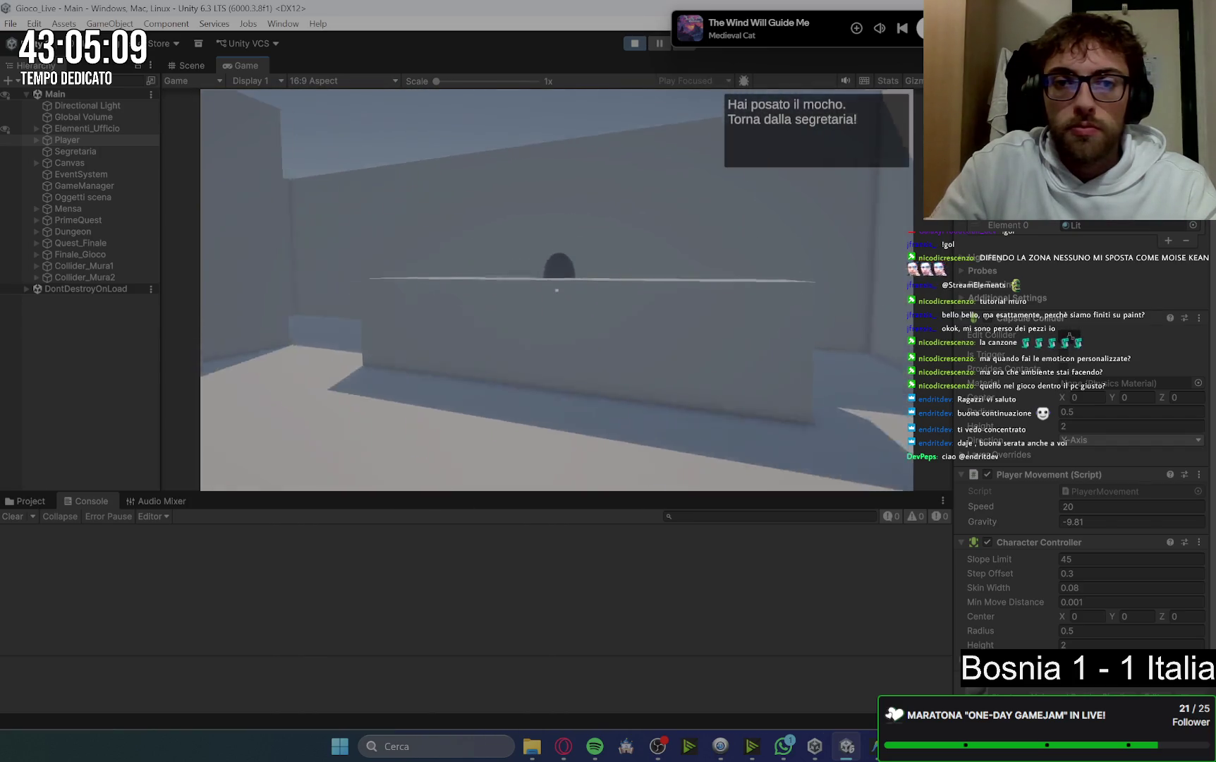
{"action": "left_click", "coordinate": [557, 290]}
{"action": "key", "text": "space"}
{"action": "key", "text": "w"}
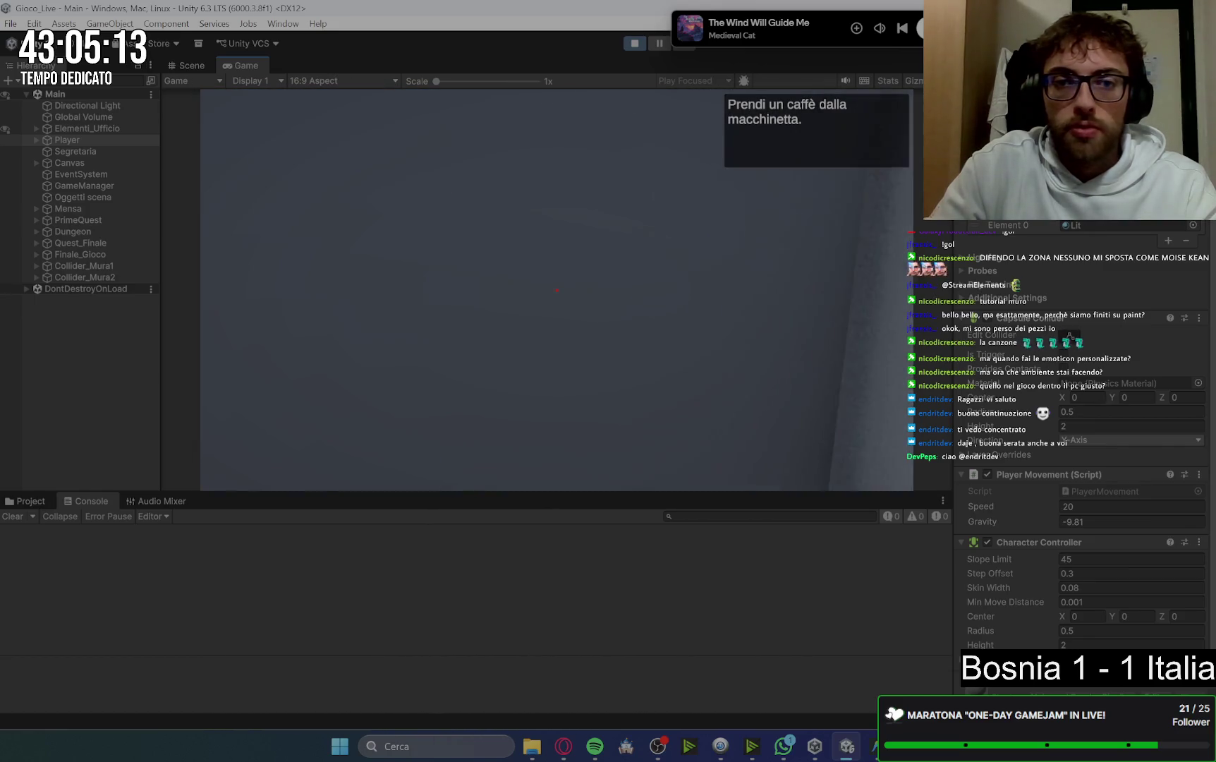
{"action": "key", "text": "s"}
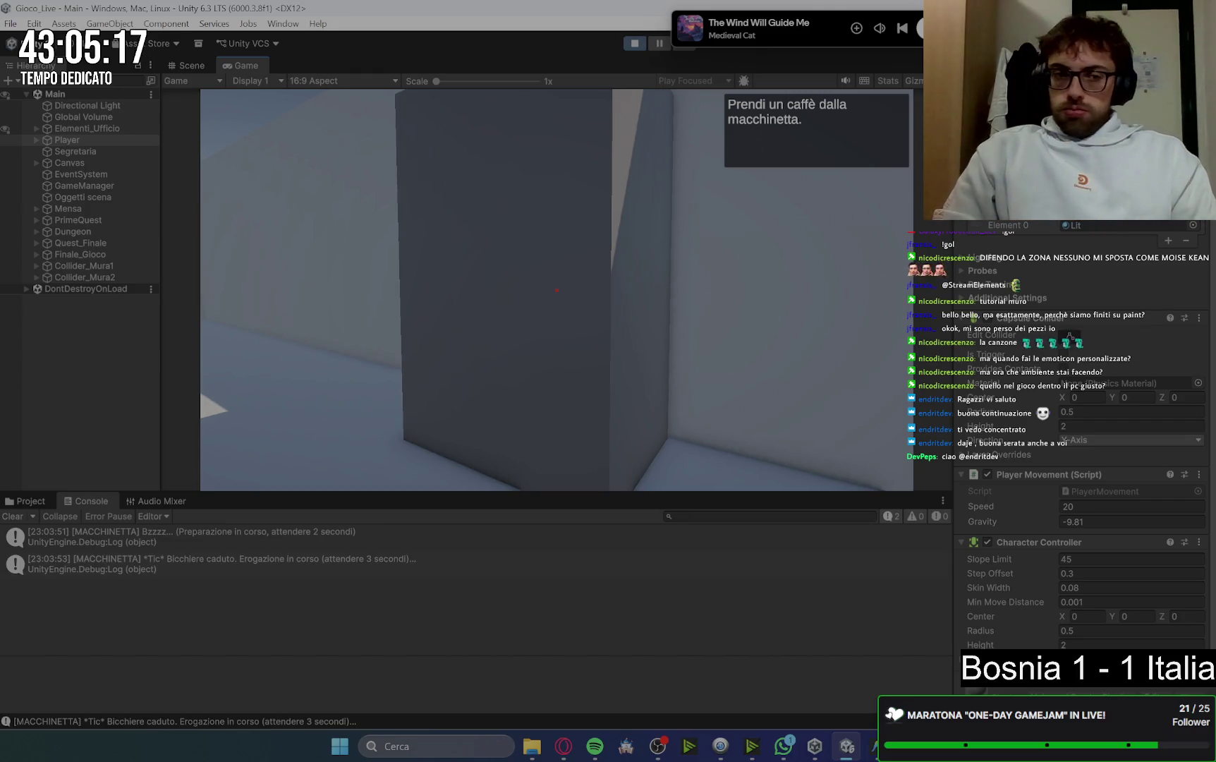
{"action": "key", "text": "w"}
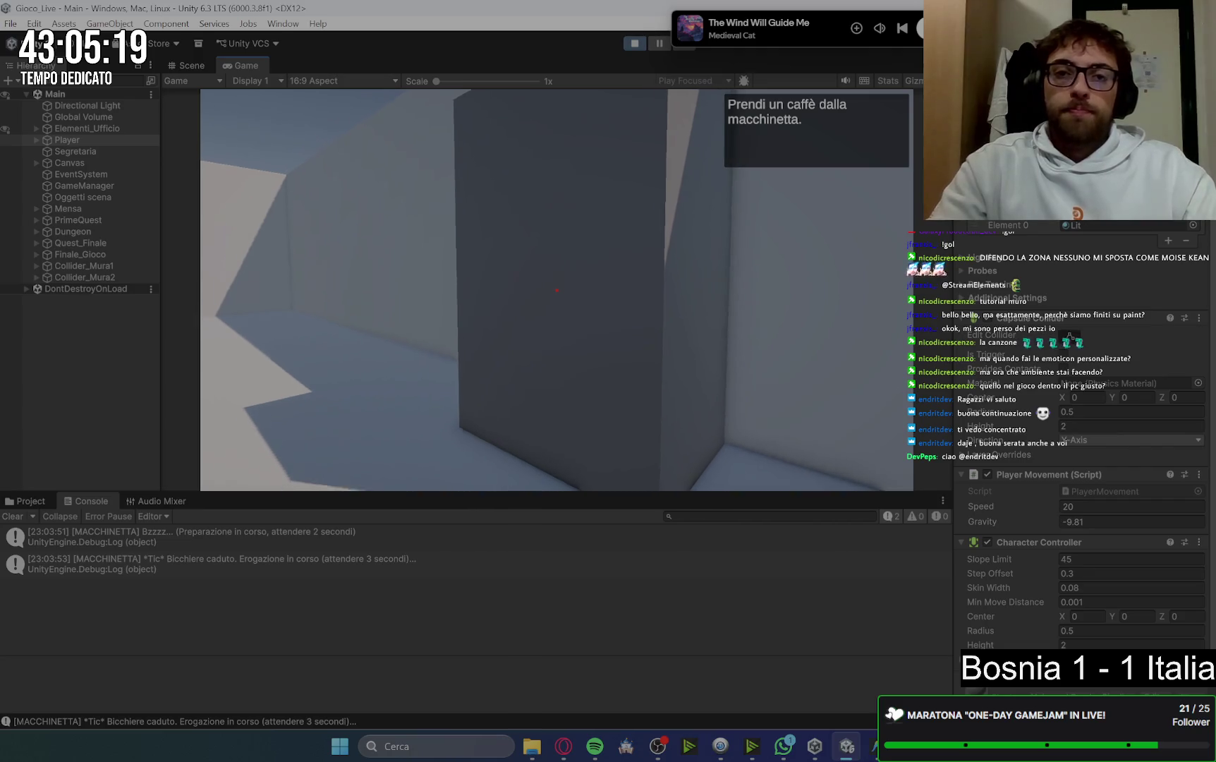
{"action": "key", "text": "w"}
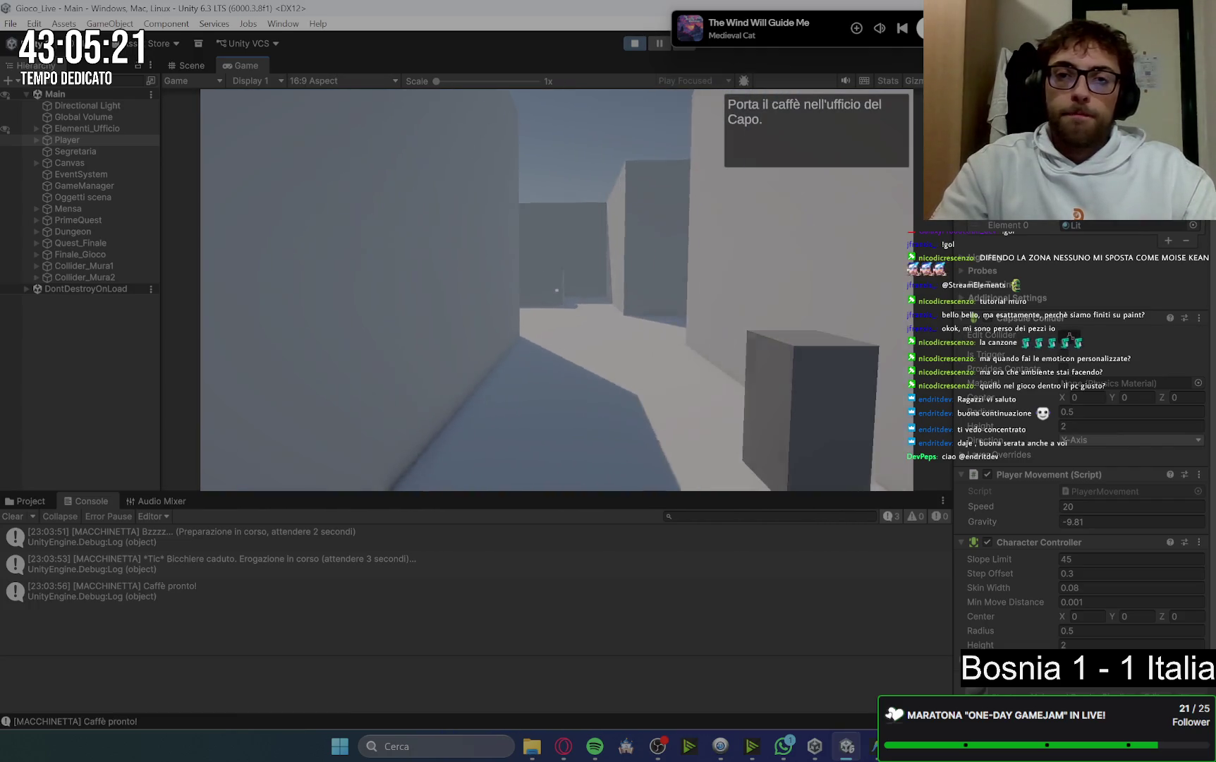
{"action": "key", "text": "w"}
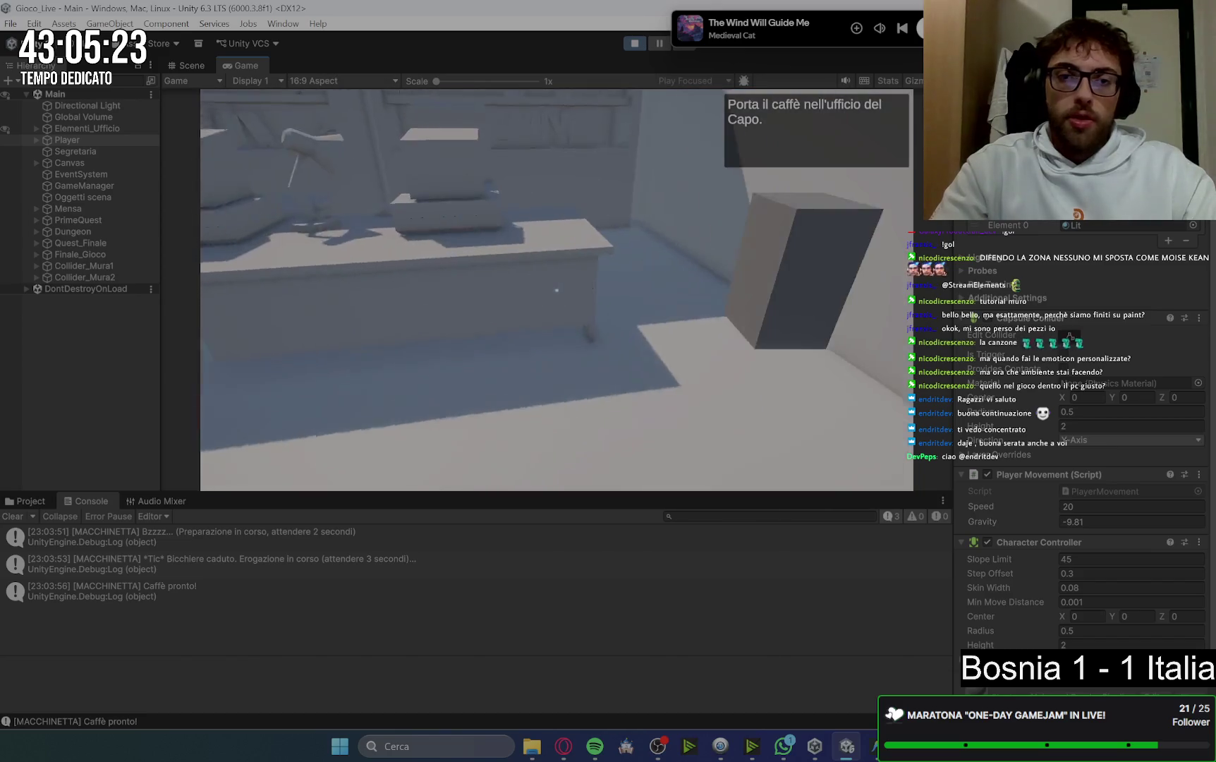
{"action": "key", "text": "space"}
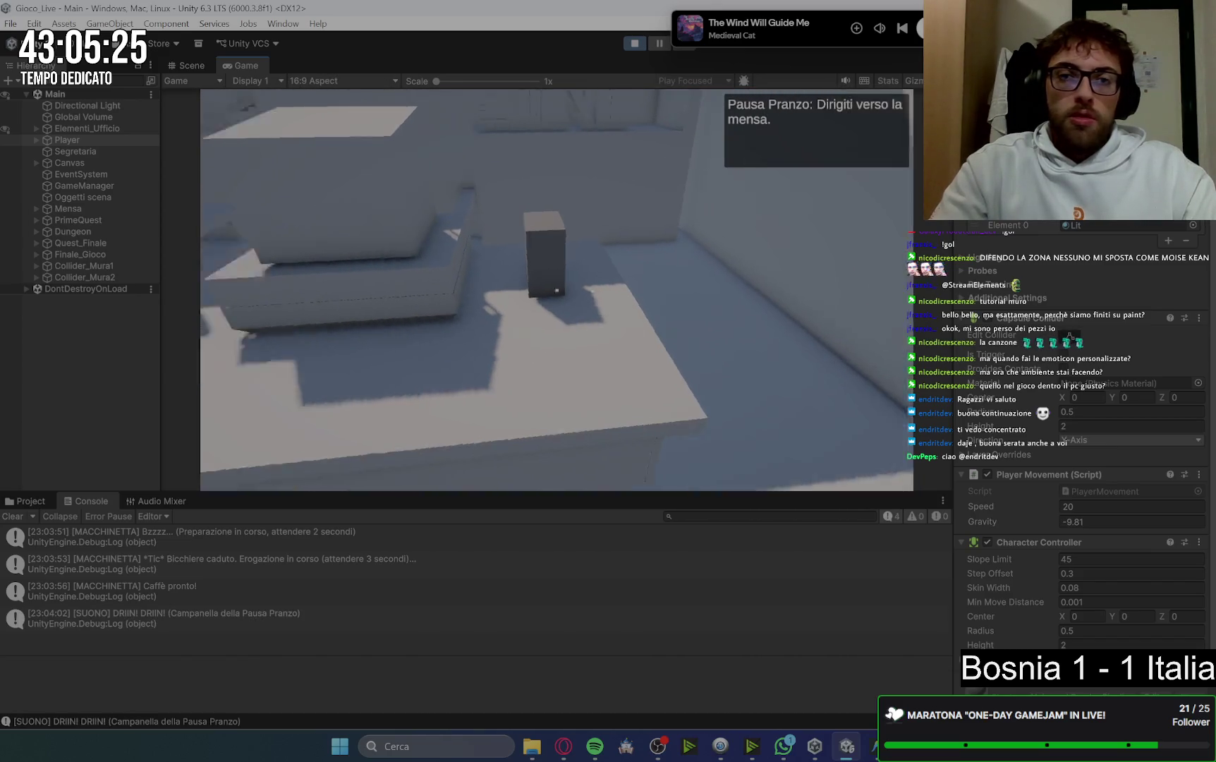
- Walk into the cafeteria, take a tray and collect three dishes from the counters
{"action": "key", "text": "w"}
{"action": "key", "text": "w"}
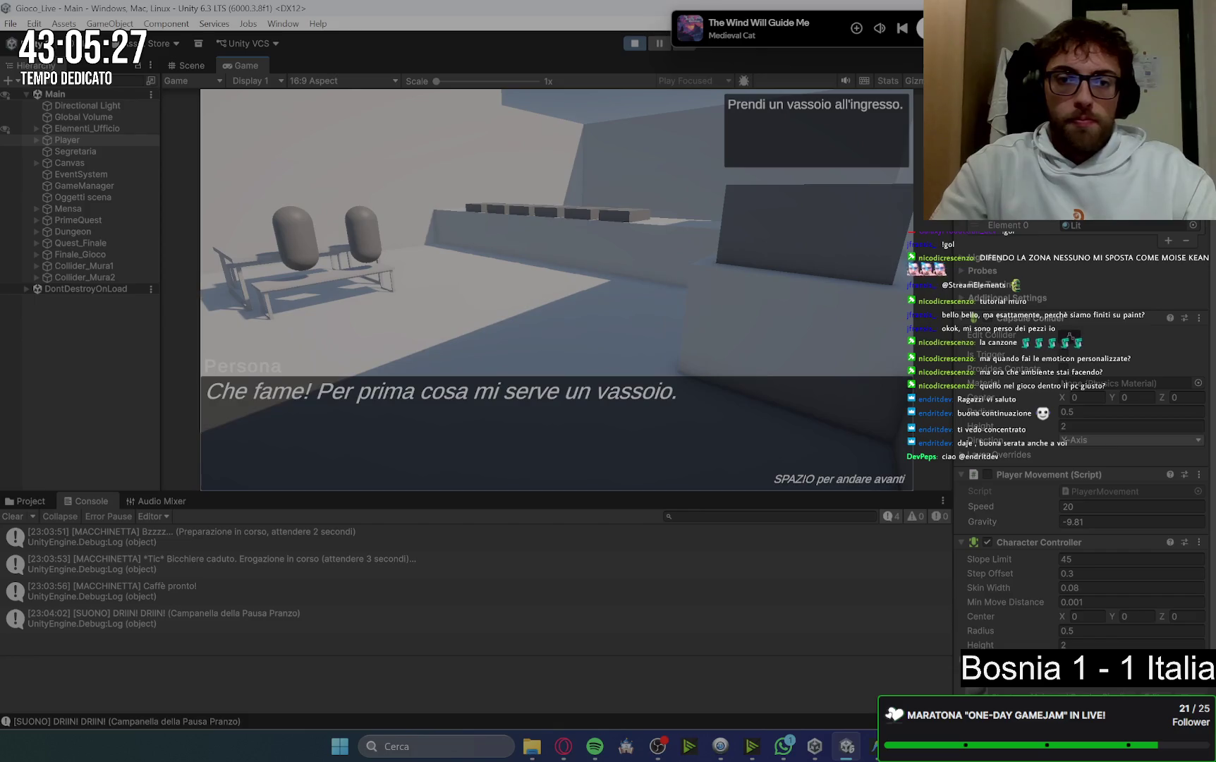
{"action": "key", "text": "space"}
{"action": "key", "text": "w"}
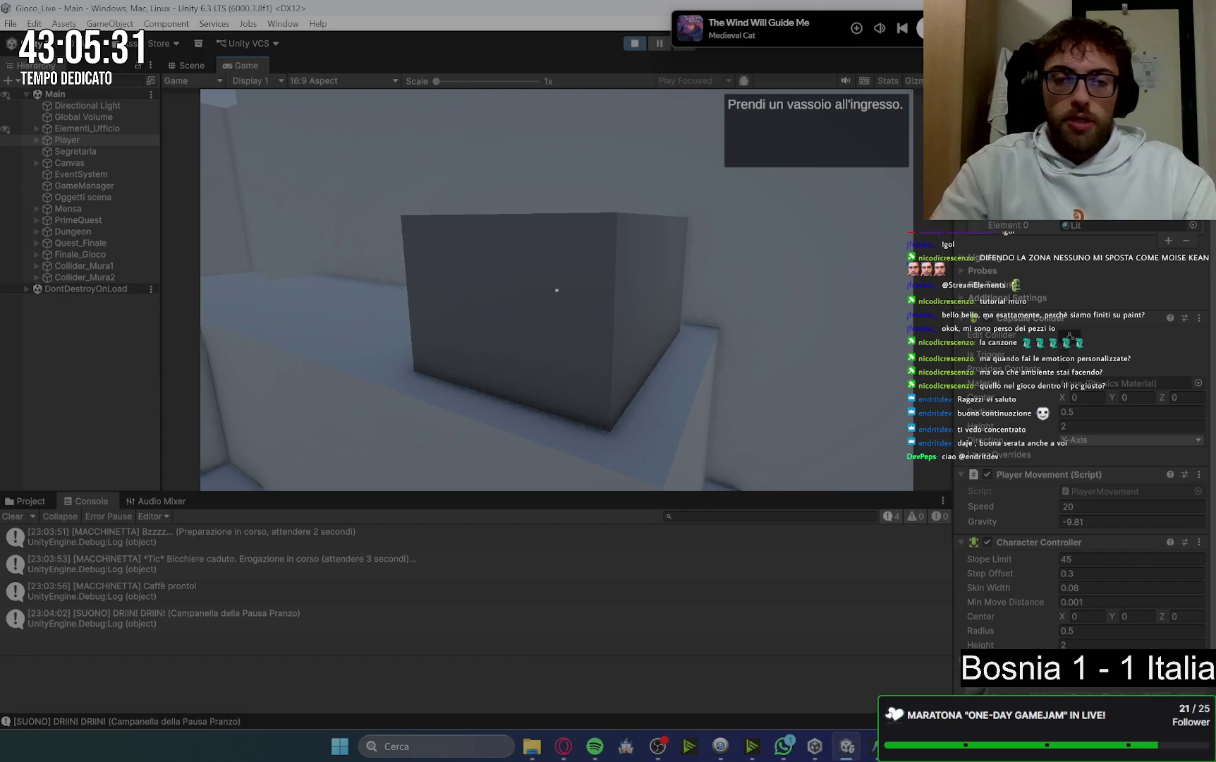
{"action": "key", "text": "w"}
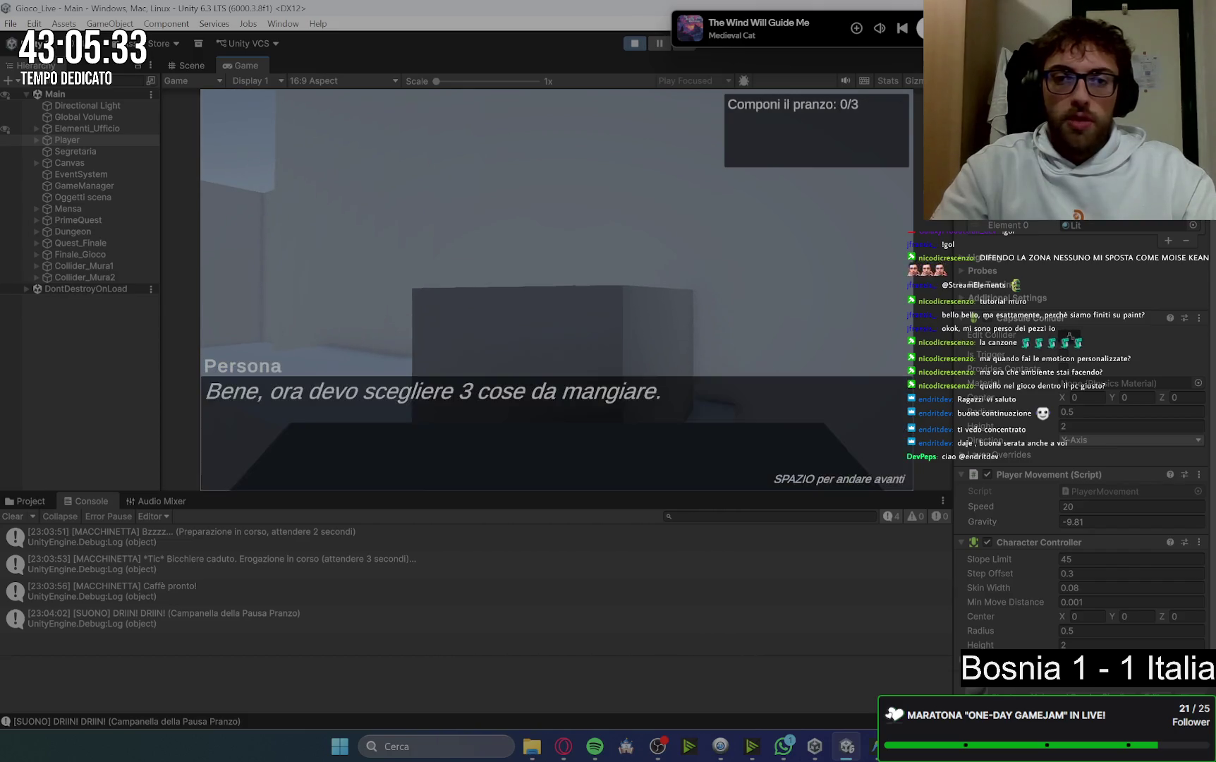
{"action": "key", "text": "e"}
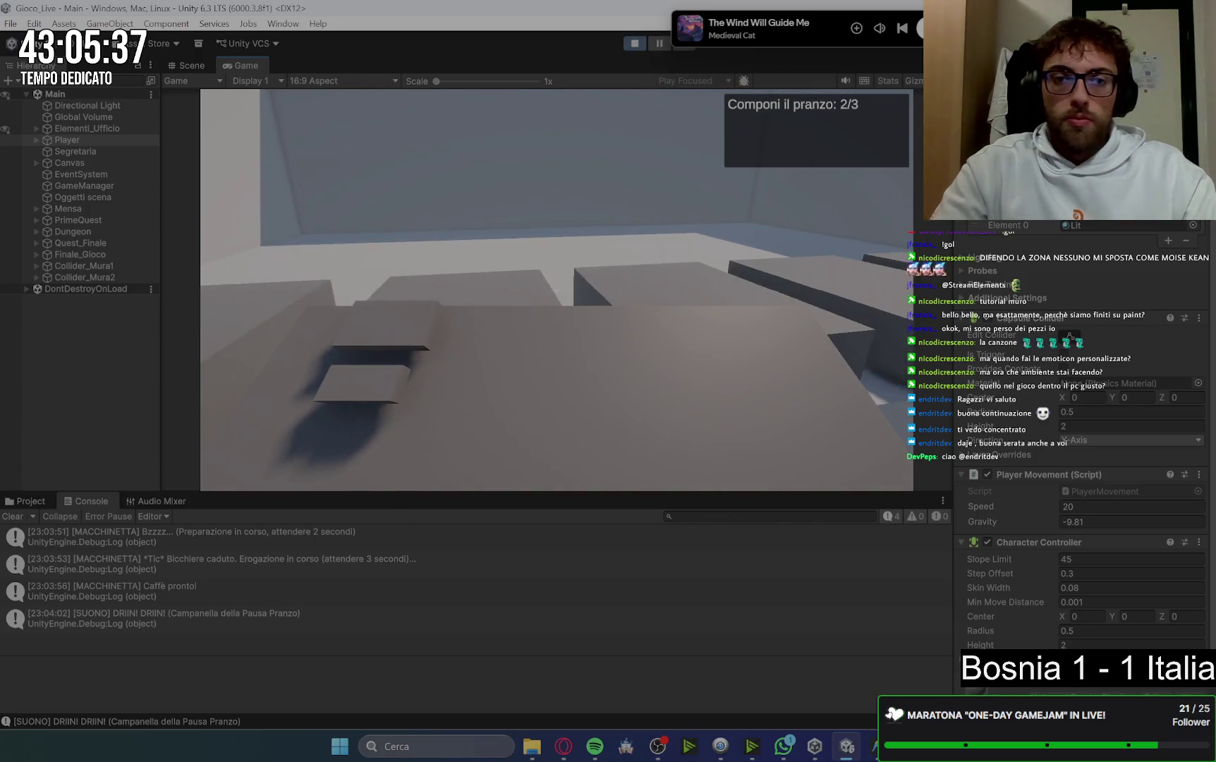
{"action": "key", "text": "w"}
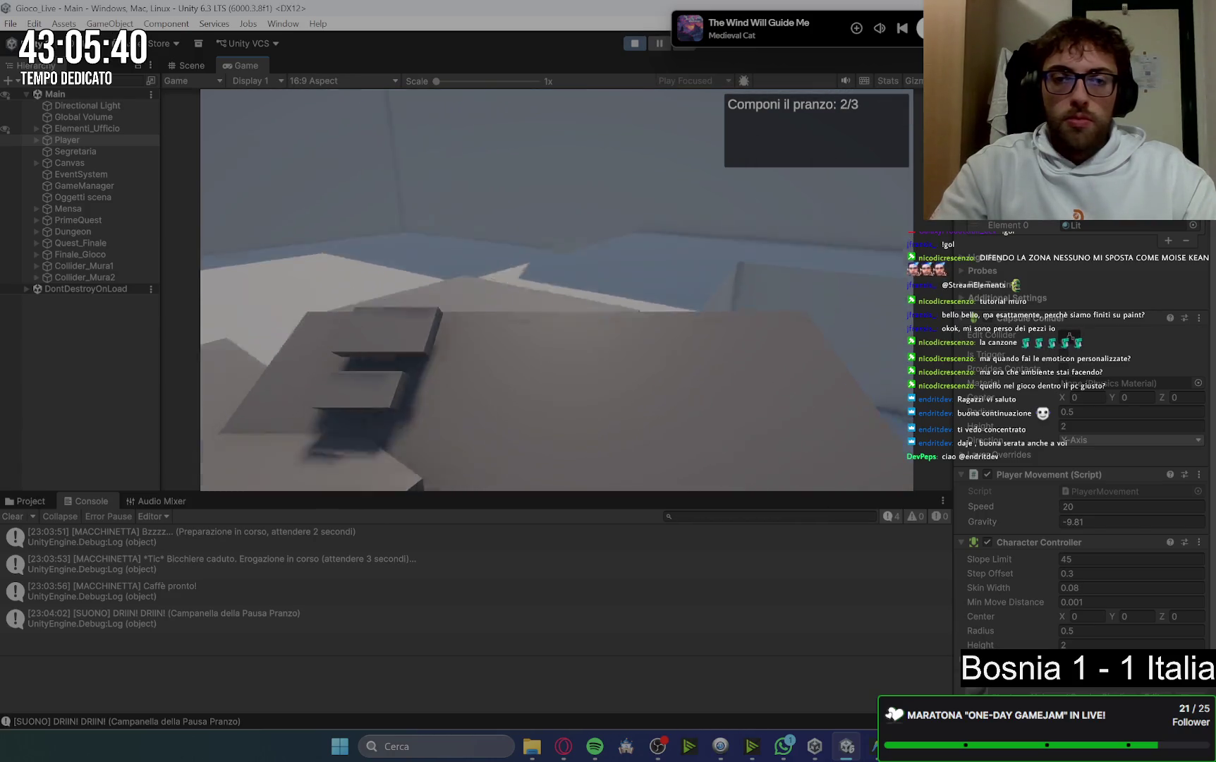
{"action": "key", "text": "w"}
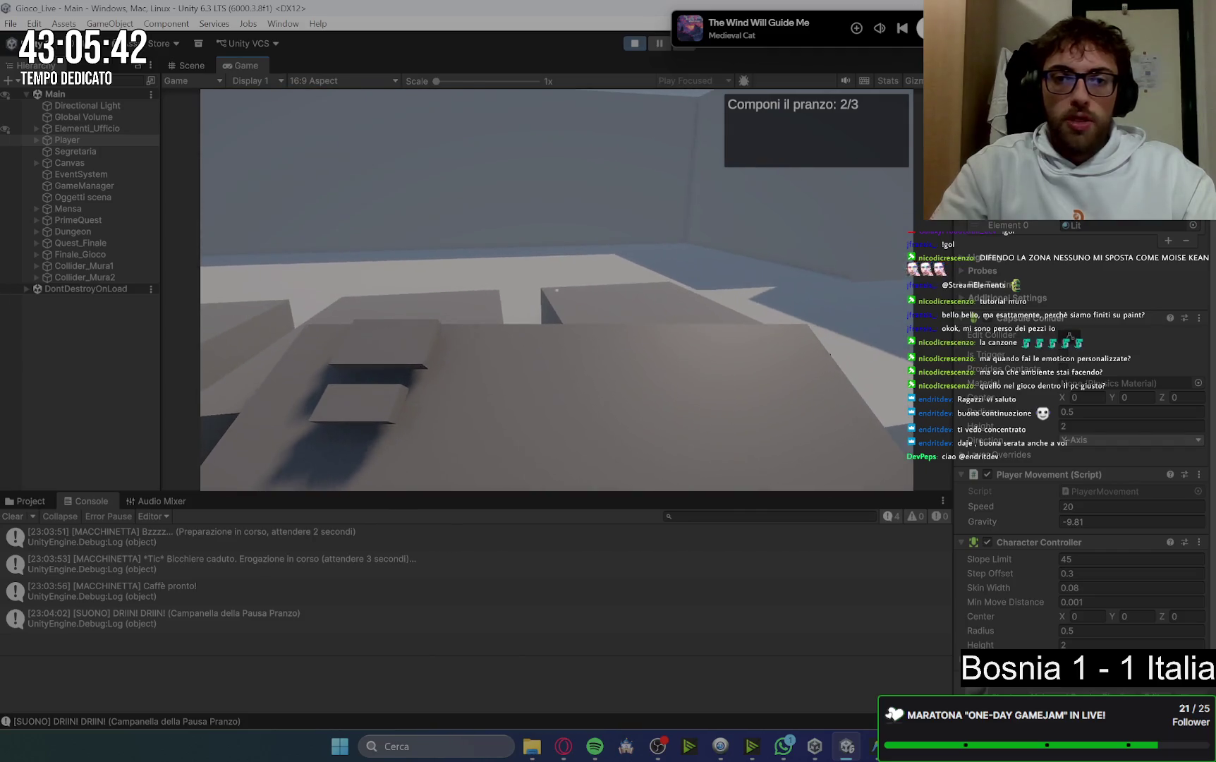
{"action": "key", "text": "e"}
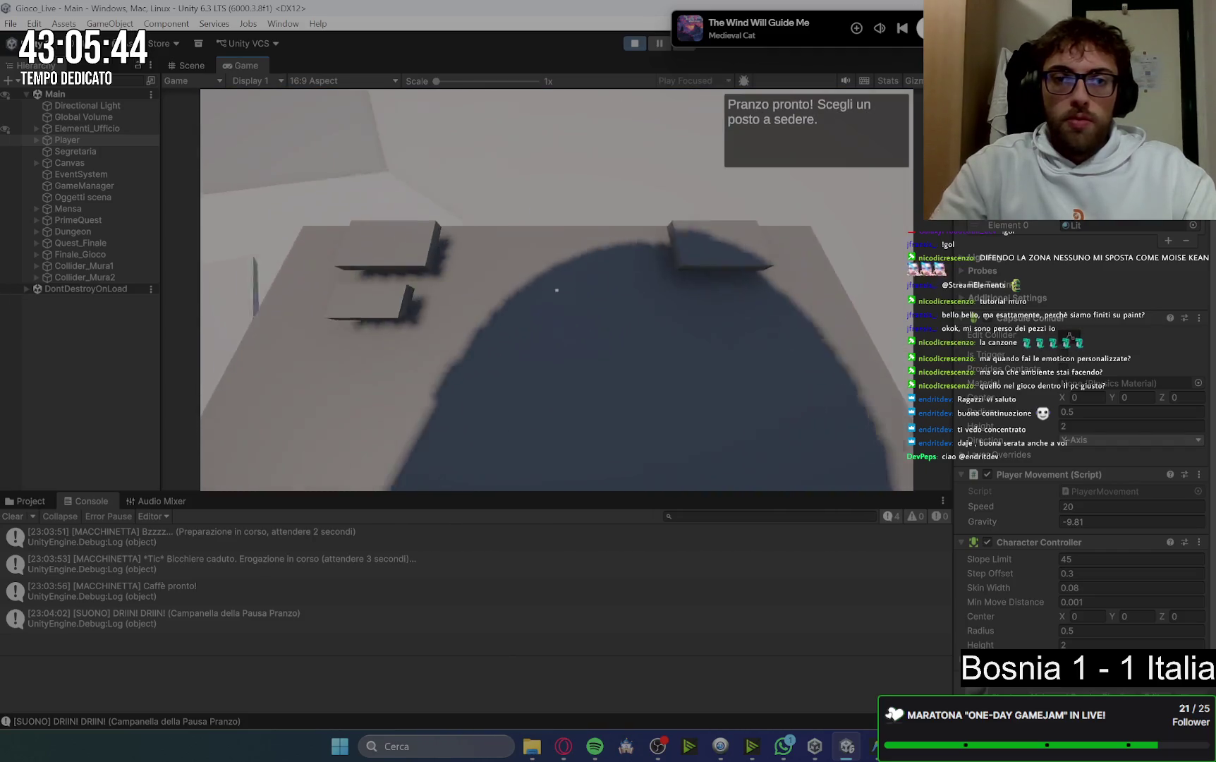
- Sit at the dining table and advance the colleagues' dialogue, including the mysterious colleague
{"action": "key", "text": "w"}
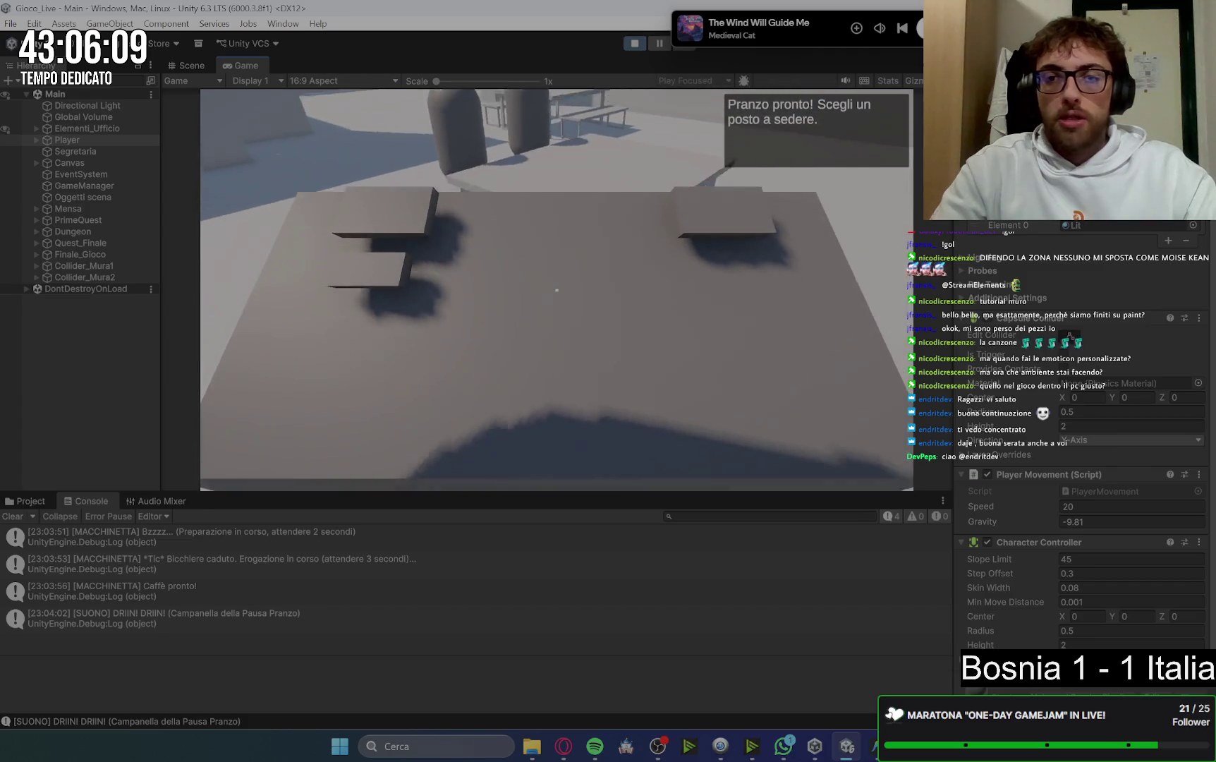
{"action": "key", "text": "e"}
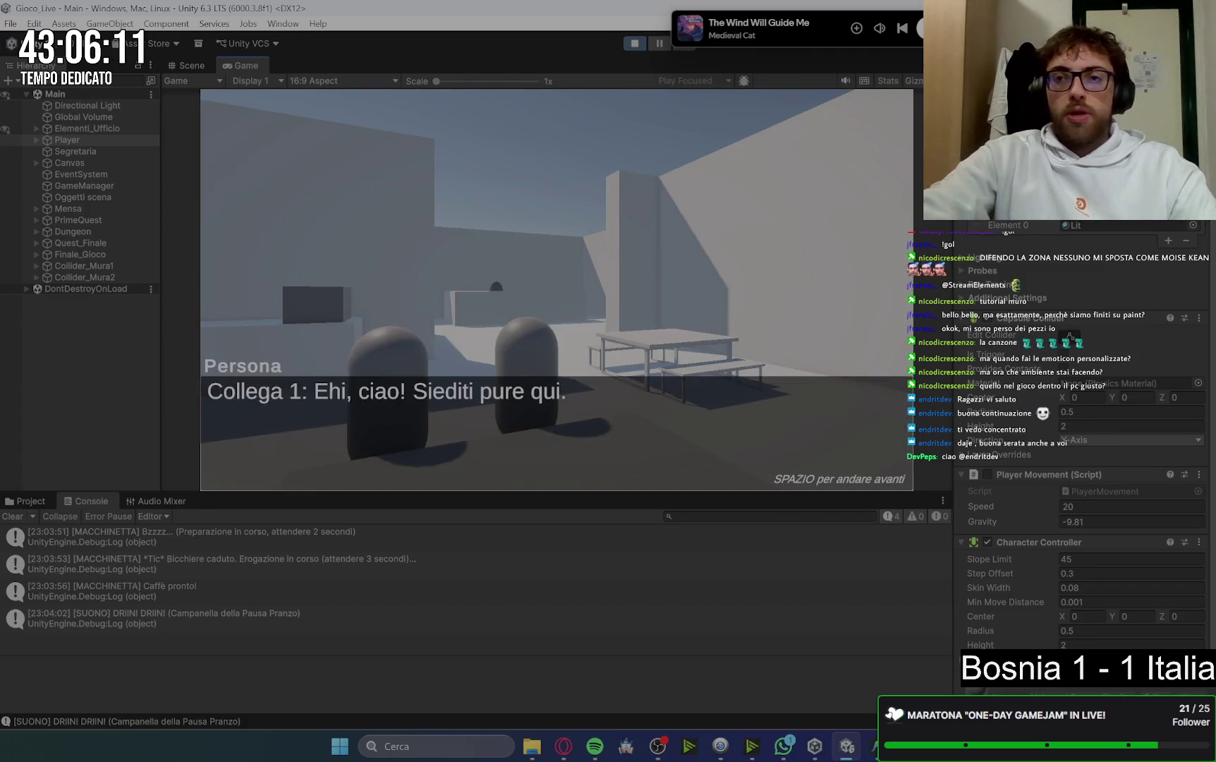
{"action": "key", "text": "space"}
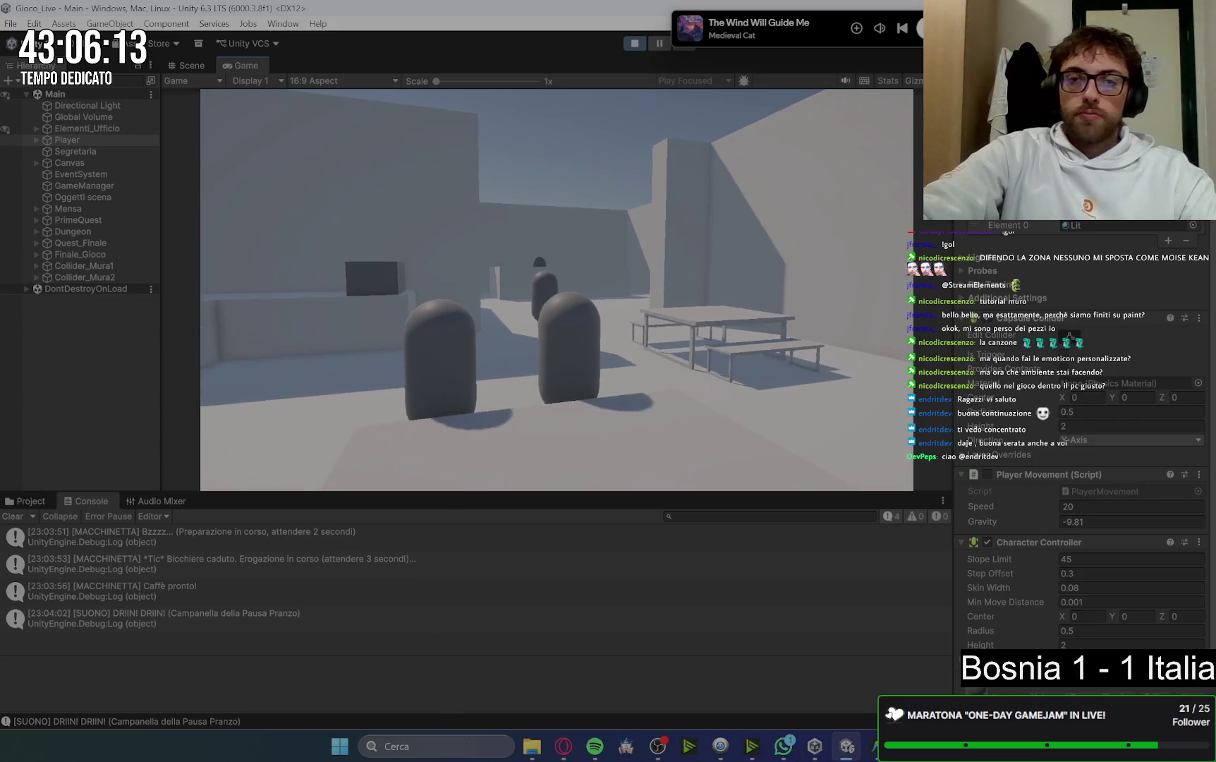
{"action": "key", "text": "w"}
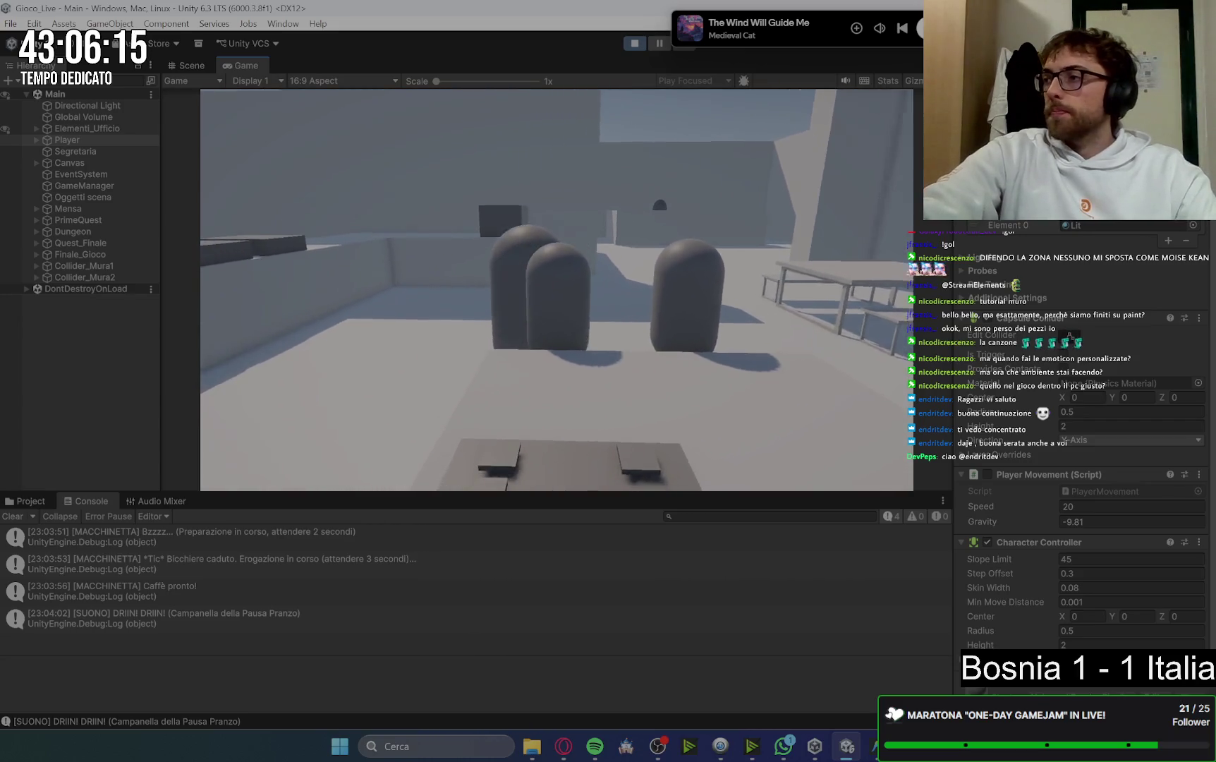
{"action": "key", "text": "space"}
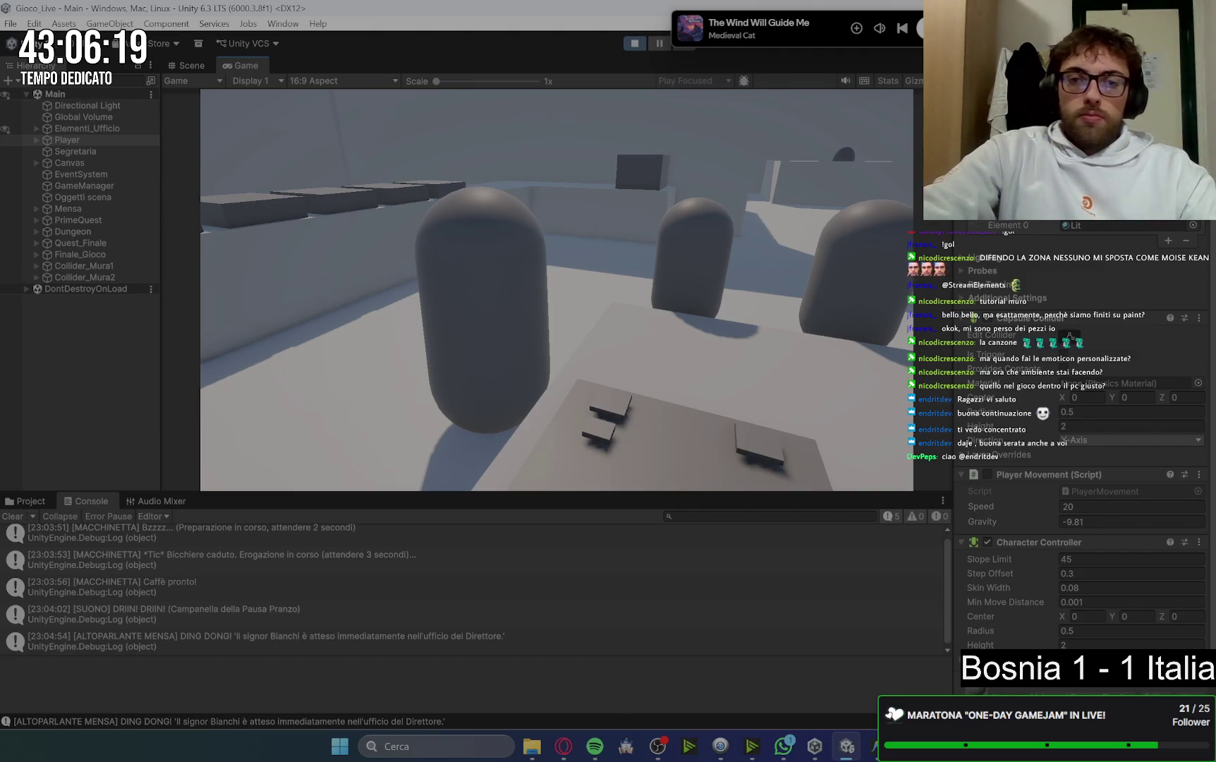
- Walk from the cafeteria across the courtyard to the boss's desk in the office
{"action": "key", "text": "s"}
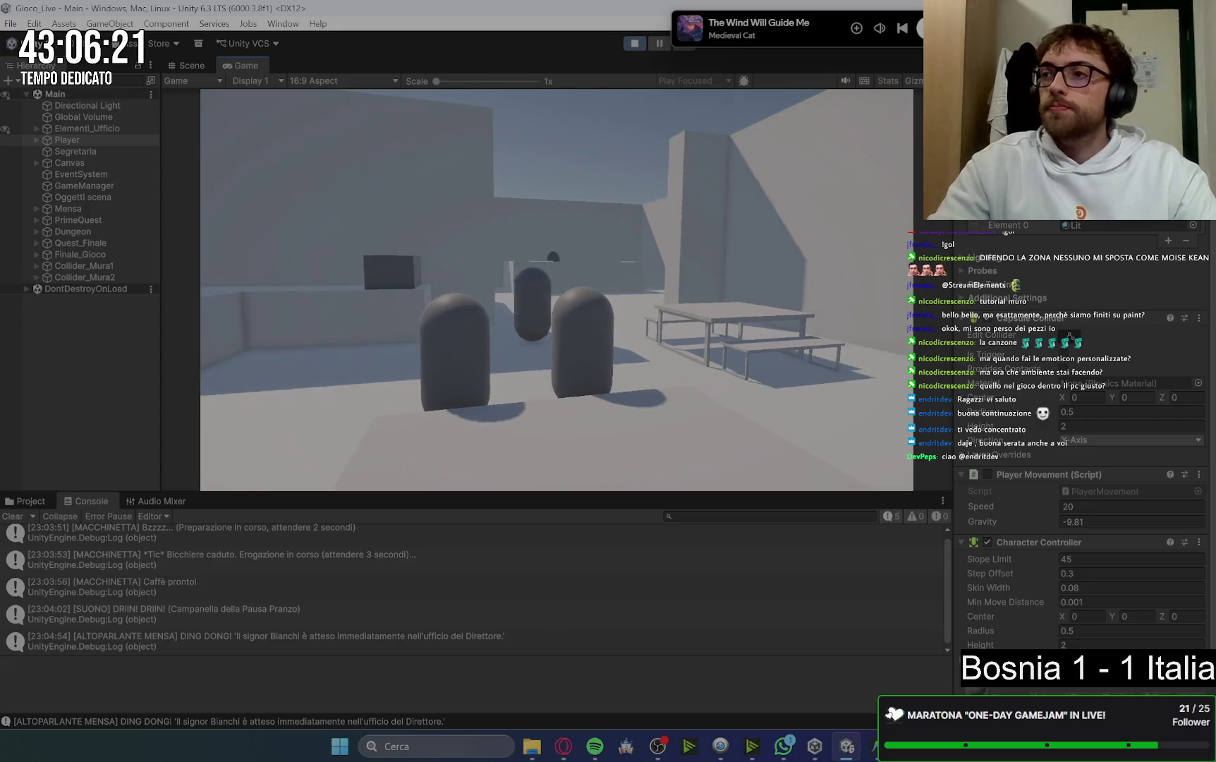
{"action": "key", "text": "w"}
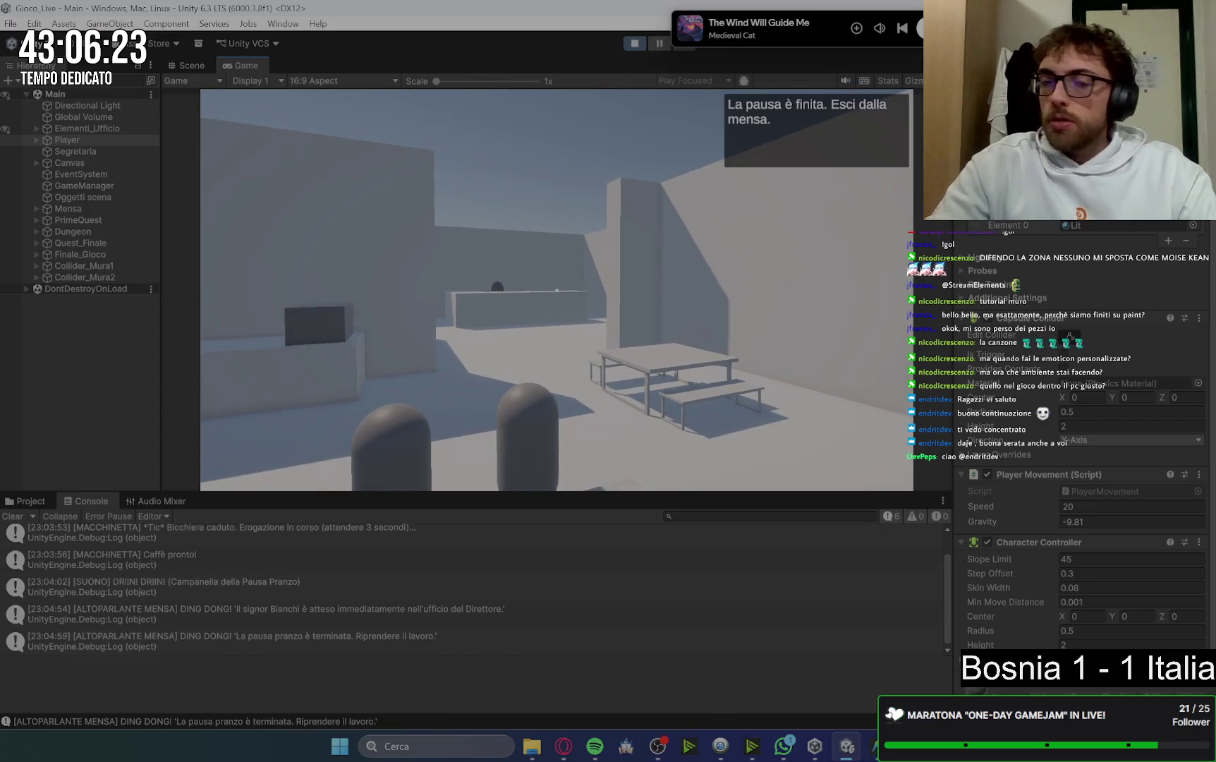
{"action": "key", "text": "w"}
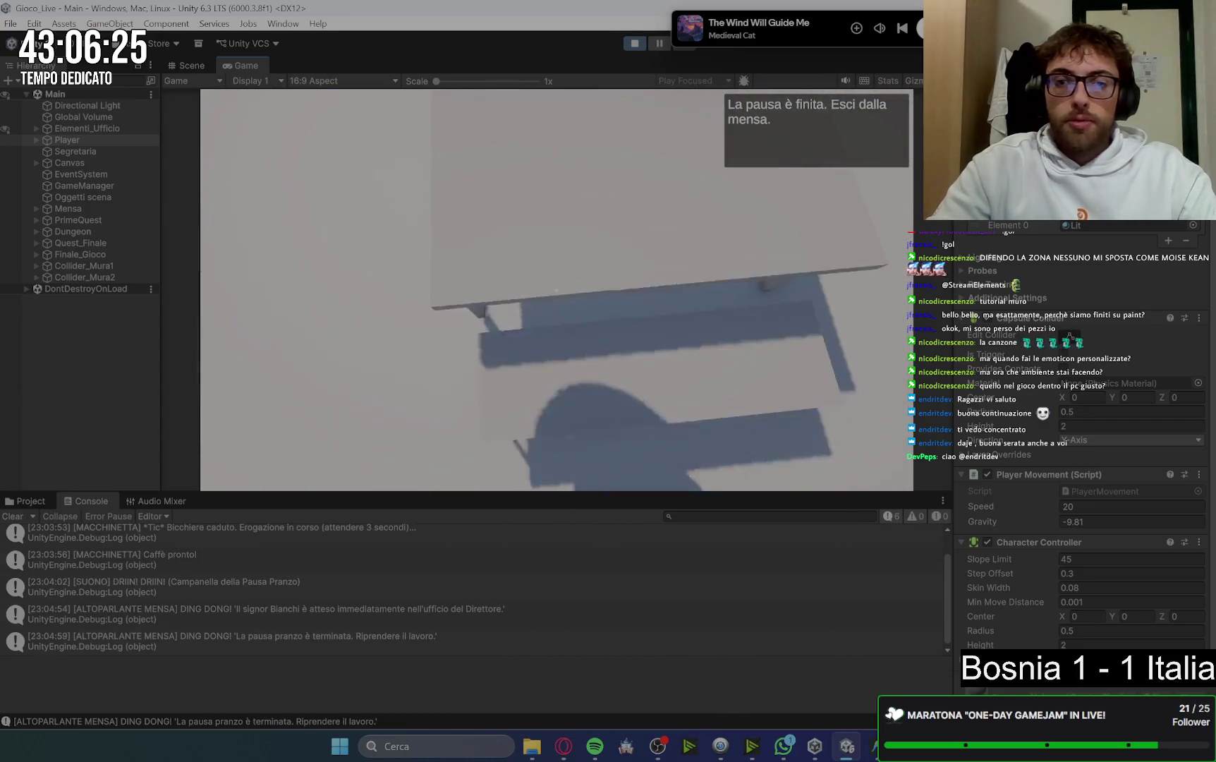
{"action": "key", "text": "w"}
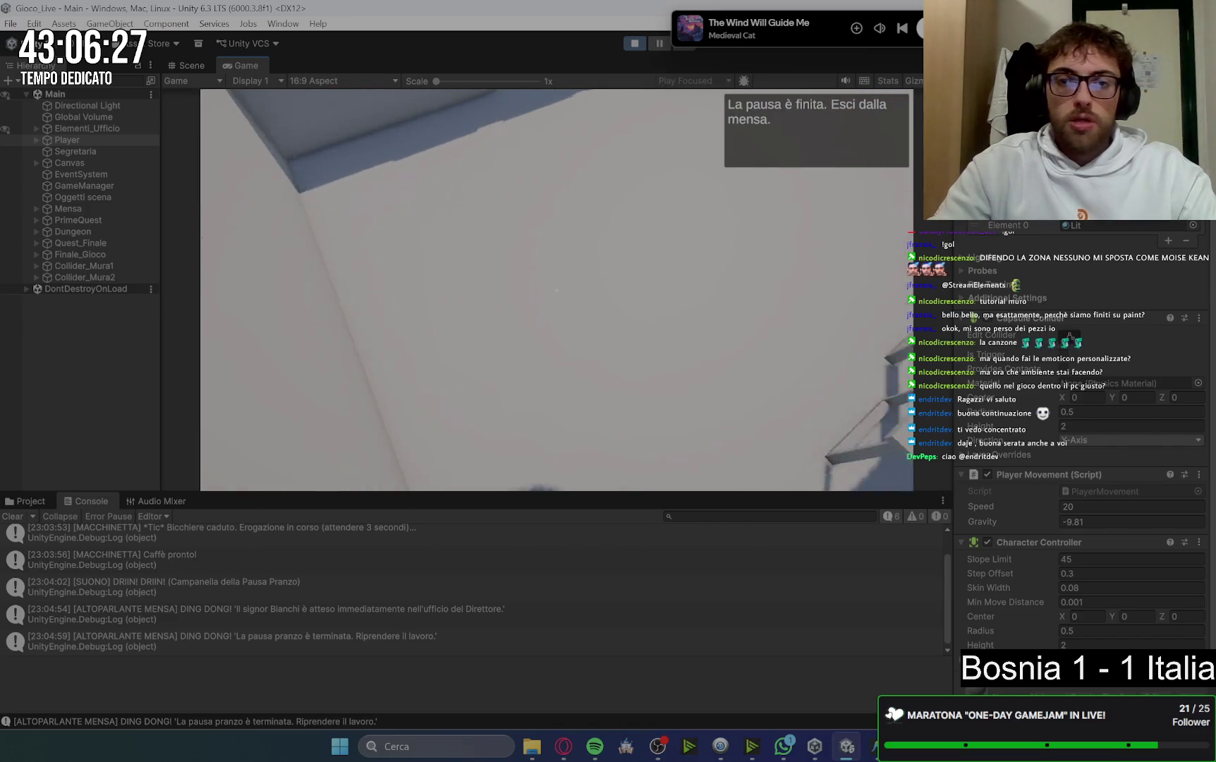
{"action": "key", "text": "w"}
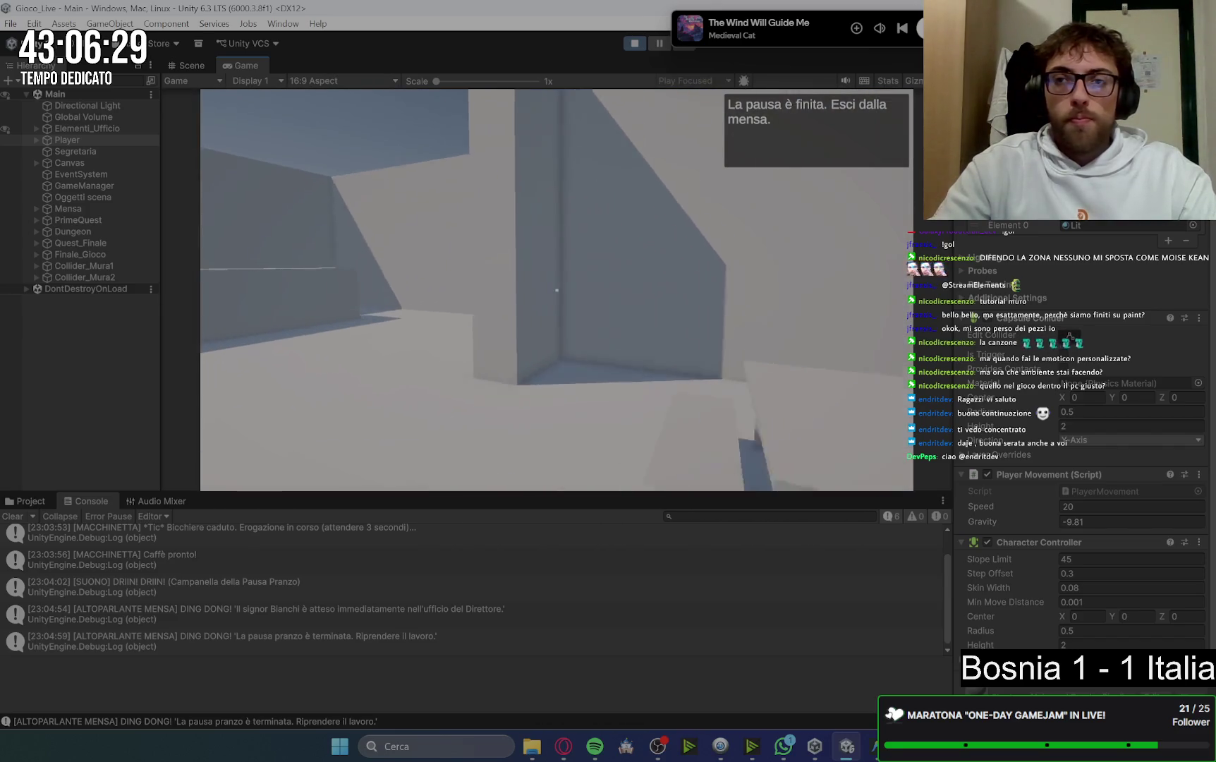
{"action": "key", "text": "w"}
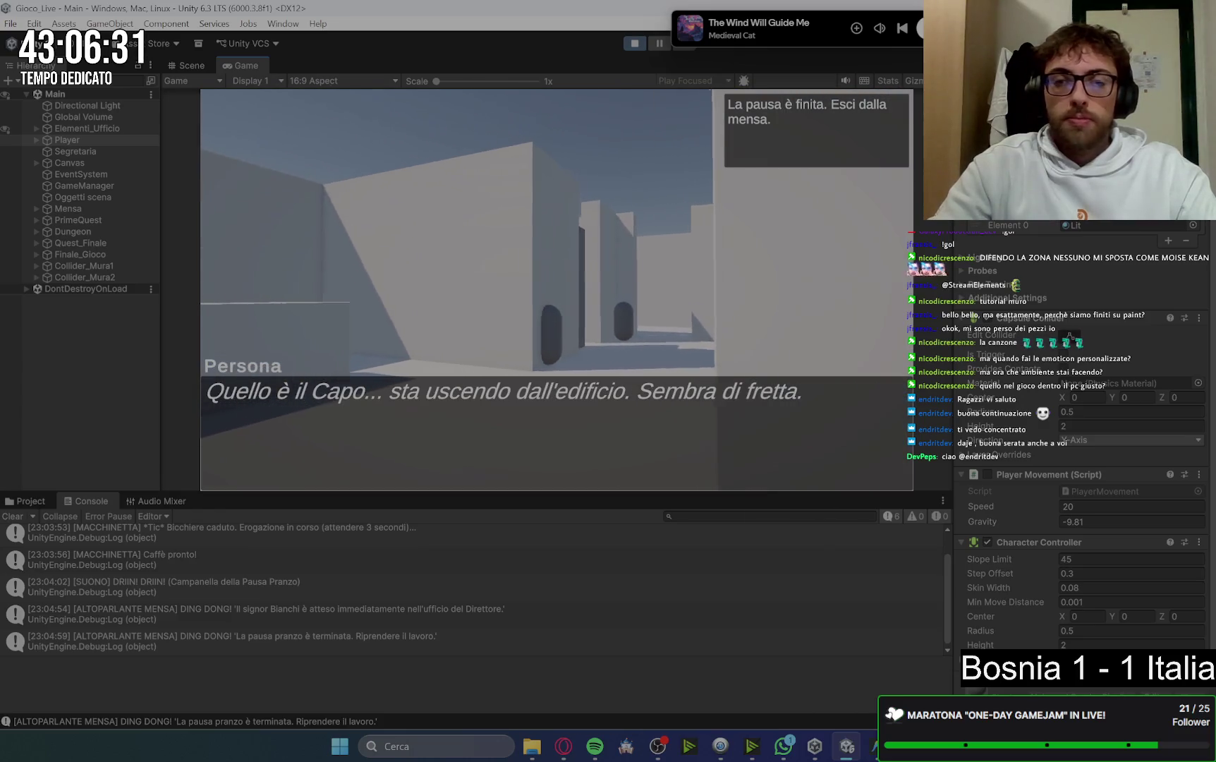
{"action": "key", "text": "w"}
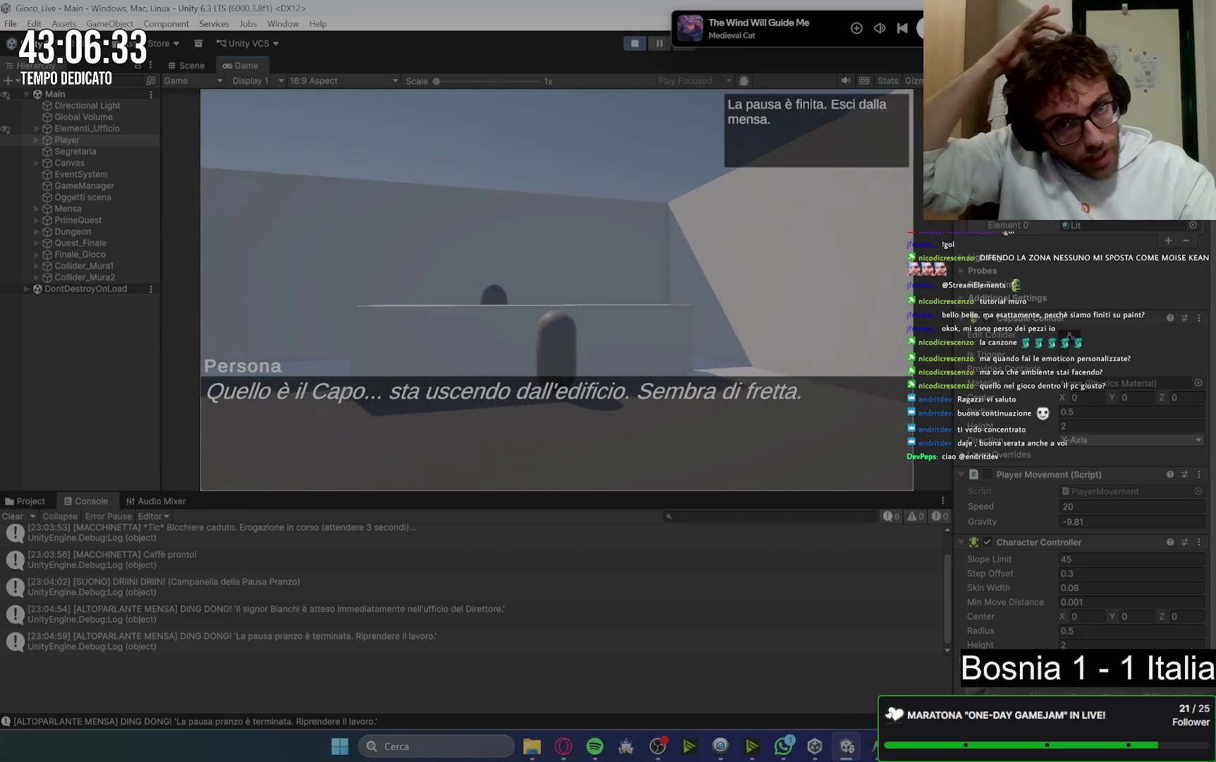
{"action": "key", "text": "w"}
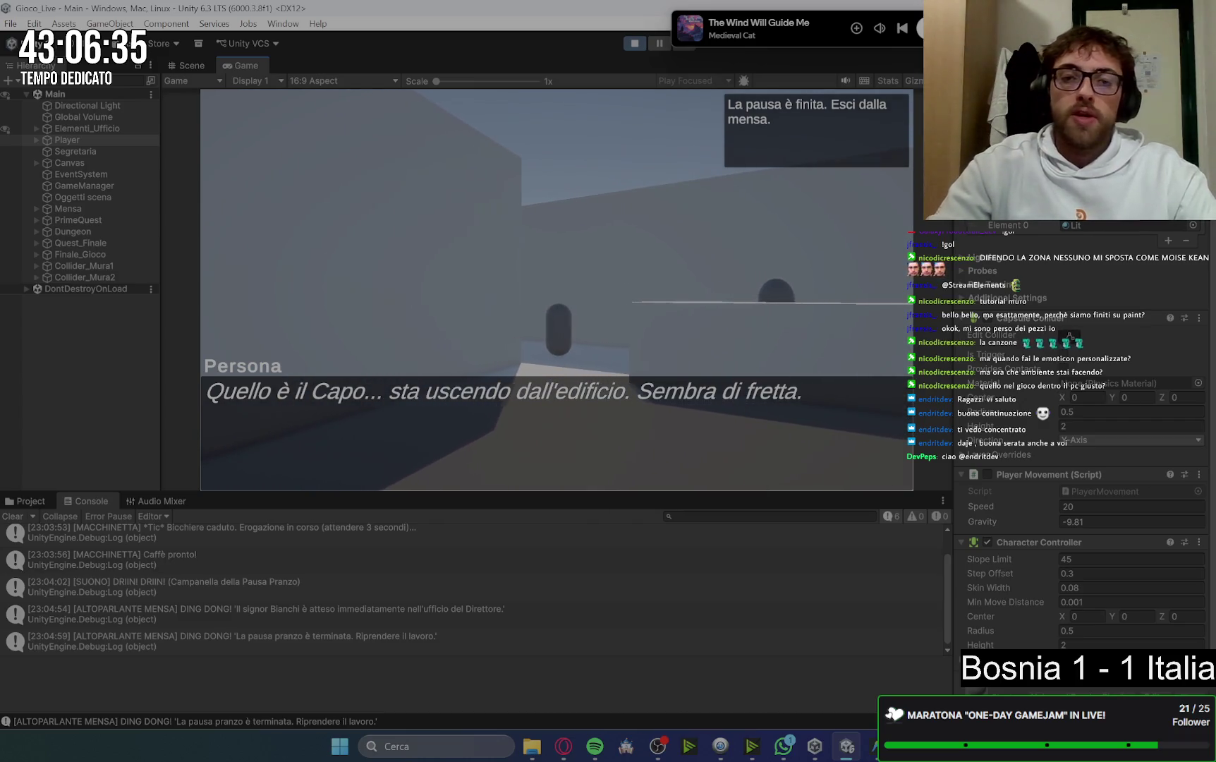
{"action": "key", "text": "w"}
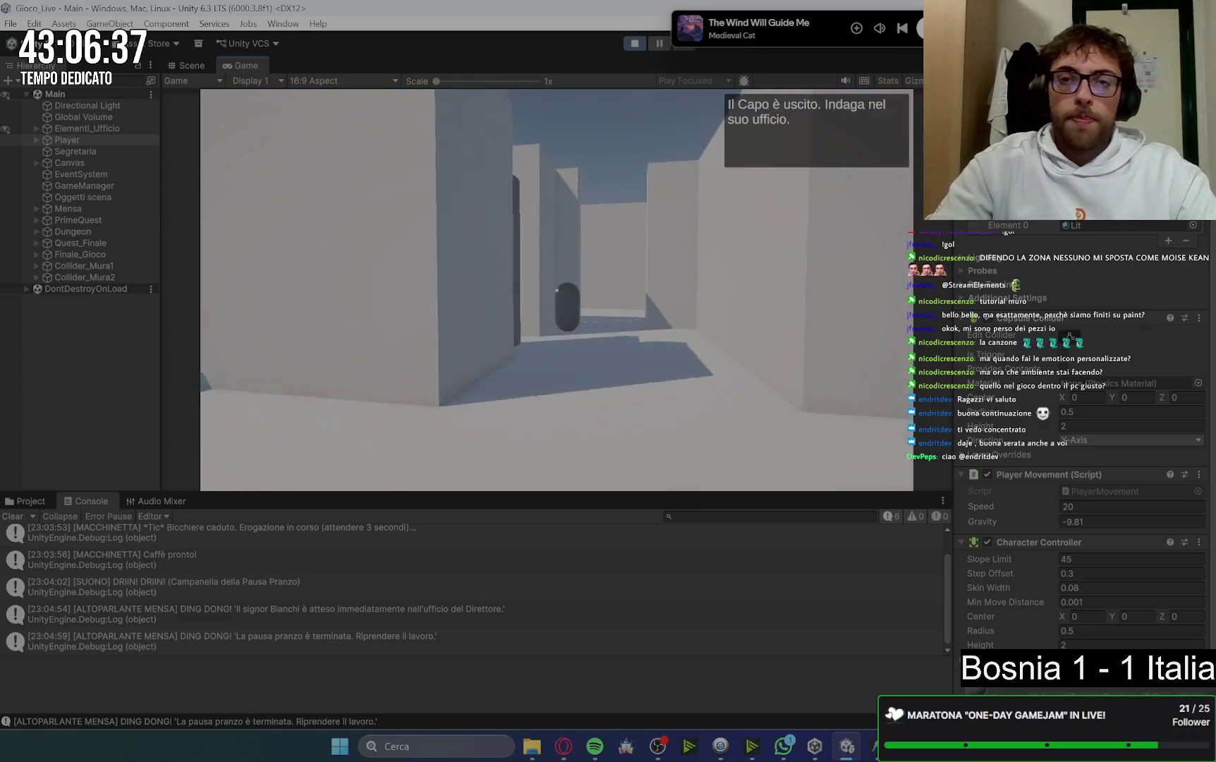
{"action": "key", "text": "w"}
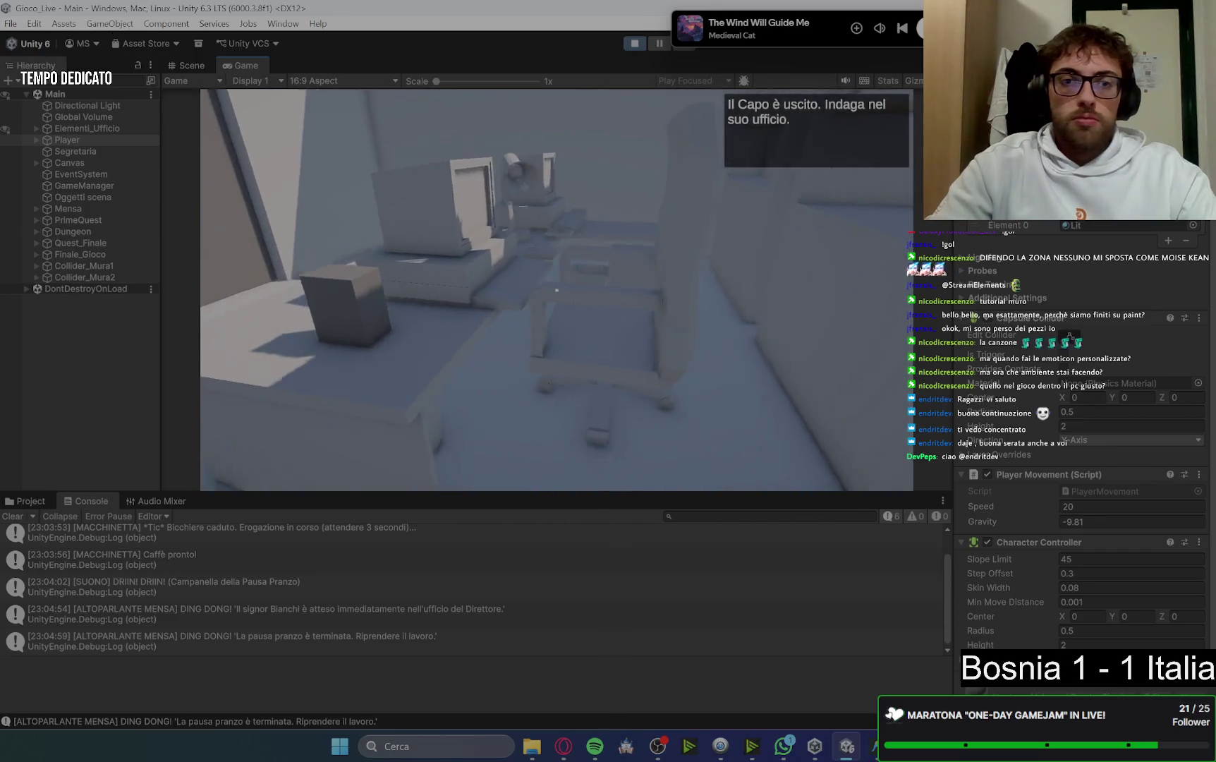
{"action": "key", "text": "w"}
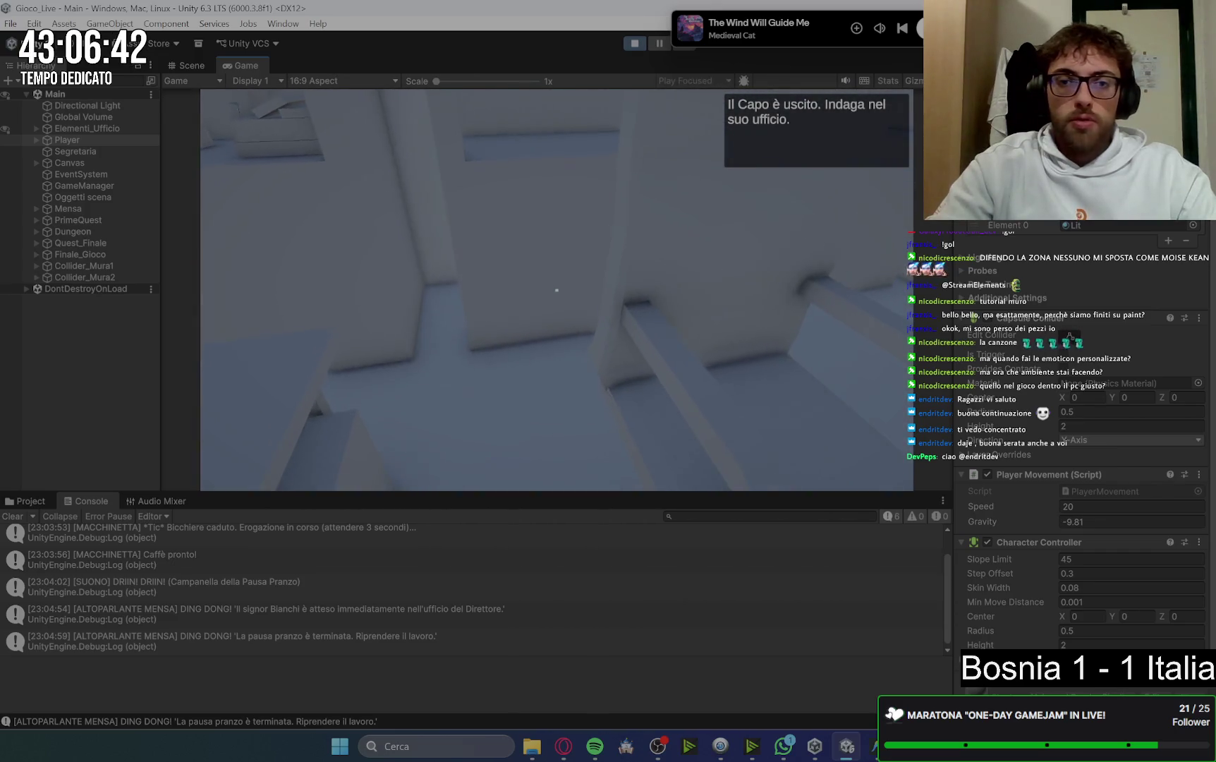
{"action": "key", "text": "w"}
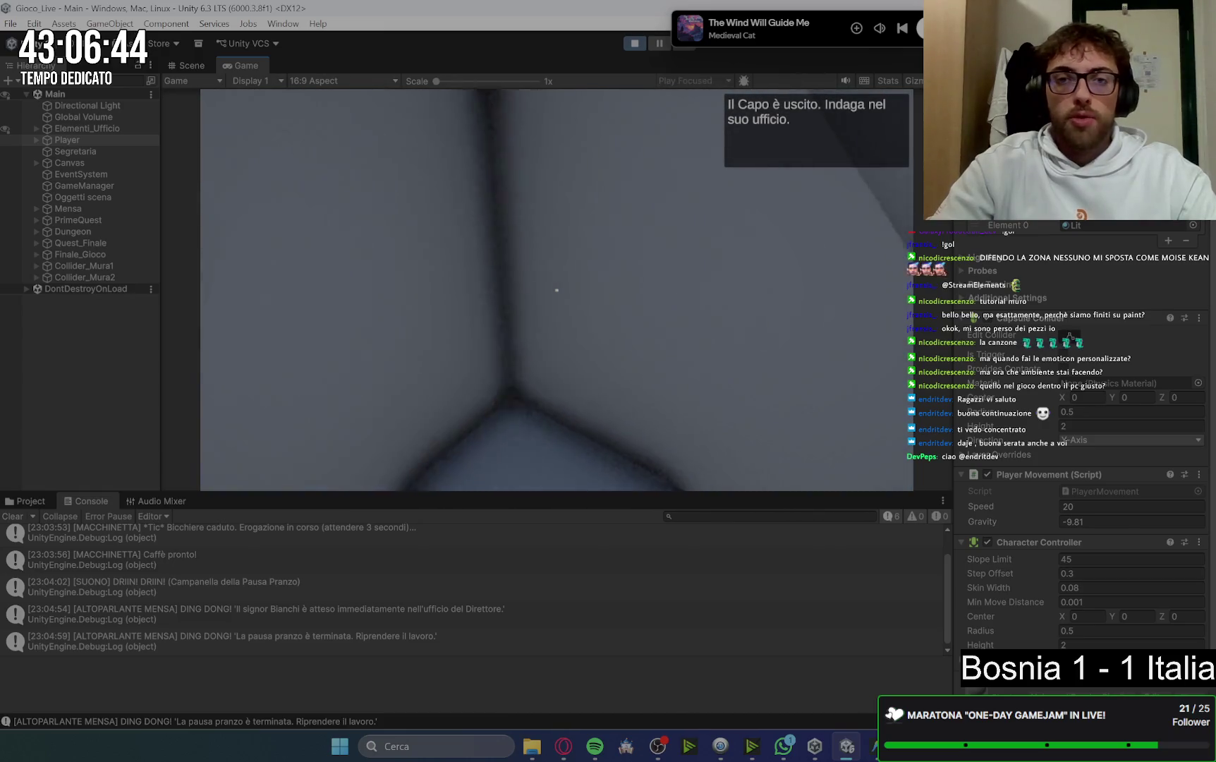
{"action": "key", "text": "w"}
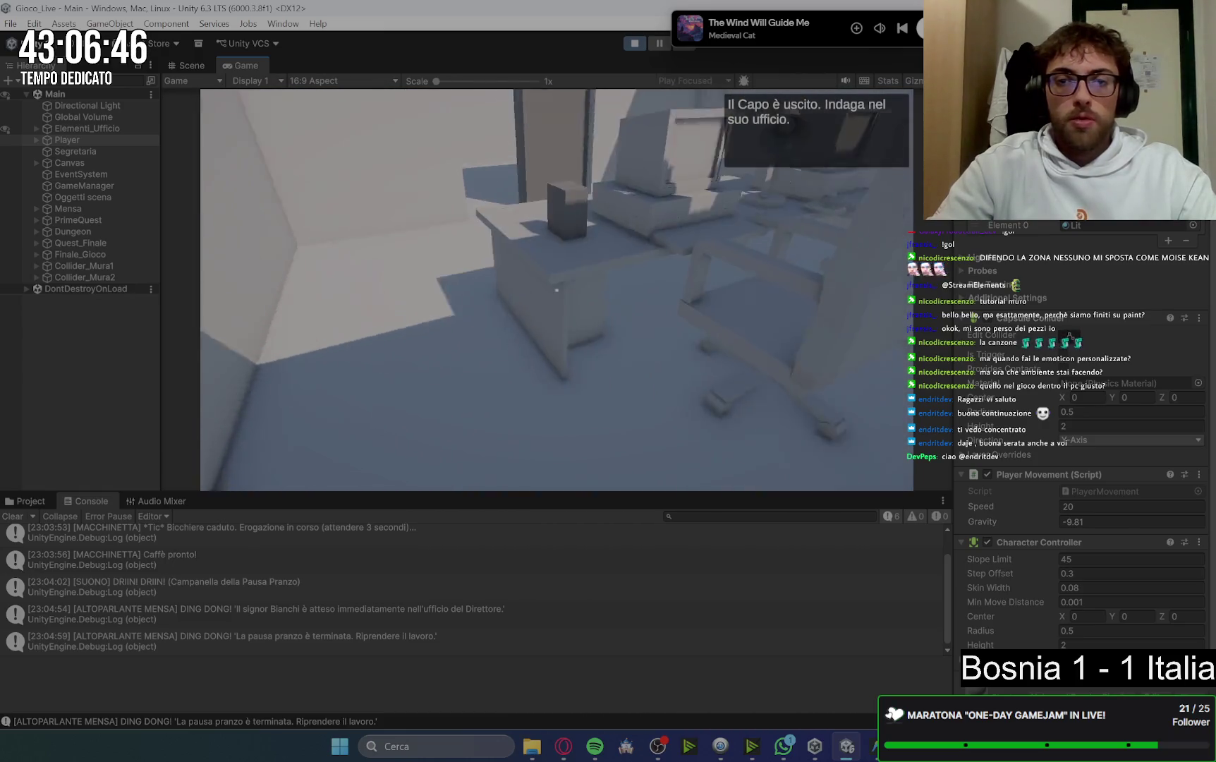
{"action": "key", "text": "w"}
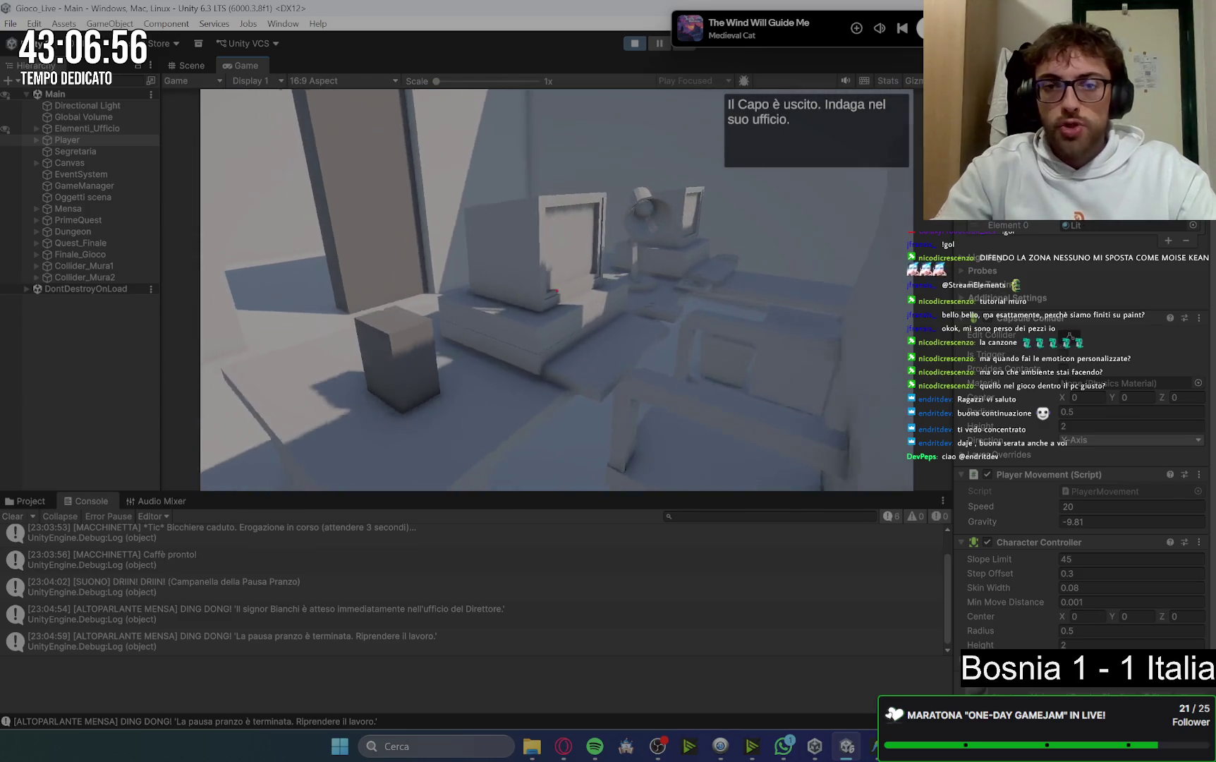
- Use the boss's PC and try its Gioco beta-code prompt and Messaggi password prompt
{"action": "key", "text": "e"}
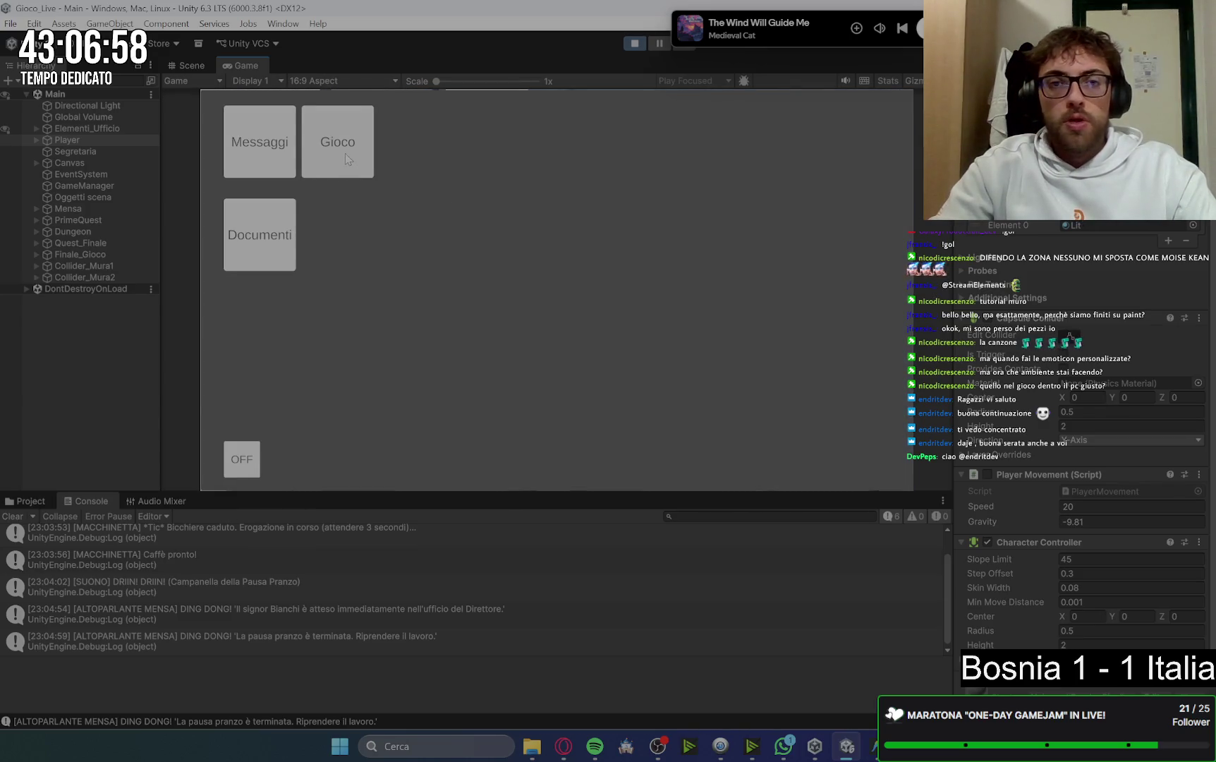
{"action": "left_click", "coordinate": [337, 155]}
{"action": "left_click", "coordinate": [639, 230]}
{"action": "left_click", "coordinate": [338, 142]}
{"action": "left_click", "coordinate": [649, 227]}
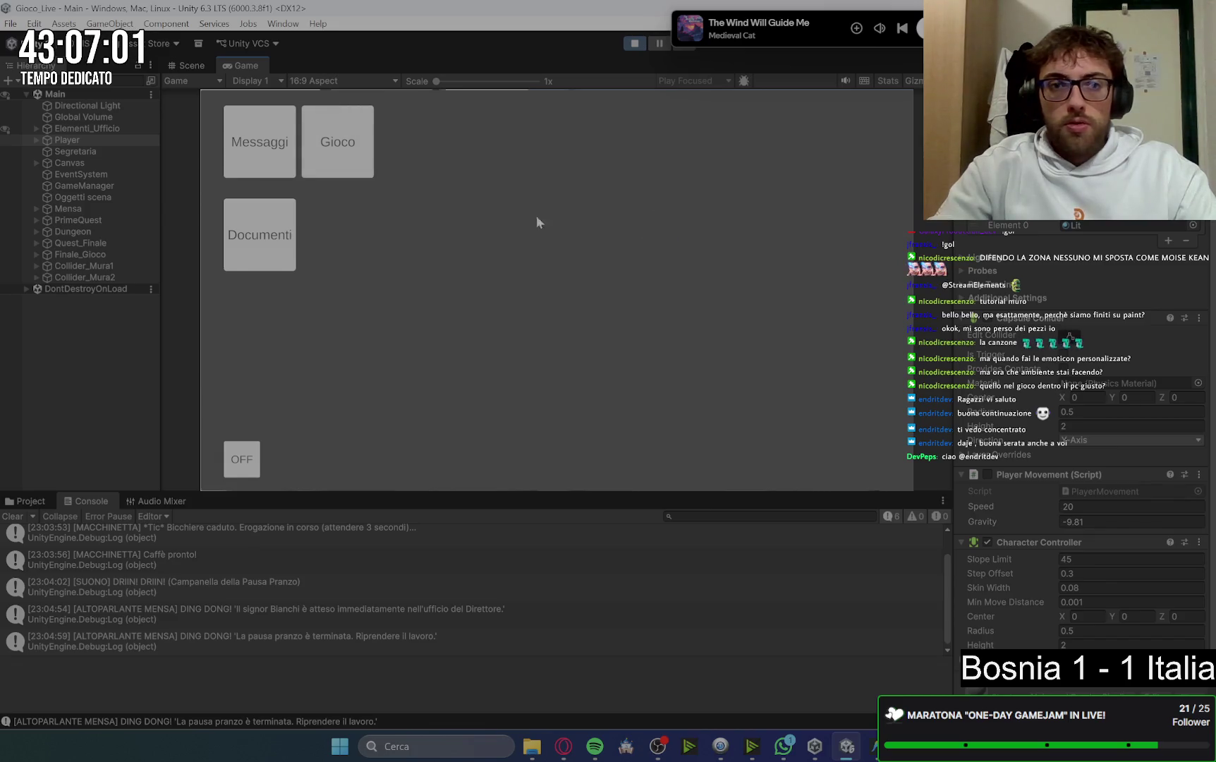
{"action": "left_click", "coordinate": [260, 134]}
{"action": "left_click", "coordinate": [285, 151]}
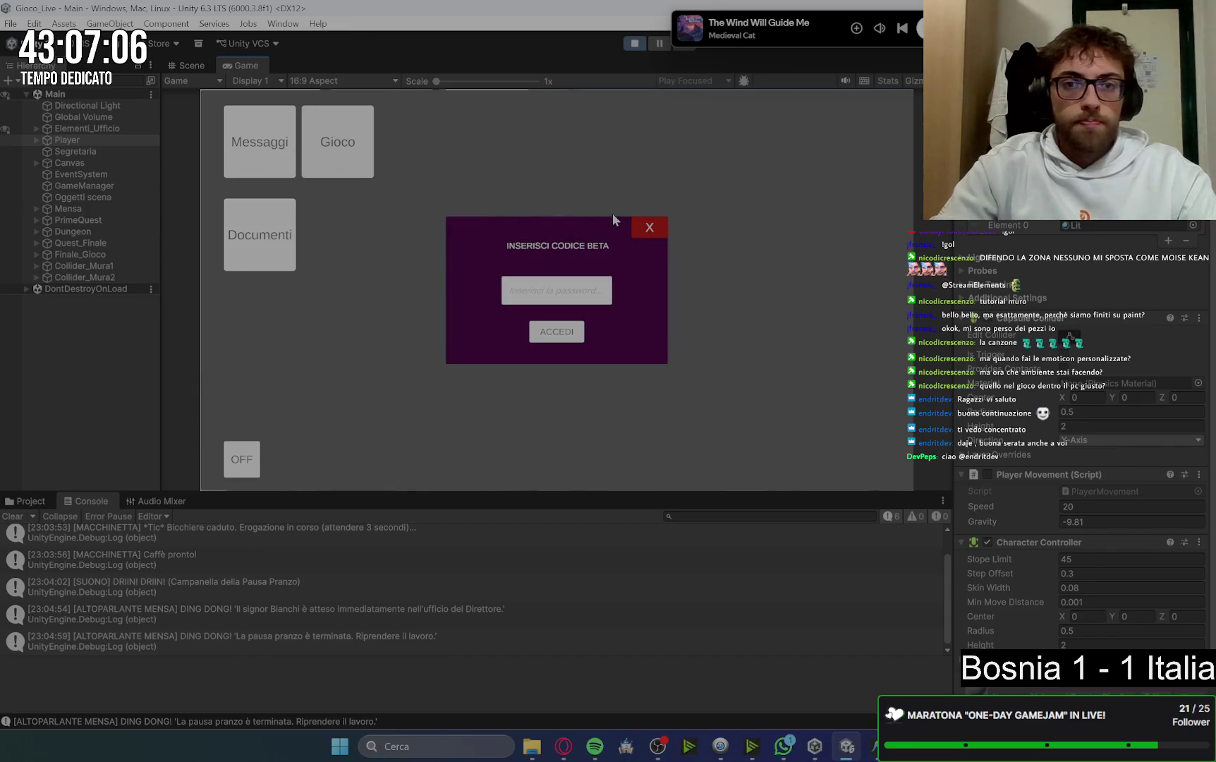
- Dismiss the Gioco 'INSERISCI CODICE BETA' prompt on the in-game PC
{"action": "left_click", "coordinate": [650, 227]}
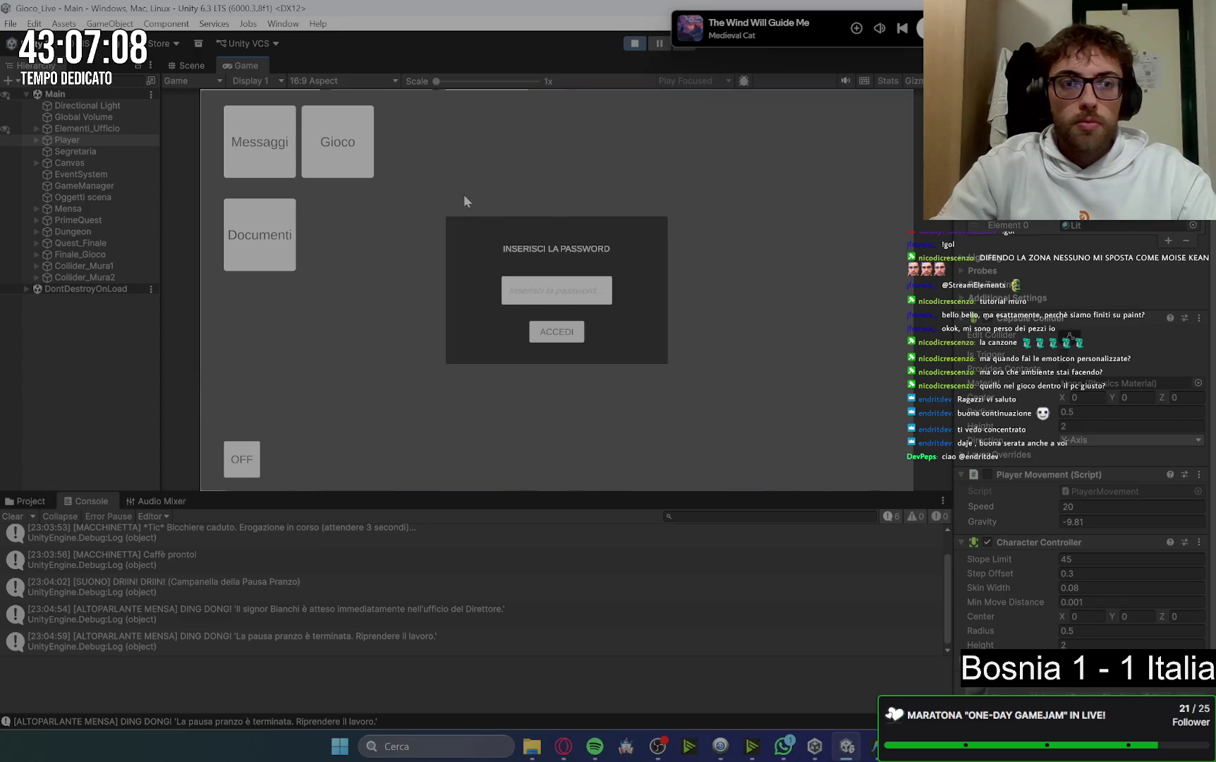
{"action": "left_click", "coordinate": [358, 146]}
{"action": "left_click", "coordinate": [649, 228]}
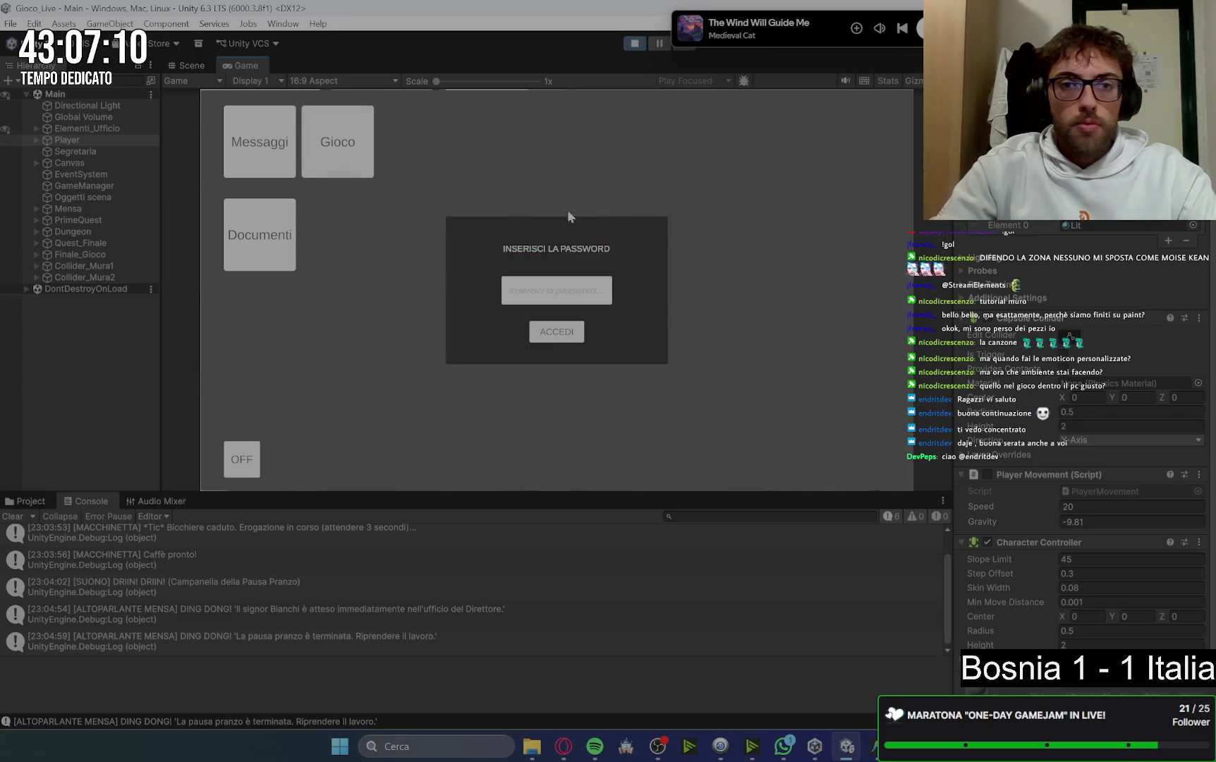
- Remove the App Desktop component from Canvas > Pass_Chat > ESCI in the Inspector
{"action": "left_click", "coordinate": [37, 162]}
{"action": "left_click", "coordinate": [89, 299]}
{"action": "left_click", "coordinate": [55, 301]}
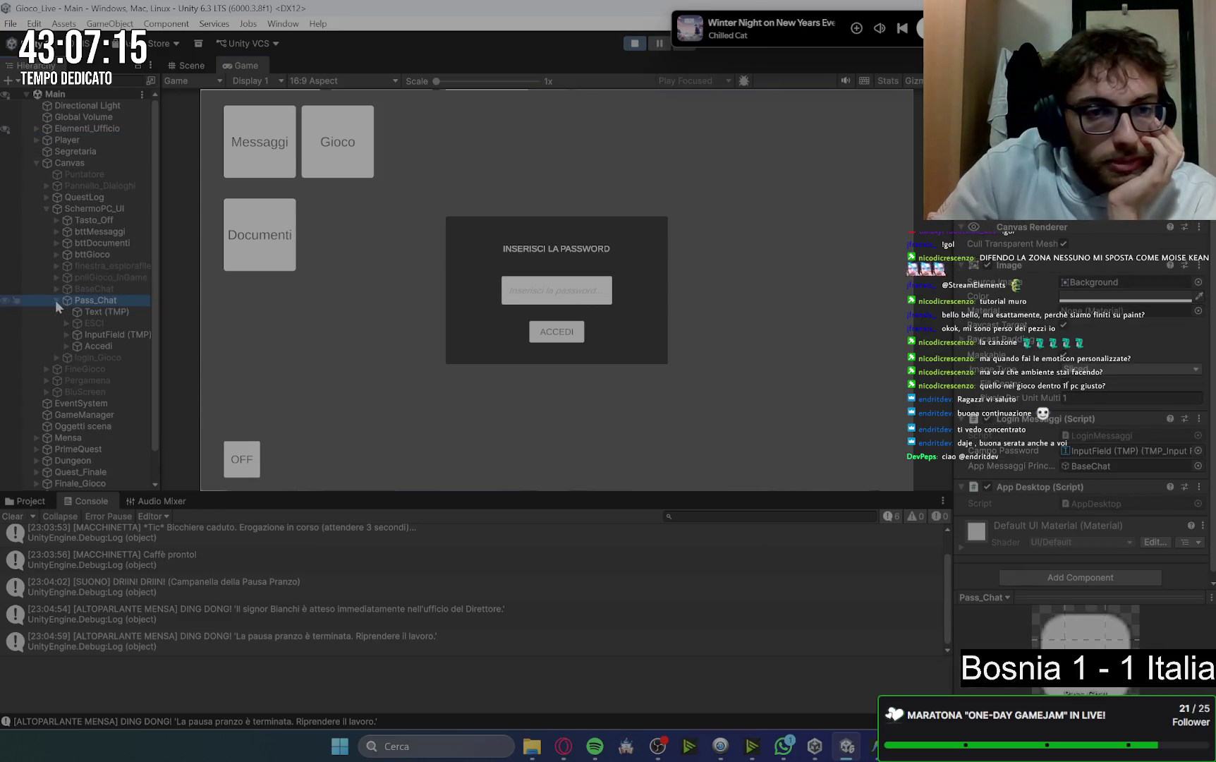
{"action": "left_click", "coordinate": [92, 323]}
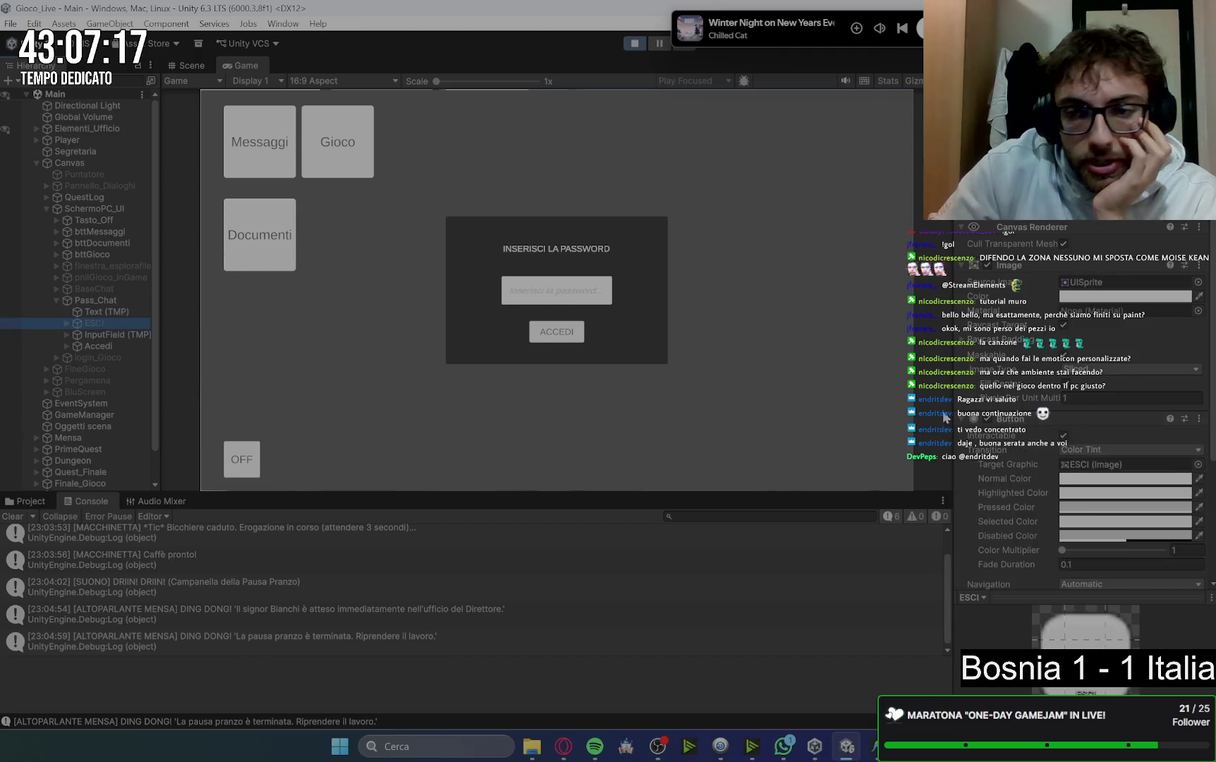
{"action": "scroll", "coordinate": [1079, 423], "scroll_direction": "up", "scroll_amount": 2}
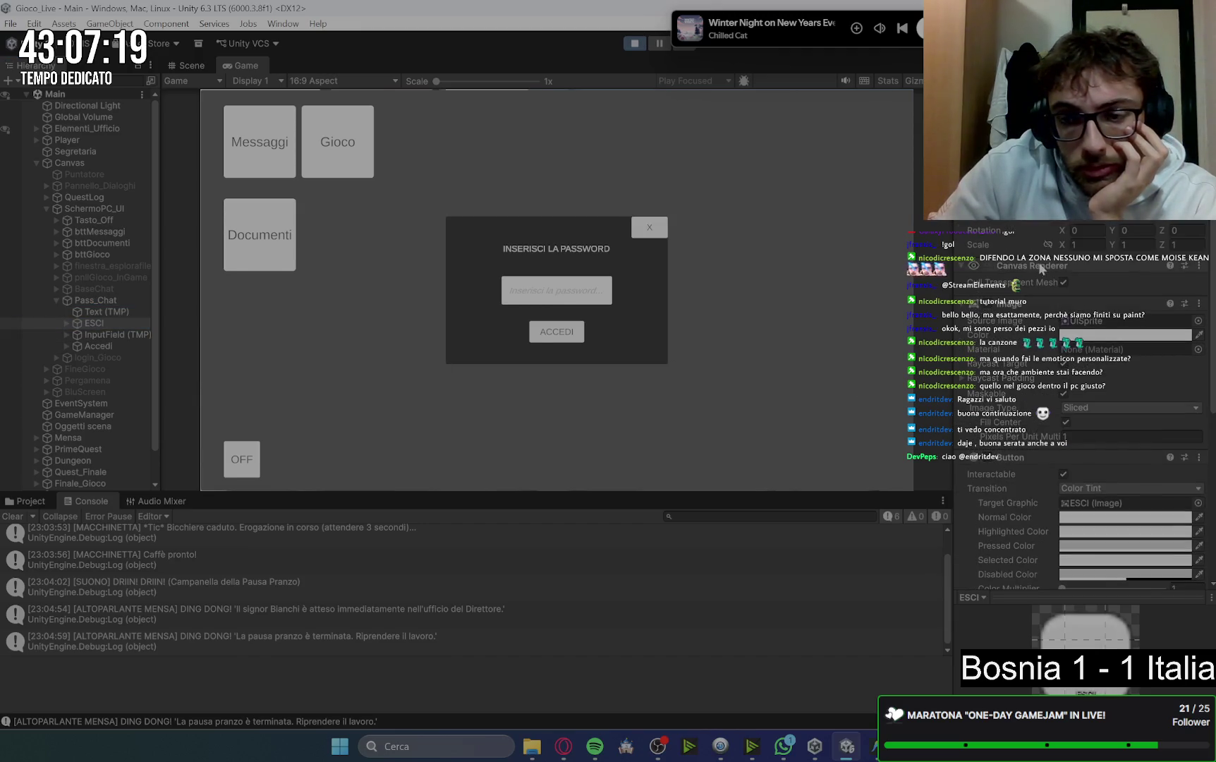
{"action": "scroll", "coordinate": [1042, 296], "scroll_direction": "down", "scroll_amount": 5}
{"action": "left_click", "coordinate": [1198, 481]}
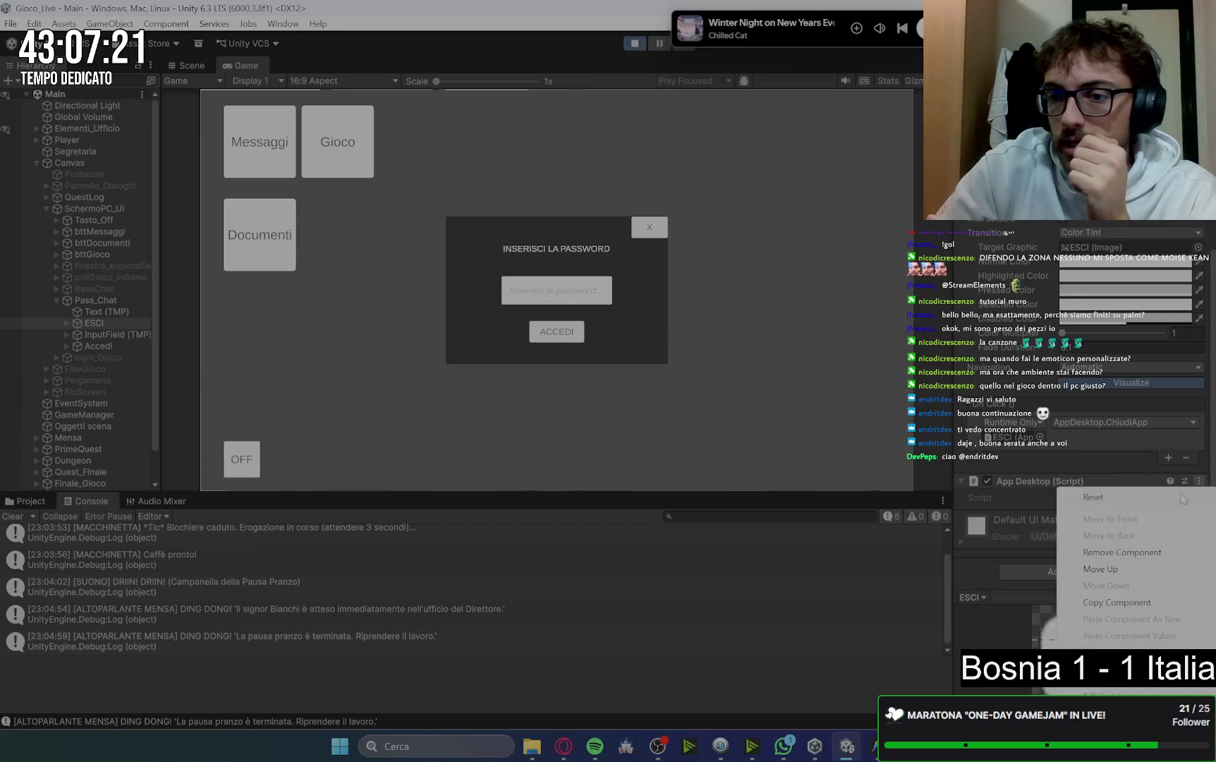
{"action": "left_click", "coordinate": [1122, 552]}
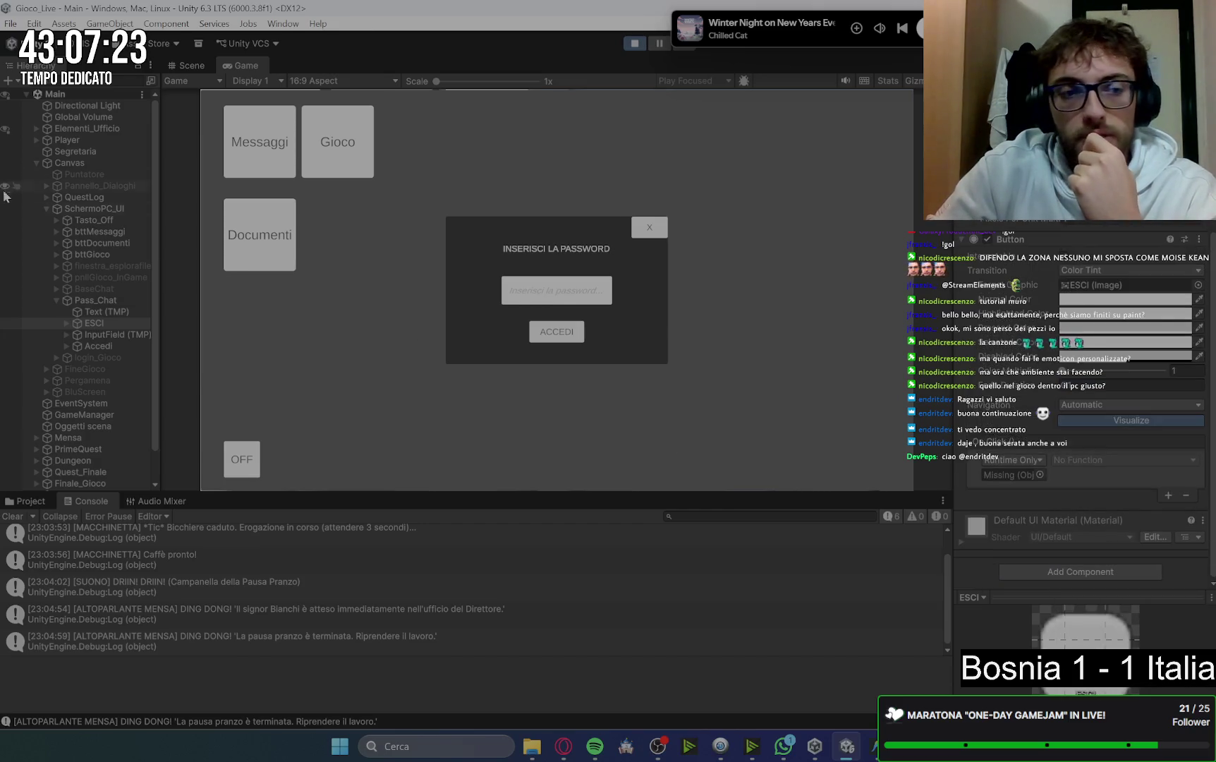
{"action": "left_click", "coordinate": [117, 302]}
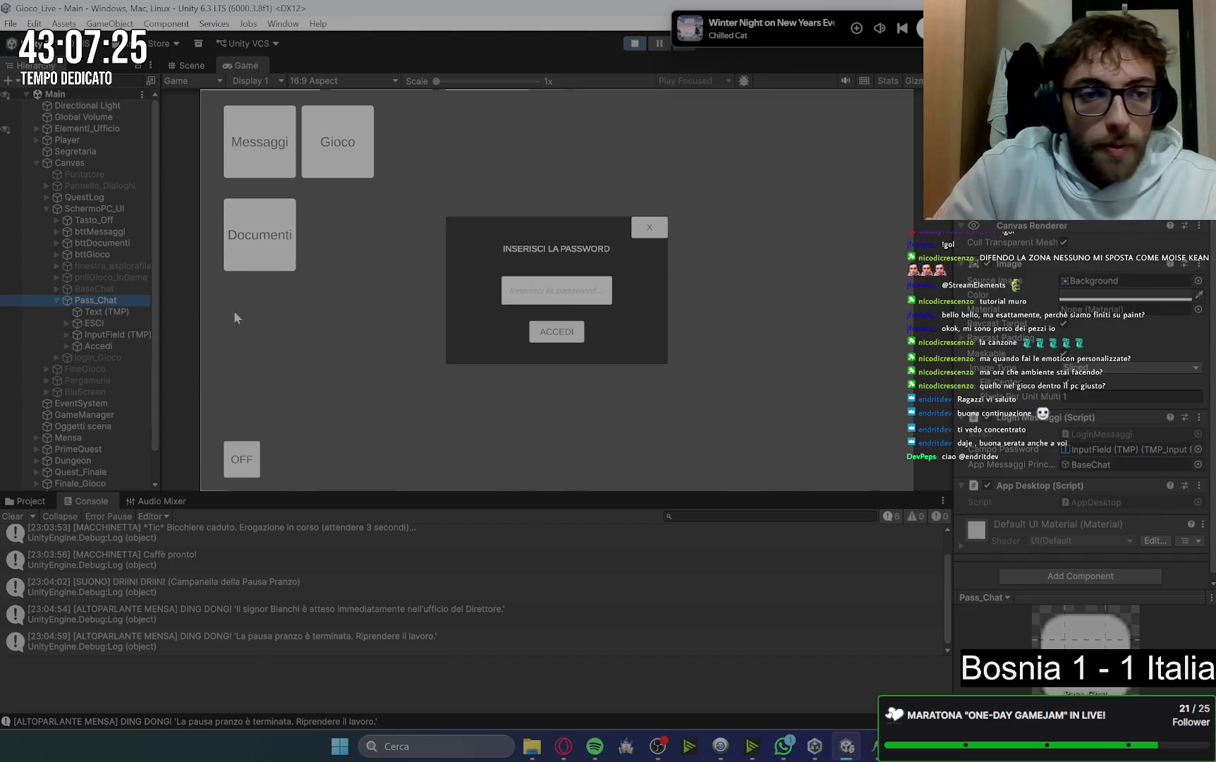
{"action": "left_click", "coordinate": [95, 323]}
- Enter the beta code in Gioco's prompt and start Dungeon Crawler into the dungeon
{"action": "scroll", "coordinate": [922, 343], "scroll_direction": "down", "scroll_amount": 5}
{"action": "left_click", "coordinate": [575, 296]}
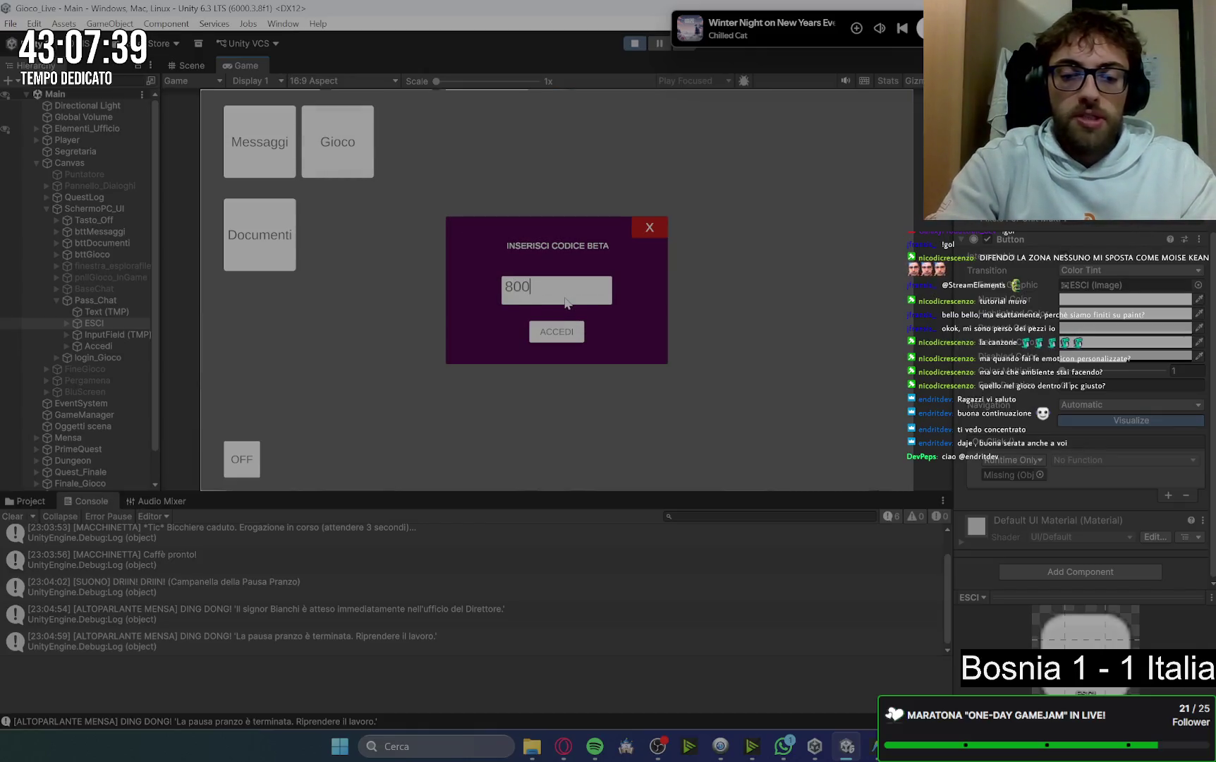
{"action": "type", "text": "35"}
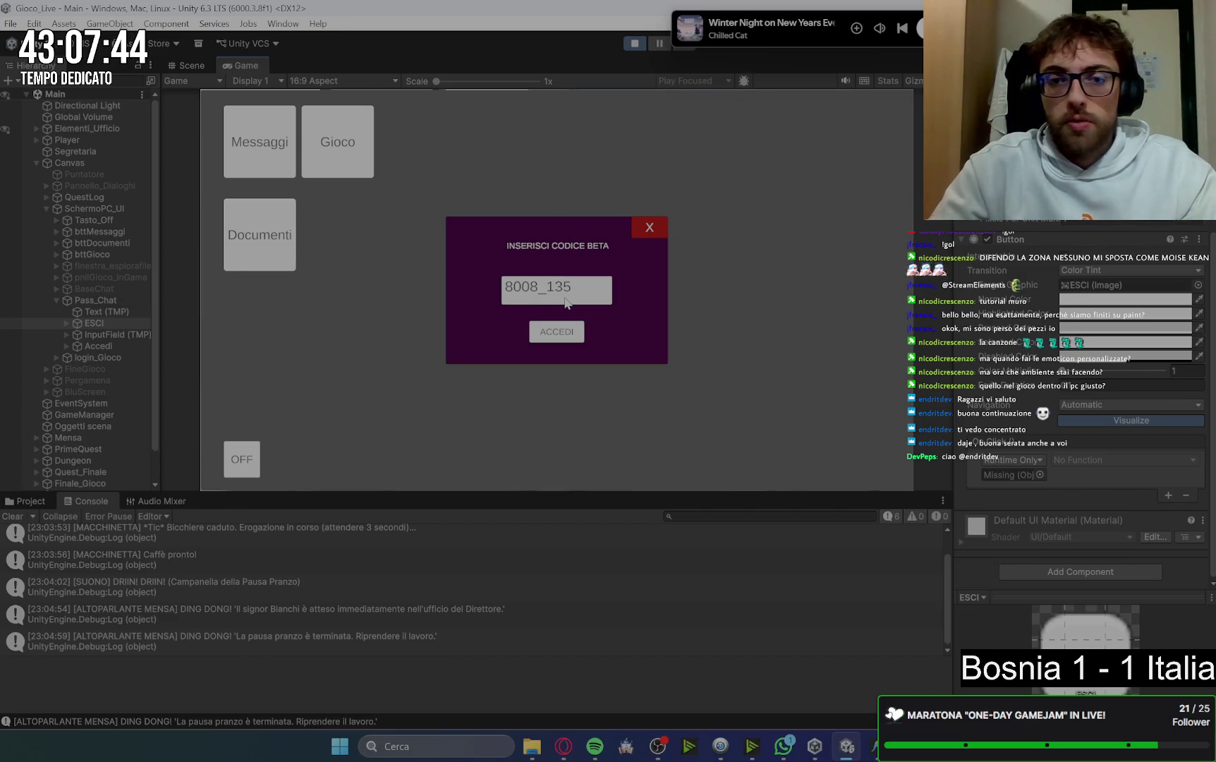
{"action": "left_click", "coordinate": [556, 334]}
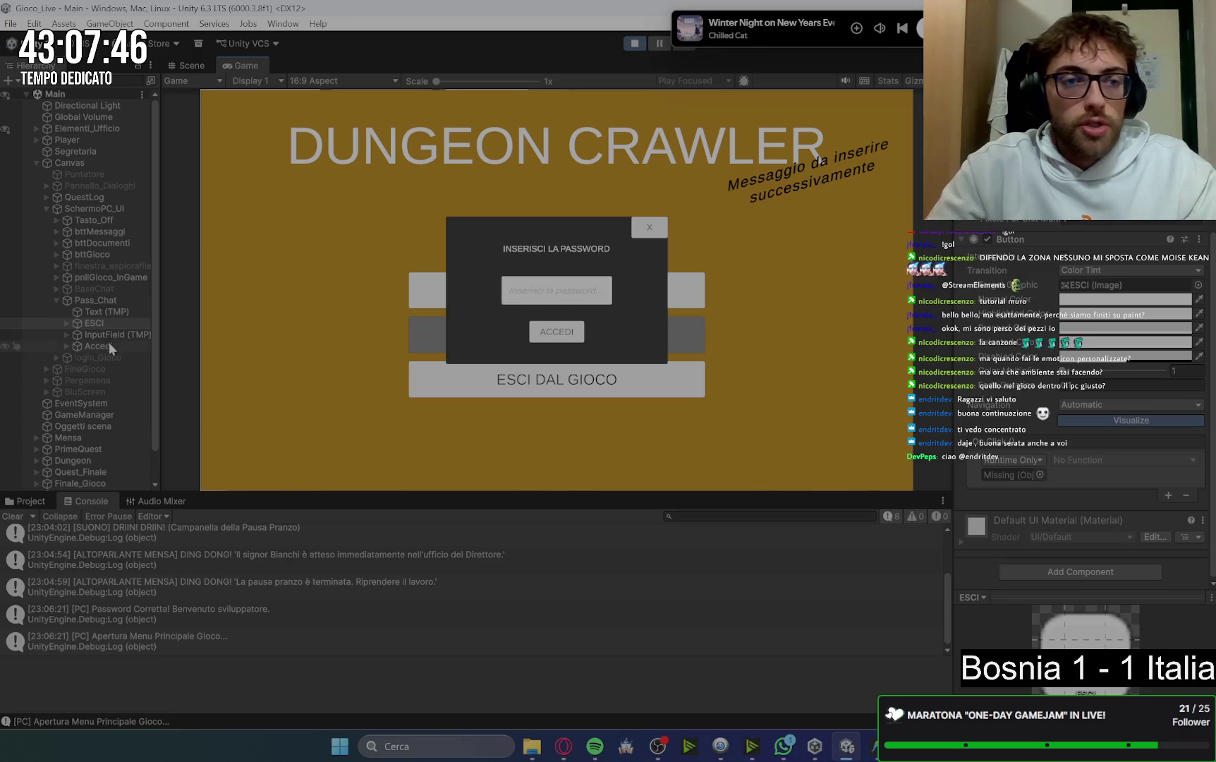
{"action": "left_click", "coordinate": [107, 302]}
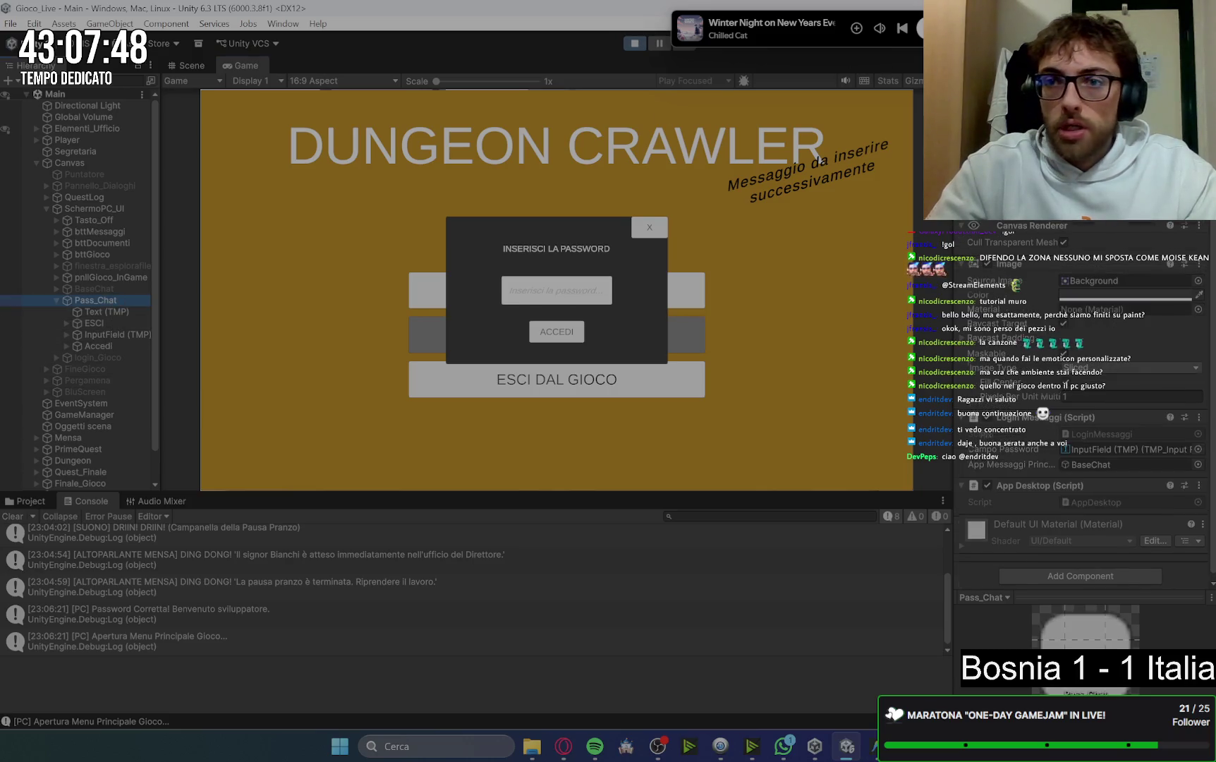
{"action": "left_click", "coordinate": [557, 331]}
{"action": "left_click", "coordinate": [593, 284]}
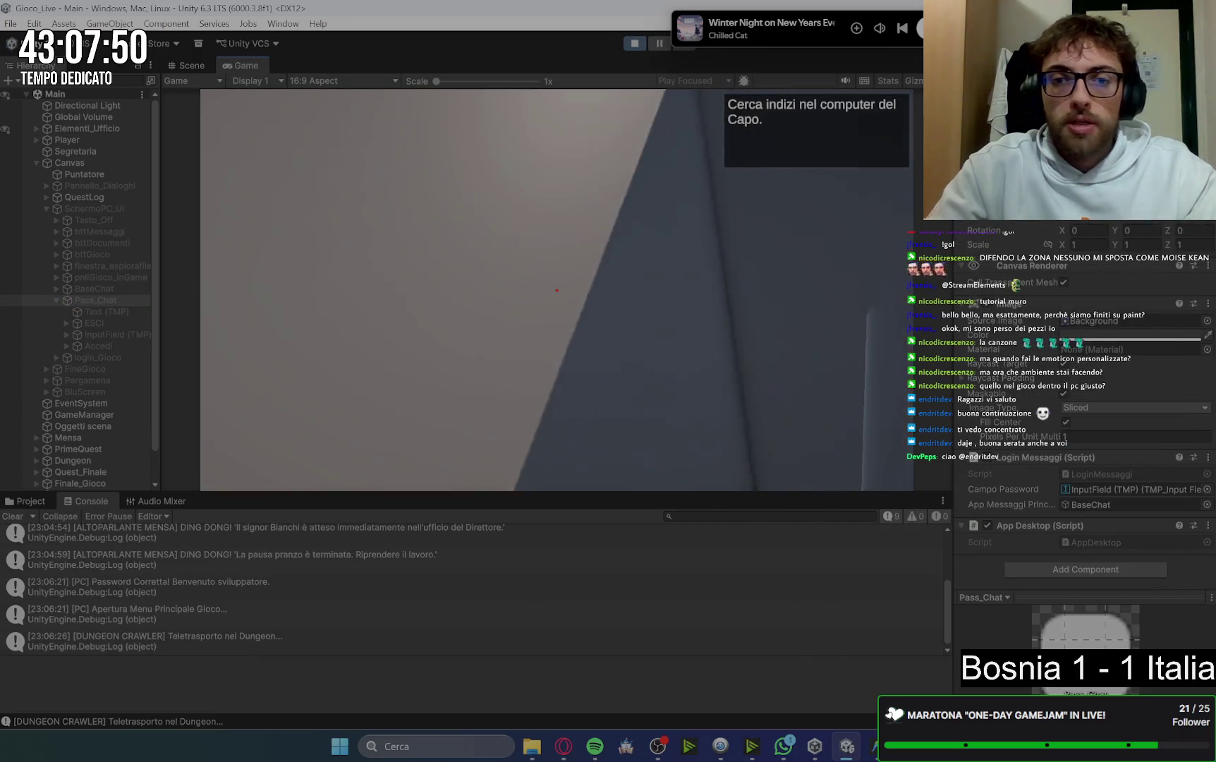
- Walk down the dungeon corridor to the skeleton and defeat it with three hits
{"action": "key", "text": "a"}
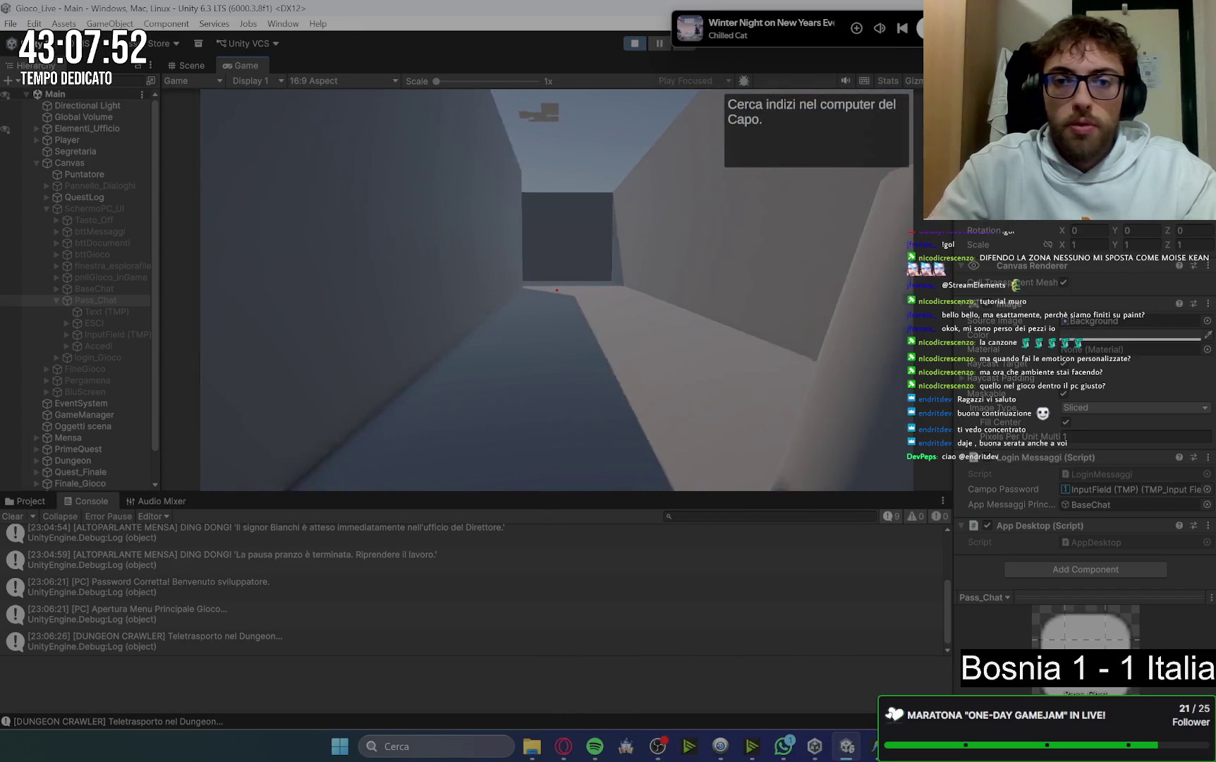
{"action": "key", "text": "s"}
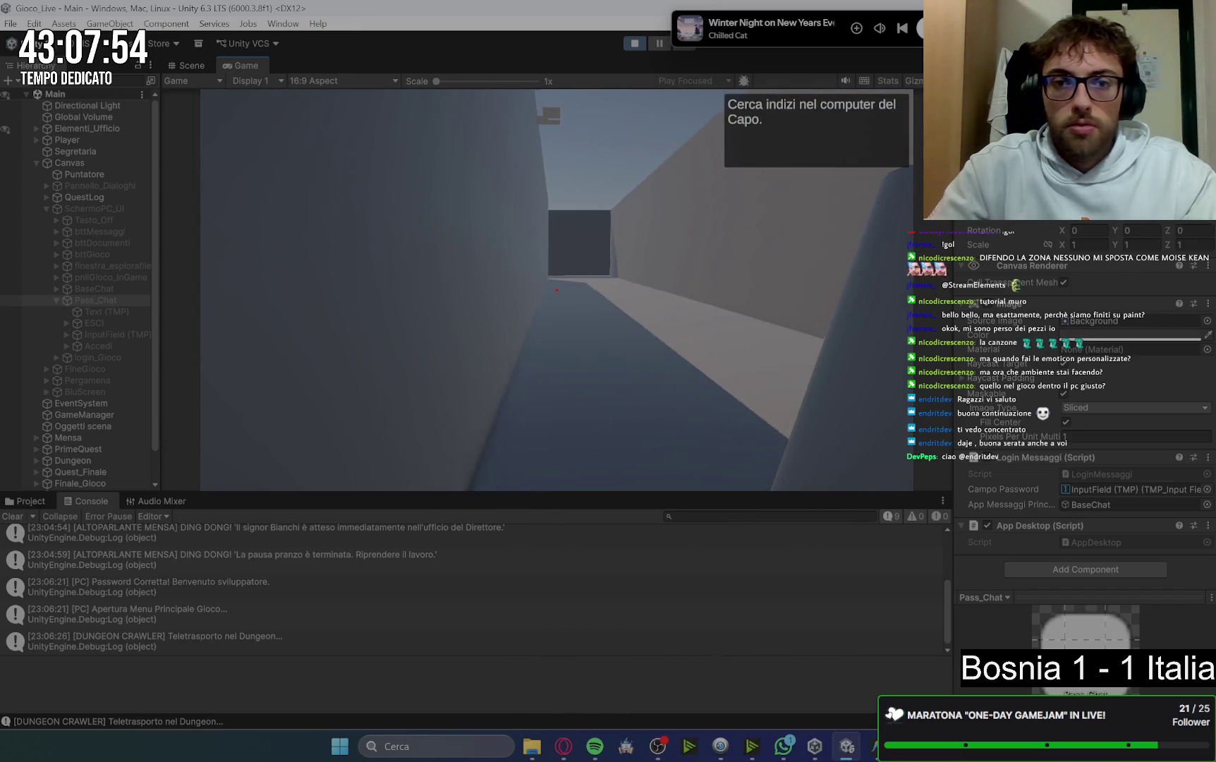
{"action": "key", "text": "a"}
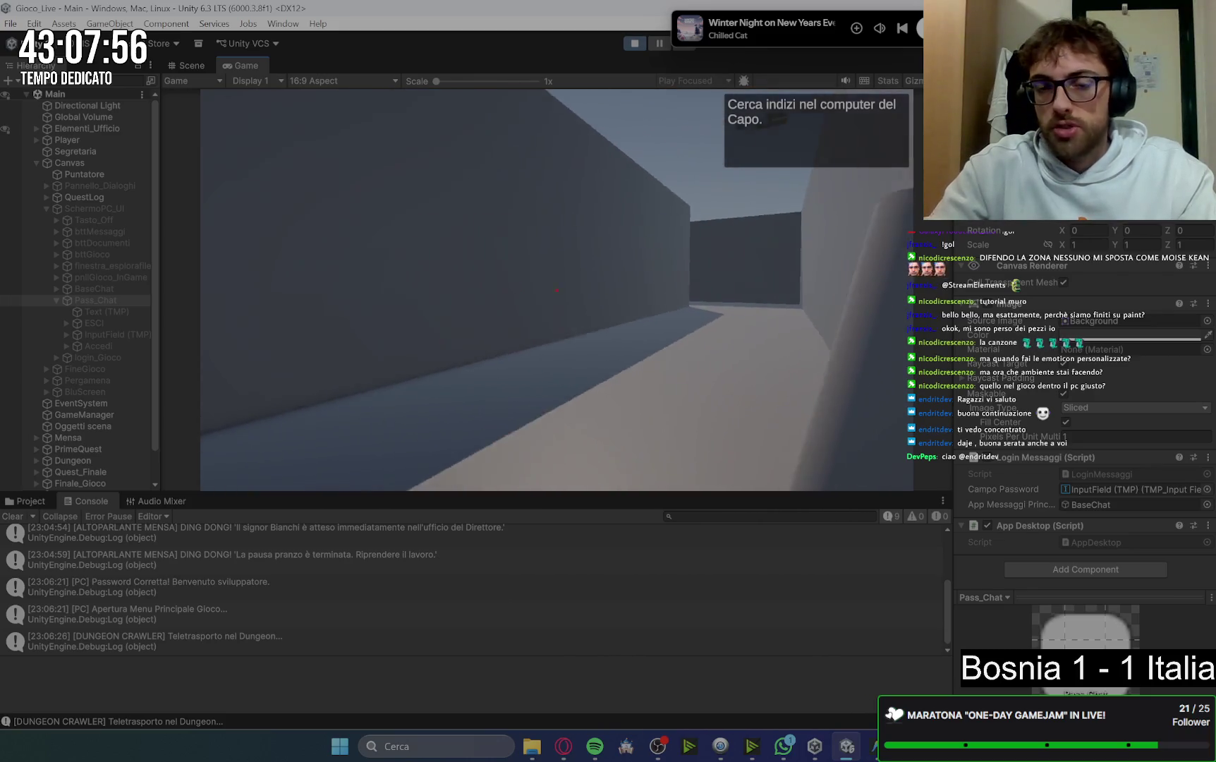
{"action": "key", "text": "d"}
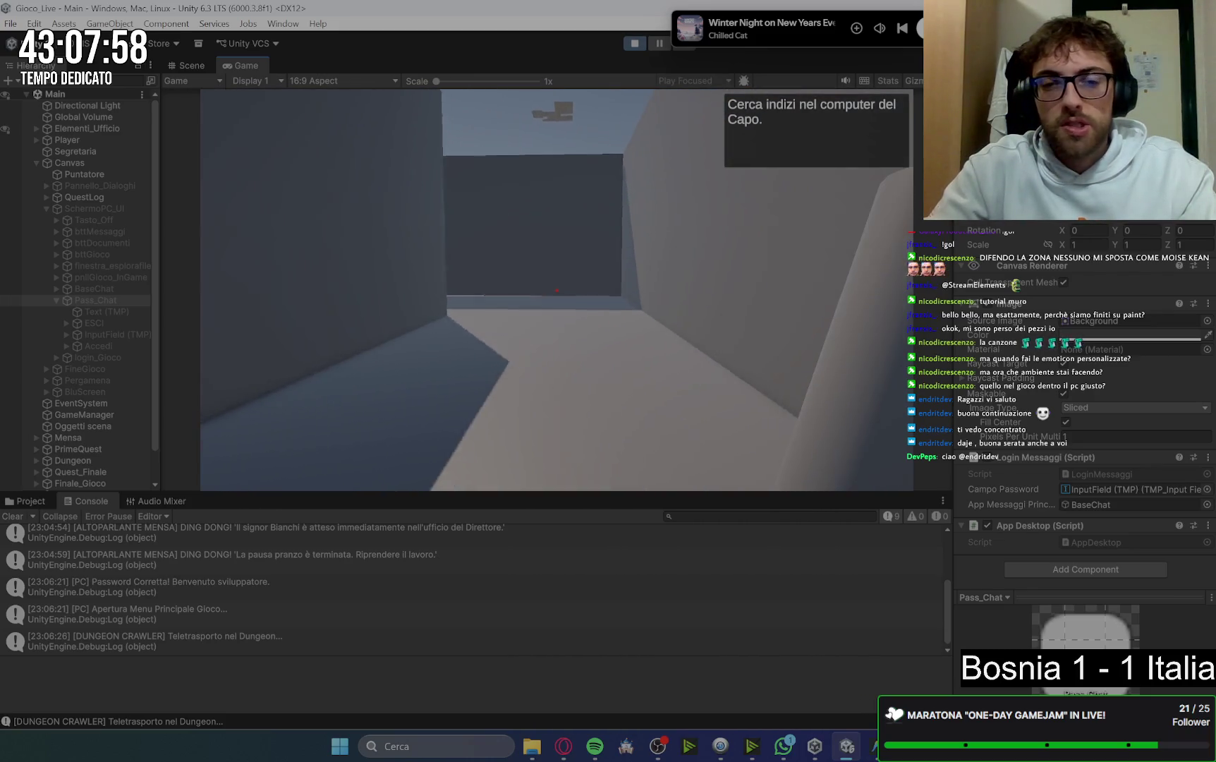
{"action": "key", "text": "a"}
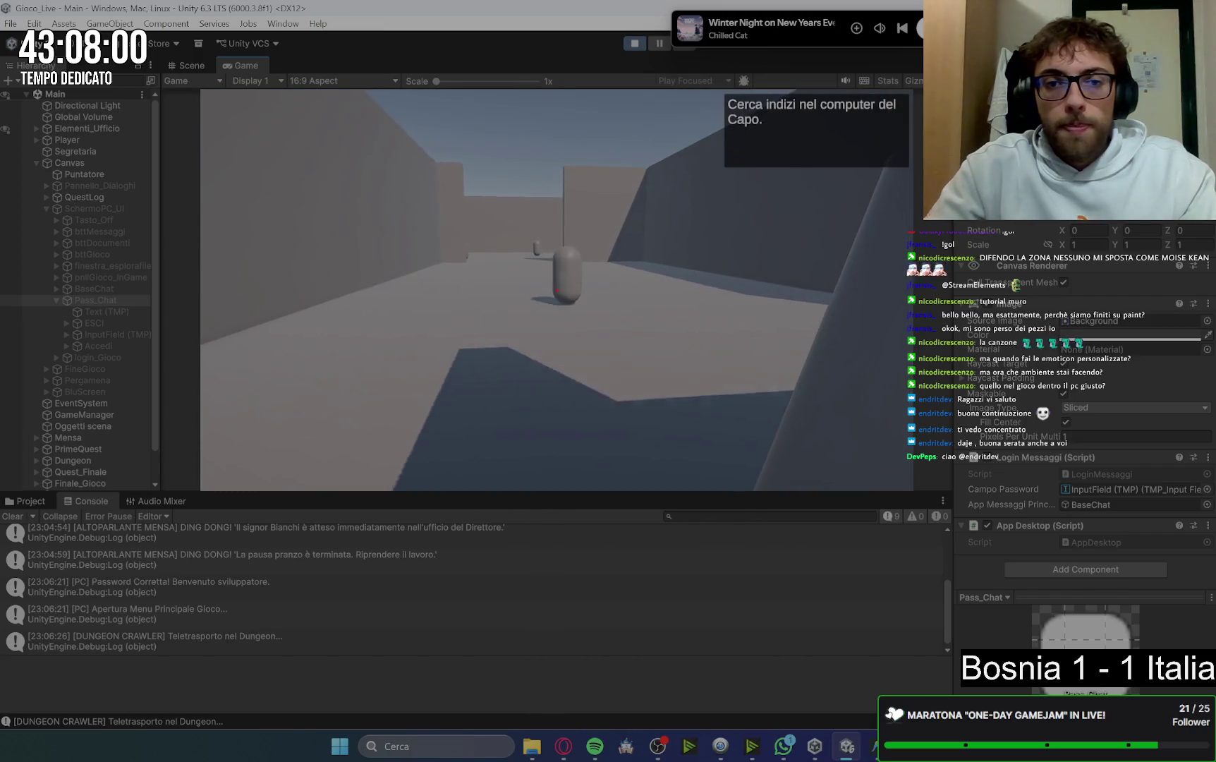
{"action": "key", "text": "w"}
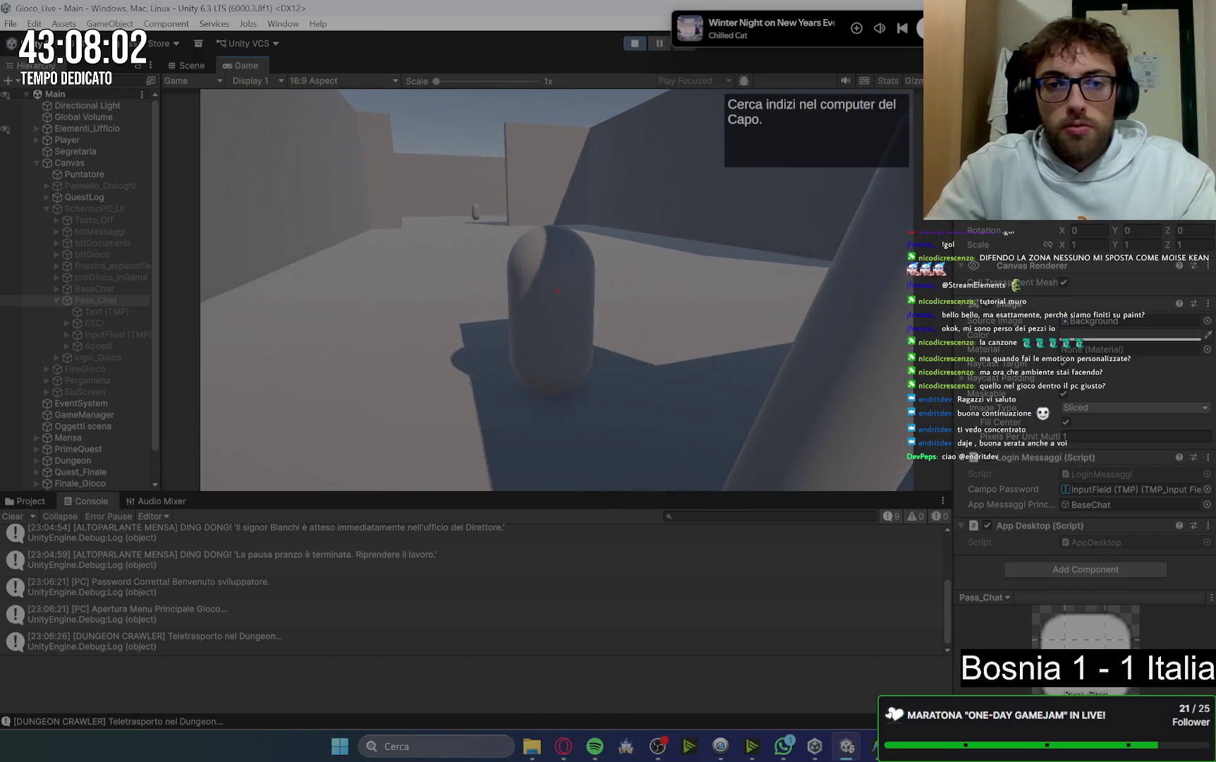
{"action": "left_click", "coordinate": [556, 290]}
{"action": "left_click", "coordinate": [557, 290]}
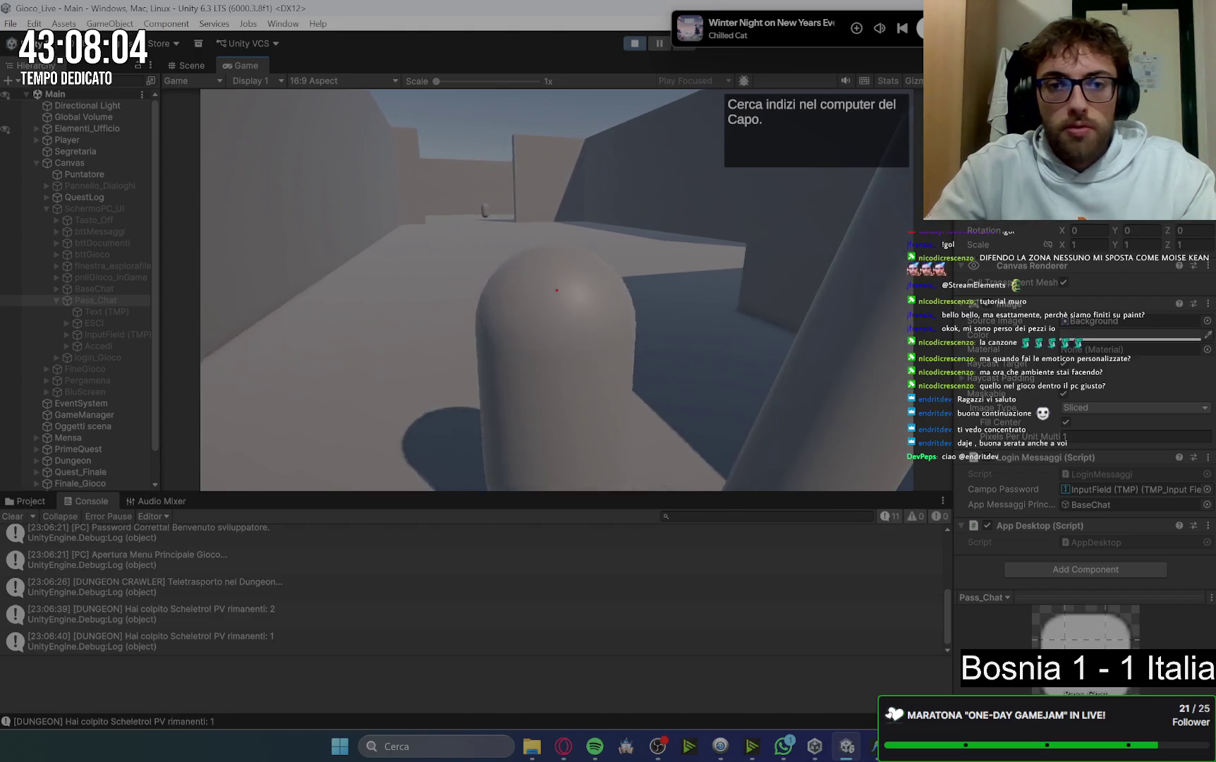
{"action": "left_click", "coordinate": [557, 290]}
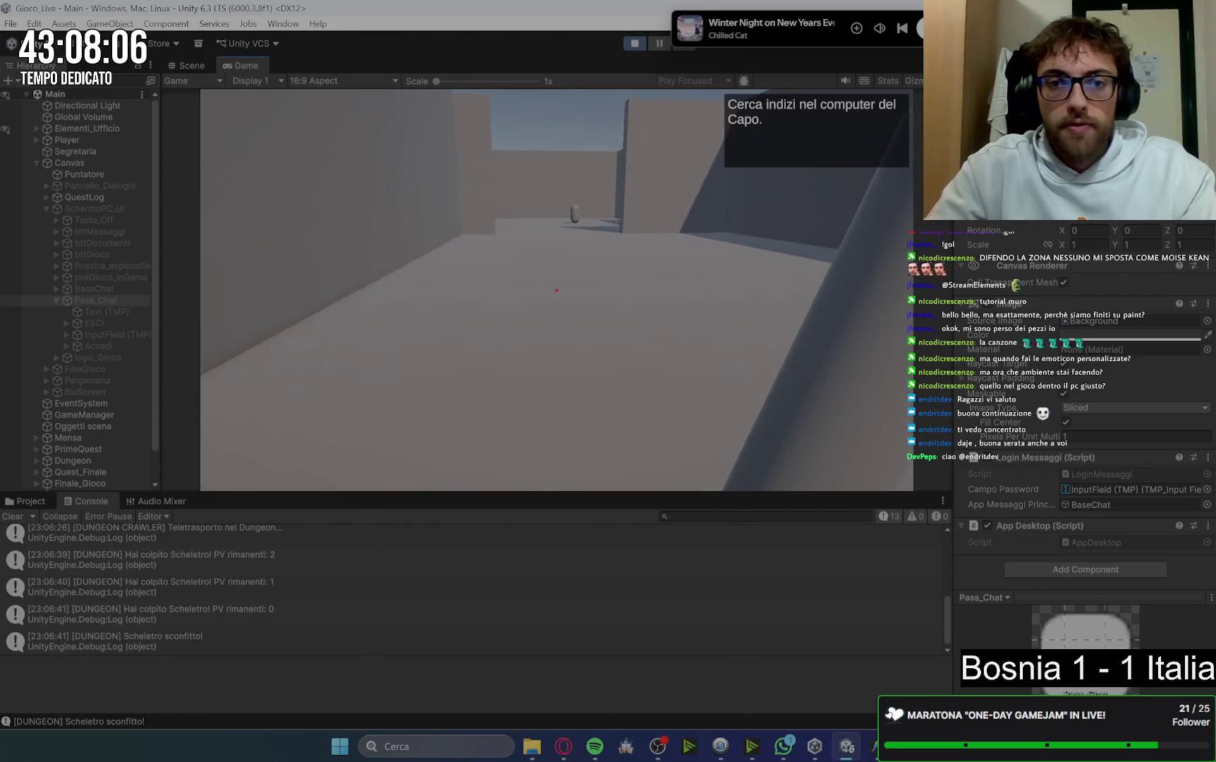
- Read the 'testo pergamena 1' parchment scroll twice, closing it each time
{"action": "key", "text": "w"}
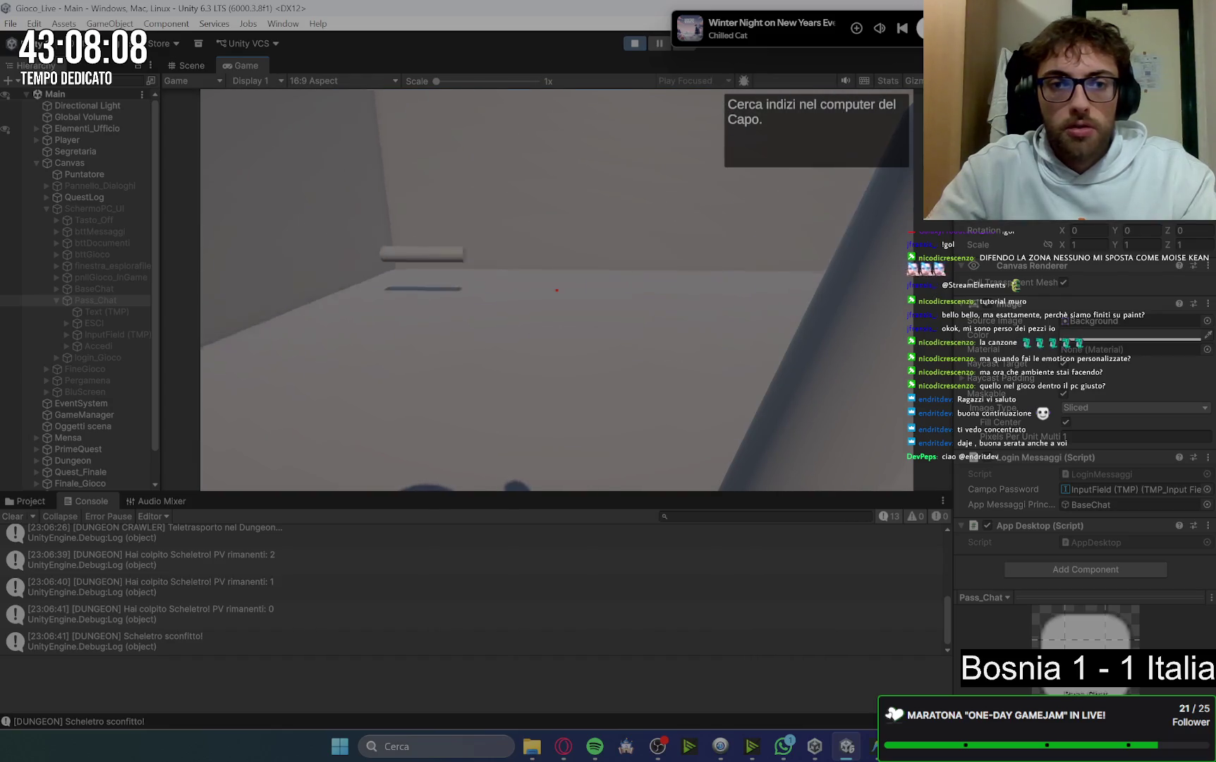
{"action": "key", "text": "e"}
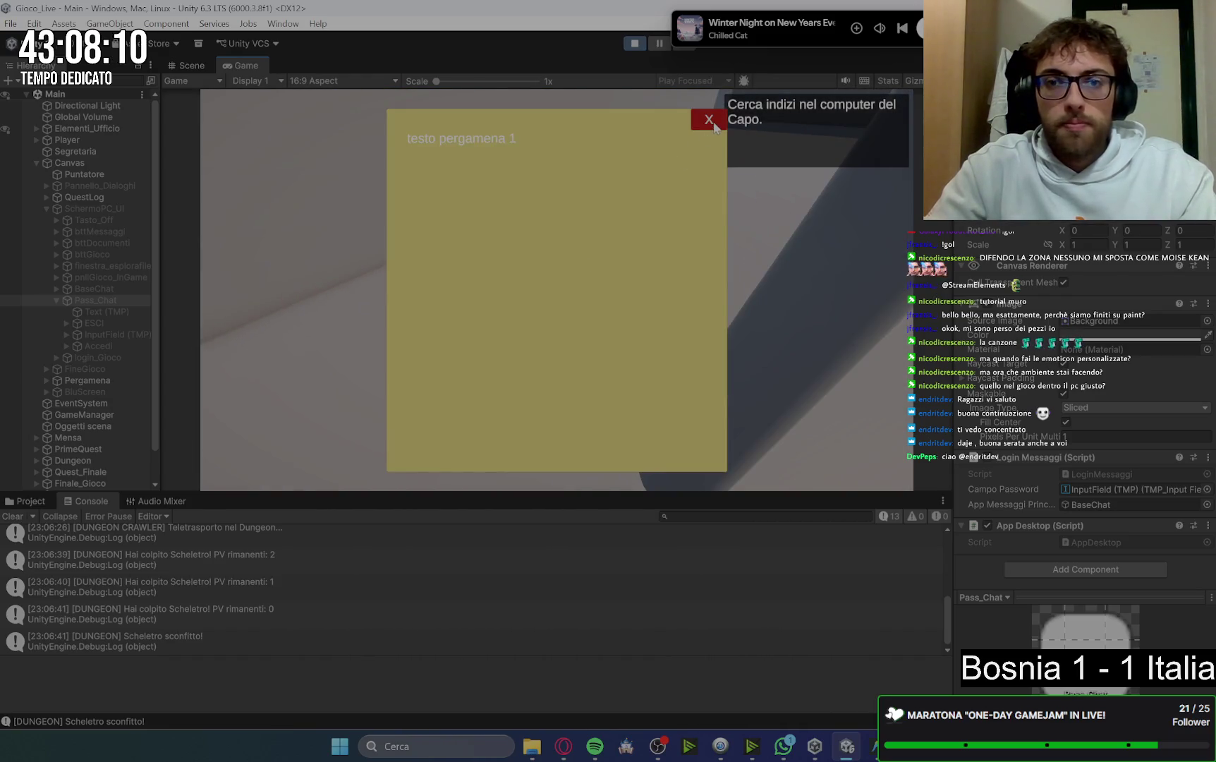
{"action": "left_click", "coordinate": [711, 121]}
{"action": "key", "text": "w"}
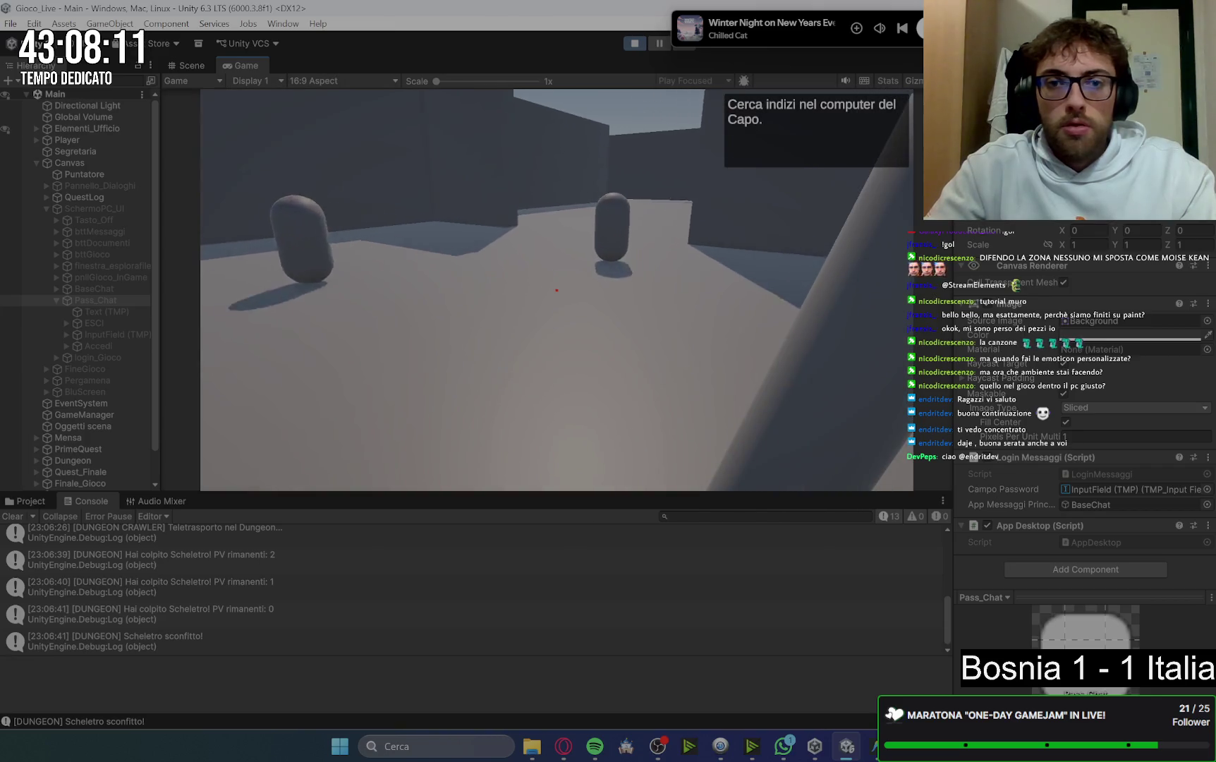
{"action": "key", "text": "w"}
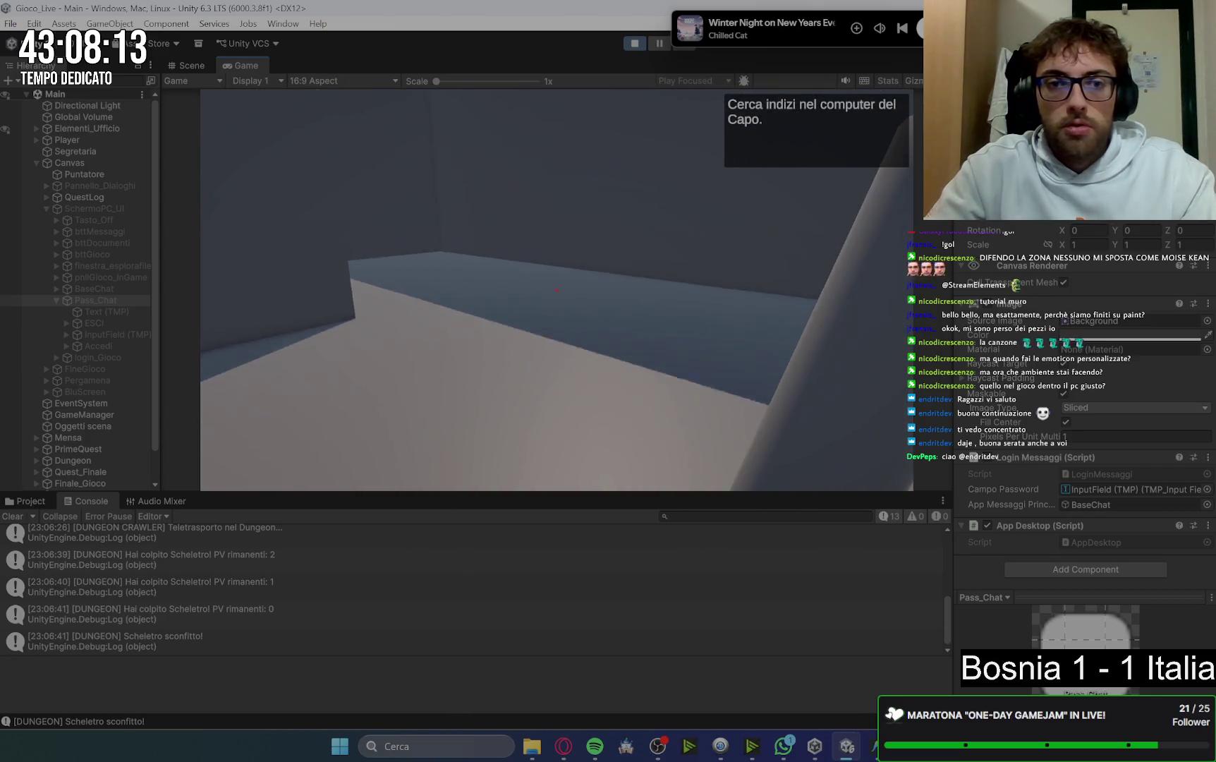
{"action": "key", "text": "w"}
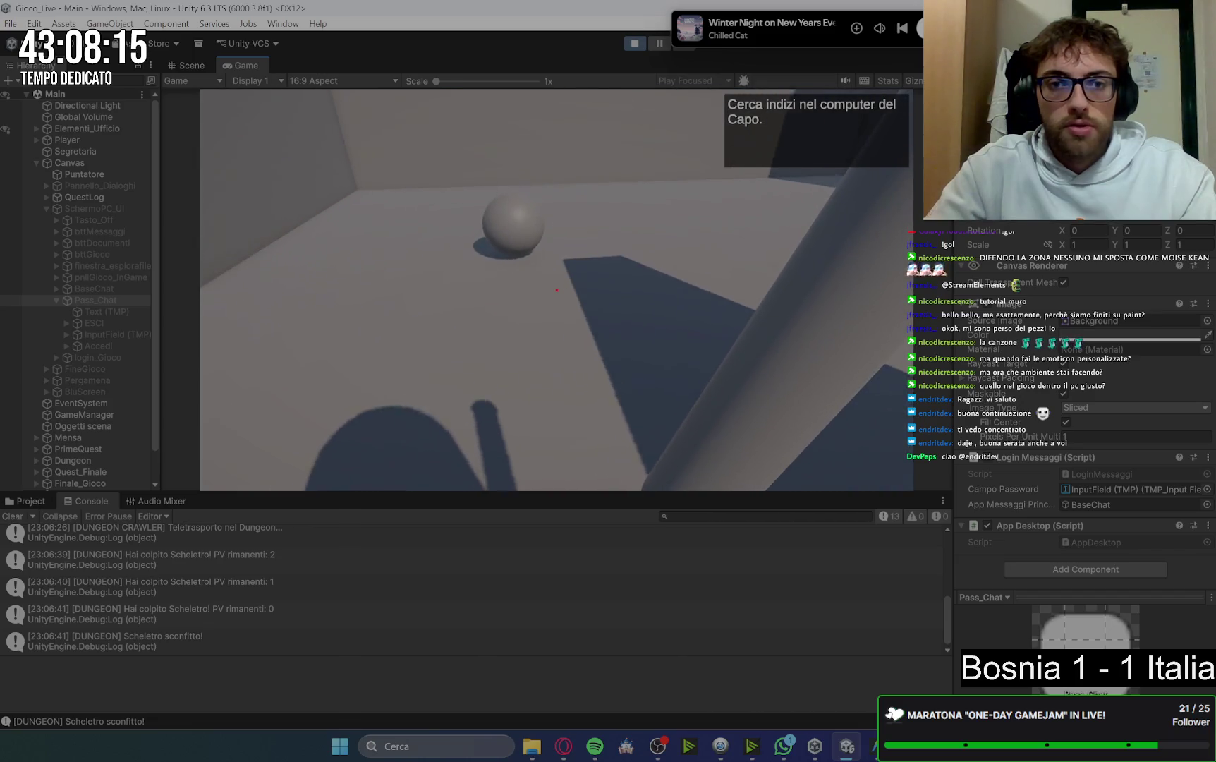
{"action": "key", "text": "w"}
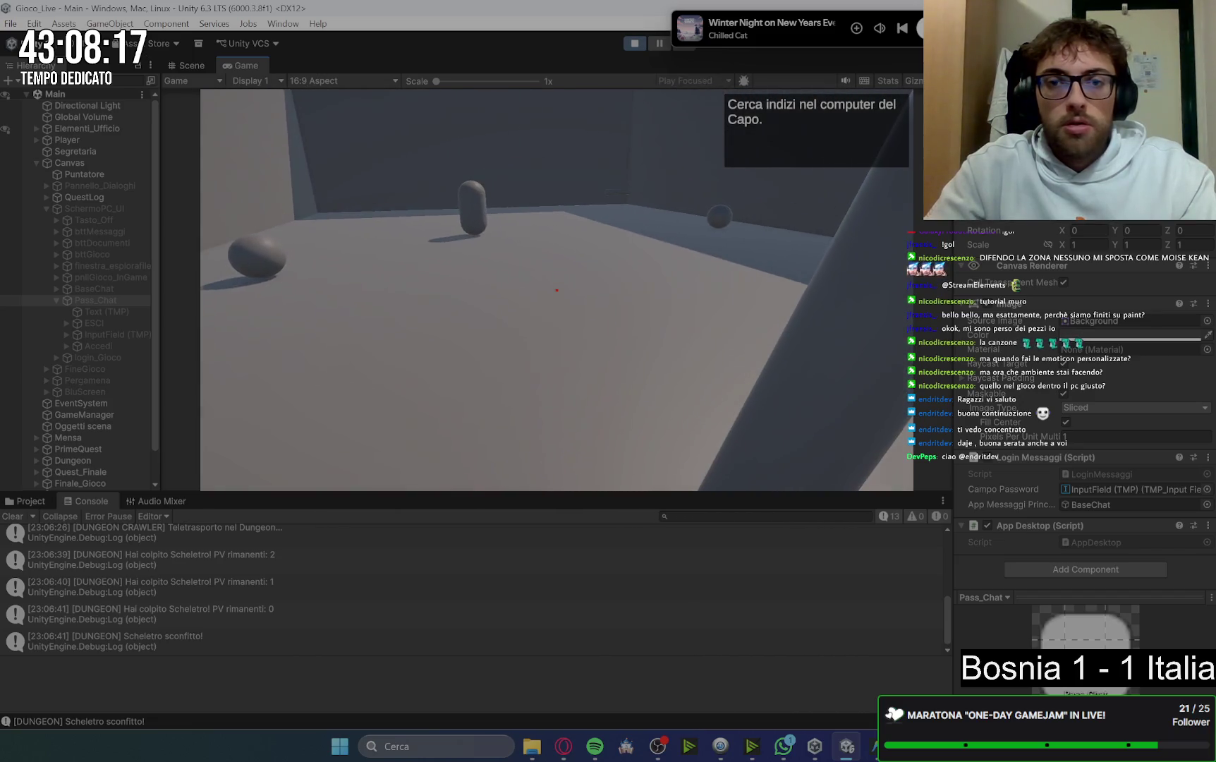
{"action": "key", "text": "w"}
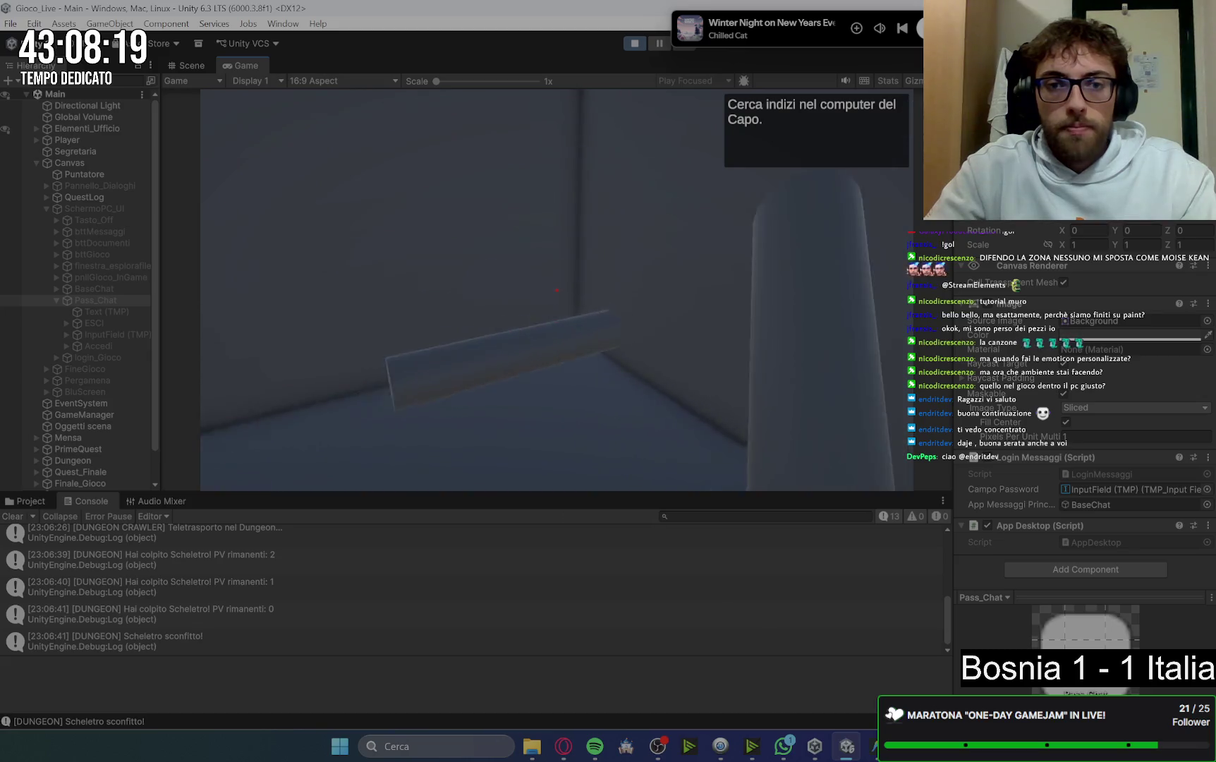
{"action": "key", "text": "e"}
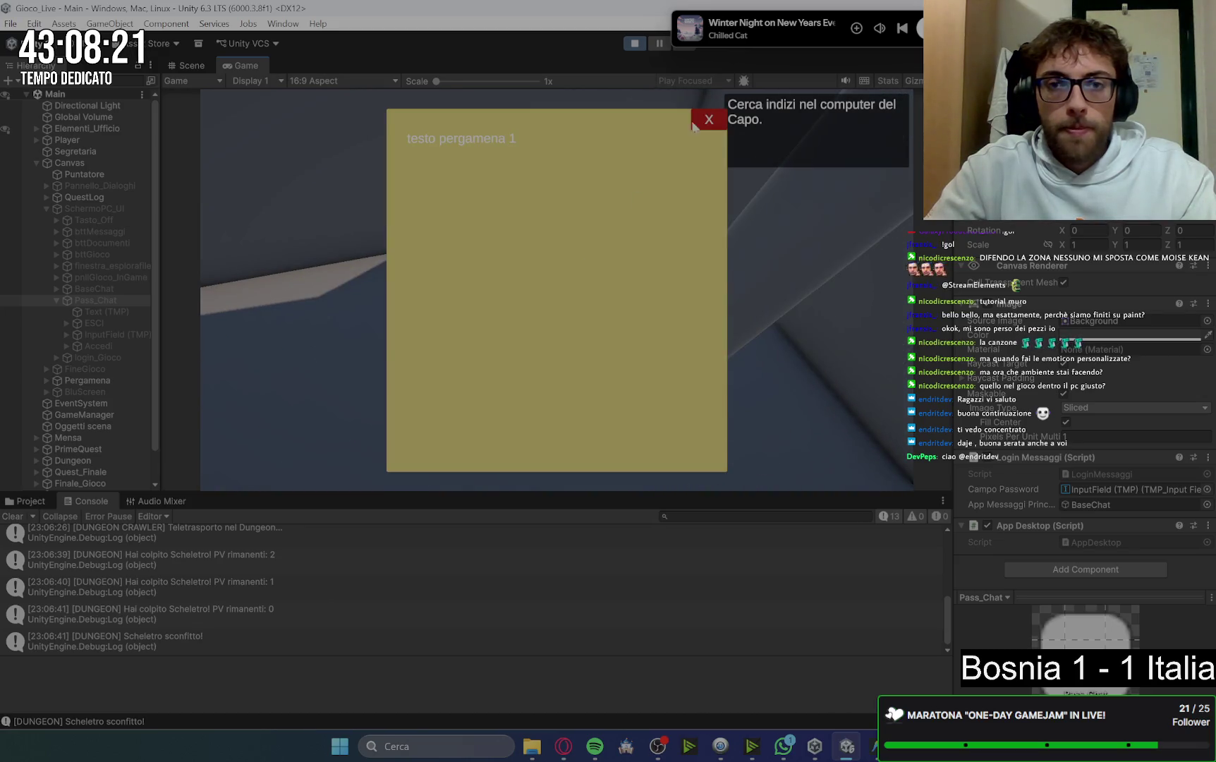
{"action": "left_click", "coordinate": [710, 121]}
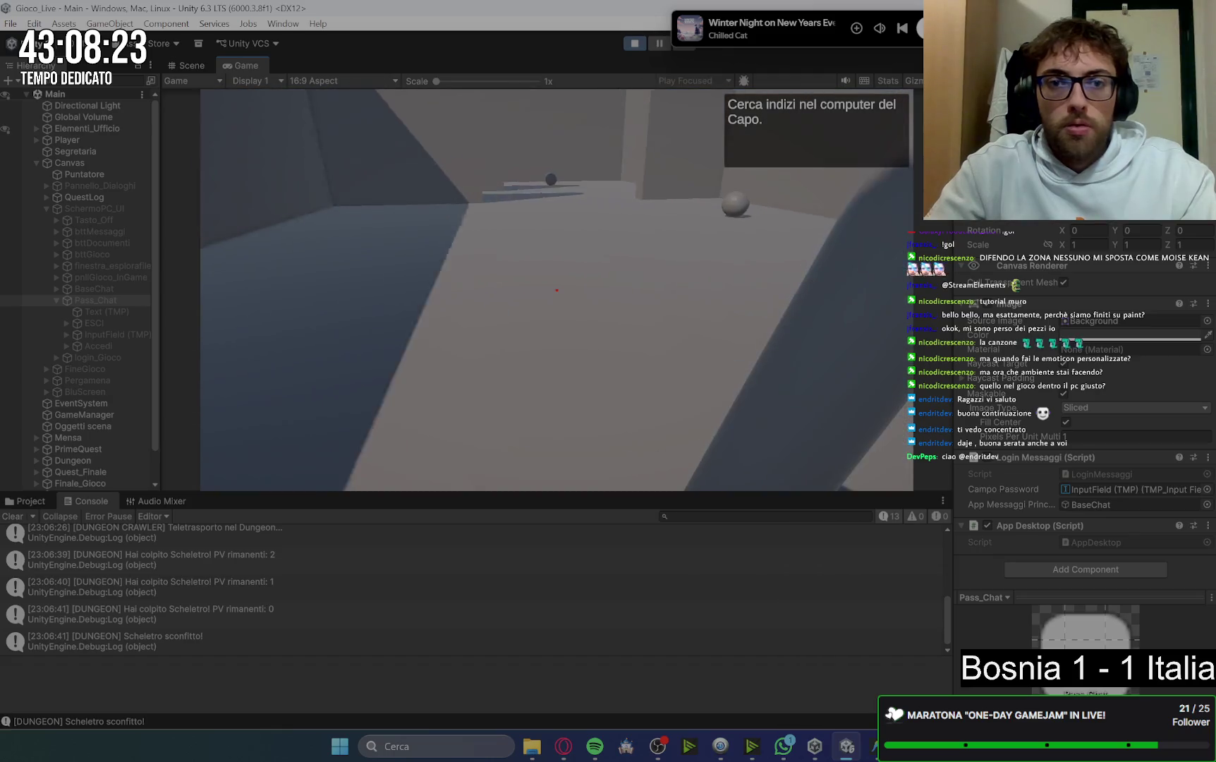
- Walk to the cylinder beam and interact with the scroll to trigger the ERROR 404 crash
{"action": "key", "text": "w"}
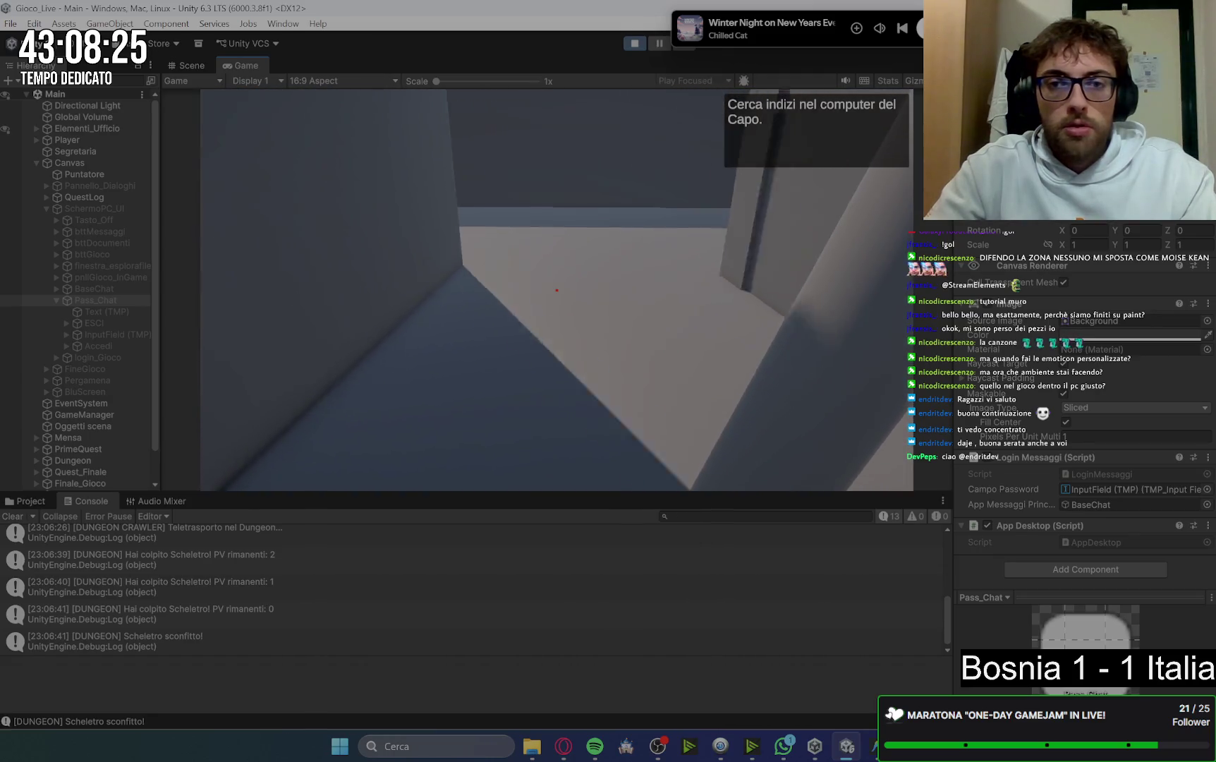
{"action": "key", "text": "w"}
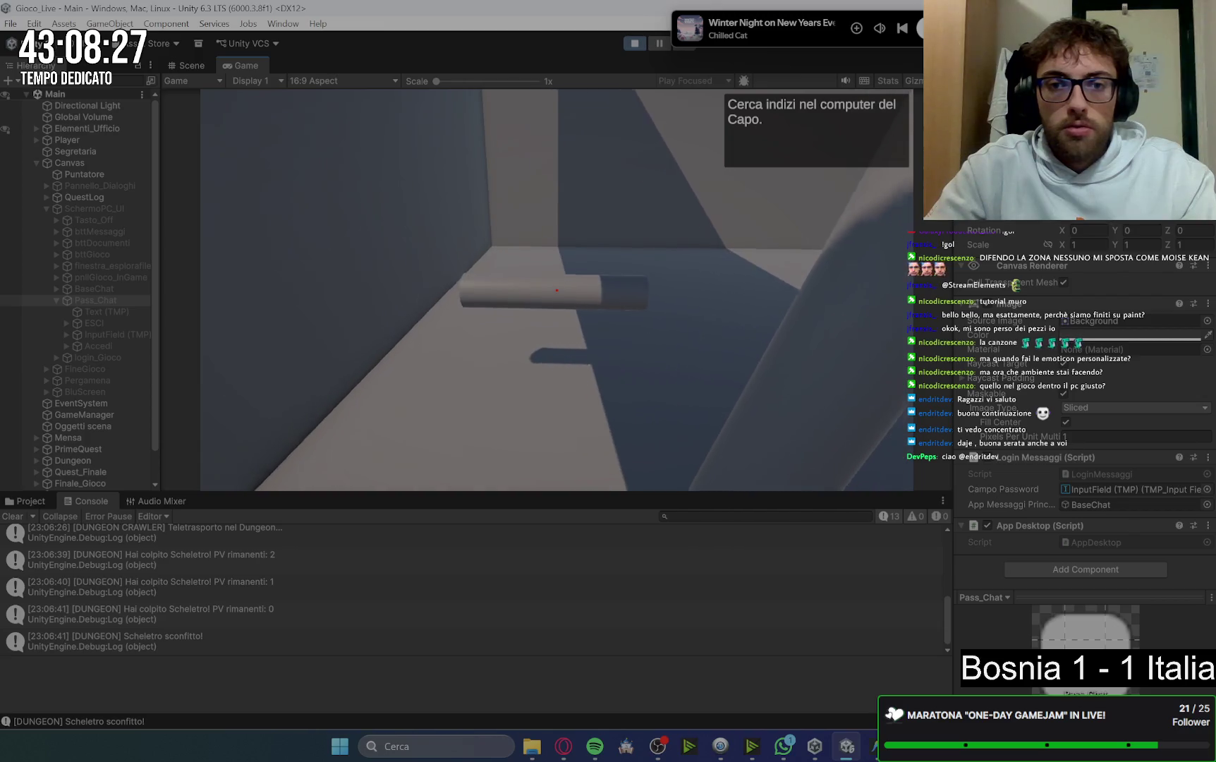
{"action": "left_click", "coordinate": [557, 290]}
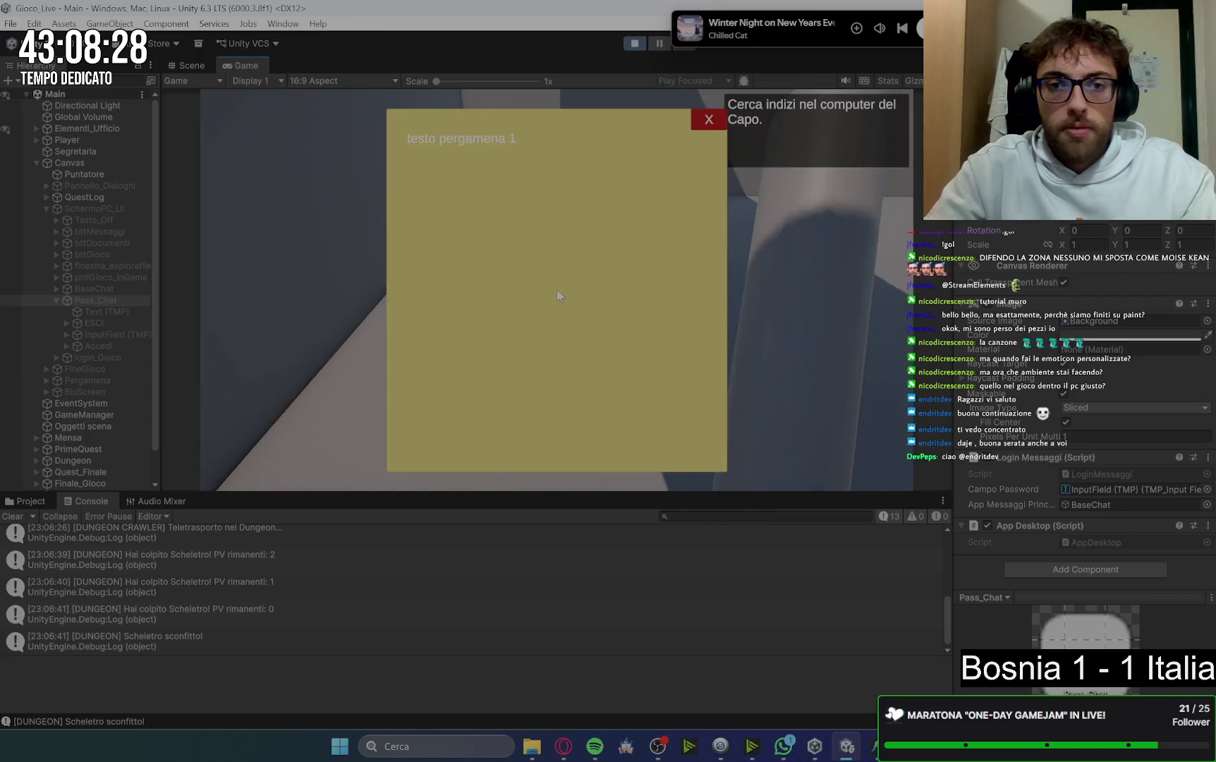
{"action": "left_click", "coordinate": [719, 125]}
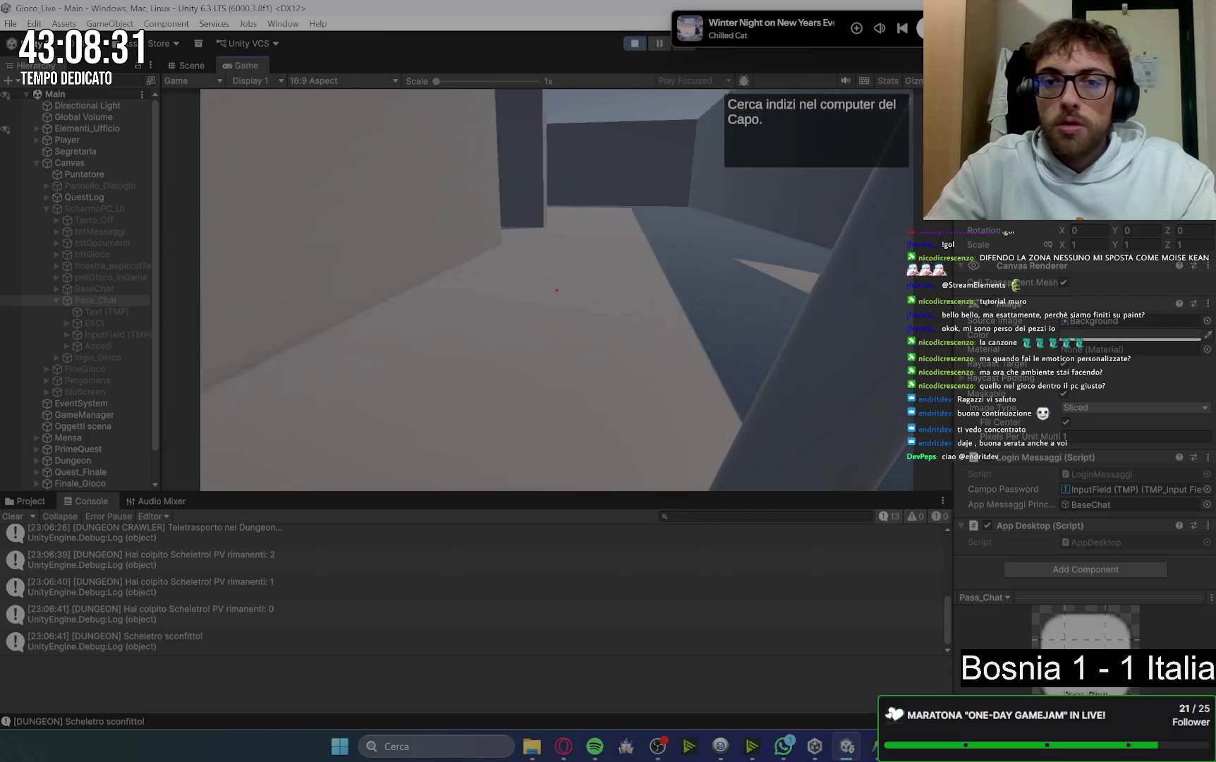
{"action": "key", "text": "w"}
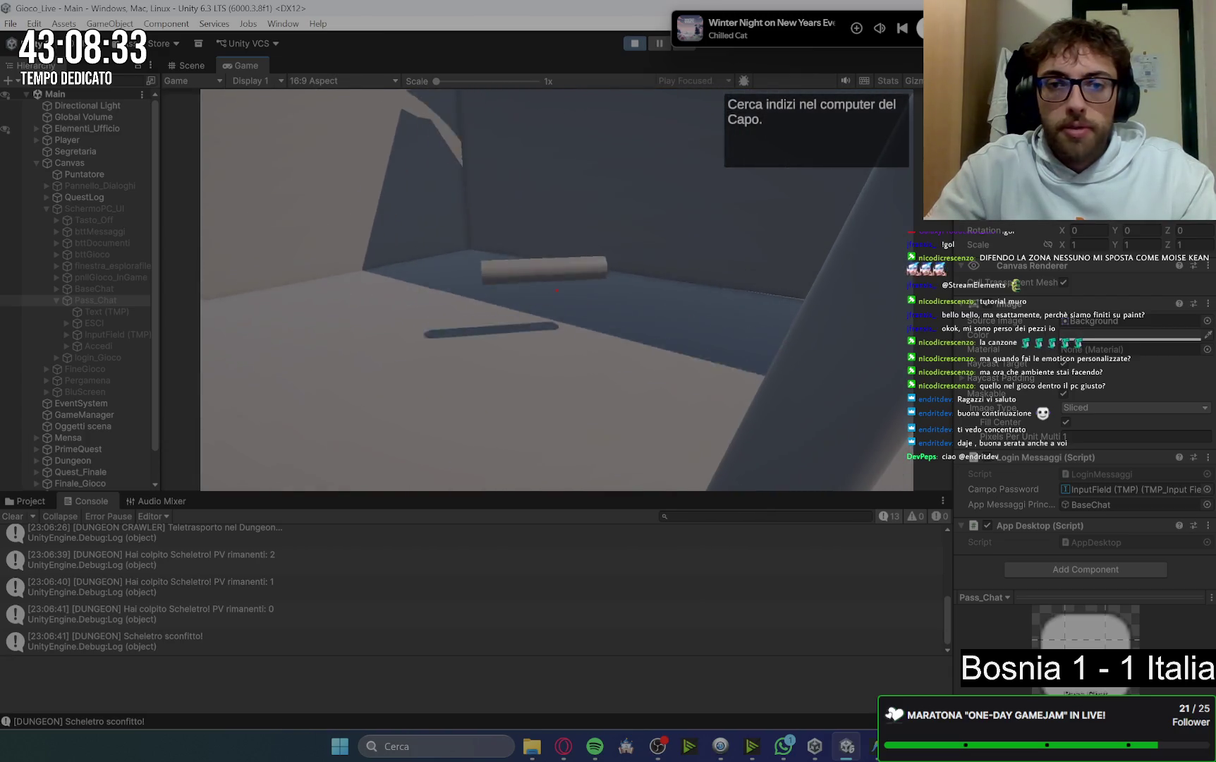
{"action": "left_click", "coordinate": [557, 290]}
{"action": "left_click", "coordinate": [708, 118]}
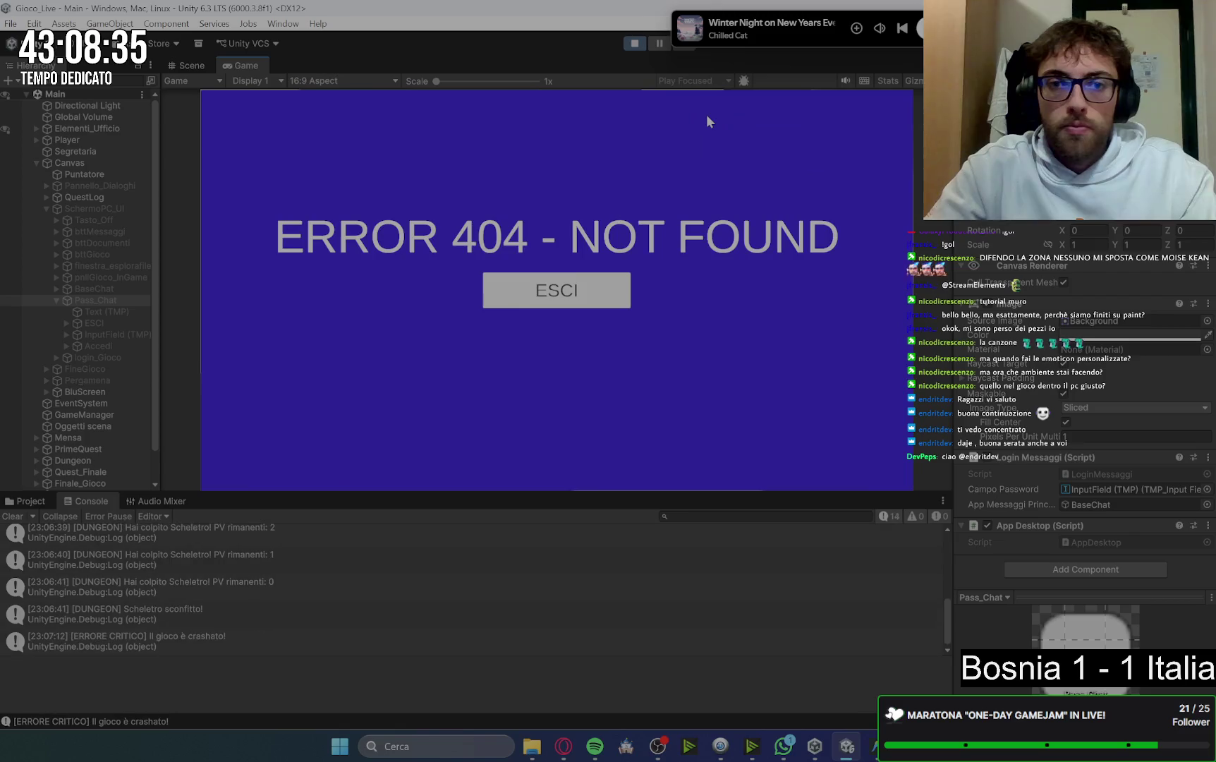
- Exit the crash screen, retry Gioco to get 'File corrotti', close the dialog and click OFF
{"action": "left_click", "coordinate": [541, 294]}
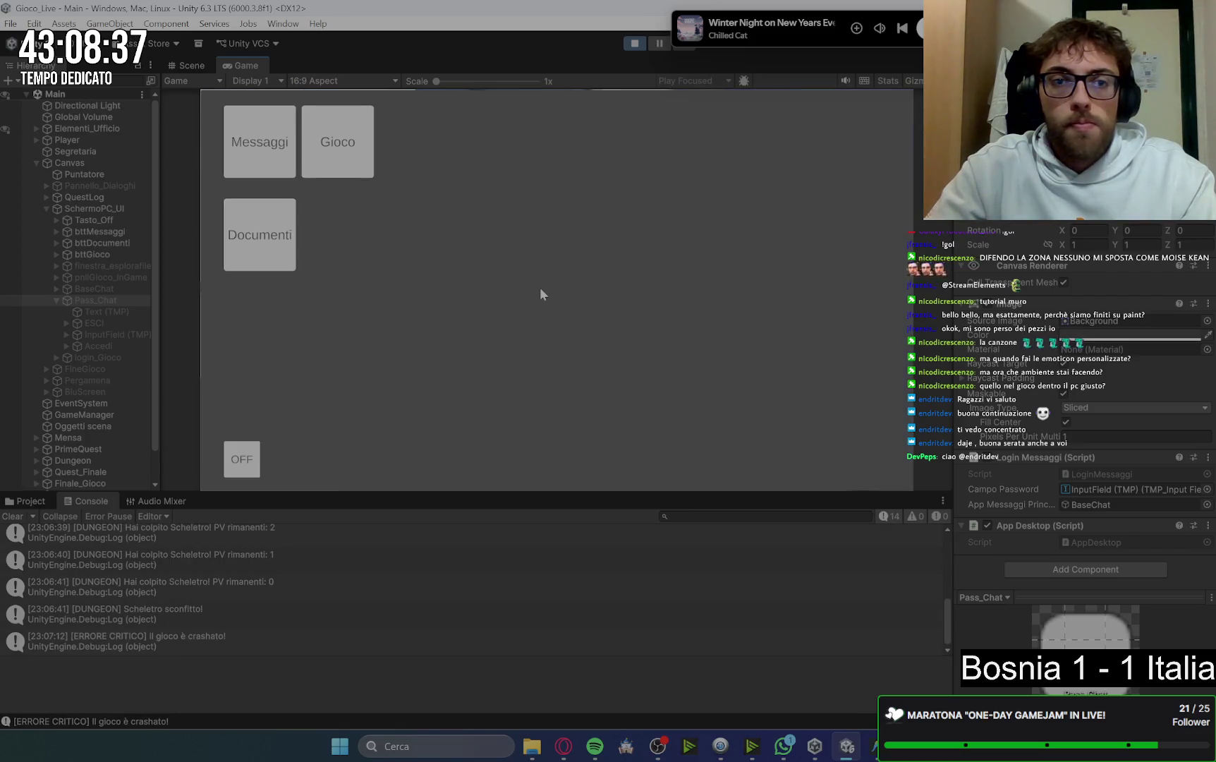
{"action": "left_click", "coordinate": [328, 163]}
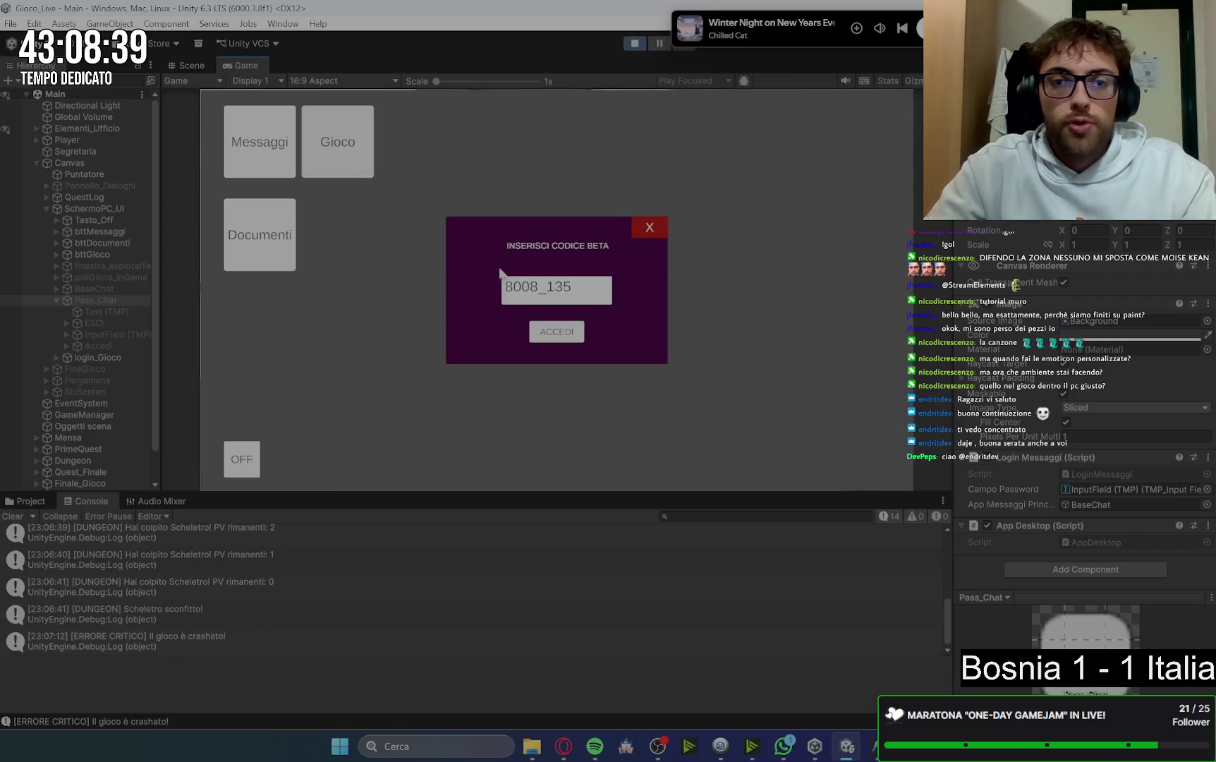
{"action": "left_click", "coordinate": [557, 334]}
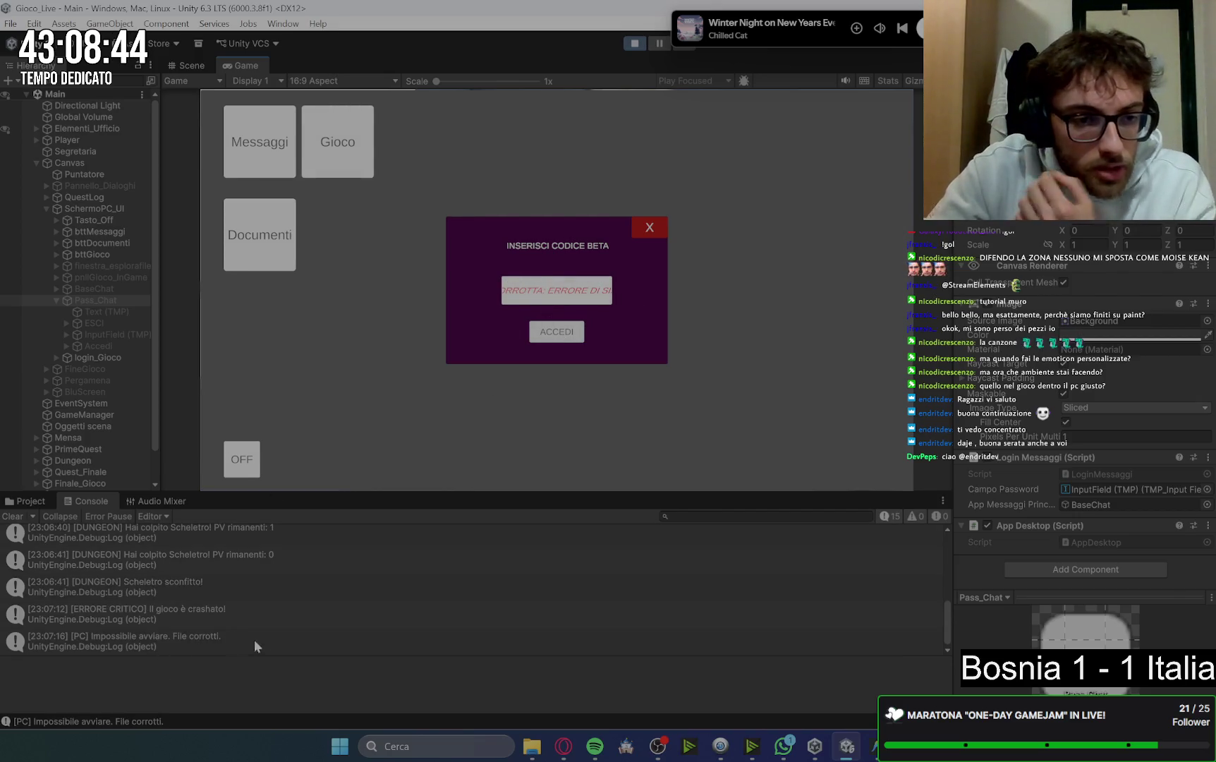
{"action": "left_click", "coordinate": [560, 337]}
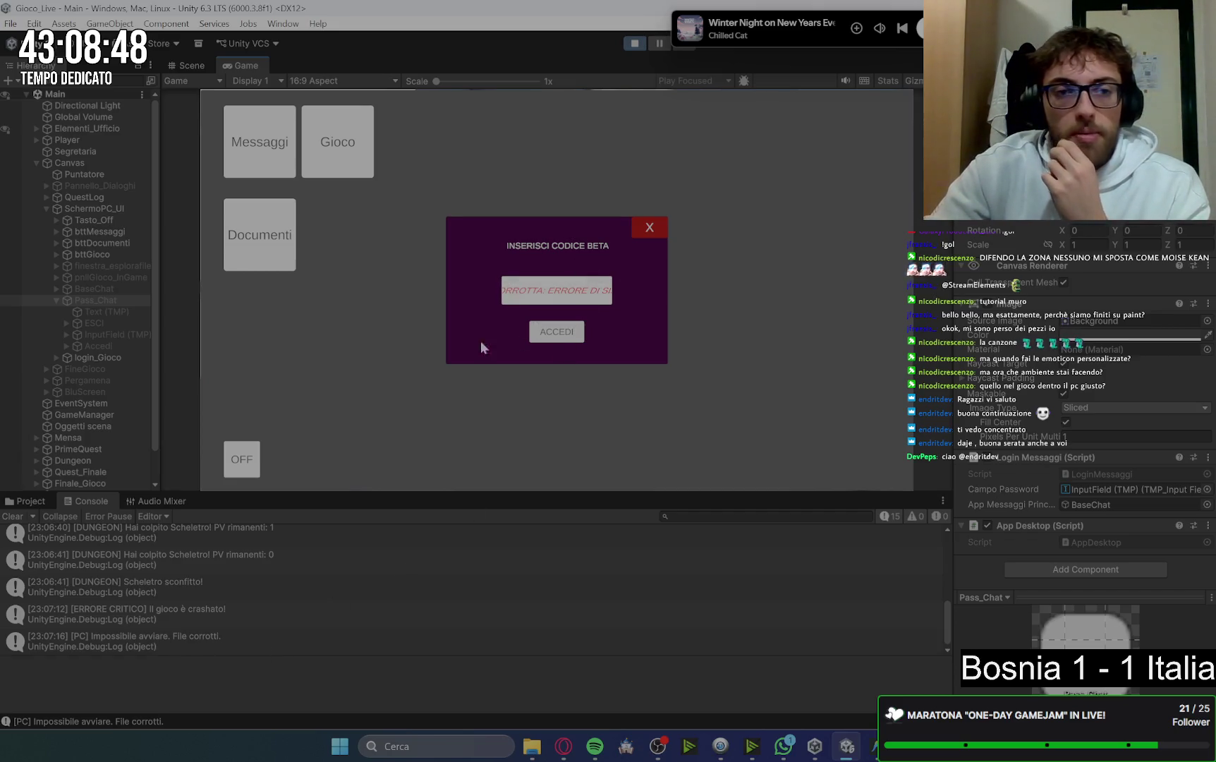
{"action": "left_click", "coordinate": [649, 229]}
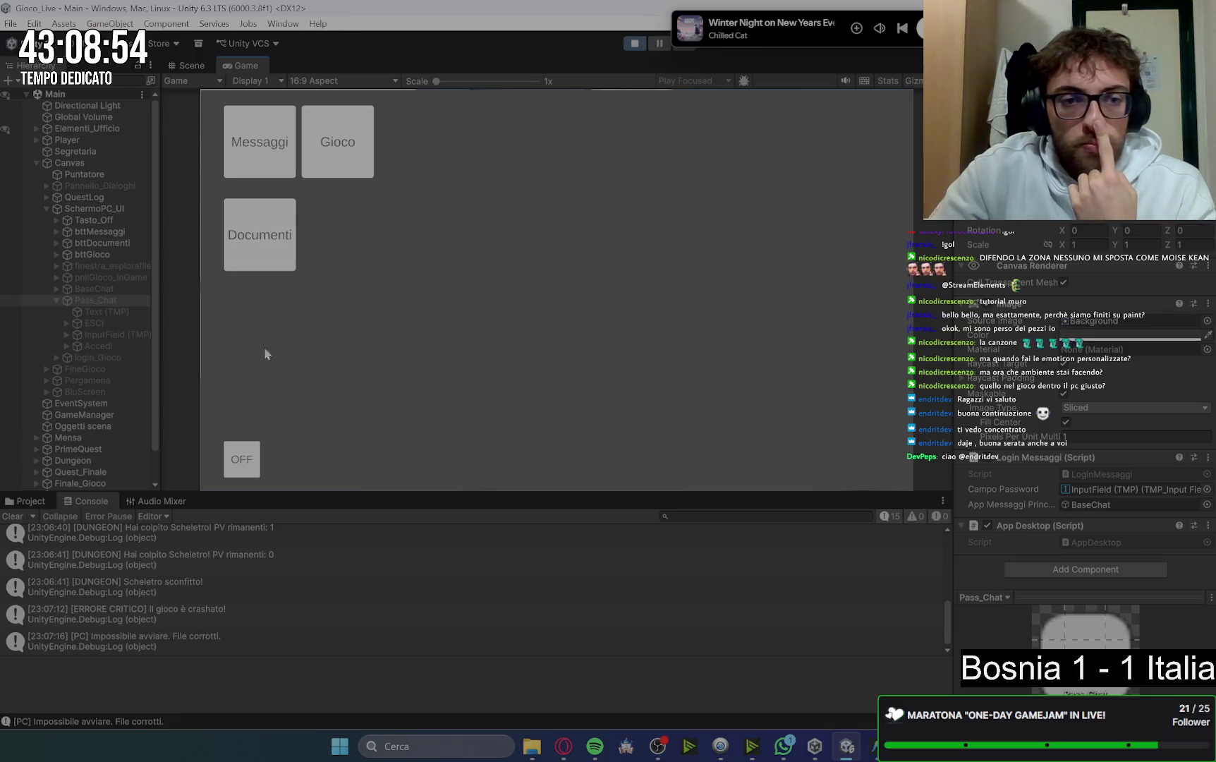
{"action": "left_click", "coordinate": [260, 460]}
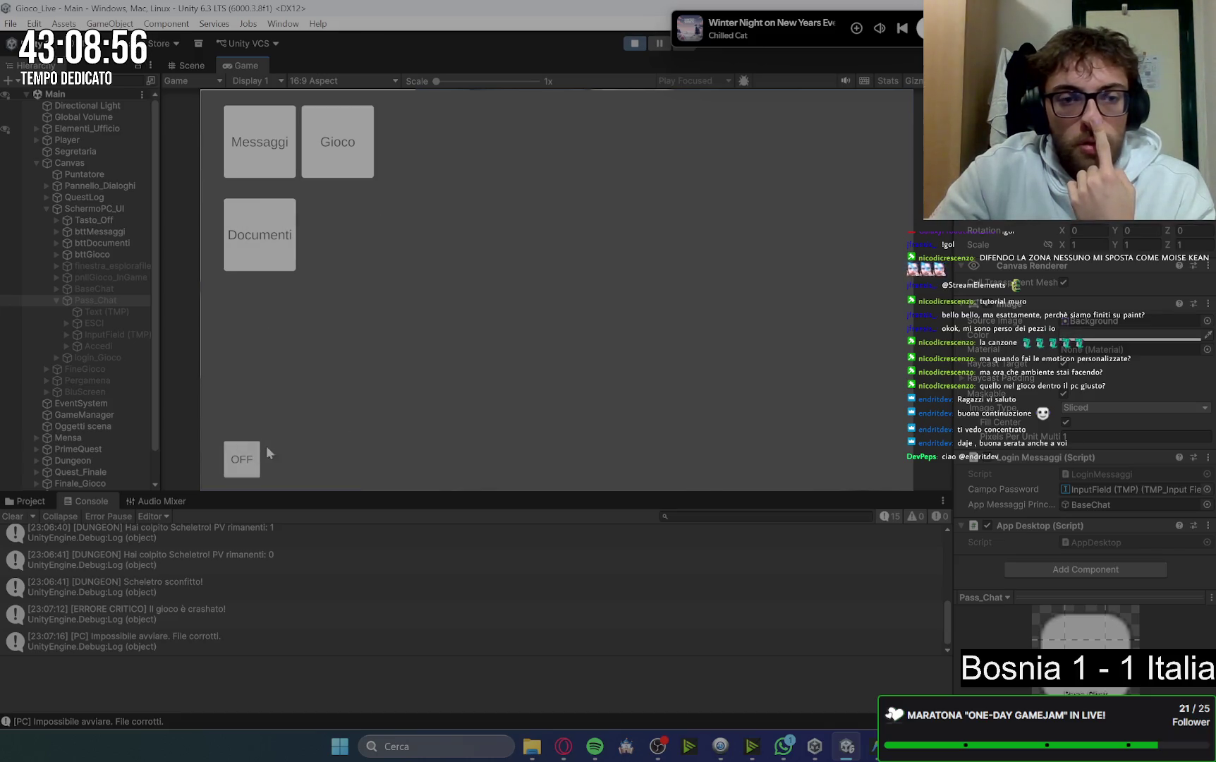
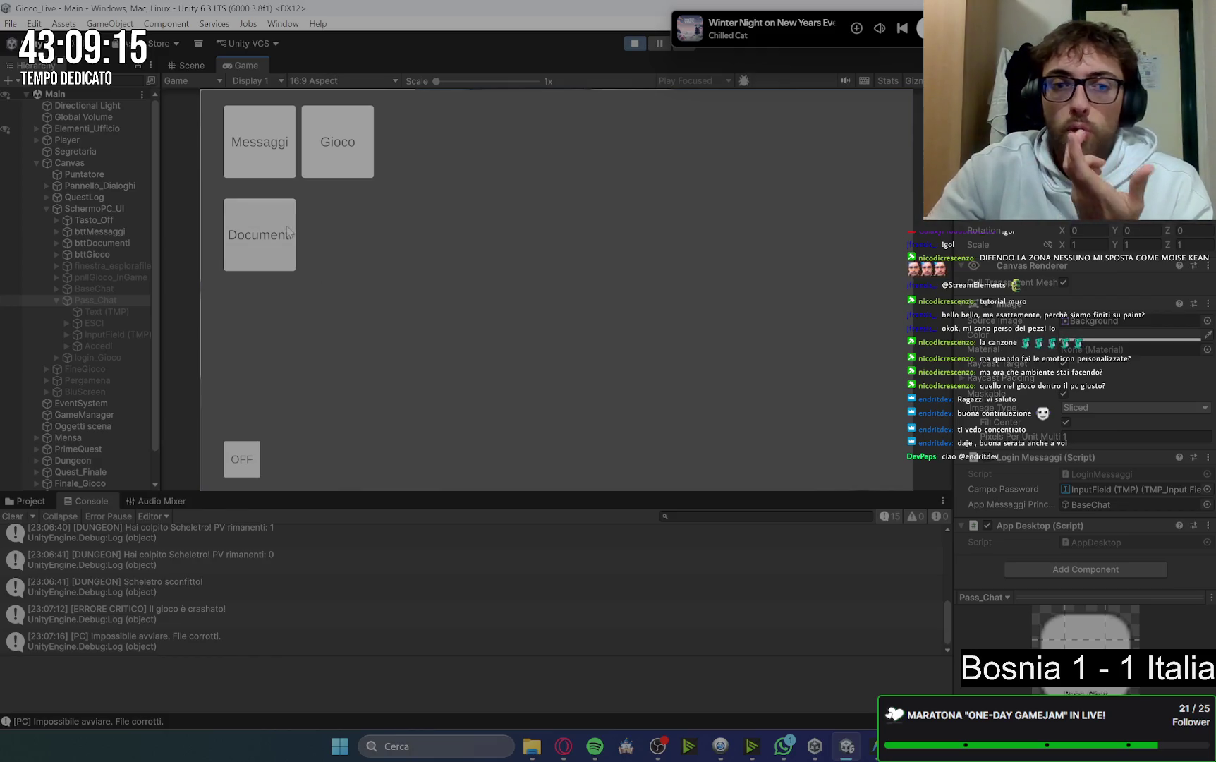
- Read the Password_gioco note in the in-game PC's Documenti folder
{"action": "left_click", "coordinate": [272, 242]}
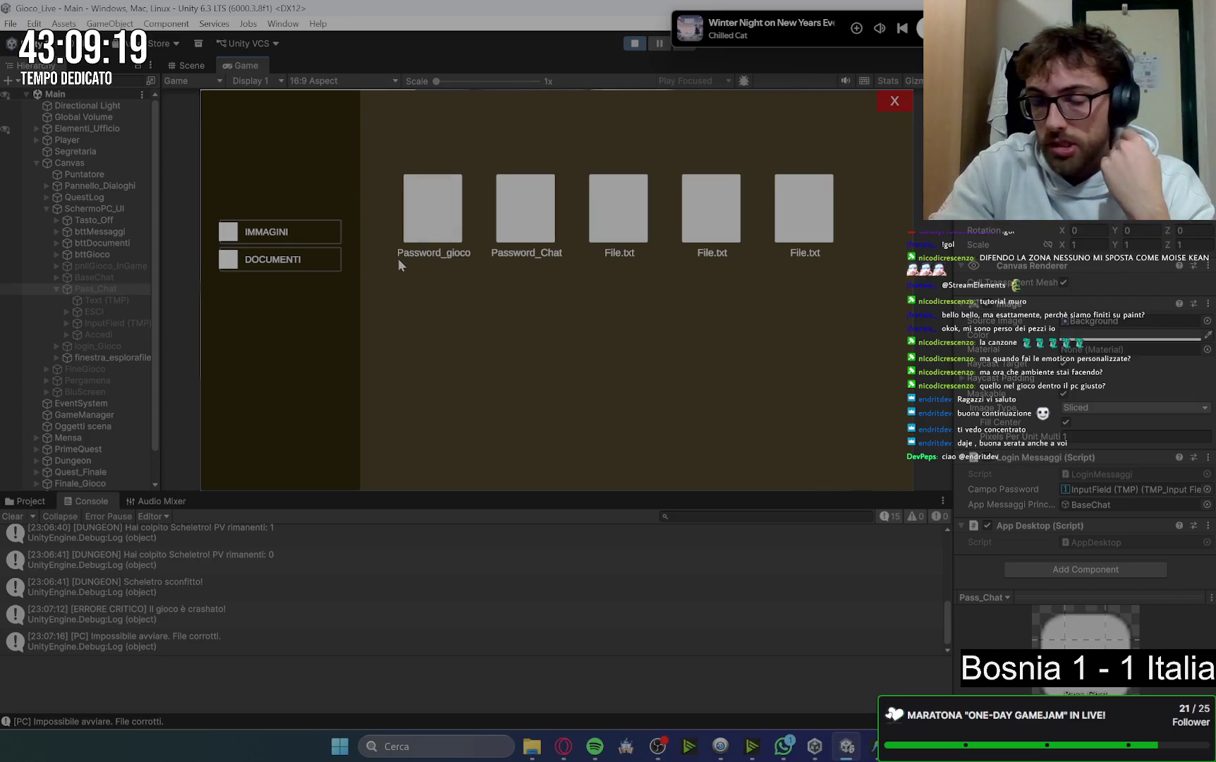
{"action": "left_click", "coordinate": [445, 225]}
{"action": "left_click", "coordinate": [784, 129]}
- View Foto_1 in the IMMAGINI folder, close the windows and leave the PC with Esci
{"action": "left_click", "coordinate": [674, 176]}
{"action": "left_click", "coordinate": [782, 131]}
{"action": "left_click", "coordinate": [316, 234]}
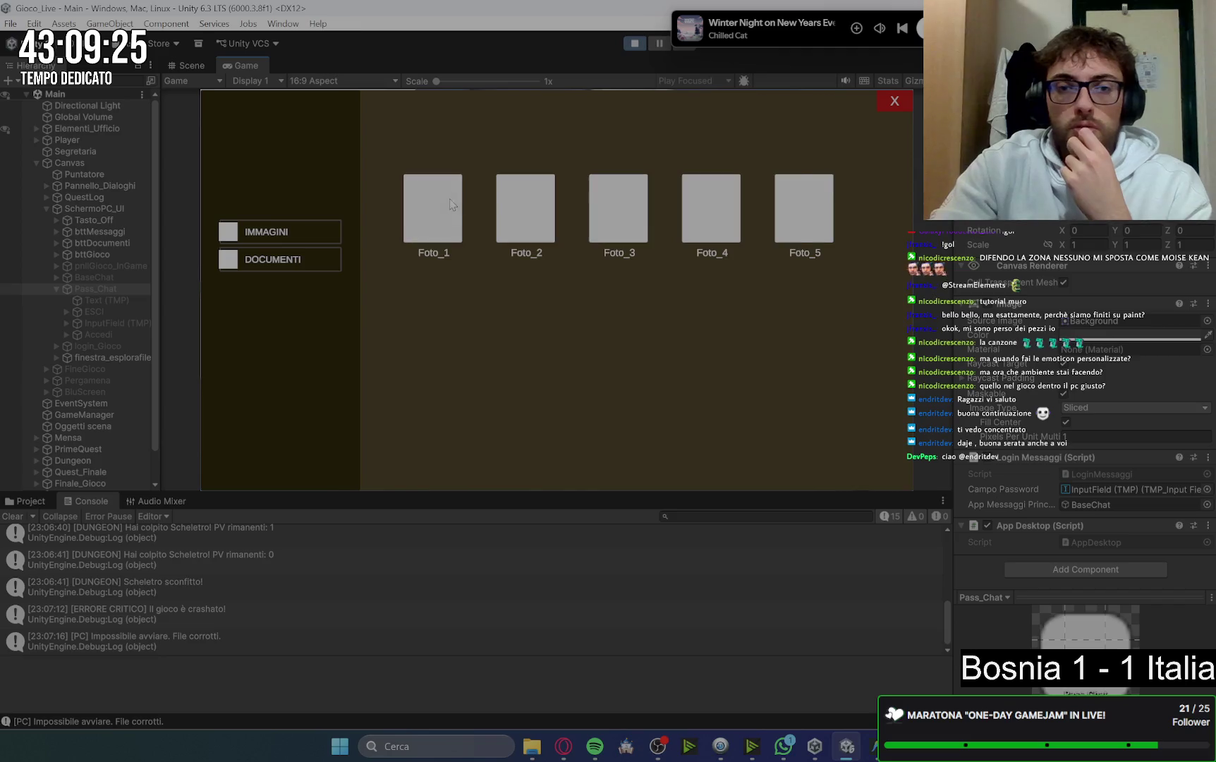
{"action": "left_click", "coordinate": [452, 205]}
{"action": "left_click", "coordinate": [786, 130]}
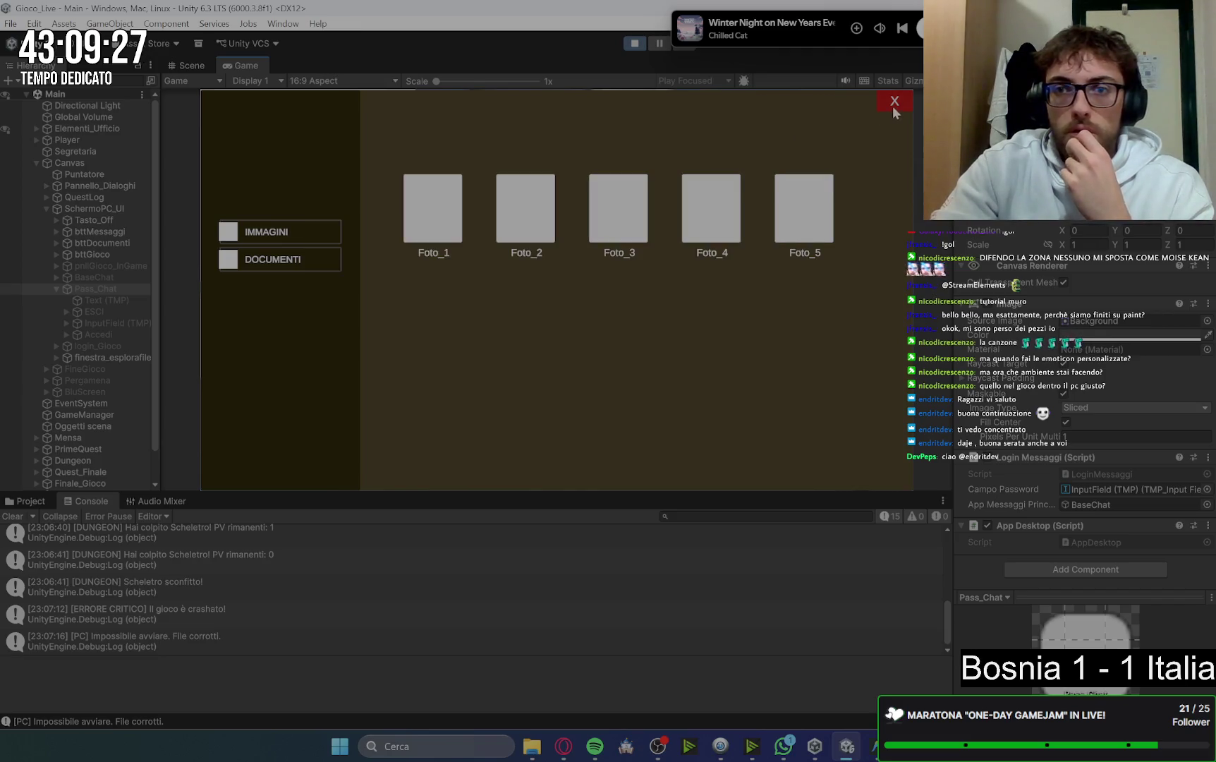
{"action": "left_click", "coordinate": [893, 104]}
{"action": "left_click", "coordinate": [248, 468]}
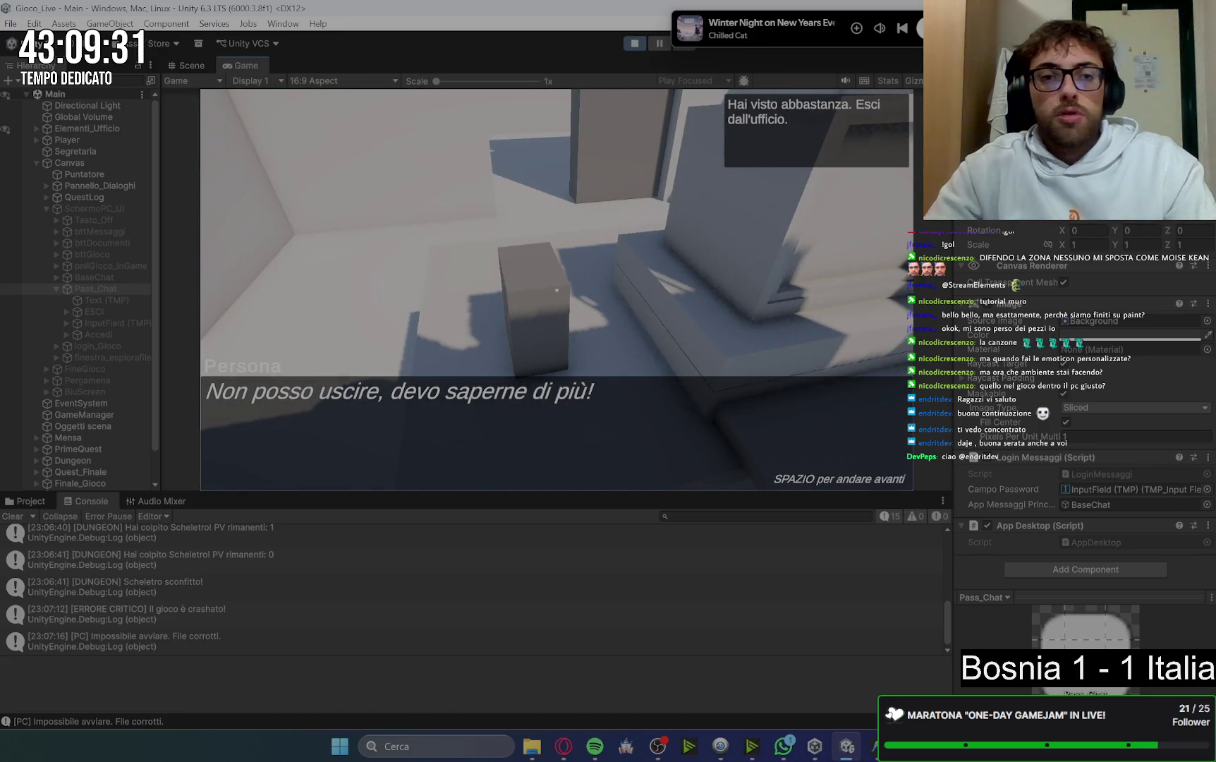
- Answer the boss with 'Stavo pulendo, signore.' to receive the quest
{"action": "key", "text": "space"}
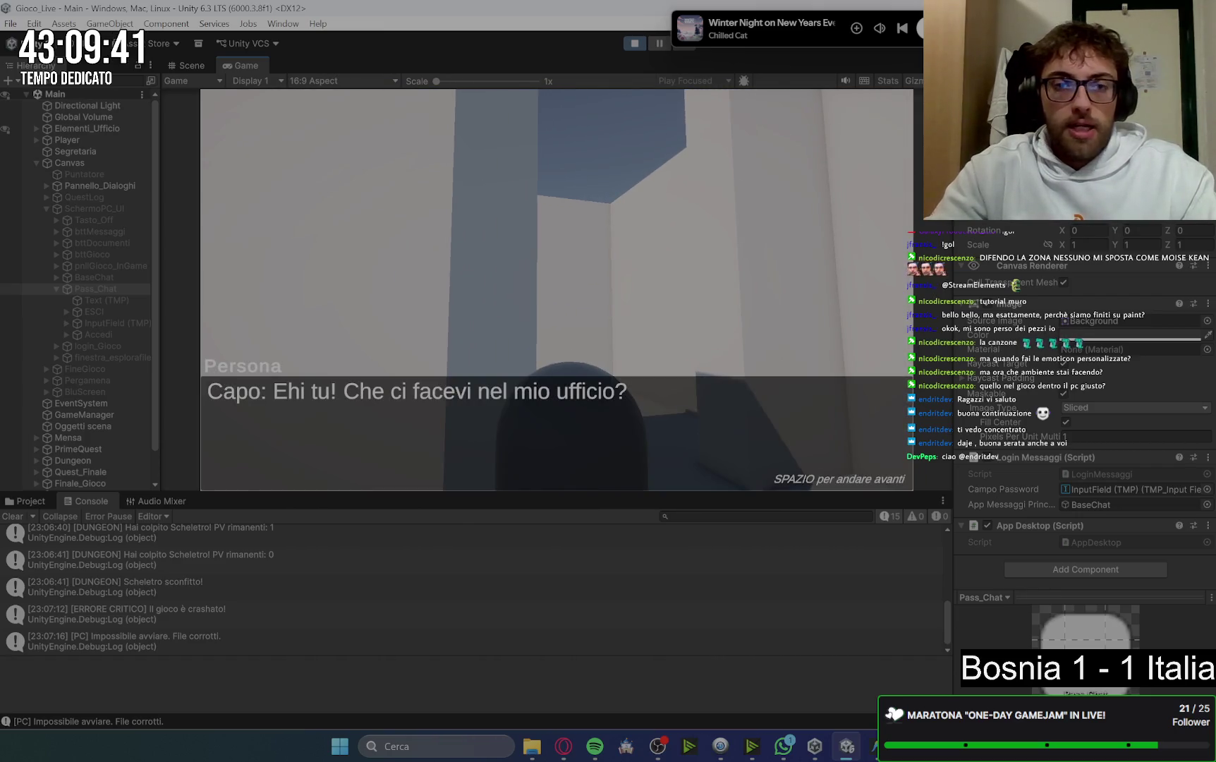
{"action": "left_click", "coordinate": [858, 356]}
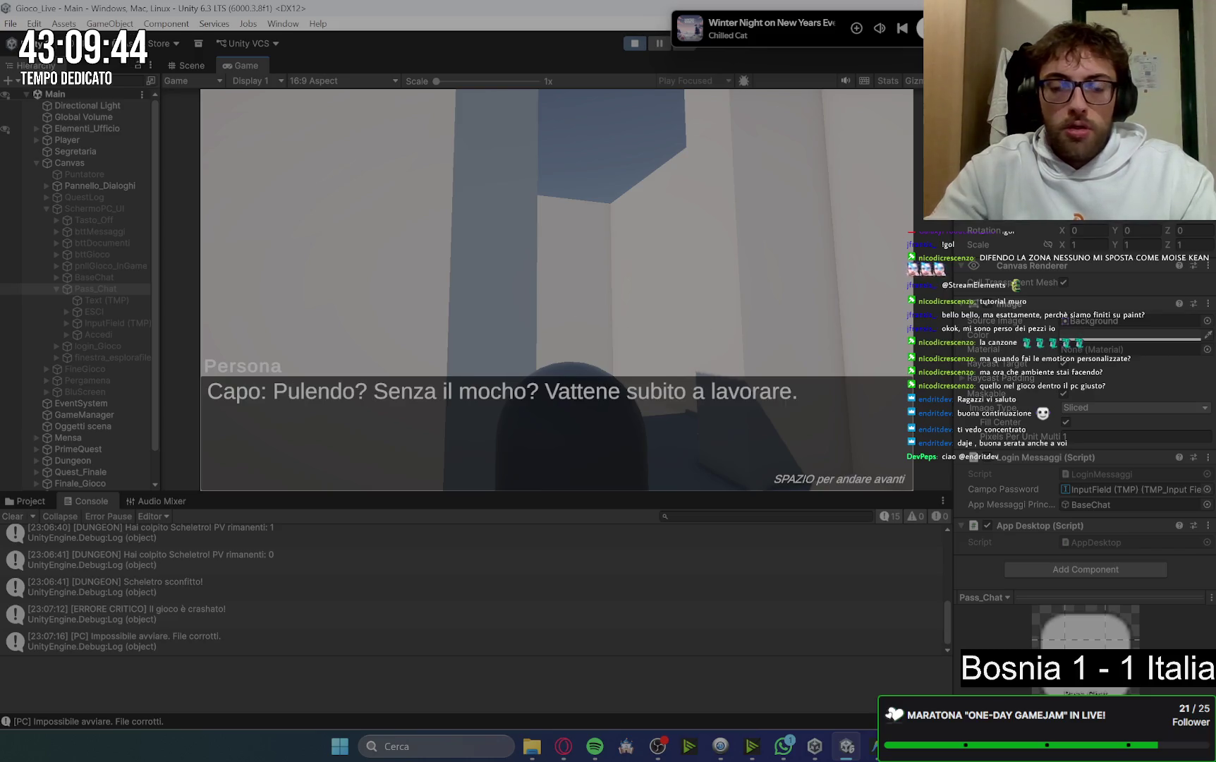
{"action": "key", "text": "space"}
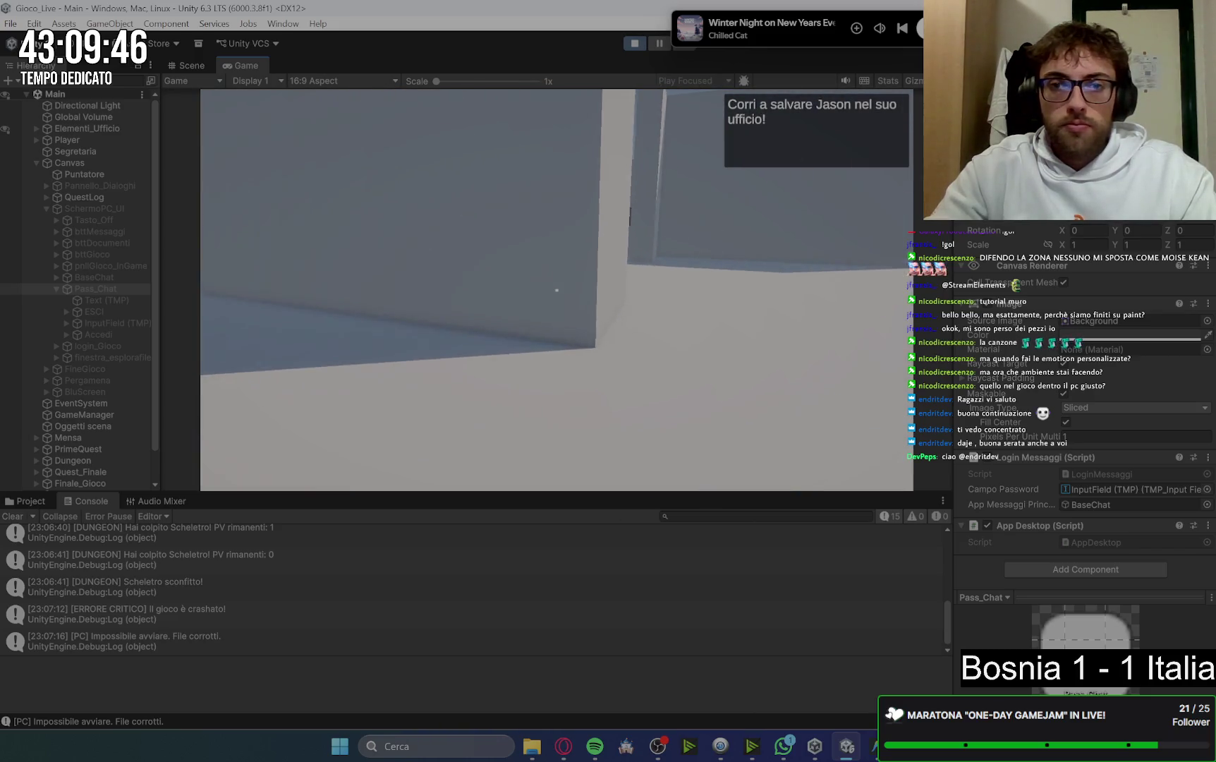
- Grab the storeroom keys, unlock the colleague's office door, then stop the playtest
{"action": "key", "text": "w"}
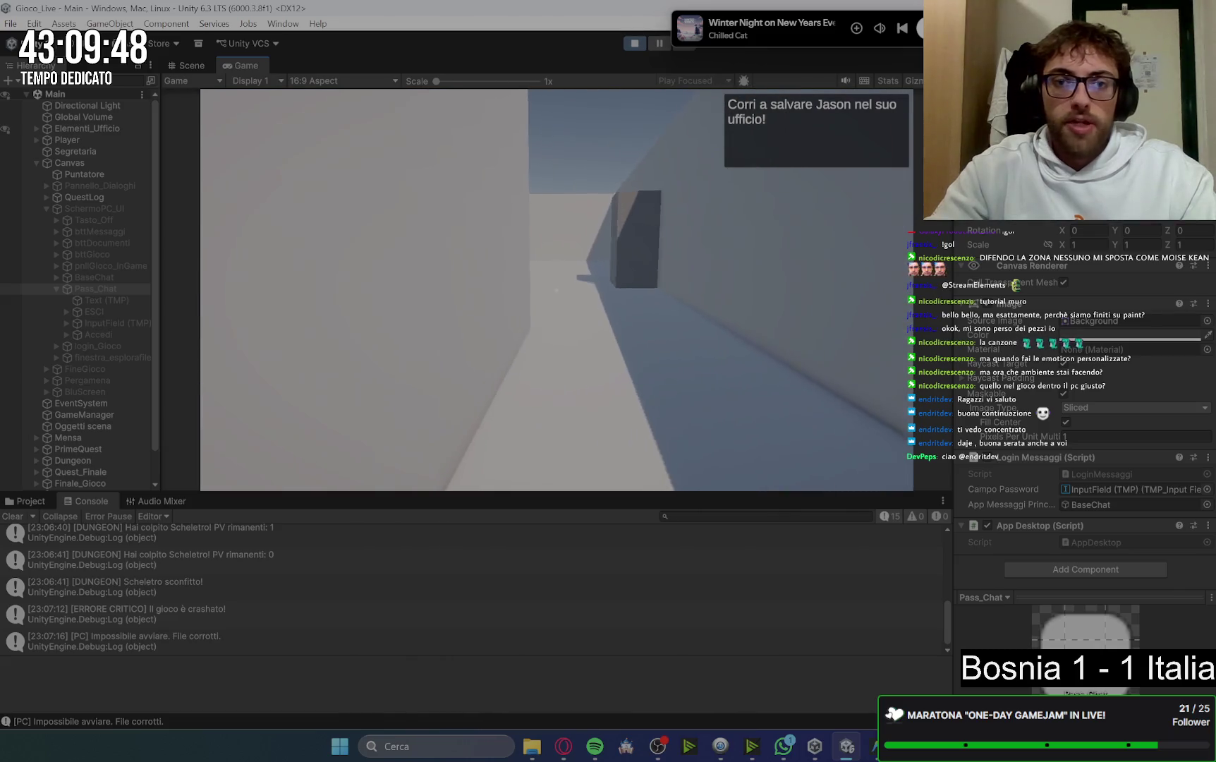
{"action": "key", "text": "w"}
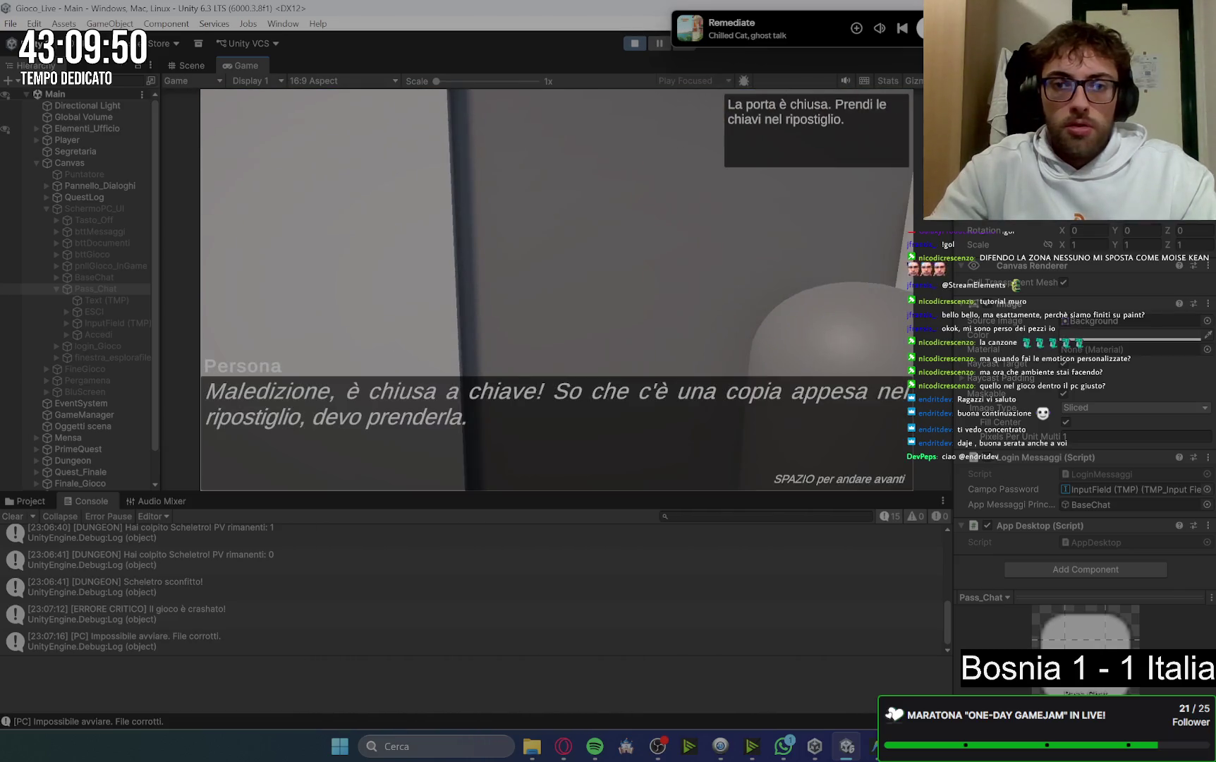
{"action": "key", "text": "space"}
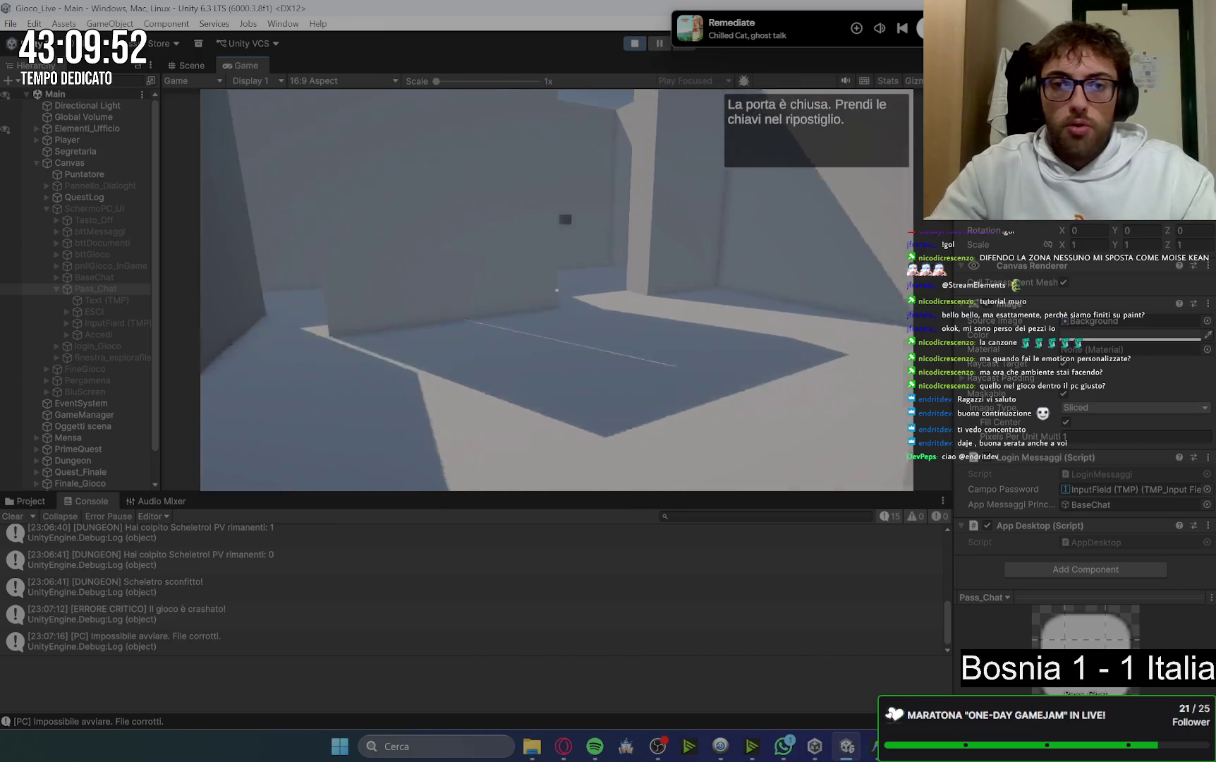
{"action": "key", "text": "e"}
{"action": "key", "text": "space"}
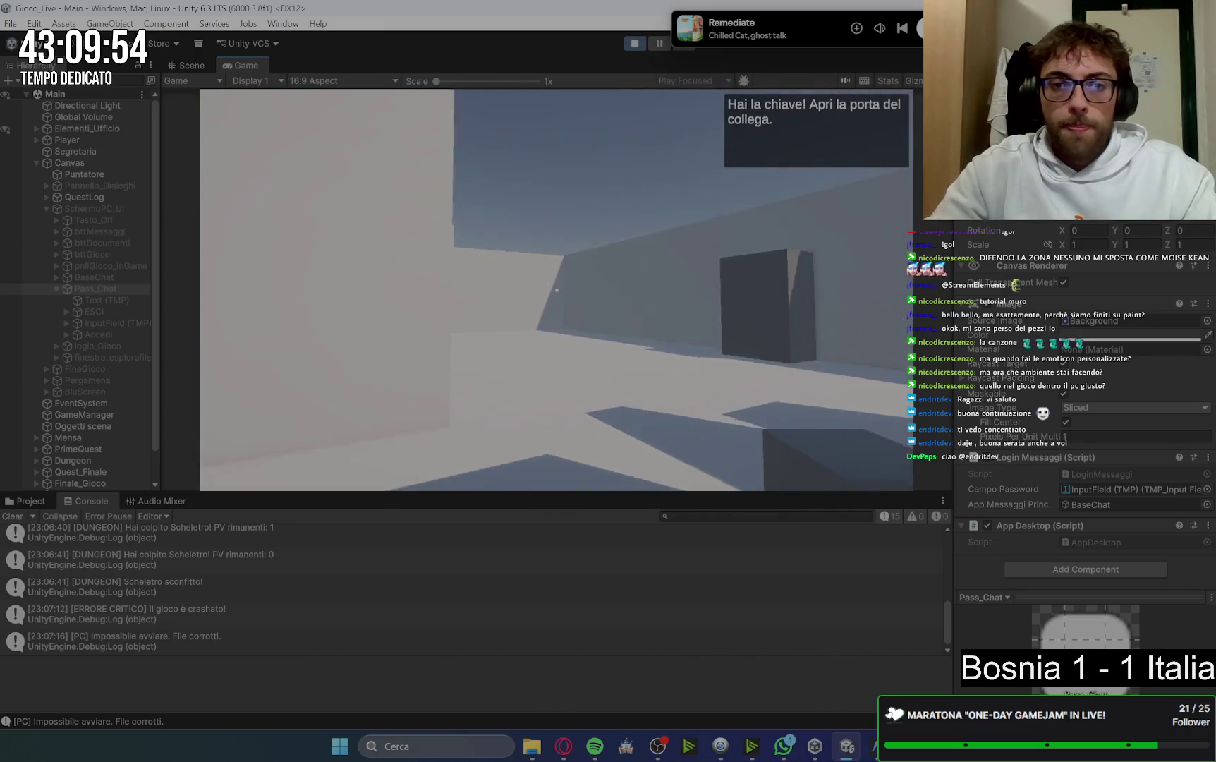
{"action": "key", "text": "w"}
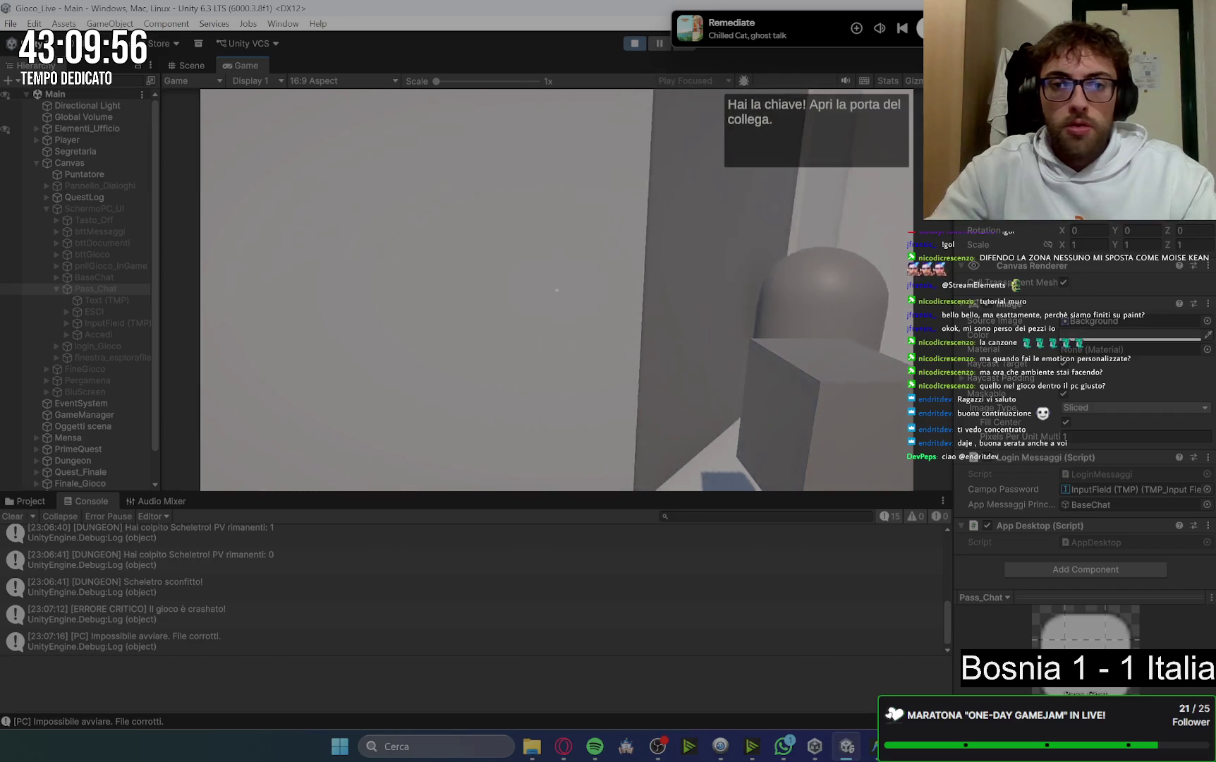
{"action": "key", "text": "e"}
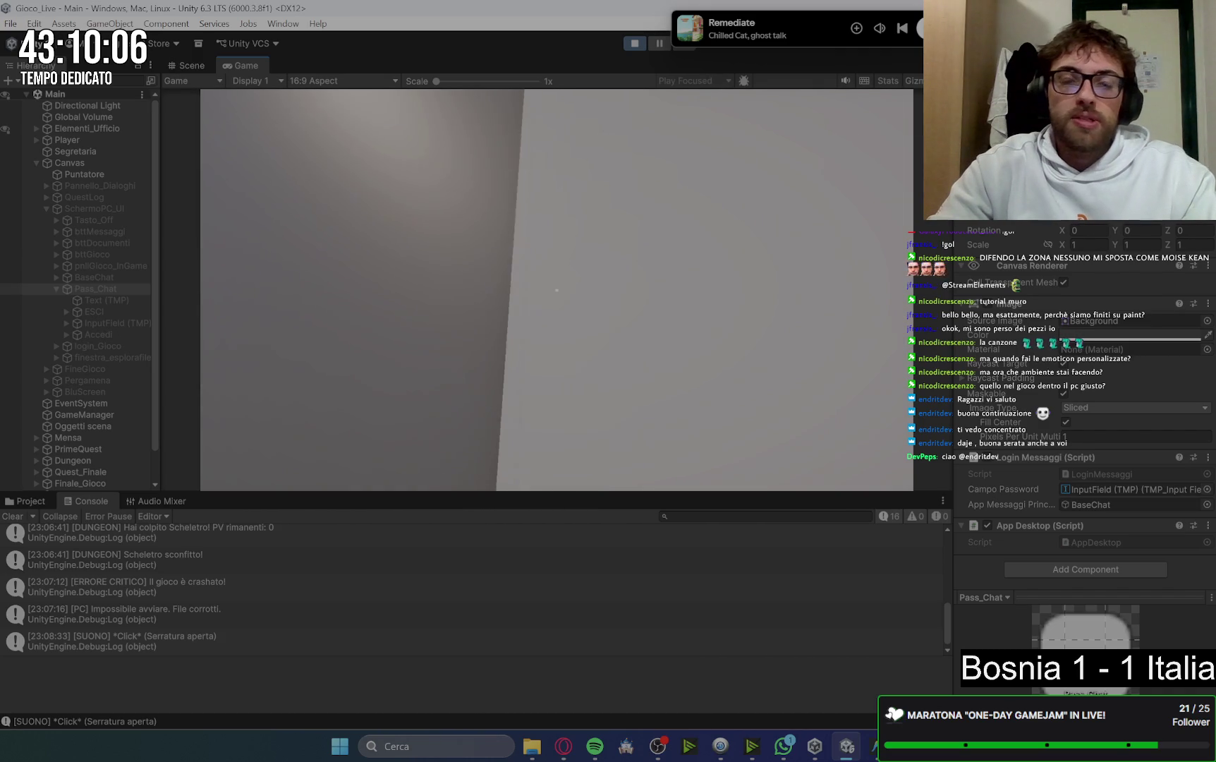
{"action": "left_click", "coordinate": [638, 45]}
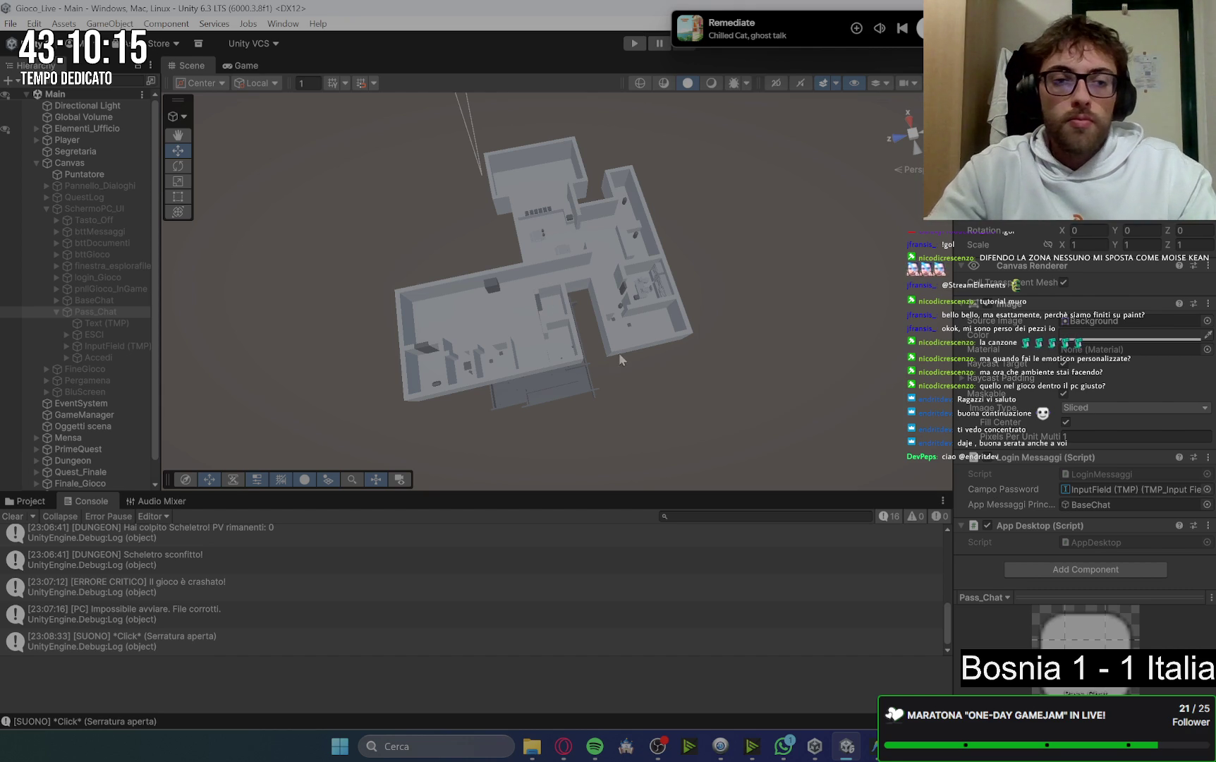
- Frame Porta_collega2 and set its Porta Vittima Angolo Apertura to 180
{"action": "scroll", "coordinate": [618, 352], "scroll_direction": "up", "scroll_amount": 8}
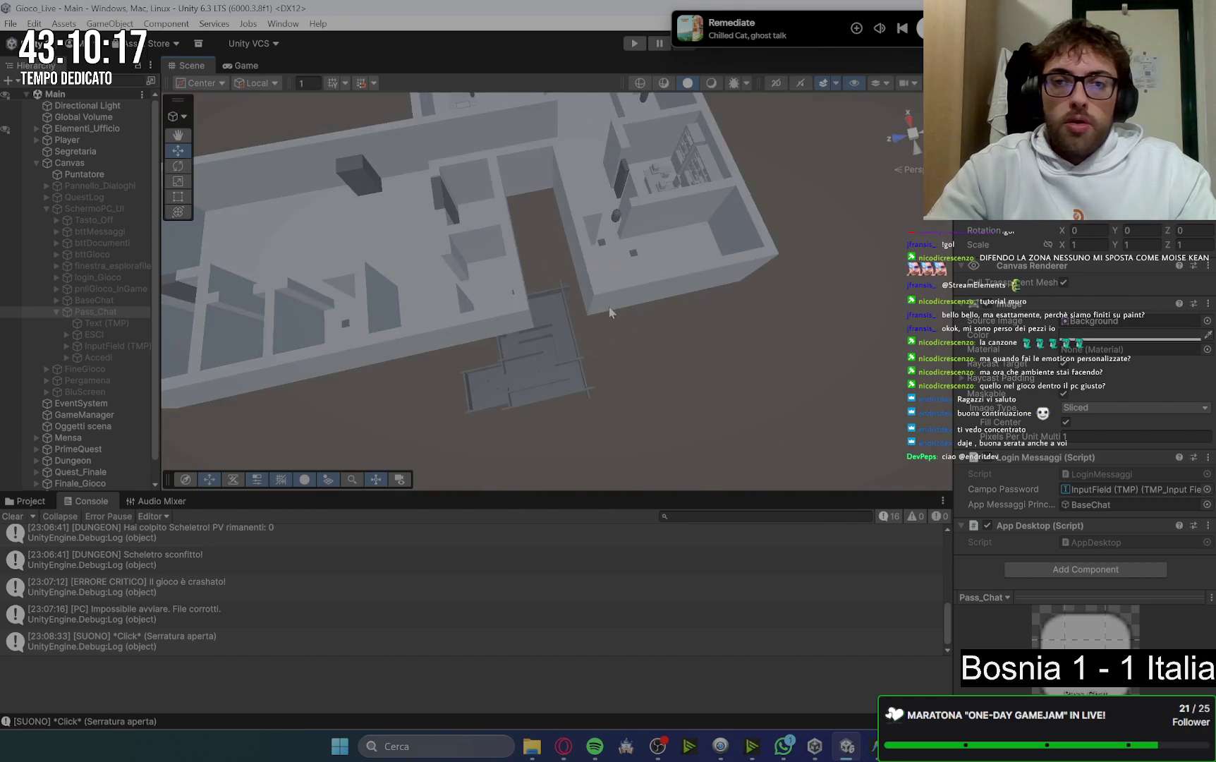
{"action": "scroll", "coordinate": [611, 312], "scroll_direction": "down", "scroll_amount": 5}
{"action": "left_click", "coordinate": [427, 260]}
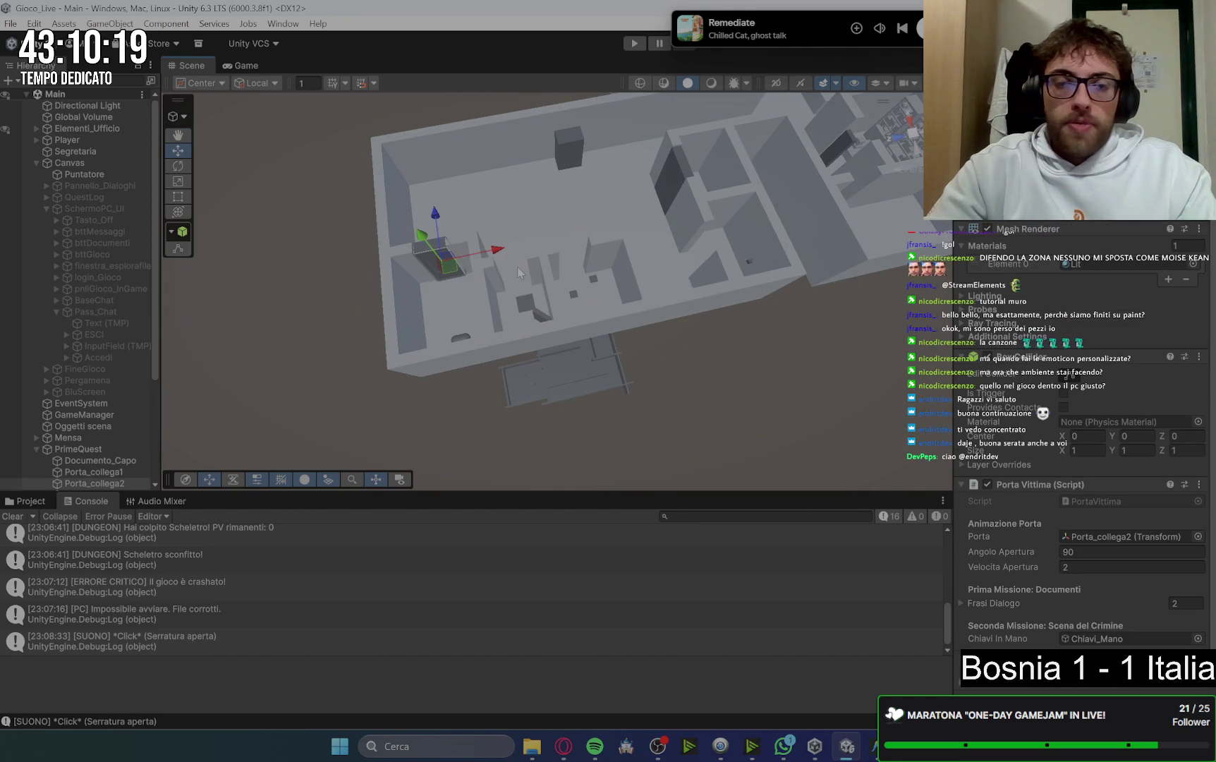
{"action": "key", "text": "f"}
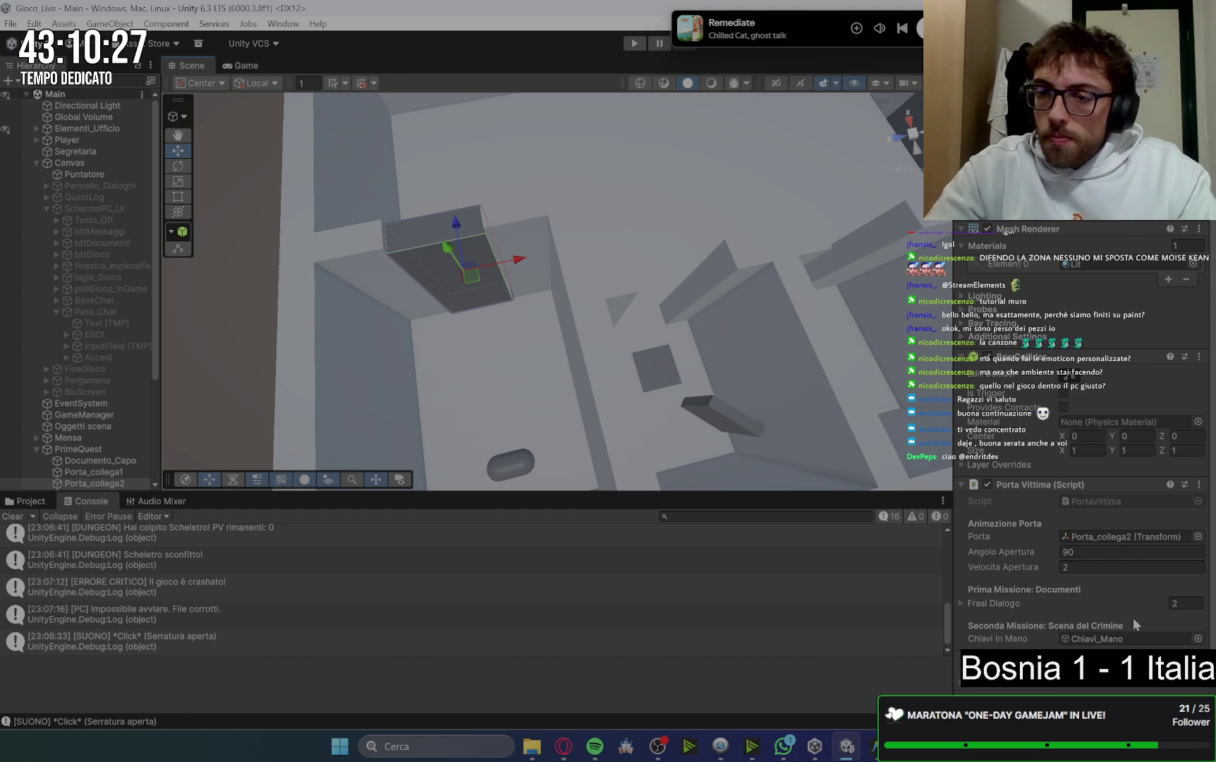
{"action": "left_click", "coordinate": [962, 603]}
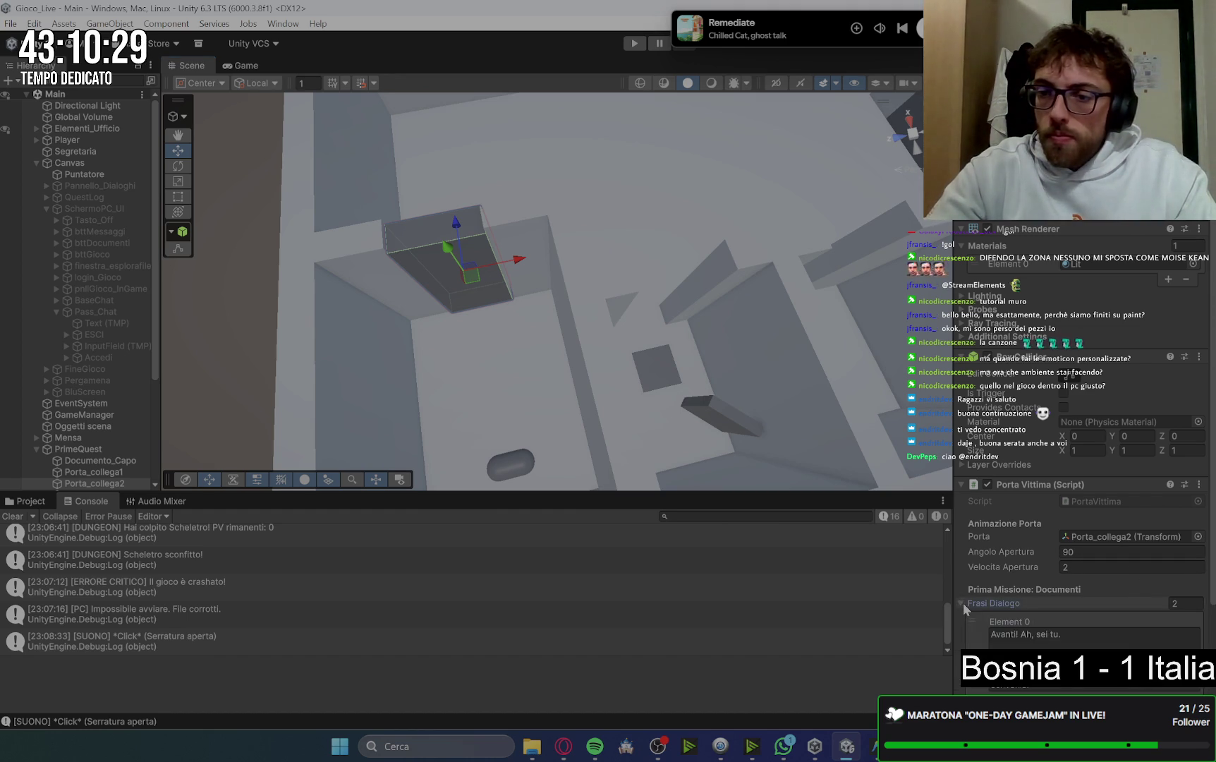
{"action": "left_click", "coordinate": [962, 603]}
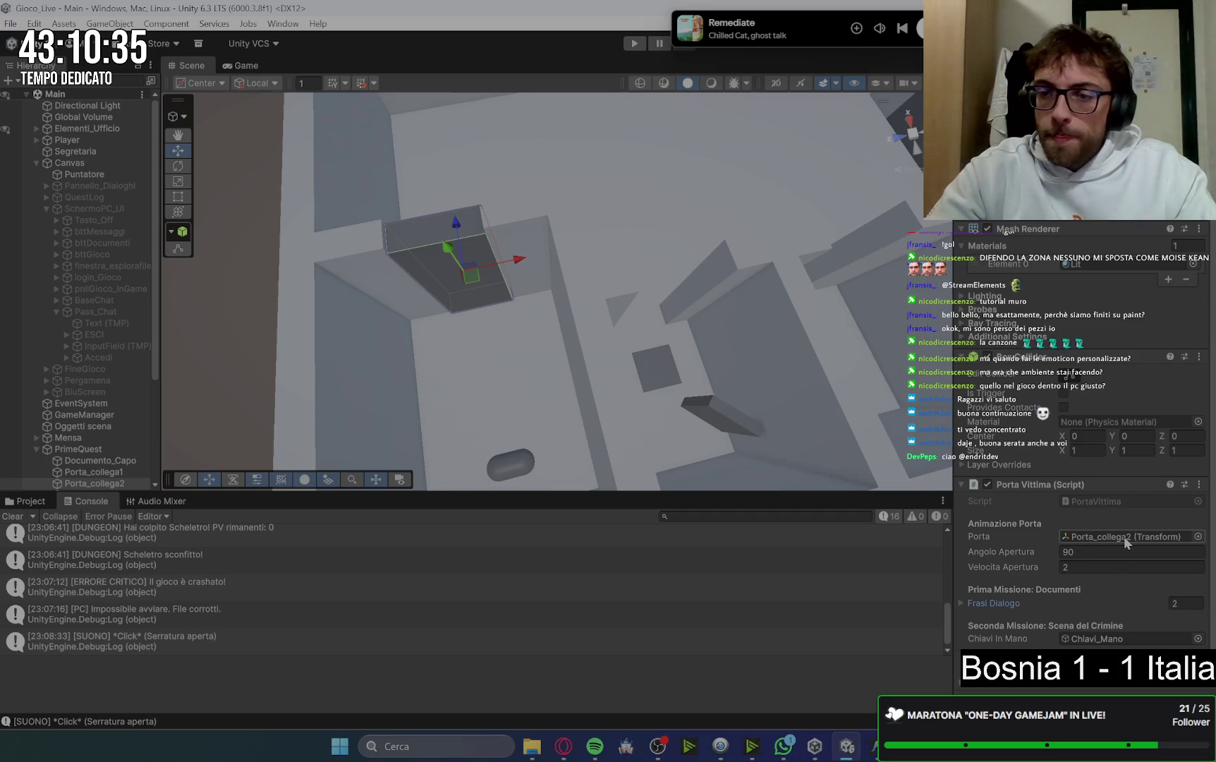
{"action": "left_click", "coordinate": [1088, 553]}
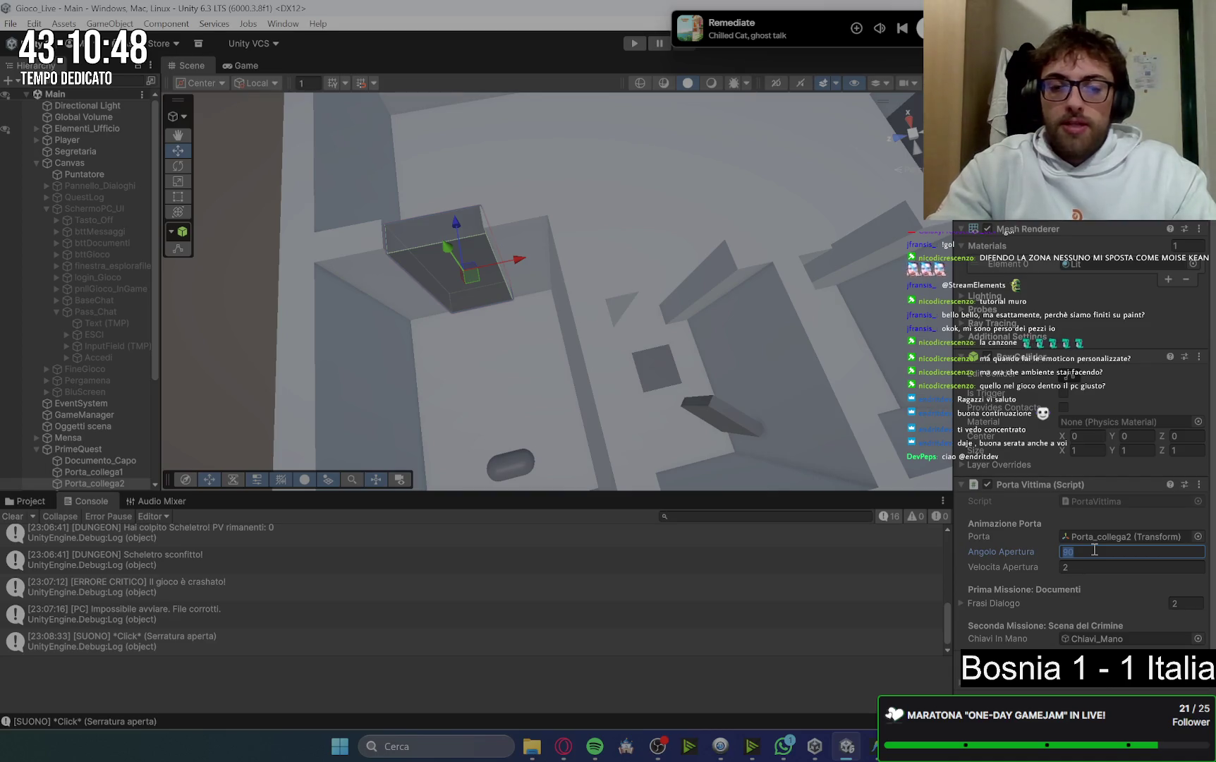
{"action": "type", "text": "180"}
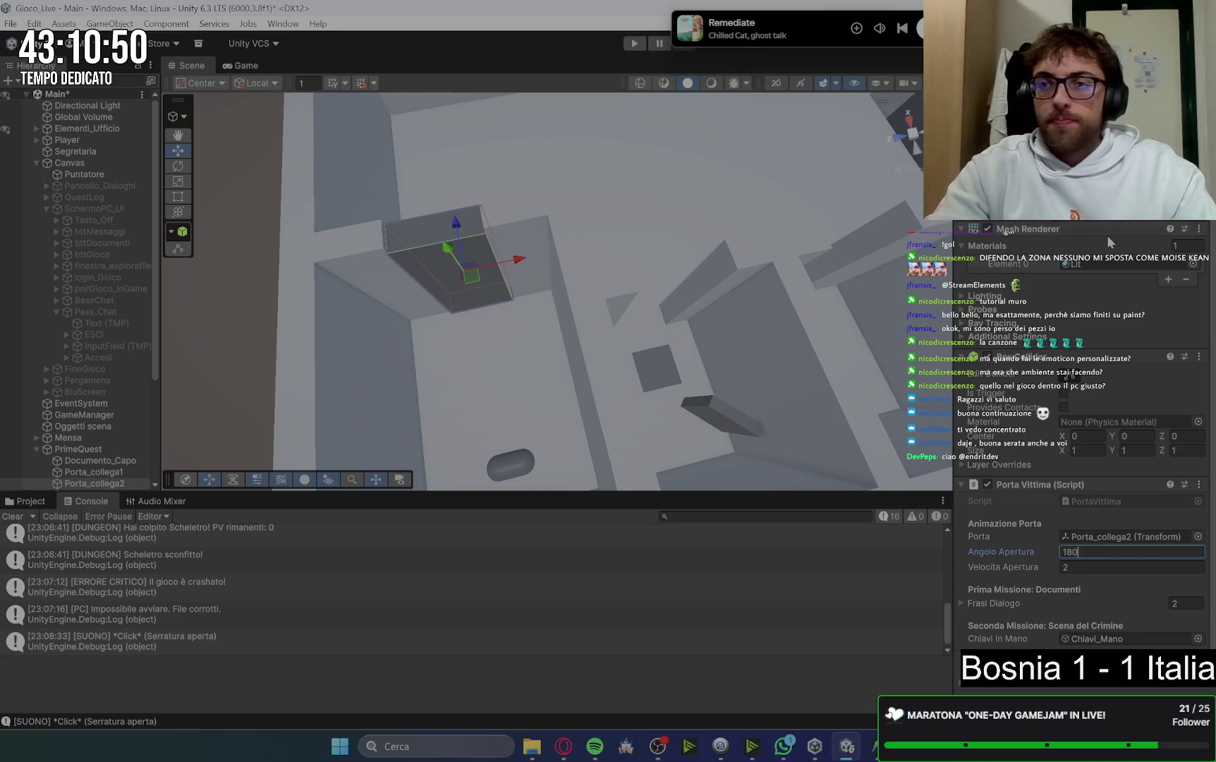
{"action": "key", "text": "Return"}
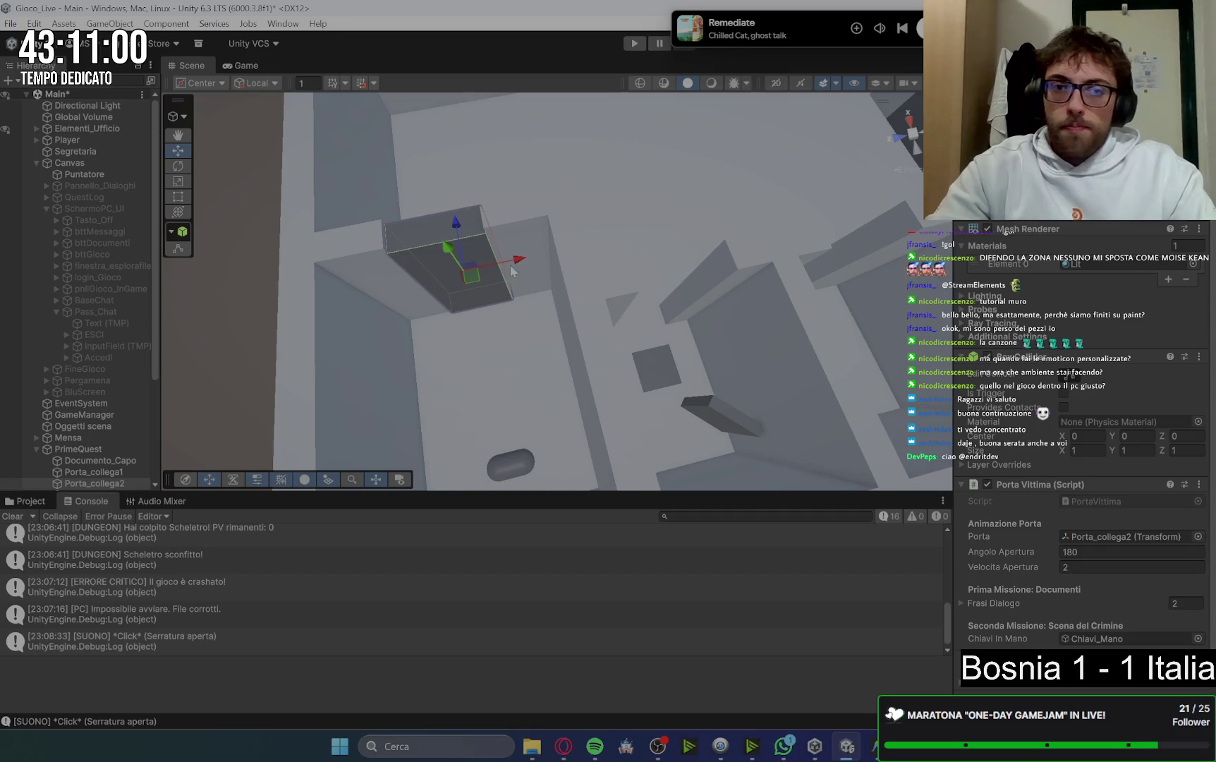
- Find Trigger_Finale under Quest_Finale in the Hierarchy and frame it in the Scene view
{"action": "left_click_drag", "start_coordinate": [522, 260], "coordinate": [554, 255]}
{"action": "left_click_drag", "start_coordinate": [383, 408], "coordinate": [508, 316]}
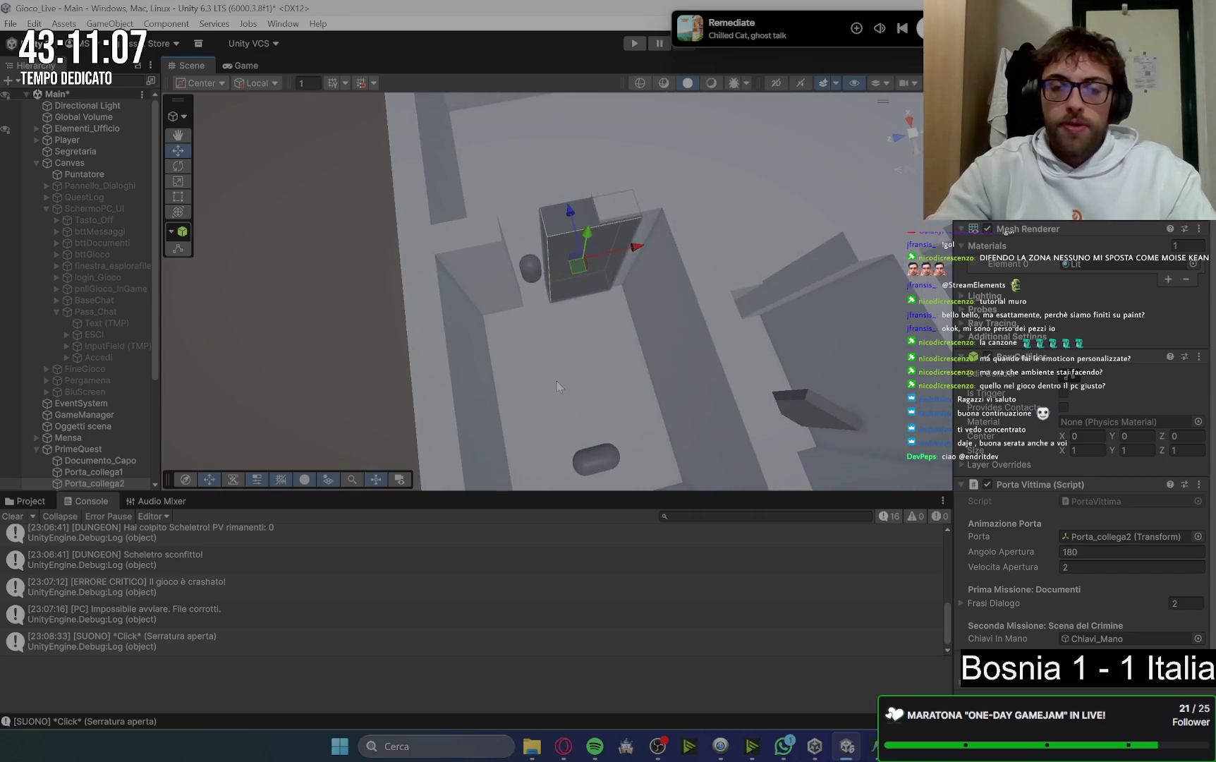
{"action": "scroll", "coordinate": [594, 394], "scroll_direction": "down", "scroll_amount": 3}
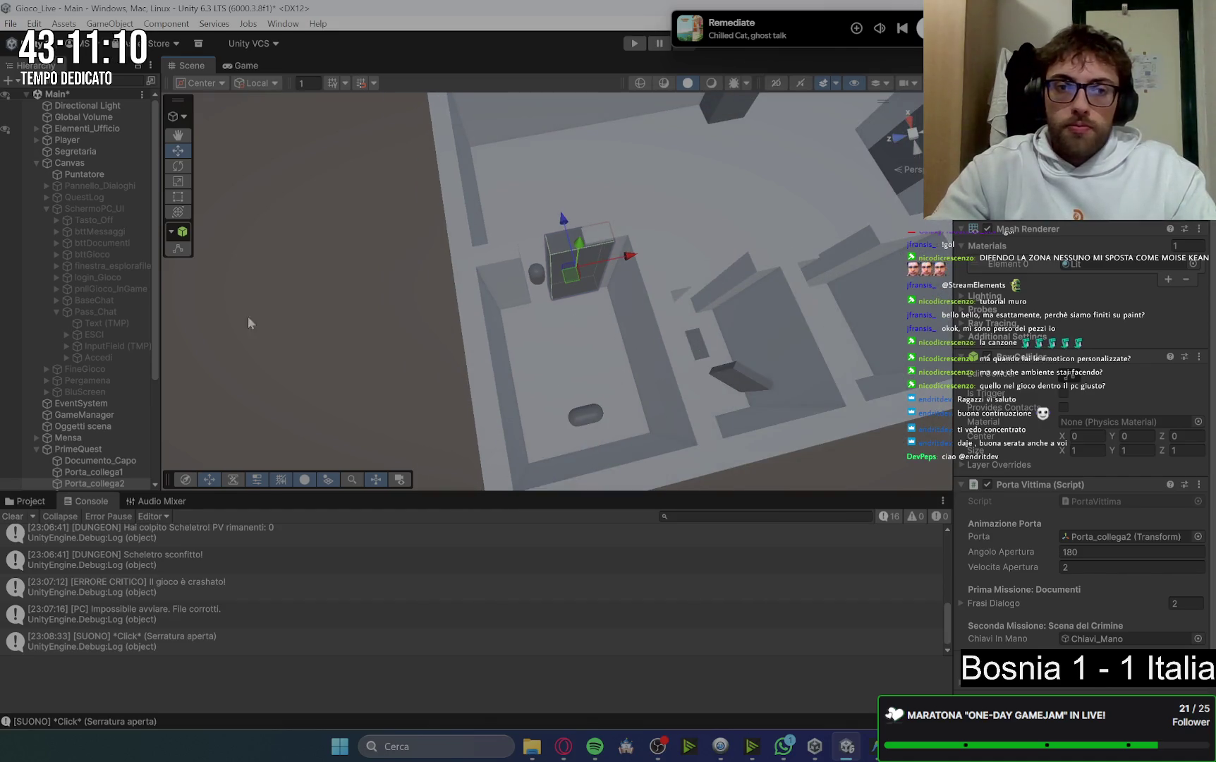
{"action": "left_click", "coordinate": [36, 162]}
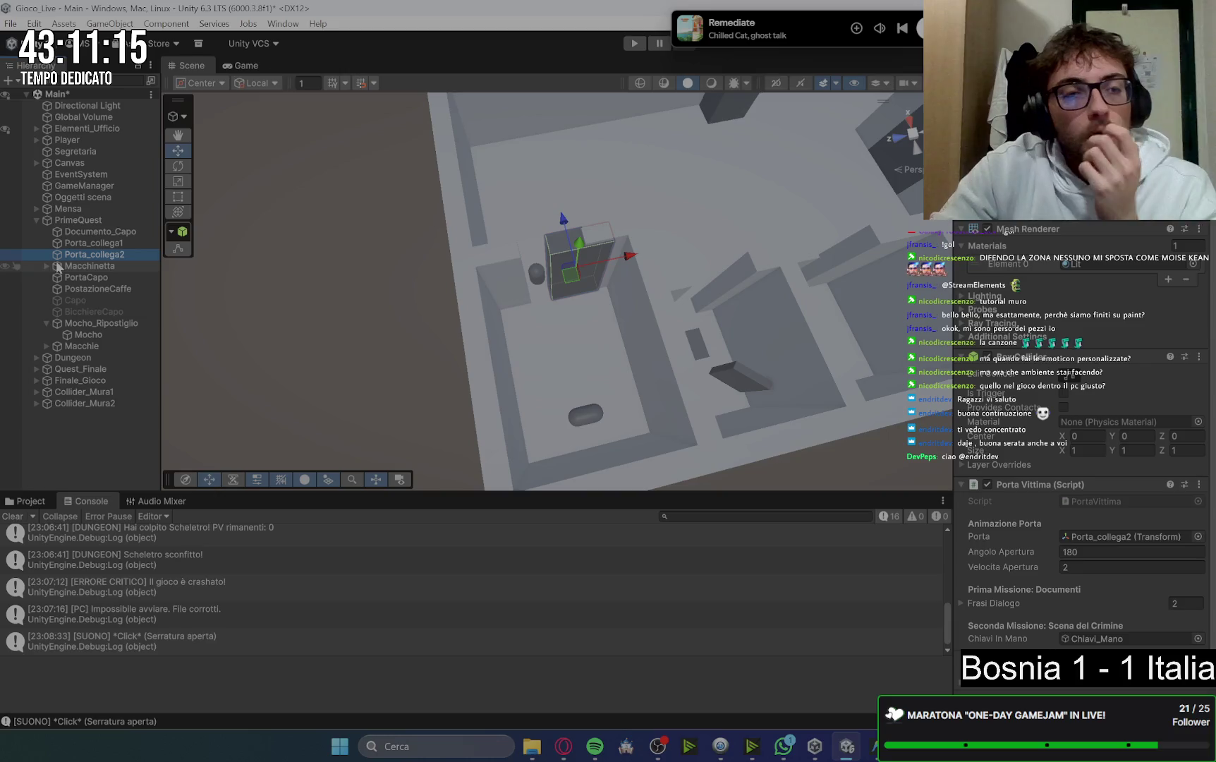
{"action": "left_click", "coordinate": [34, 222]}
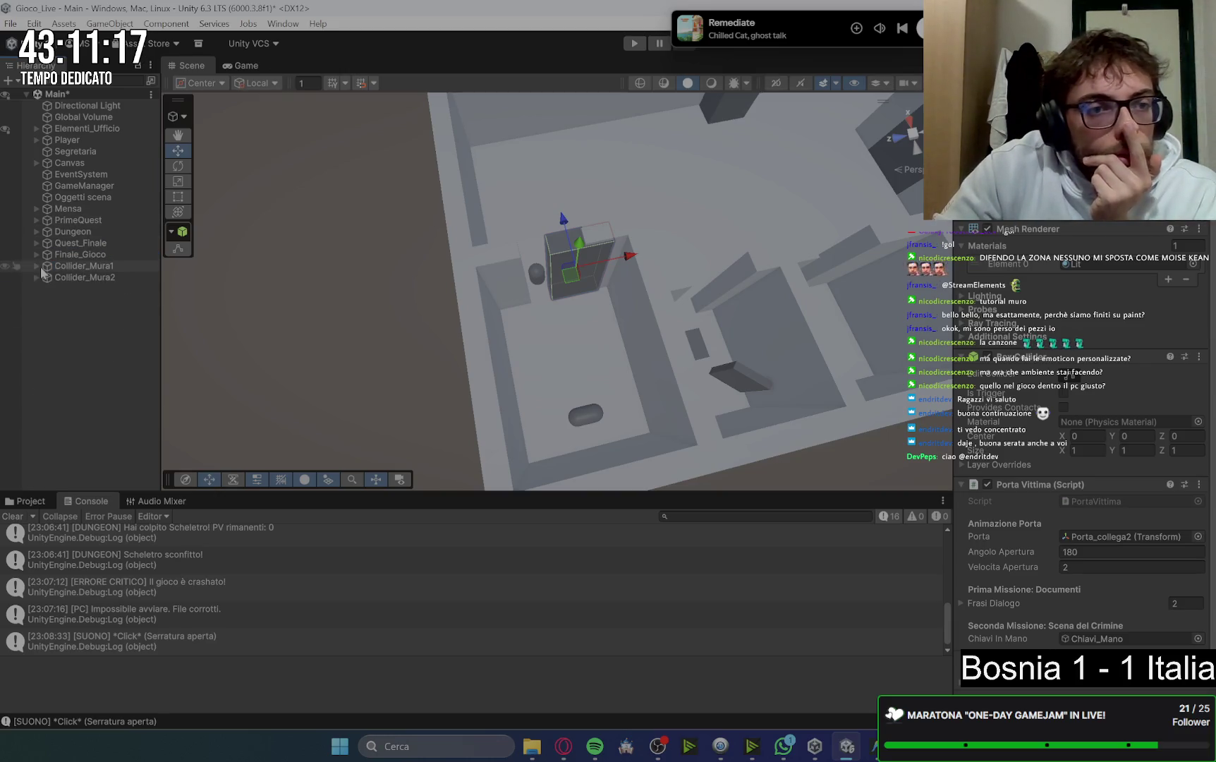
{"action": "left_click", "coordinate": [36, 243]}
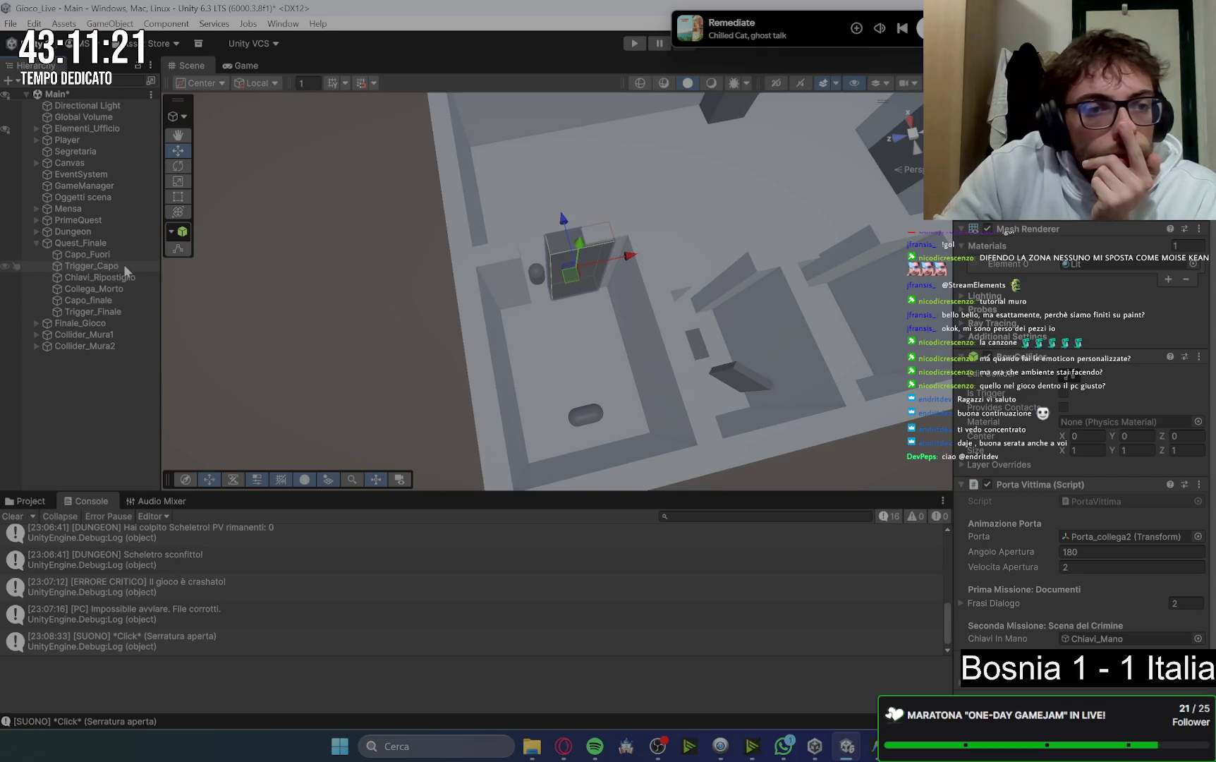
{"action": "left_click", "coordinate": [123, 288]}
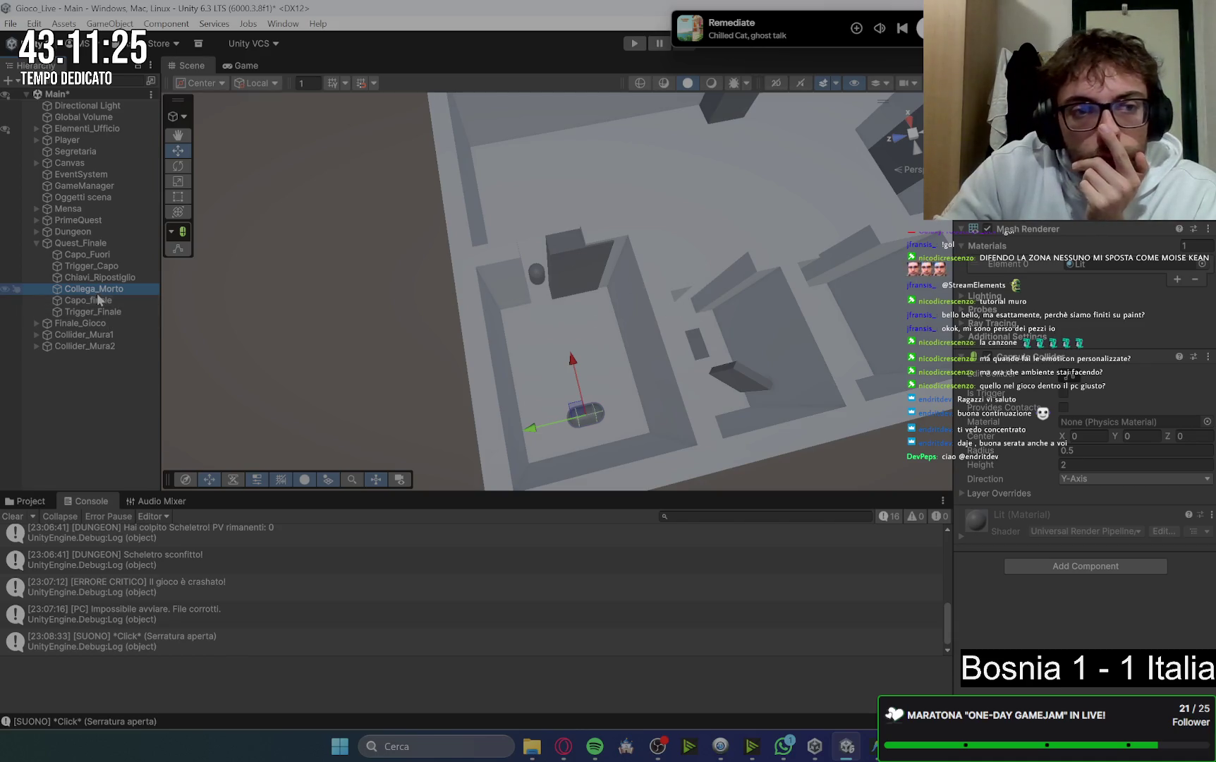
{"action": "left_click", "coordinate": [113, 265]}
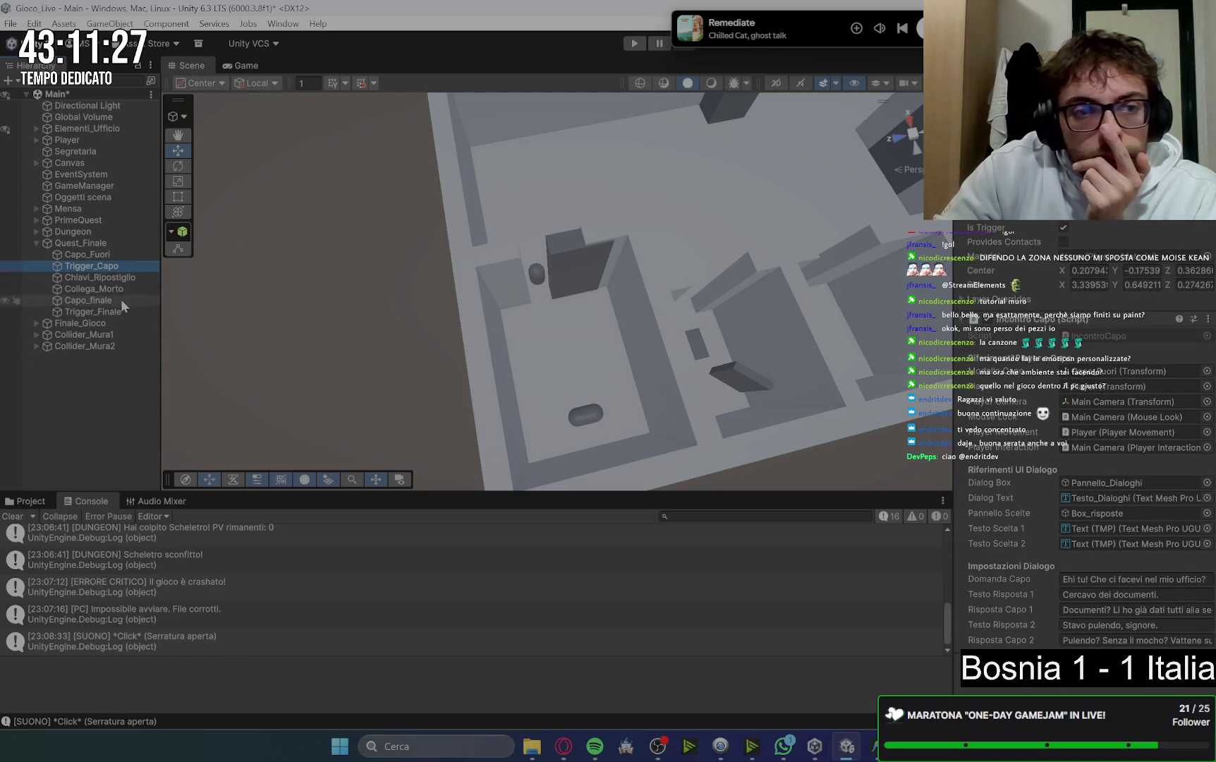
{"action": "left_click", "coordinate": [117, 312]}
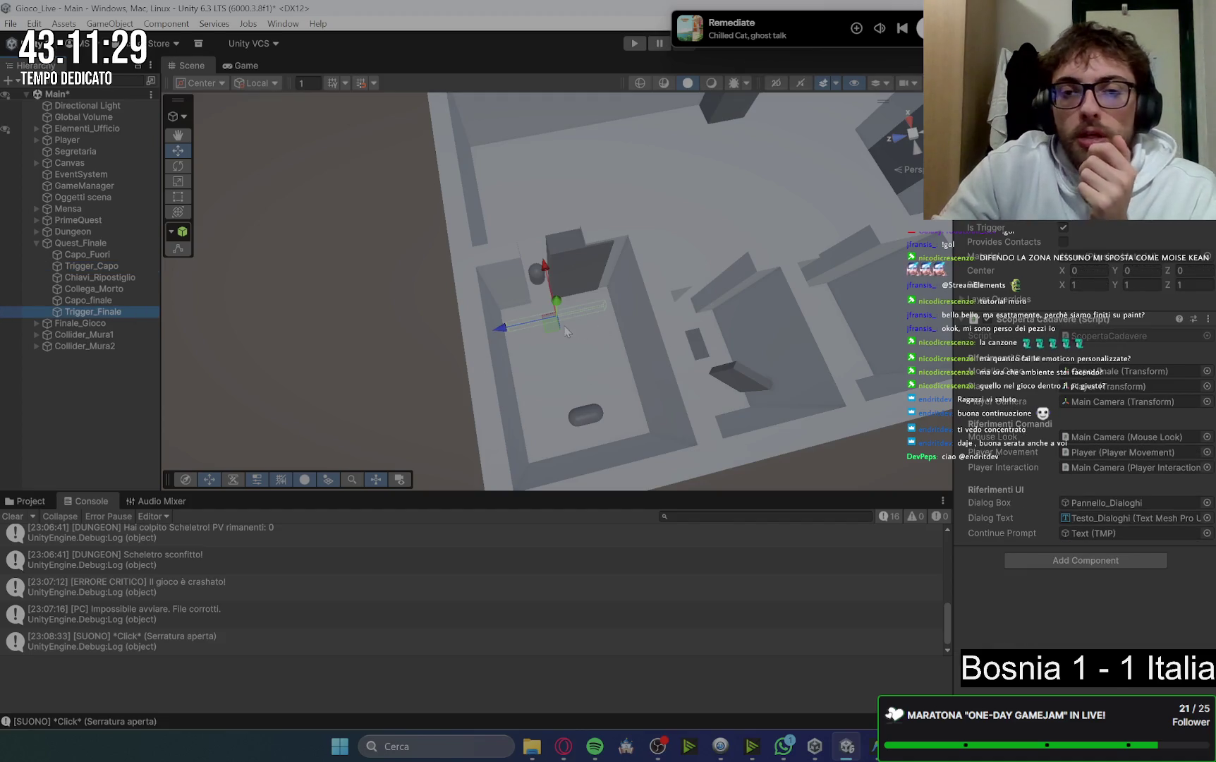
{"action": "key", "text": "f"}
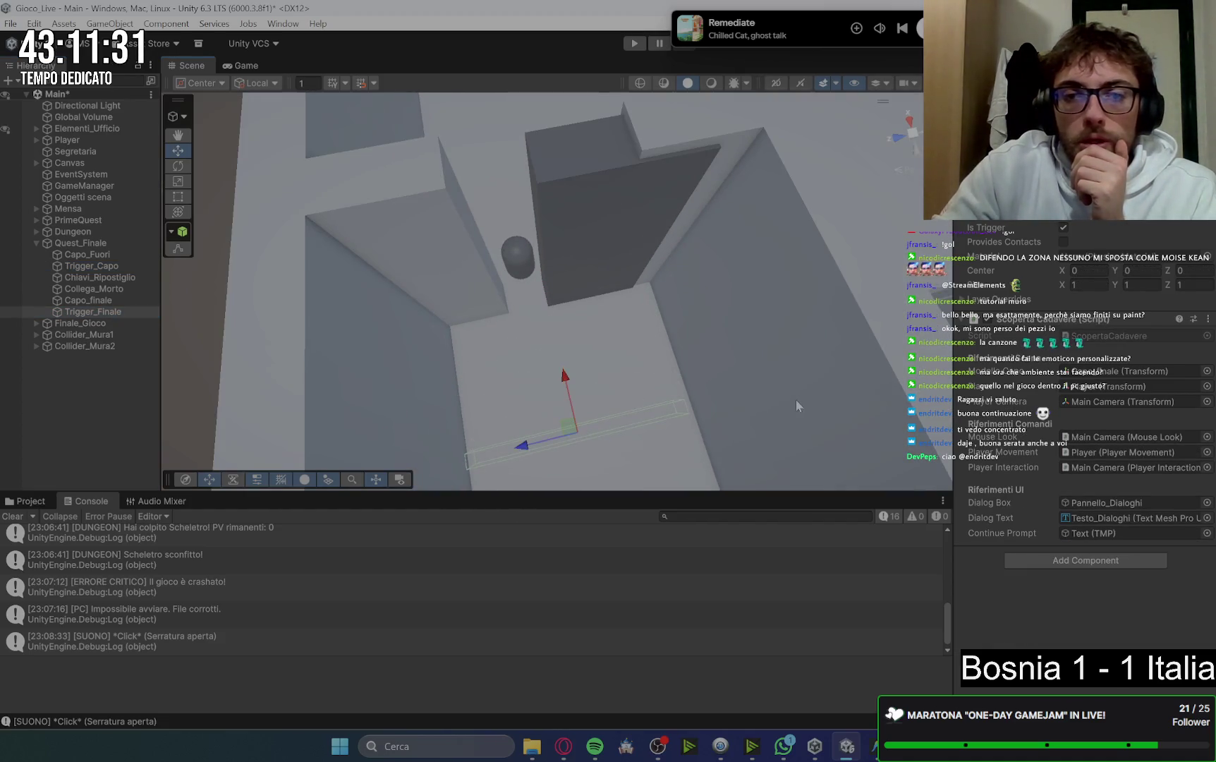
{"action": "left_click_drag", "start_coordinate": [795, 399], "coordinate": [774, 326]}
{"action": "key", "text": "f"}
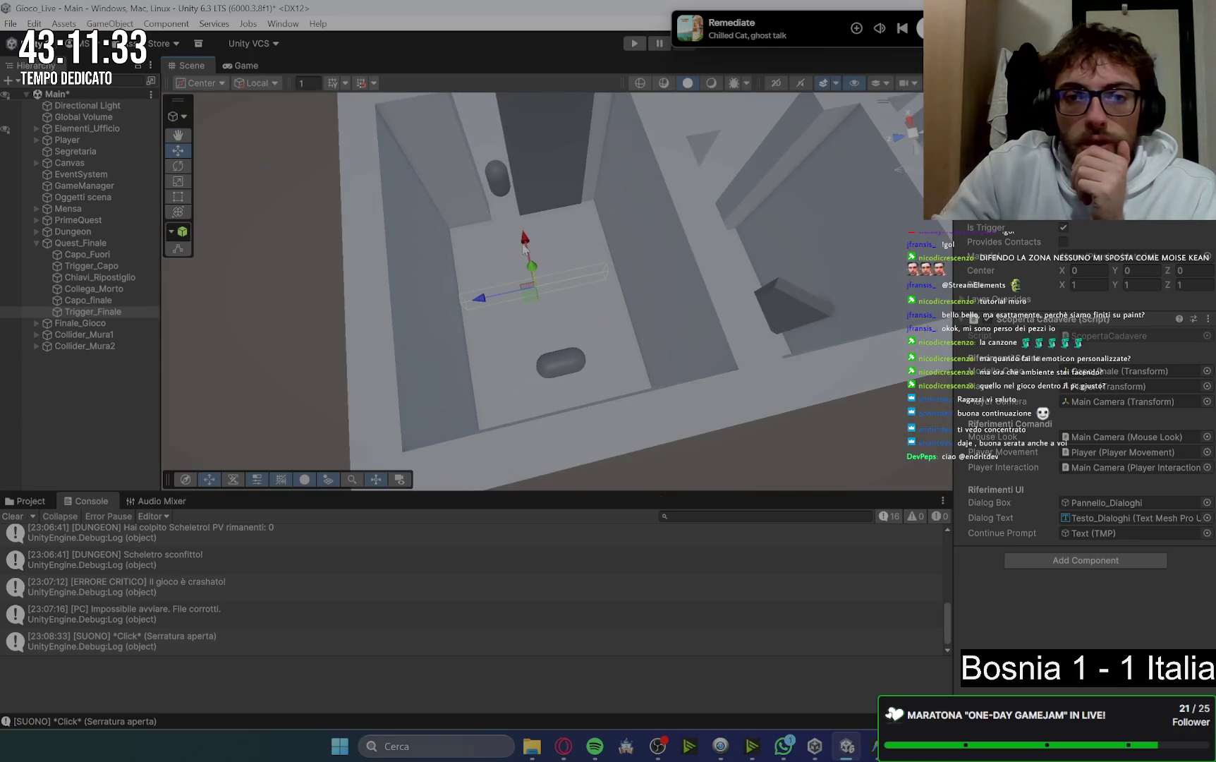
- Raise the Trigger_Finale box higher along the Y axis
{"action": "mouse_move", "coordinate": [531, 239]}
{"action": "left_mouse_down"}
{"action": "mouse_move", "coordinate": [558, 225]}
{"action": "mouse_move", "coordinate": [574, 240]}
{"action": "left_mouse_up"}
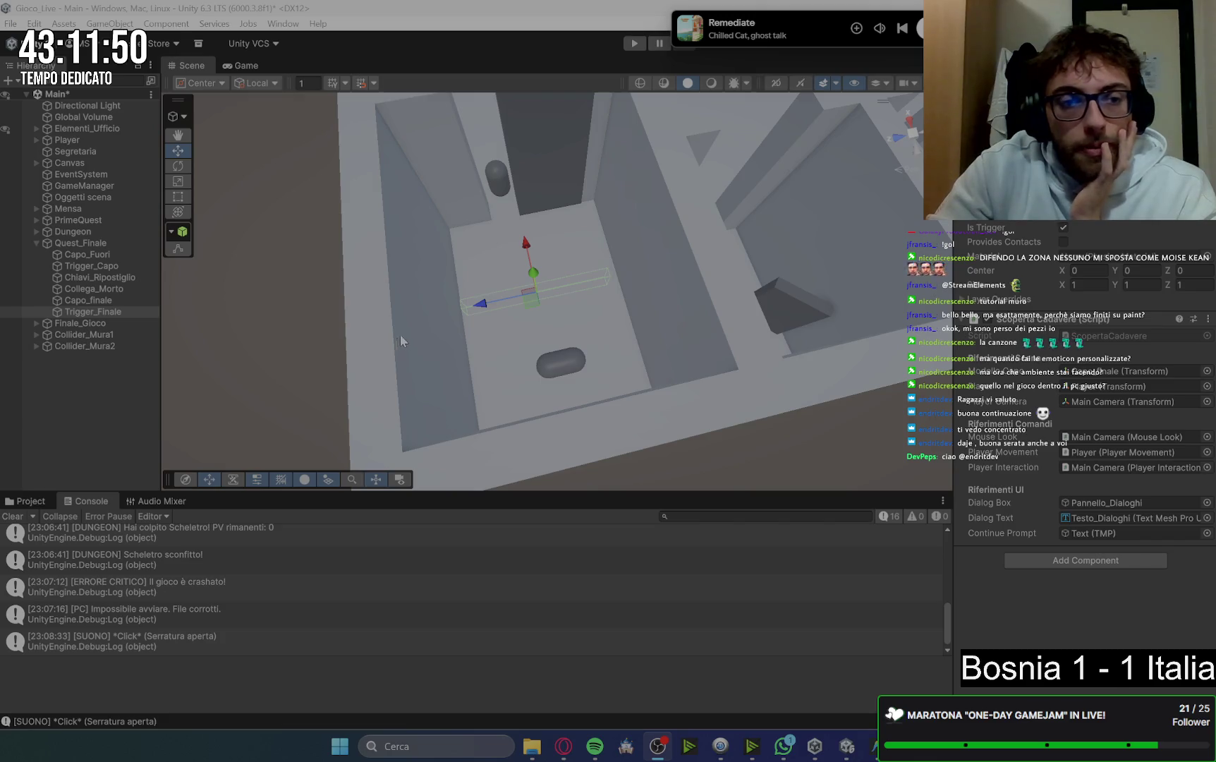
{"action": "scroll", "coordinate": [400, 334], "scroll_direction": "down", "scroll_amount": 10}
{"action": "scroll", "coordinate": [584, 319], "scroll_direction": "up", "scroll_amount": 10}
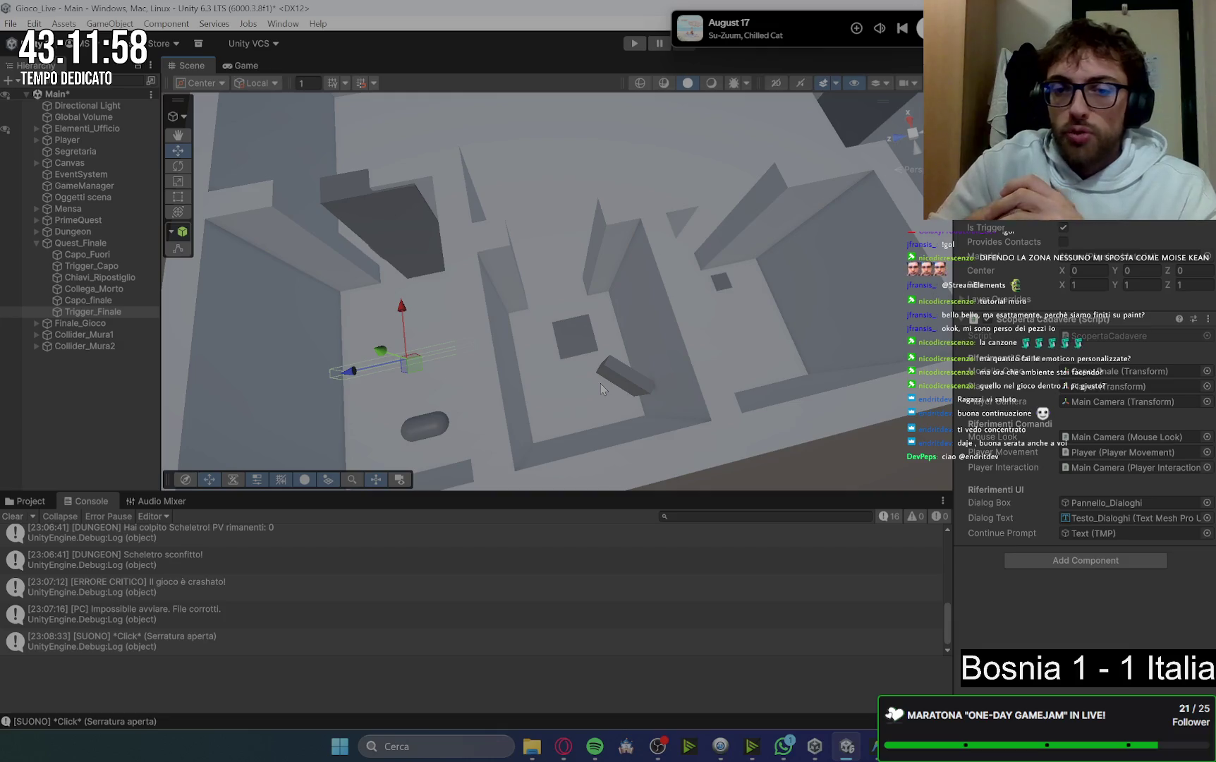
{"action": "scroll", "coordinate": [600, 383], "scroll_direction": "down", "scroll_amount": 5}
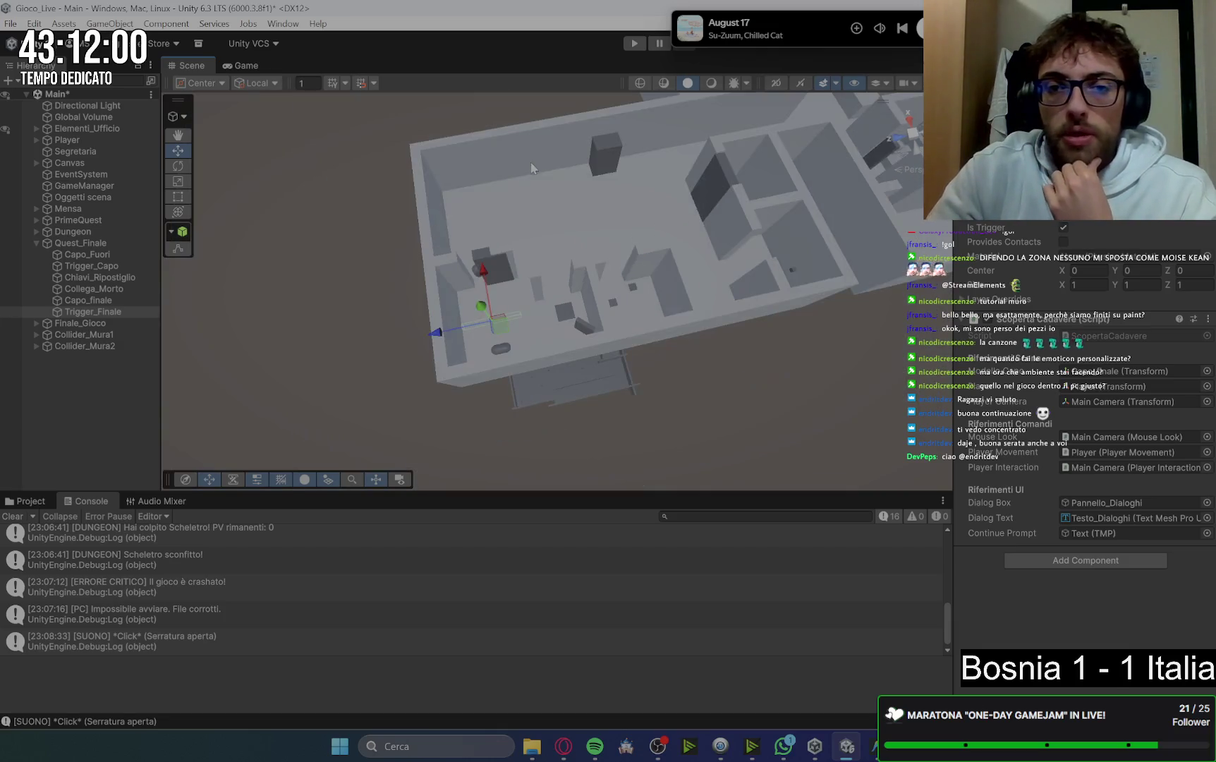
- Pan and zoom over the whole office building, checking the PortaCapo door
{"action": "left_click_drag", "start_coordinate": [600, 383], "coordinate": [556, 295]}
{"action": "scroll", "coordinate": [556, 295], "scroll_direction": "down", "scroll_amount": 3}
{"action": "scroll", "coordinate": [442, 356], "scroll_direction": "up", "scroll_amount": 4}
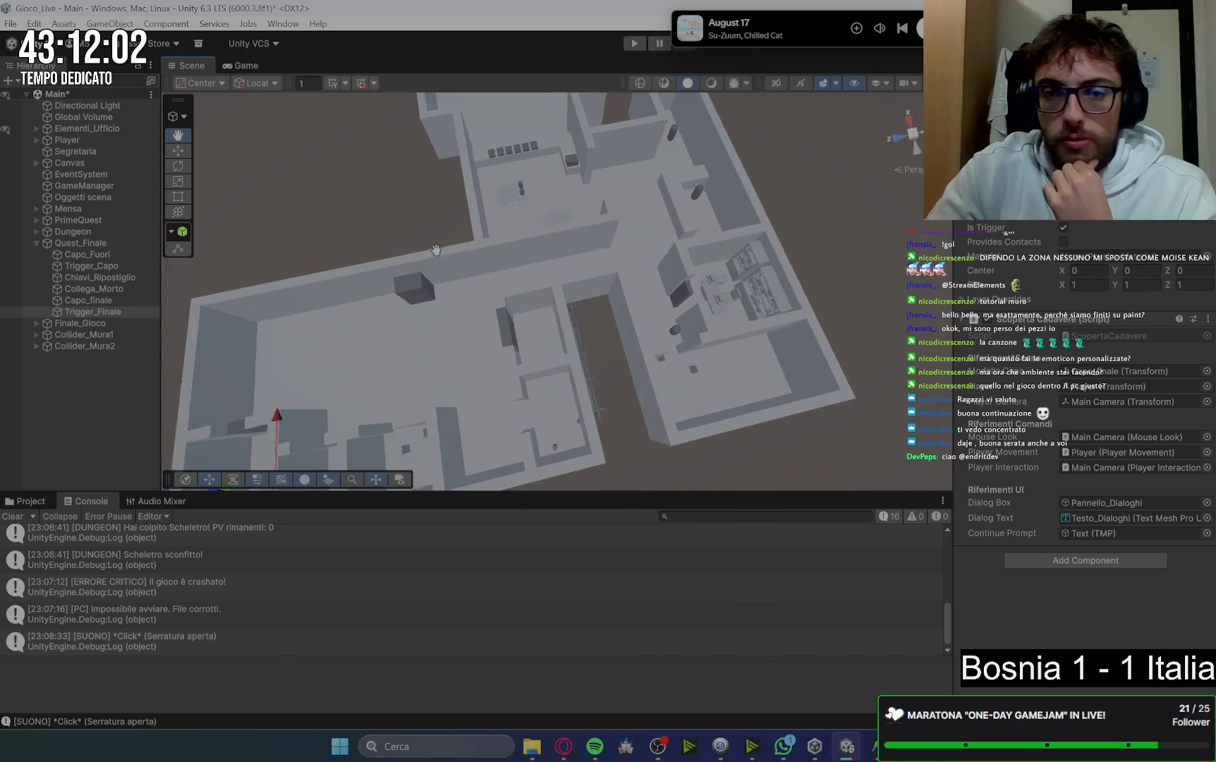
{"action": "left_click_drag", "start_coordinate": [402, 267], "coordinate": [378, 271]}
{"action": "scroll", "coordinate": [498, 314], "scroll_direction": "up", "scroll_amount": 4}
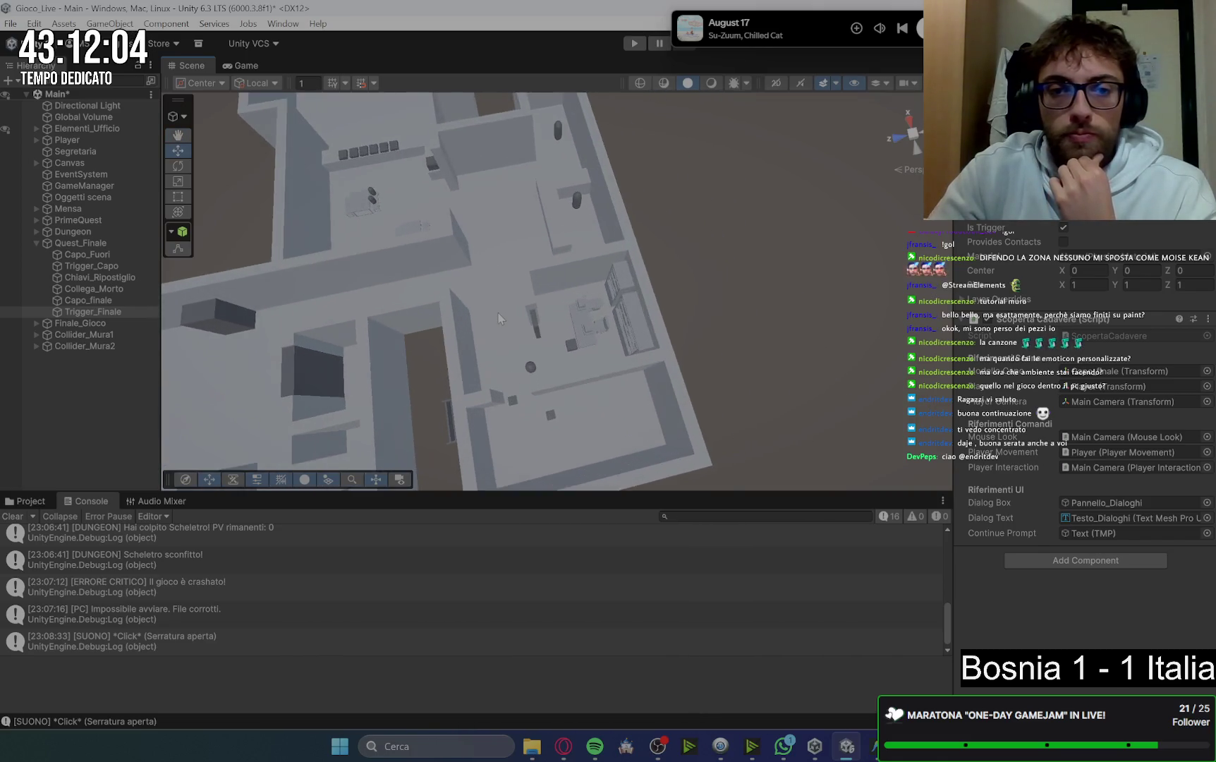
{"action": "scroll", "coordinate": [584, 322], "scroll_direction": "up", "scroll_amount": 3}
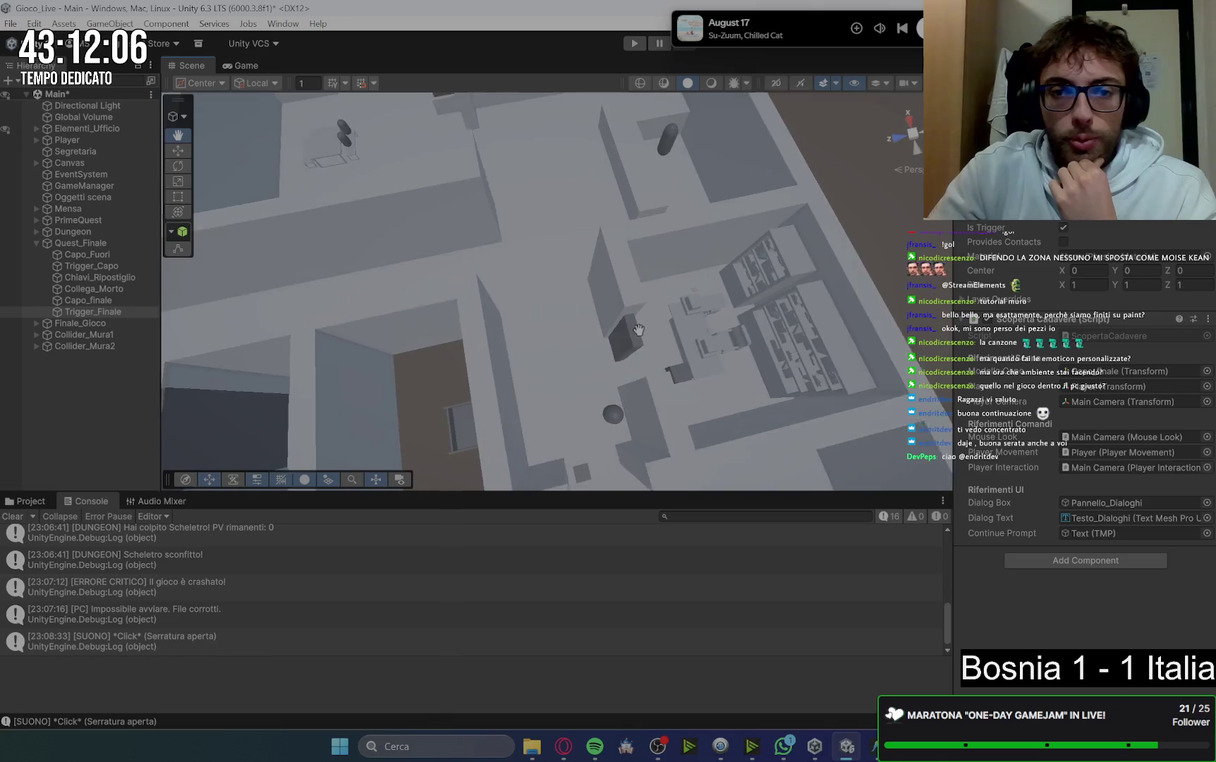
{"action": "left_click", "coordinate": [653, 335]}
{"action": "mouse_move", "coordinate": [718, 356]}
{"action": "left_mouse_down"}
{"action": "mouse_move", "coordinate": [649, 359]}
{"action": "mouse_move", "coordinate": [709, 361]}
{"action": "mouse_move", "coordinate": [672, 351]}
{"action": "left_mouse_up"}
{"action": "scroll", "coordinate": [697, 363], "scroll_direction": "down", "scroll_amount": 3}
{"action": "scroll", "coordinate": [697, 362], "scroll_direction": "up", "scroll_amount": 3}
{"action": "scroll", "coordinate": [672, 350], "scroll_direction": "down", "scroll_amount": 5}
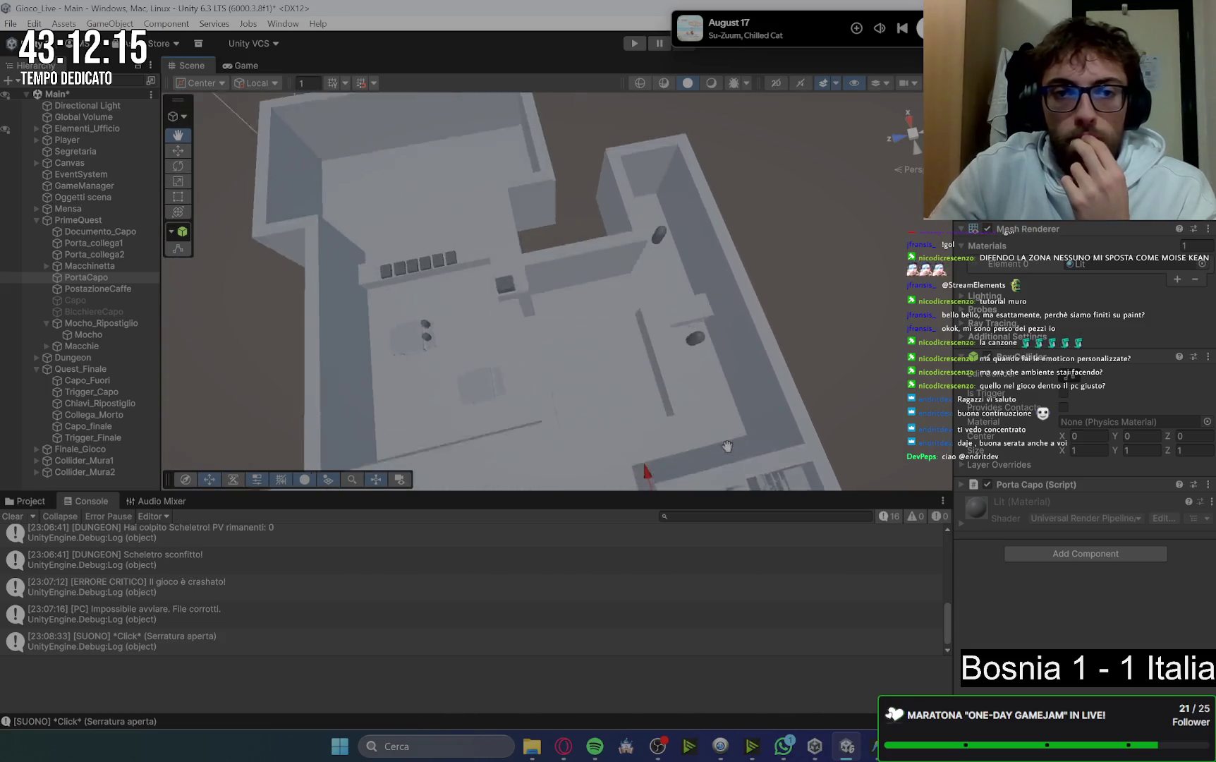
- Tick the player-height-when-leaving-the-table item in the Keep DA SISTEMARE note
{"action": "mouse_move", "coordinate": [572, 753]}
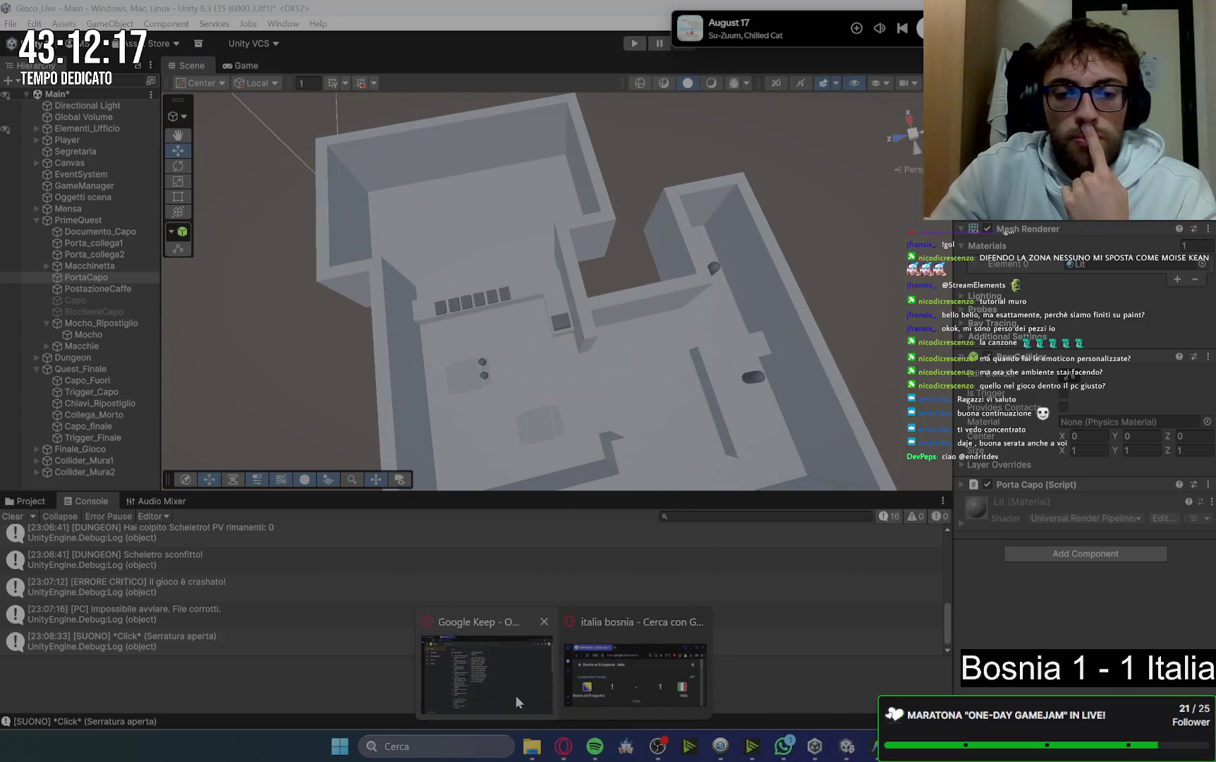
{"action": "left_click", "coordinate": [502, 668]}
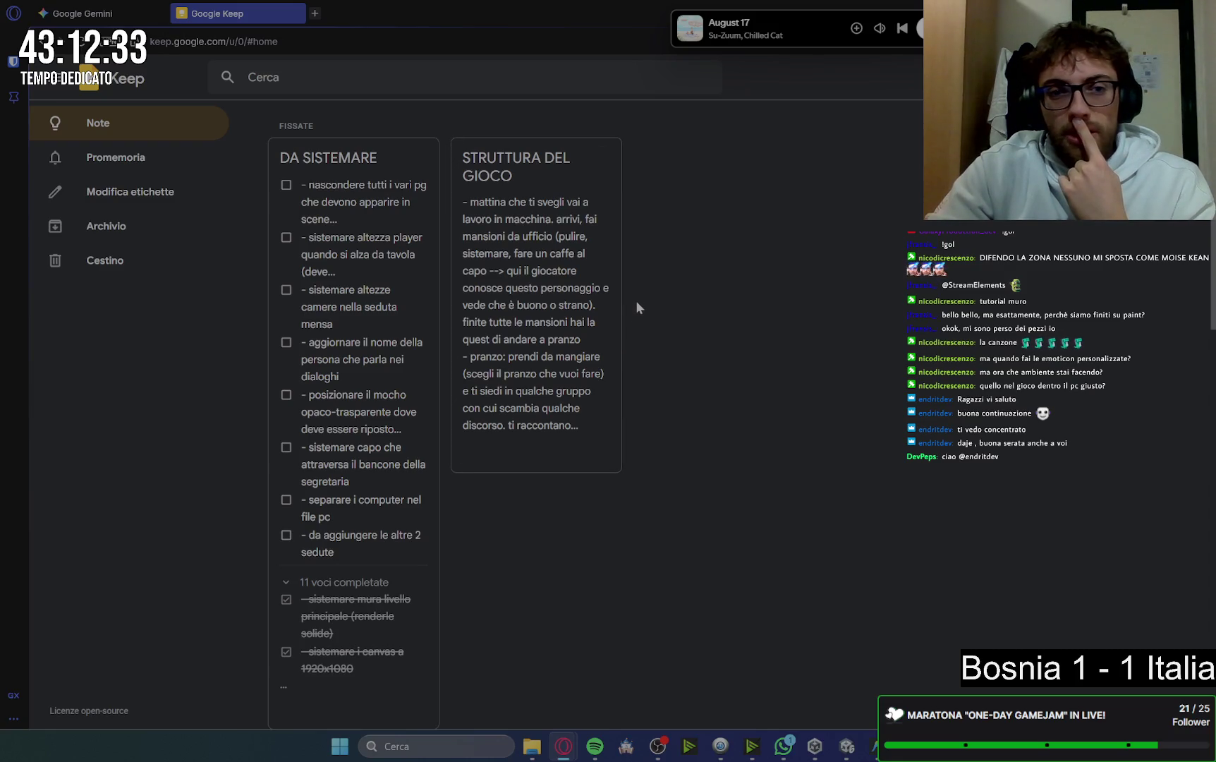
{"action": "left_click", "coordinate": [359, 184]}
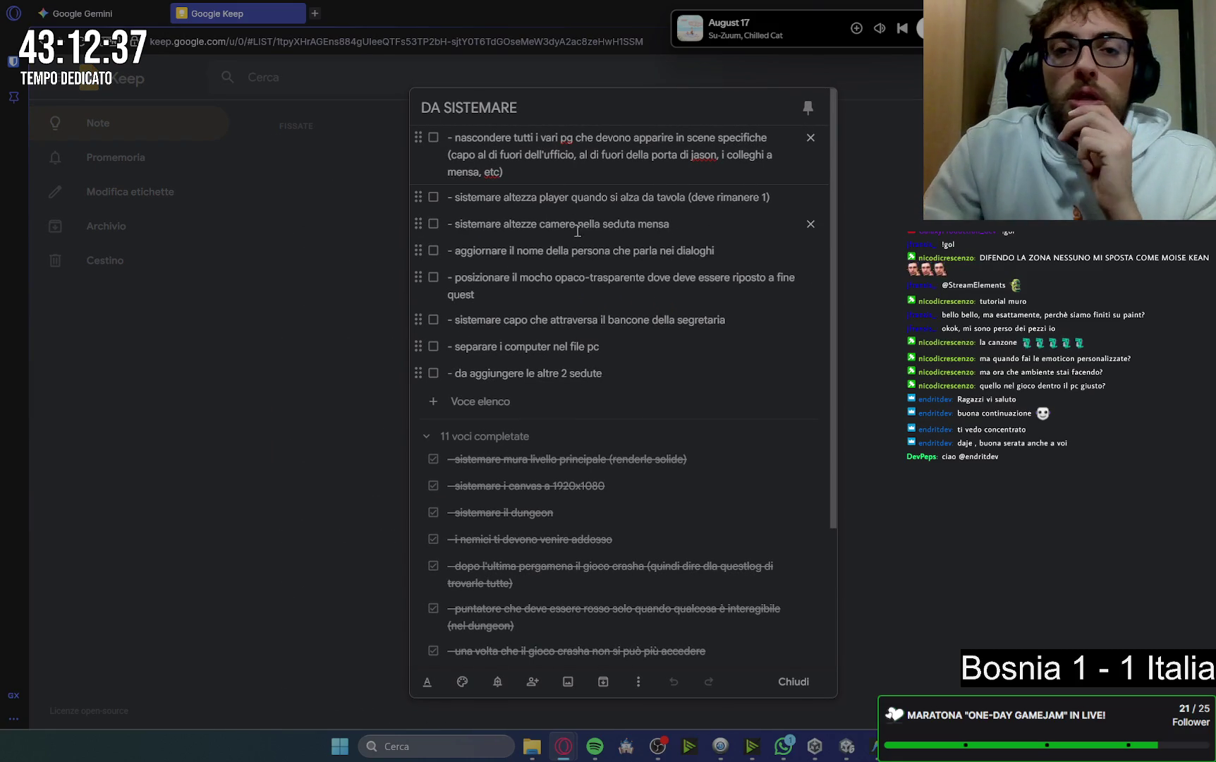
{"action": "left_click", "coordinate": [433, 197]}
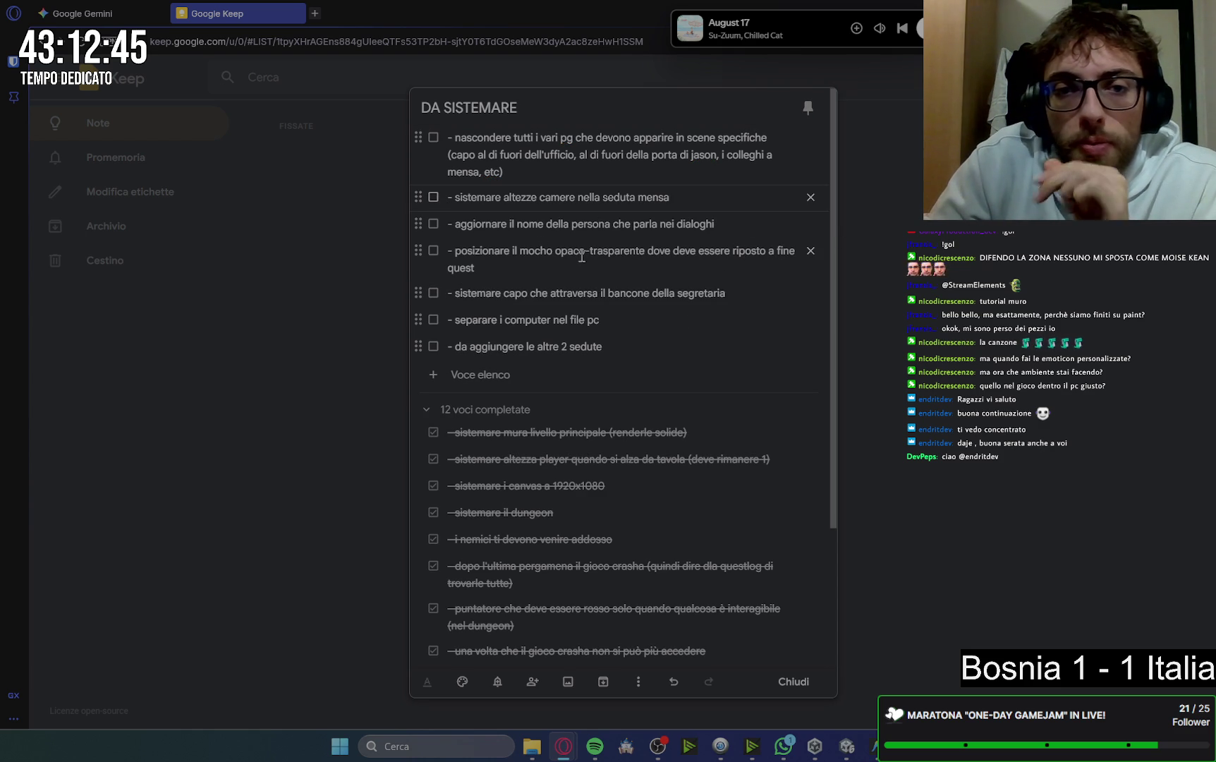
- Return to Unity Editor and focus the Hierarchy
{"action": "left_click", "coordinate": [875, 749]}
{"action": "left_click", "coordinate": [846, 745]}
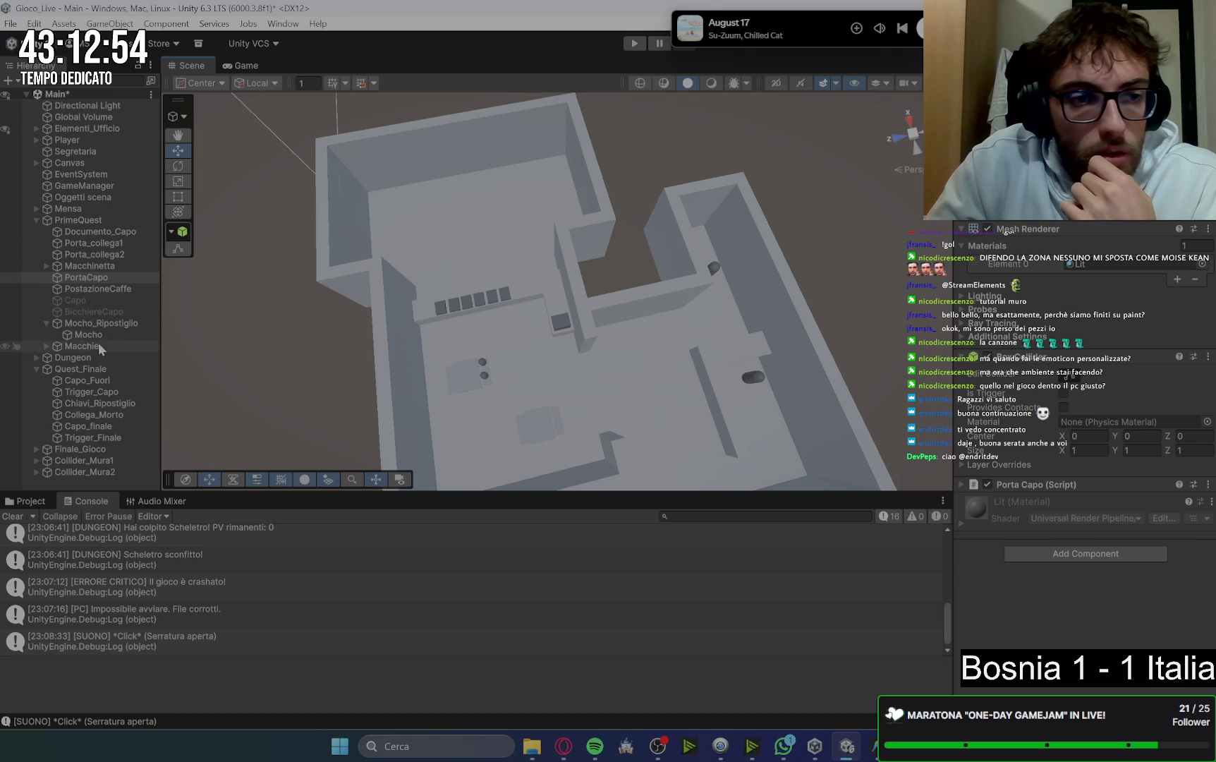
{"action": "left_click", "coordinate": [77, 277]}
- Expand Mensa > Sedute and both seats in the Hierarchy, selecting POV2
{"action": "left_click", "coordinate": [36, 221]}
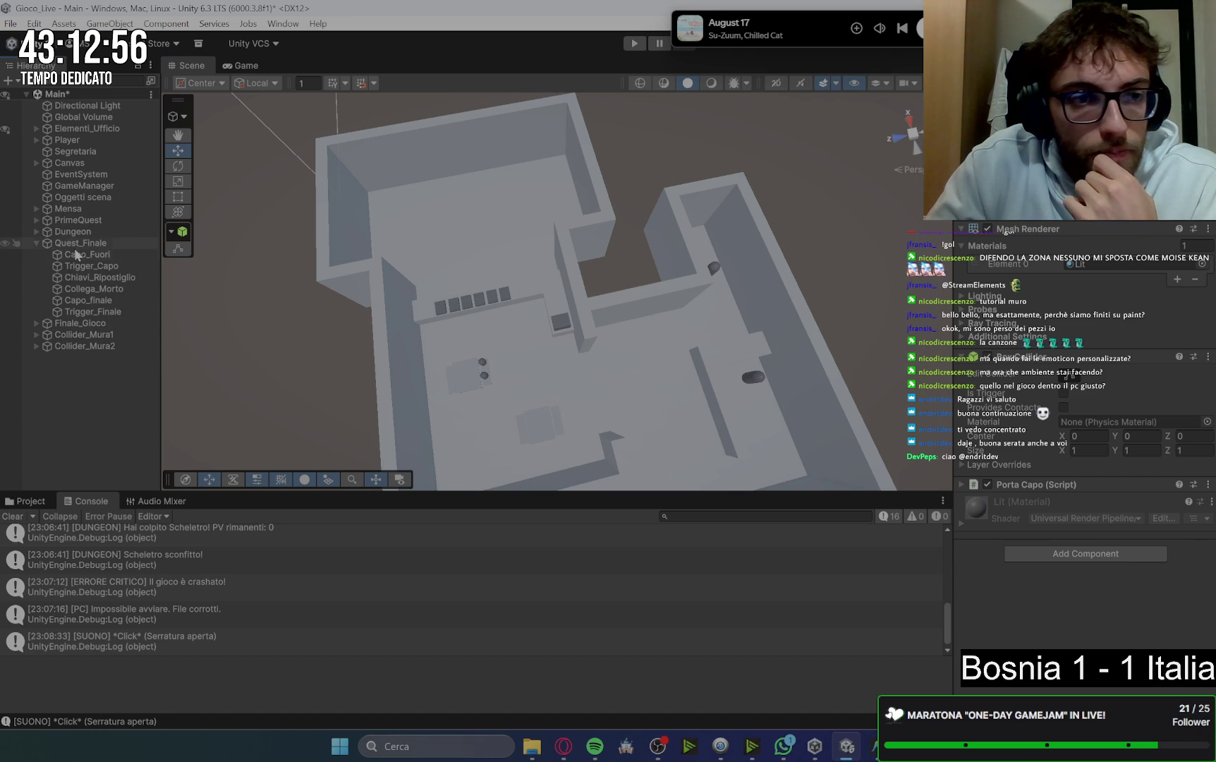
{"action": "left_click", "coordinate": [36, 210]}
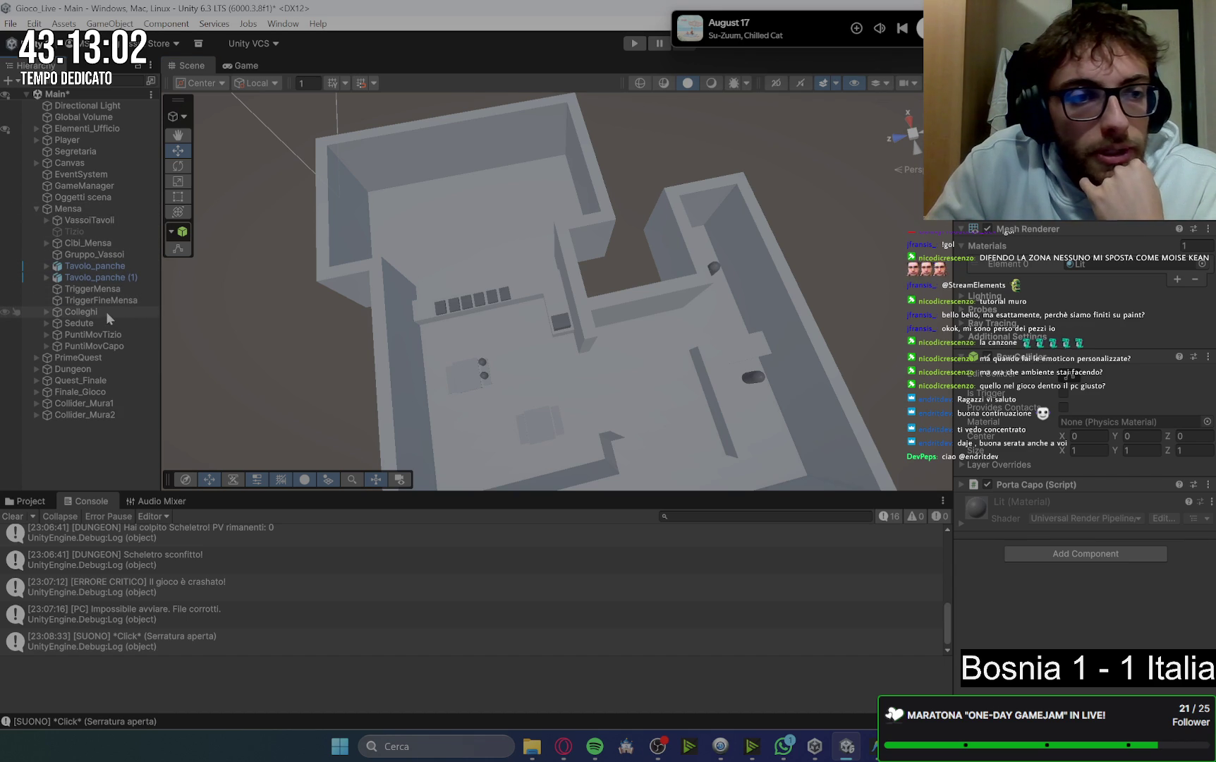
{"action": "left_click", "coordinate": [46, 323]}
{"action": "left_click", "coordinate": [64, 334]}
{"action": "left_click", "coordinate": [56, 335]}
{"action": "left_click", "coordinate": [57, 357]}
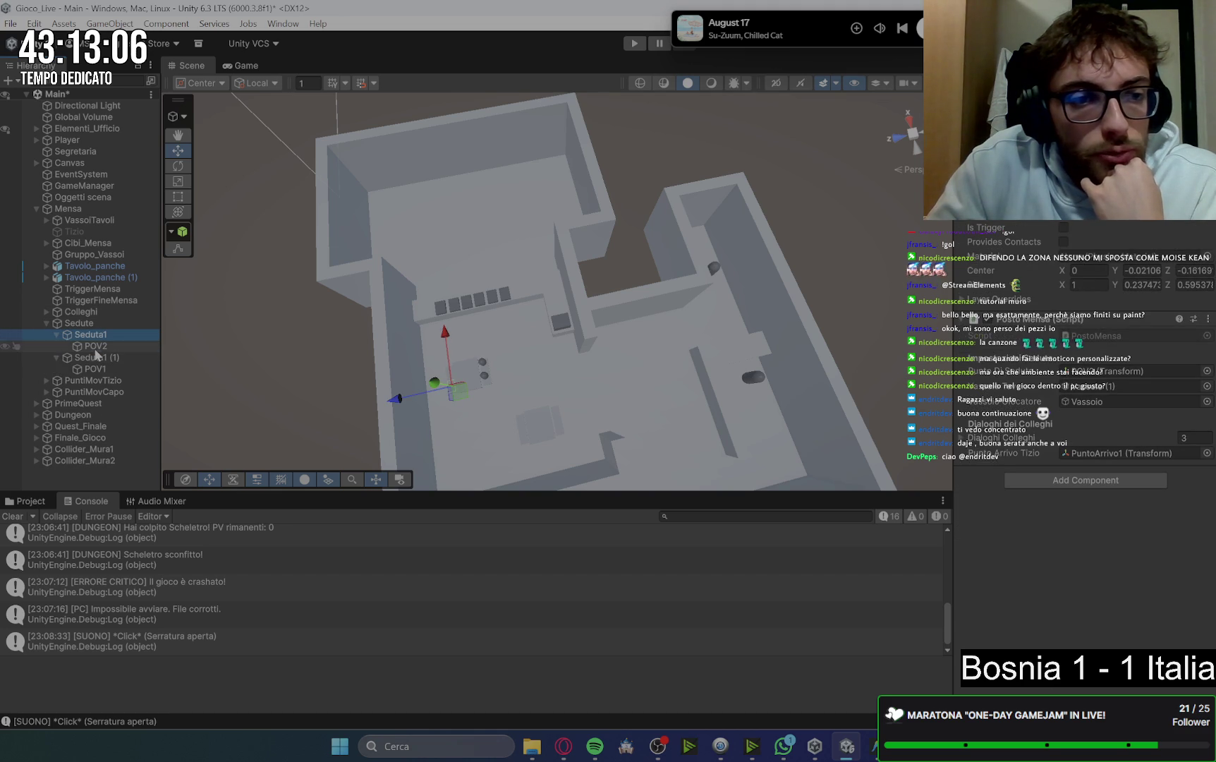
{"action": "left_click", "coordinate": [96, 345]}
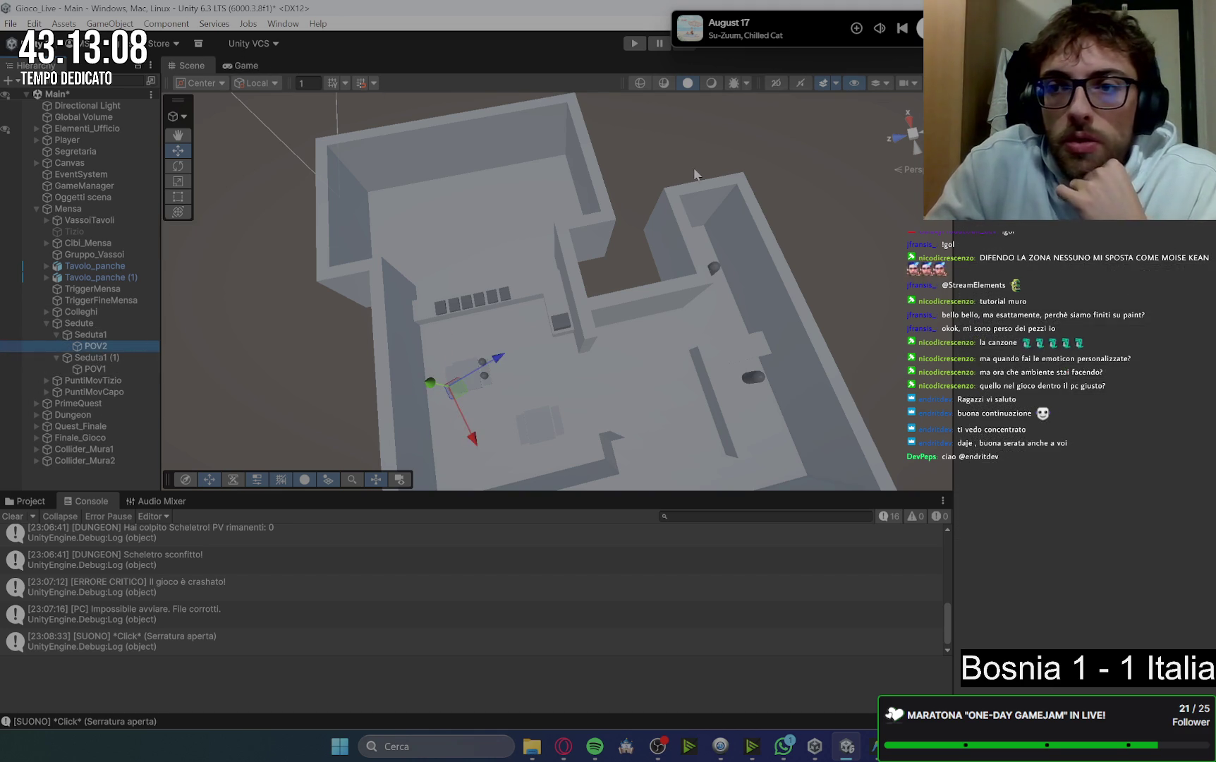
- View the canteen table from above, select POV1, then collapse Sedute
{"action": "left_click", "coordinate": [898, 138]}
{"action": "mouse_move", "coordinate": [729, 183]}
{"action": "left_mouse_down"}
{"action": "mouse_move", "coordinate": [660, 377]}
{"action": "mouse_move", "coordinate": [641, 345]}
{"action": "mouse_move", "coordinate": [775, 425]}
{"action": "mouse_move", "coordinate": [712, 395]}
{"action": "mouse_move", "coordinate": [785, 407]}
{"action": "mouse_move", "coordinate": [661, 272]}
{"action": "mouse_move", "coordinate": [749, 252]}
{"action": "mouse_move", "coordinate": [653, 440]}
{"action": "left_mouse_up"}
{"action": "scroll", "coordinate": [666, 273], "scroll_direction": "up", "scroll_amount": 5}
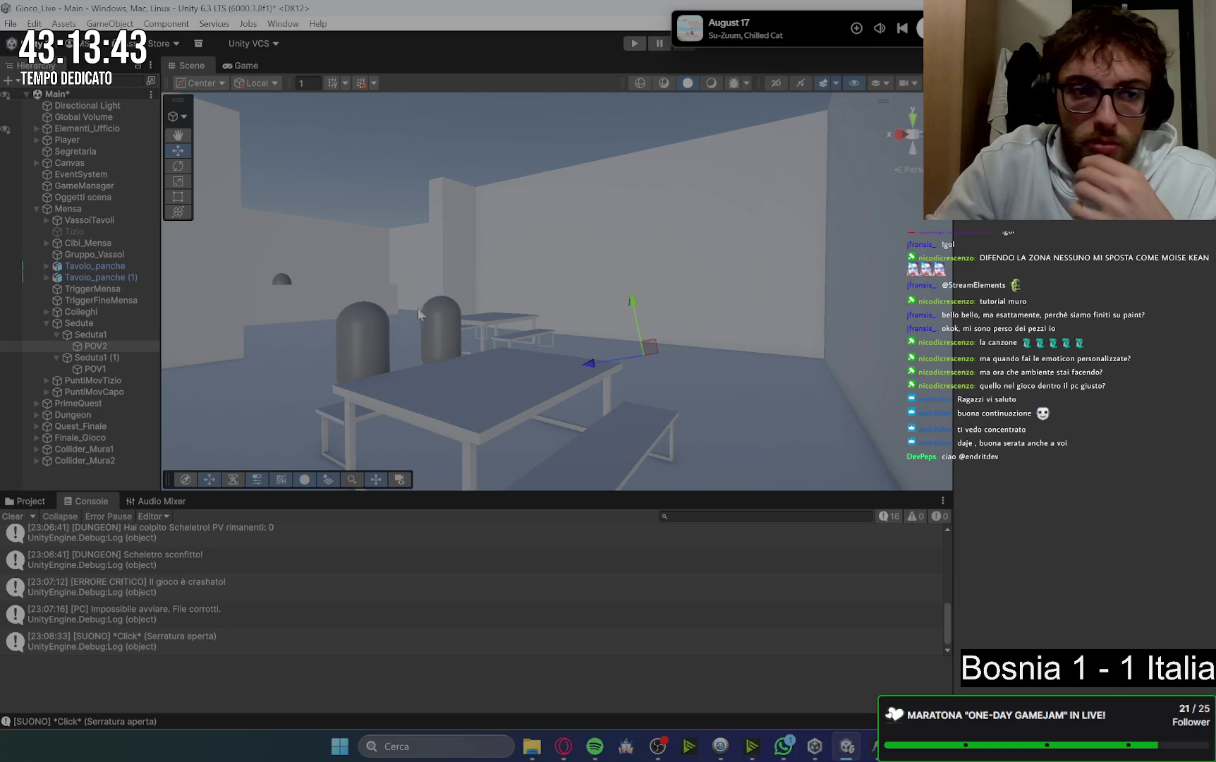
{"action": "left_click", "coordinate": [123, 367]}
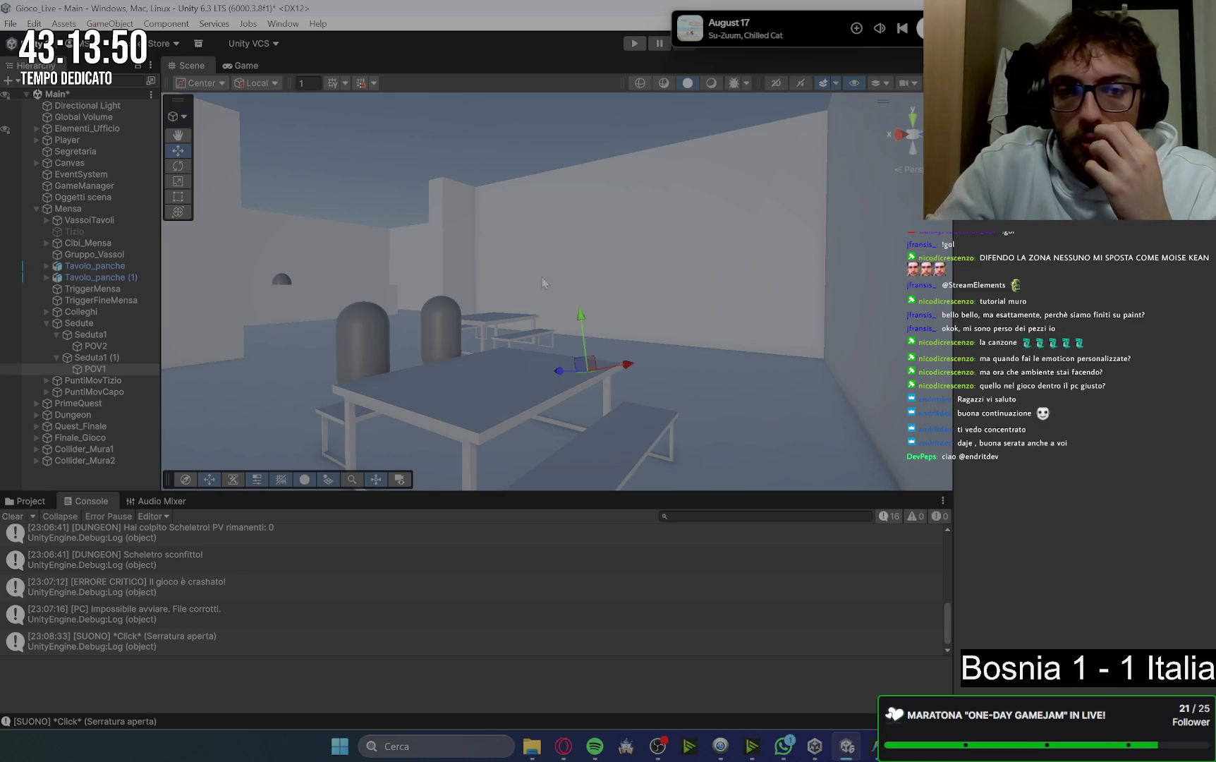
{"action": "left_click", "coordinate": [49, 326]}
{"action": "left_click", "coordinate": [47, 323]}
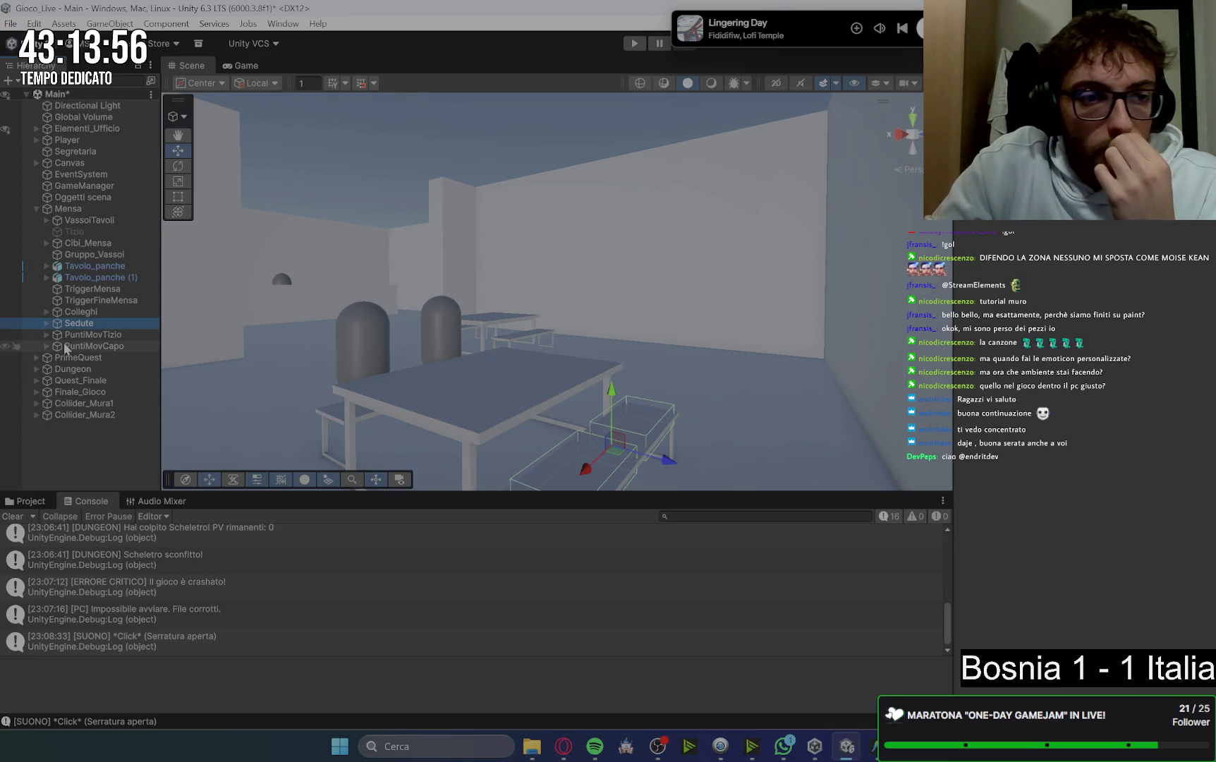
- Select Capo_Fuori and Trigger_Capo under Quest_Finale and view them from overhead
{"action": "left_click", "coordinate": [35, 208]}
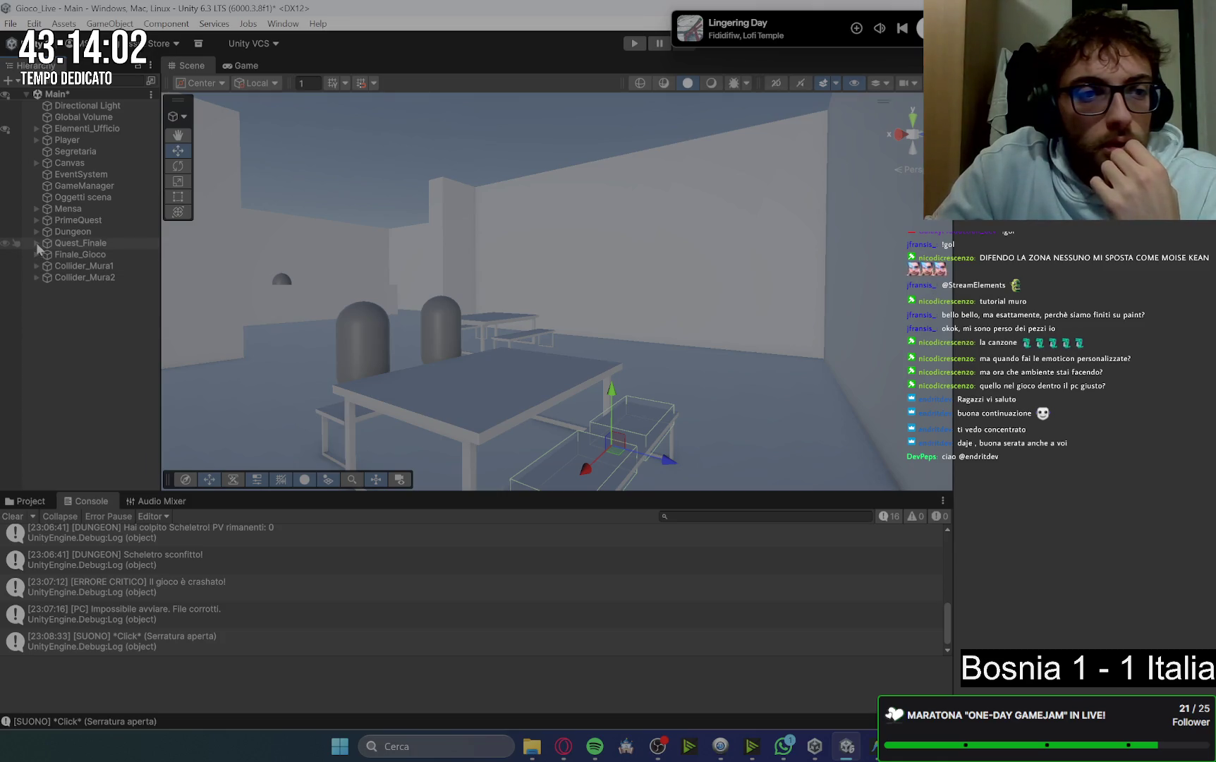
{"action": "left_click", "coordinate": [36, 242]}
{"action": "left_click", "coordinate": [88, 258]}
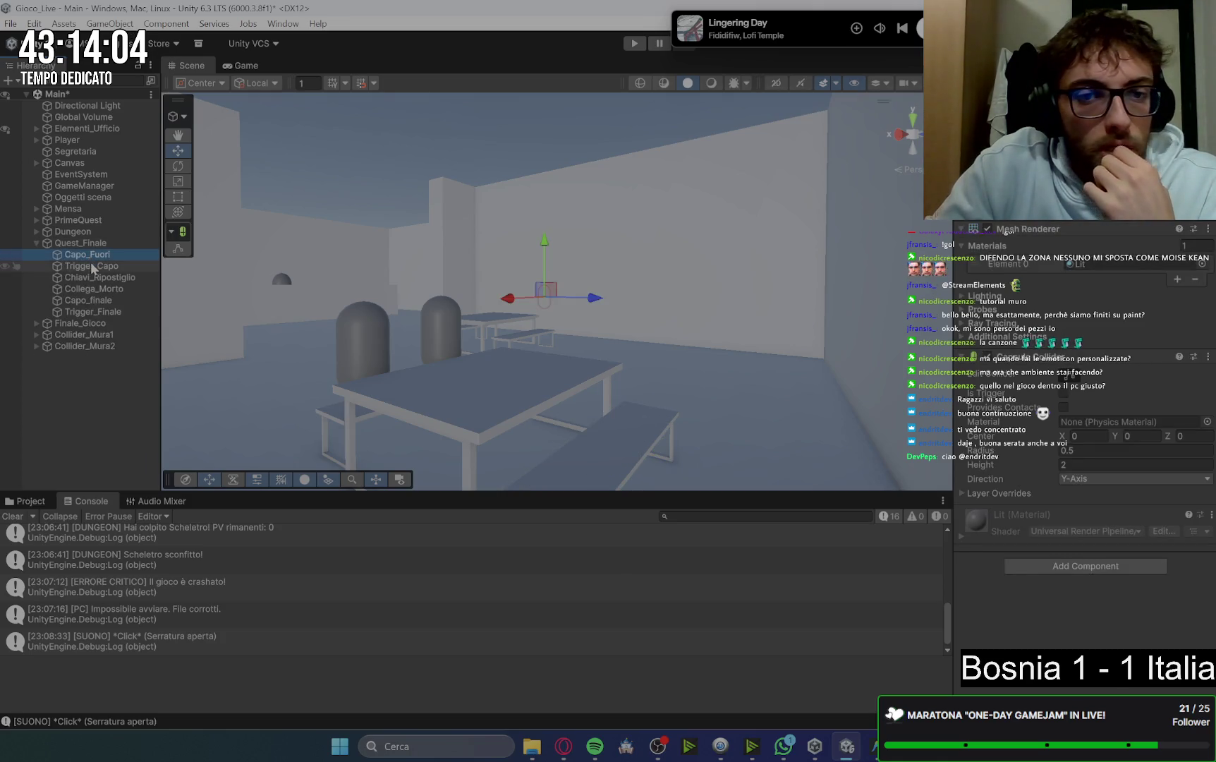
{"action": "left_click", "coordinate": [92, 266]}
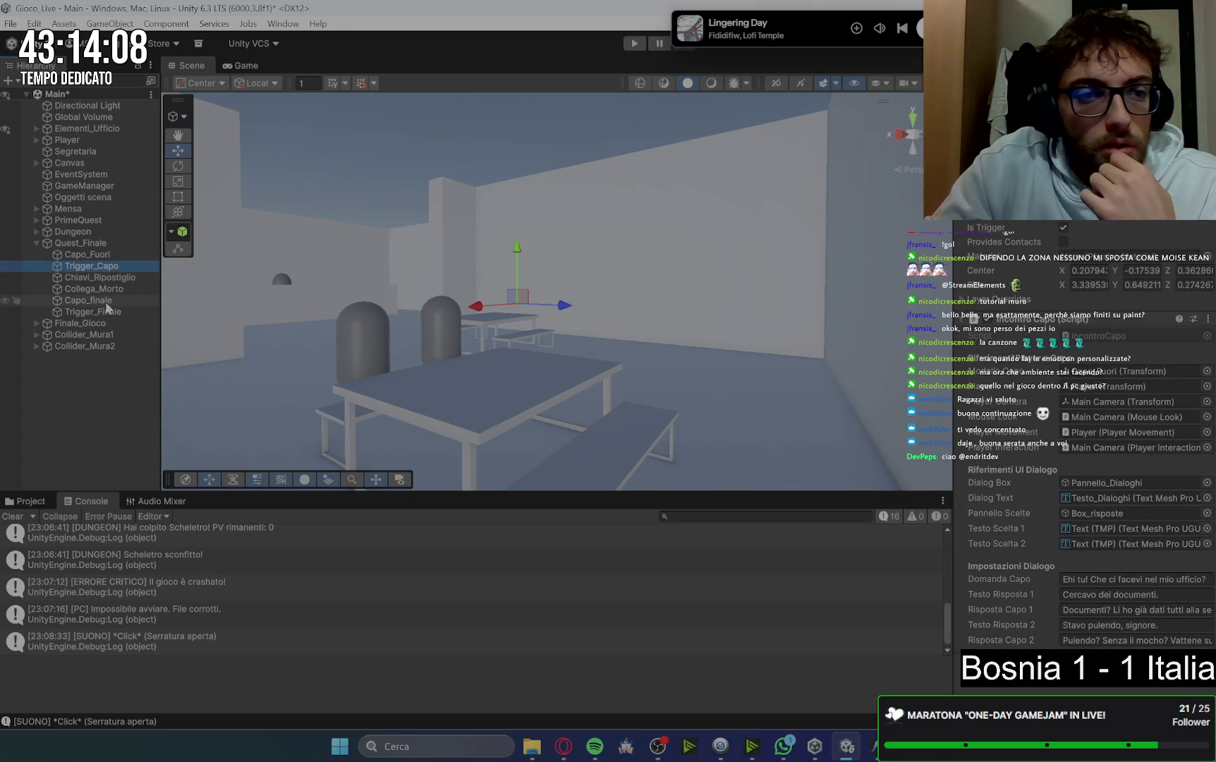
{"action": "mouse_move", "coordinate": [285, 210]}
{"action": "left_mouse_down"}
{"action": "mouse_move", "coordinate": [465, 268]}
{"action": "mouse_move", "coordinate": [378, 263]}
{"action": "mouse_move", "coordinate": [505, 366]}
{"action": "left_mouse_up"}
{"action": "scroll", "coordinate": [522, 332], "scroll_direction": "up", "scroll_amount": 5}
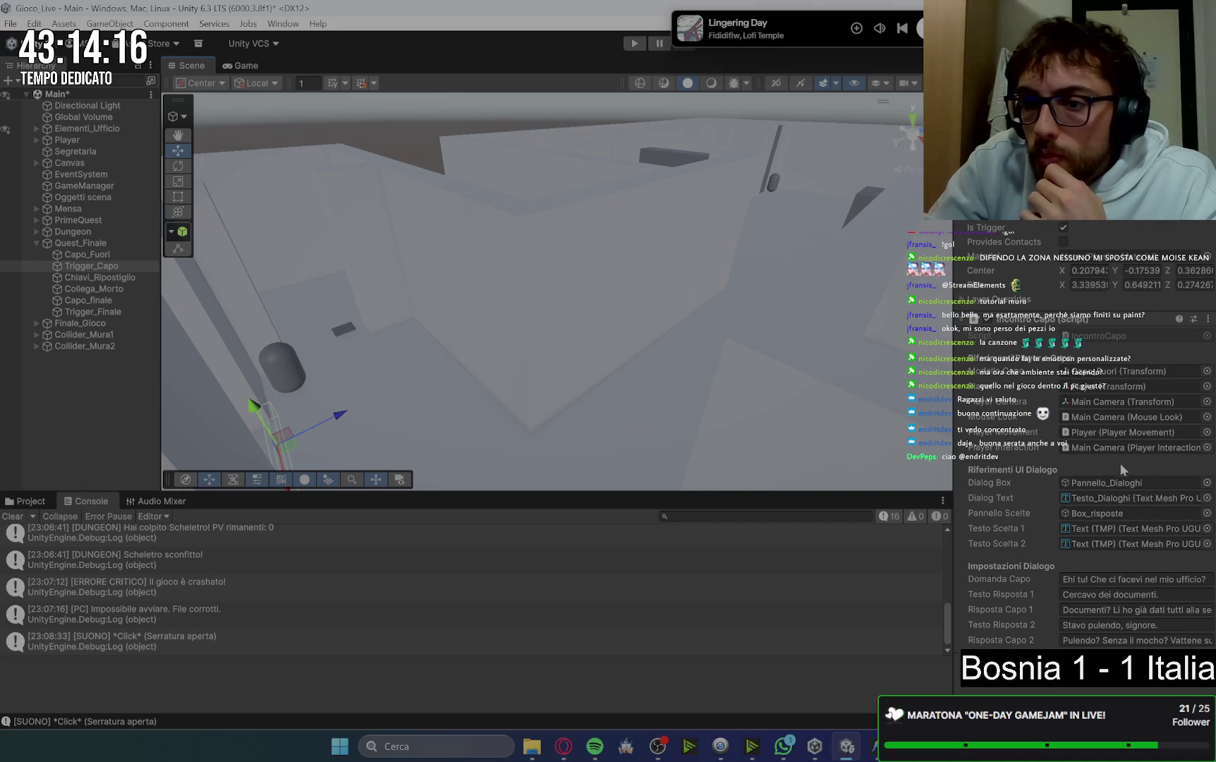
- Orbit around Trigger_Capo's walls and open its IncontroCapo script for editing
{"action": "left_click", "coordinate": [90, 253]}
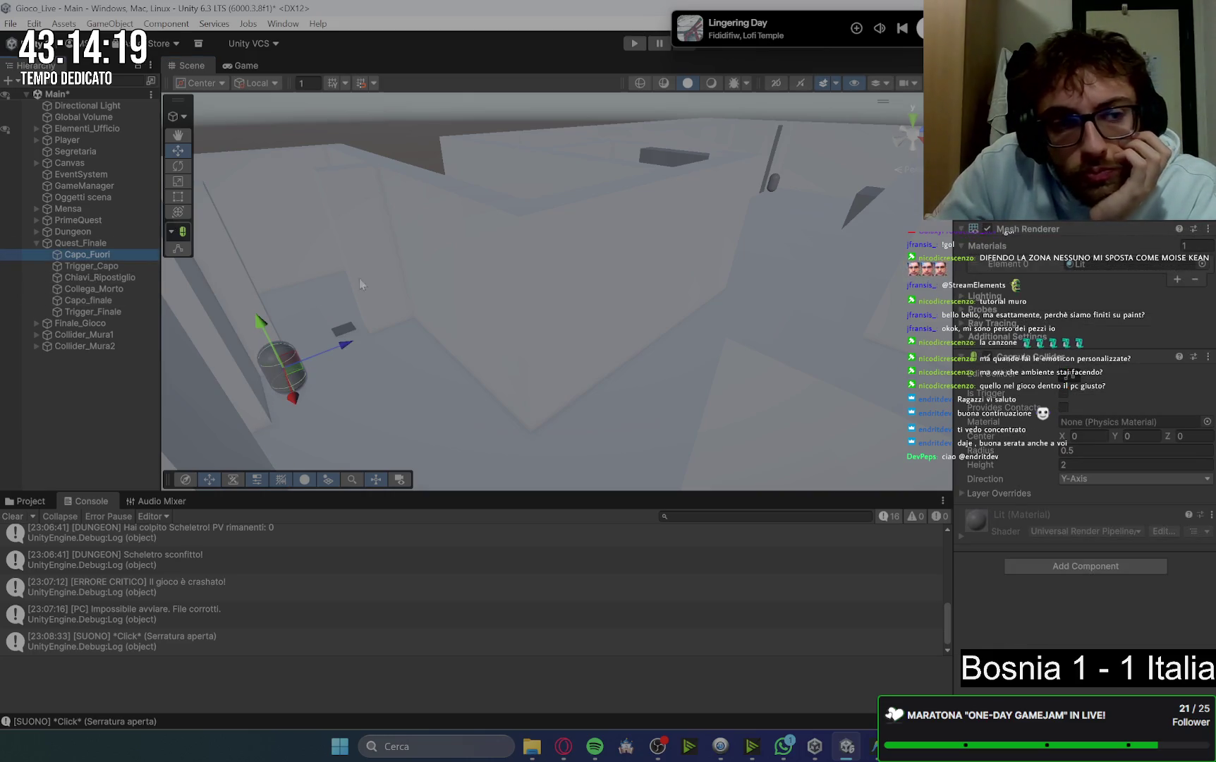
{"action": "left_click", "coordinate": [88, 266]}
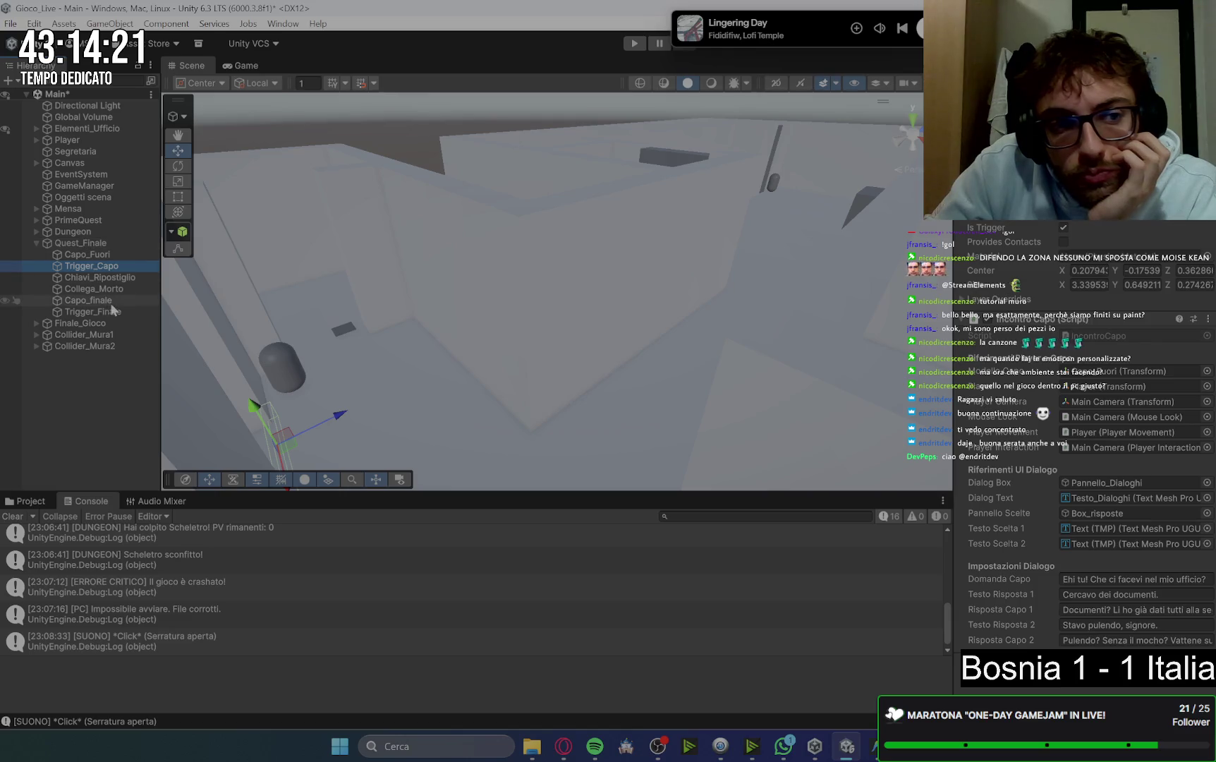
{"action": "mouse_move", "coordinate": [421, 445]}
{"action": "left_mouse_down"}
{"action": "mouse_move", "coordinate": [587, 433]}
{"action": "mouse_move", "coordinate": [471, 423]}
{"action": "mouse_move", "coordinate": [525, 369]}
{"action": "mouse_move", "coordinate": [543, 374]}
{"action": "left_mouse_up"}
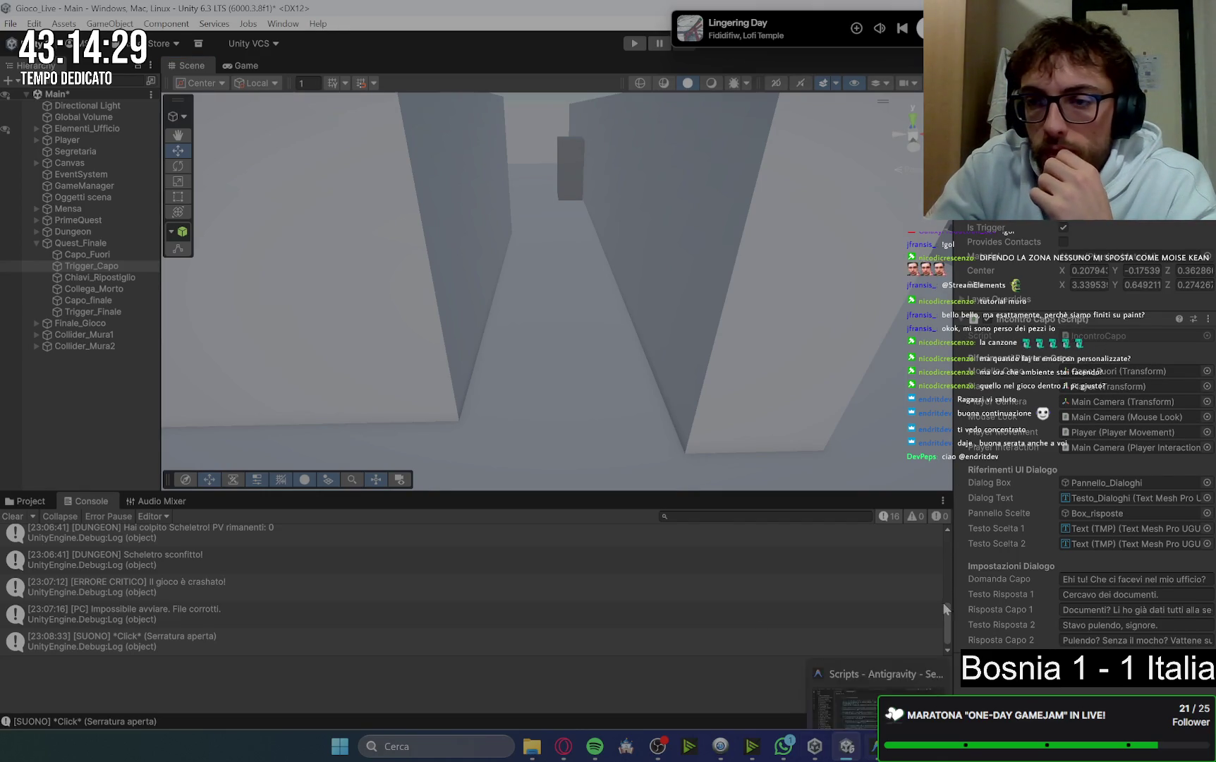
{"action": "double_click", "coordinate": [1109, 335]}
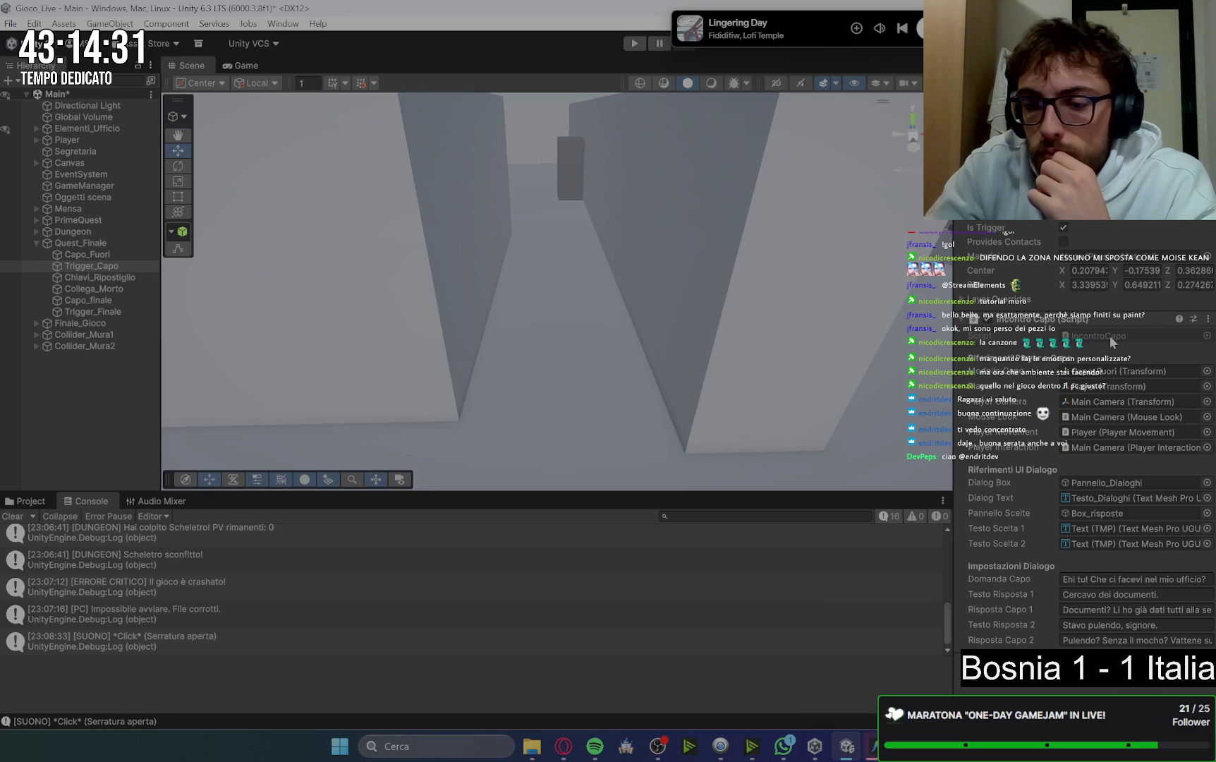
{"action": "scroll", "coordinate": [433, 357], "scroll_direction": "up", "scroll_amount": 8}
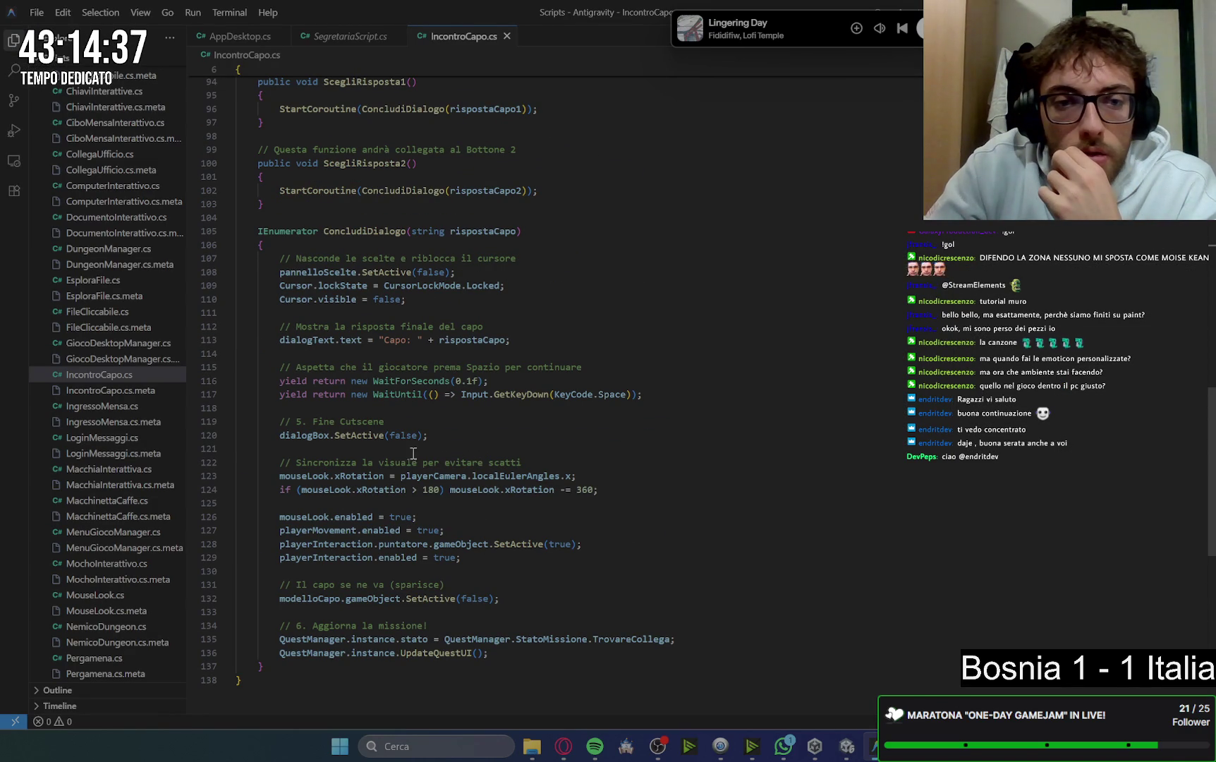
{"action": "scroll", "coordinate": [415, 422], "scroll_direction": "up", "scroll_amount": 3}
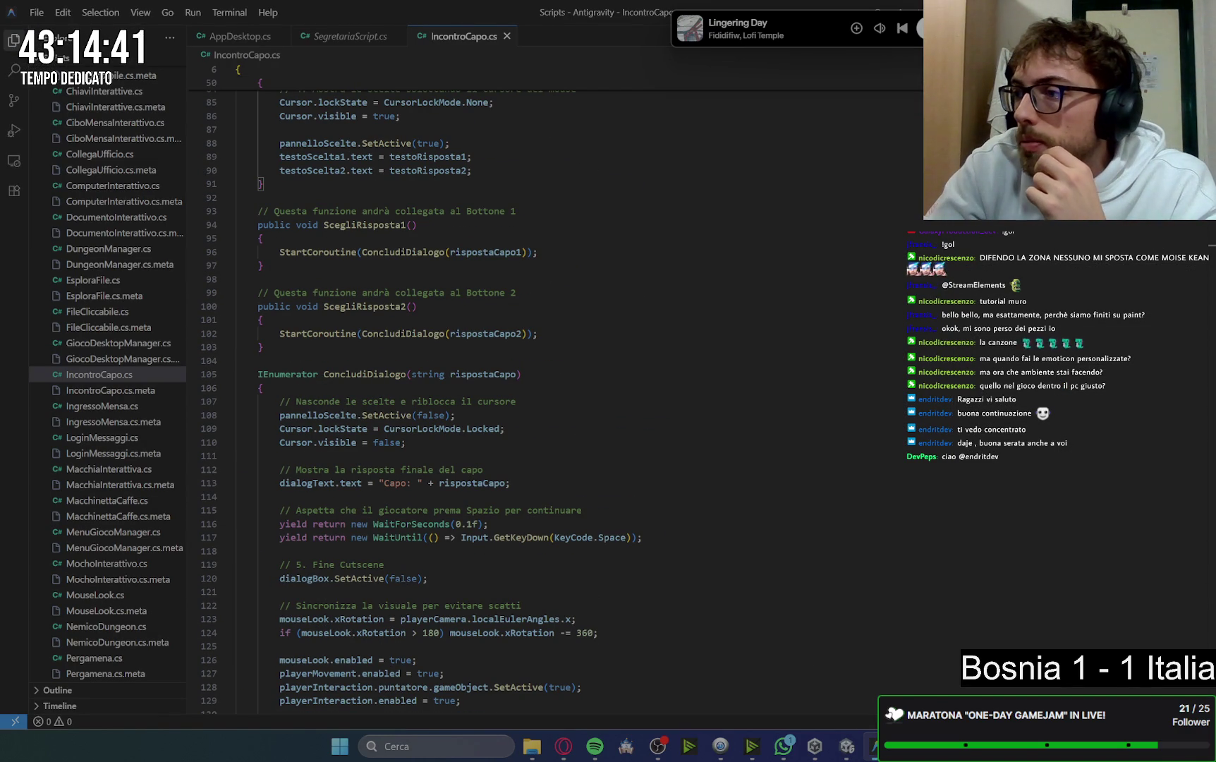
{"action": "key", "text": "alt+Tab"}
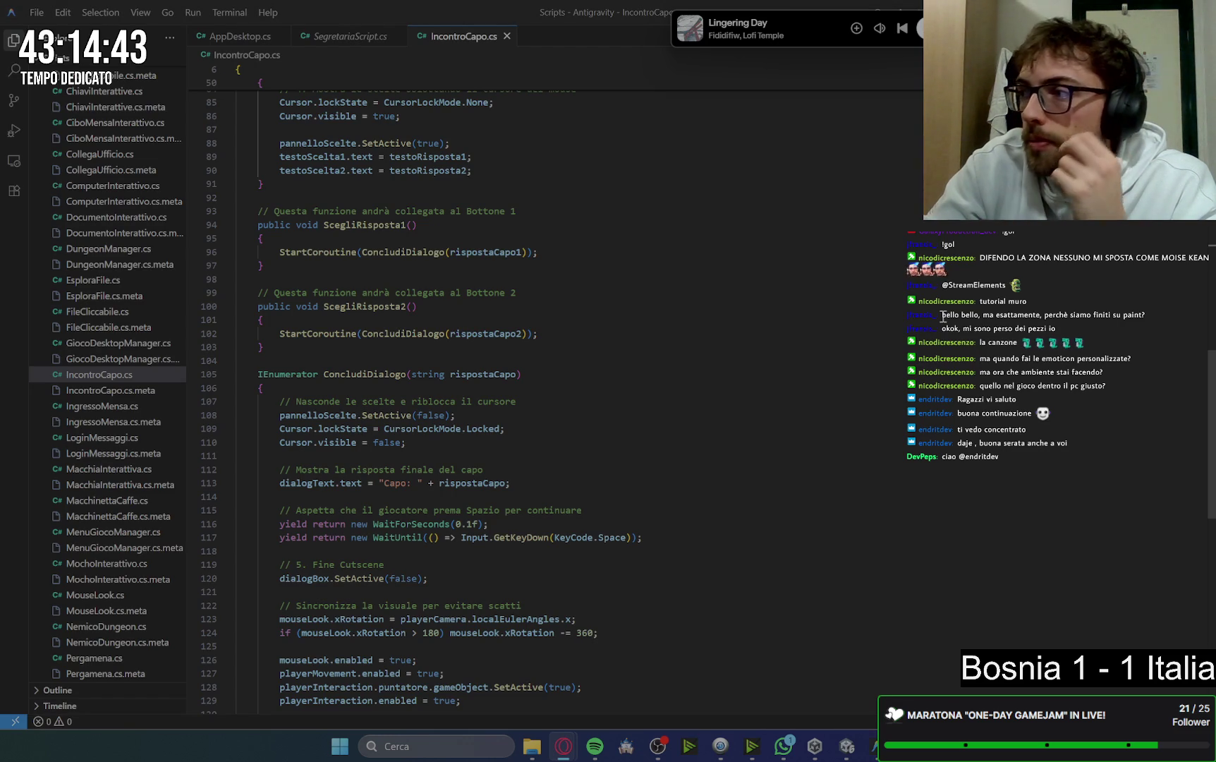
{"action": "scroll", "coordinate": [637, 341], "scroll_direction": "up", "scroll_amount": 3}
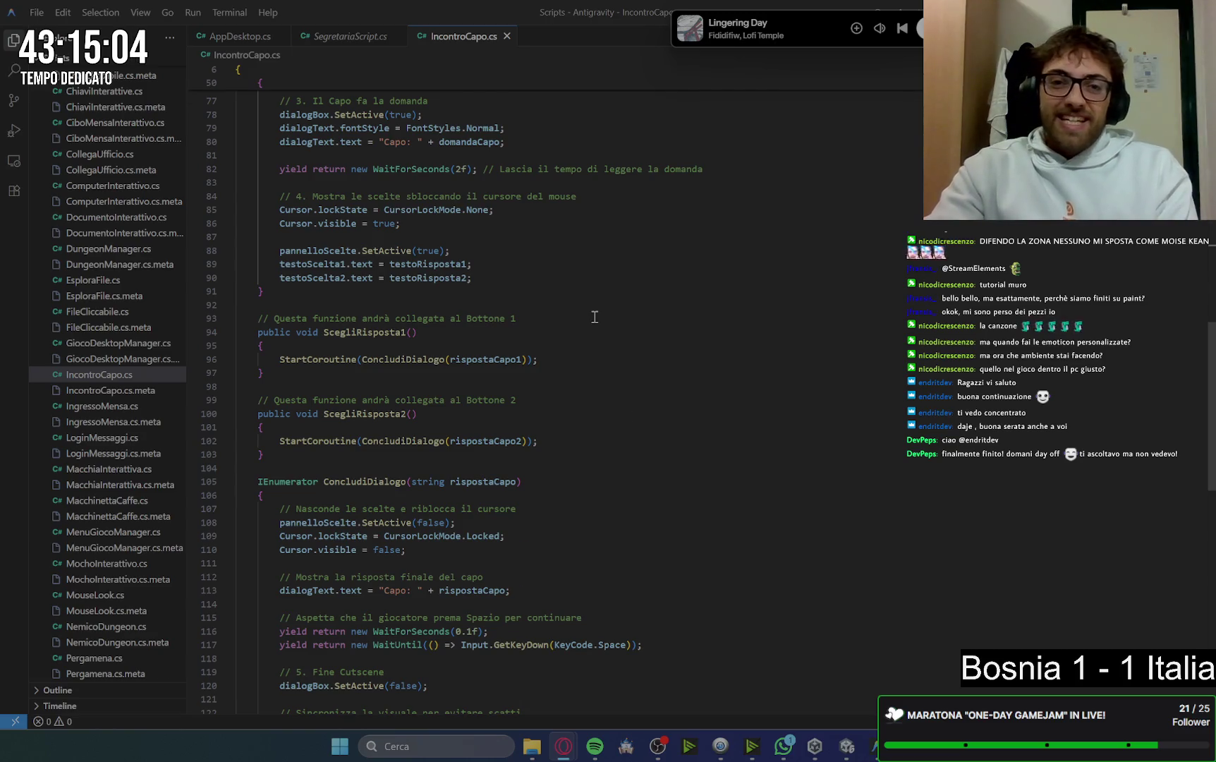
{"action": "scroll", "coordinate": [595, 317], "scroll_direction": "up", "scroll_amount": 12}
{"action": "scroll", "coordinate": [595, 317], "scroll_direction": "up", "scroll_amount": 2}
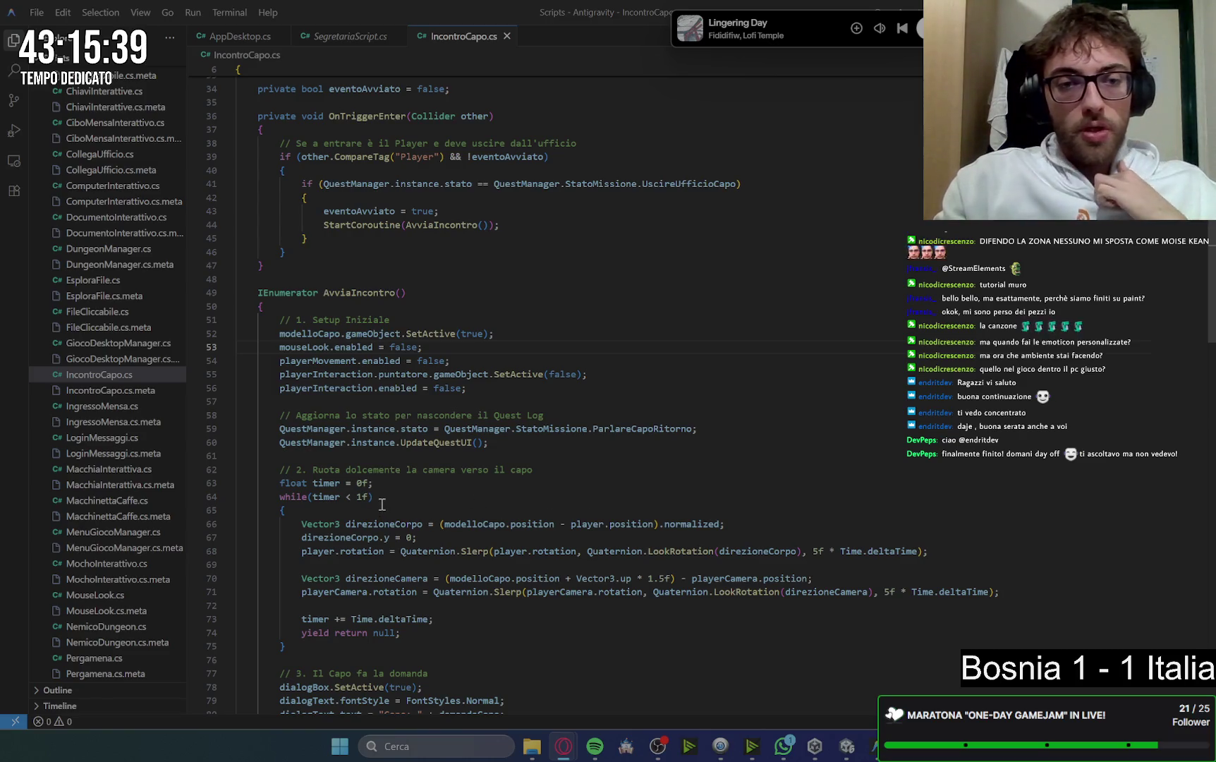
{"action": "scroll", "coordinate": [390, 497], "scroll_direction": "down", "scroll_amount": 2}
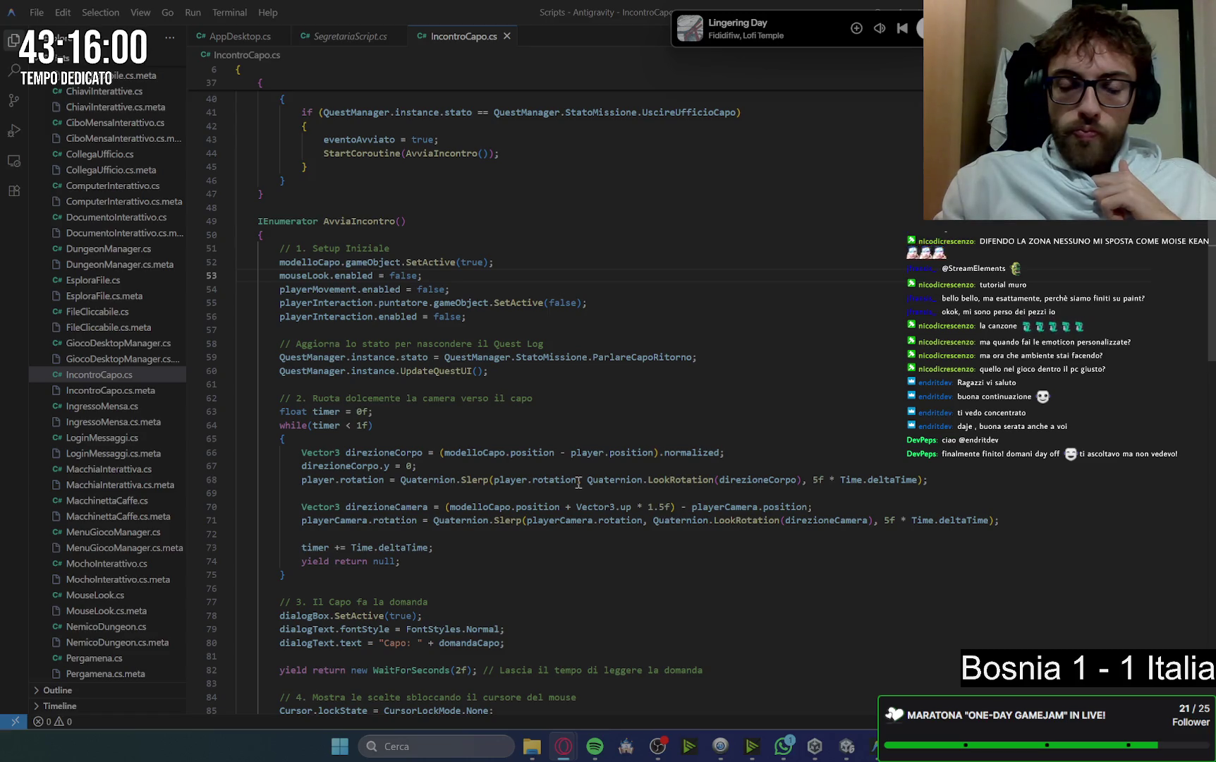
{"action": "left_click", "coordinate": [581, 476]}
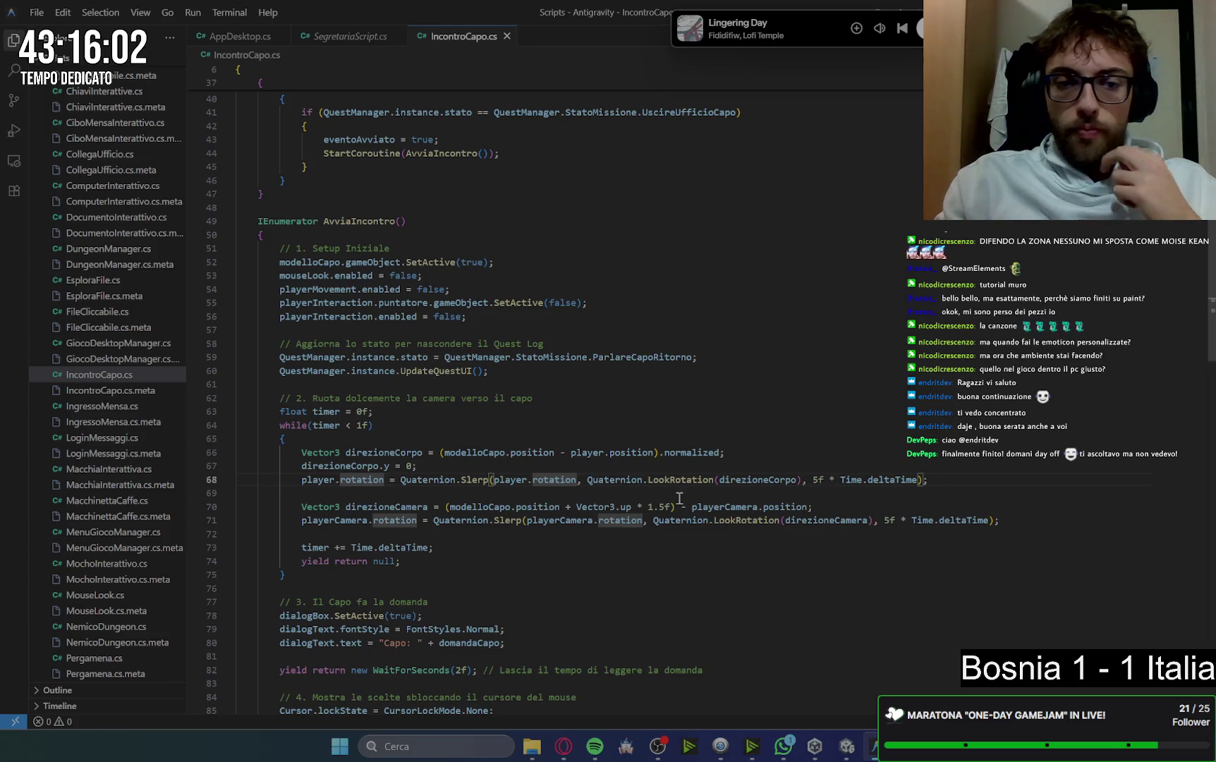
{"action": "scroll", "coordinate": [607, 509], "scroll_direction": "down", "scroll_amount": 1}
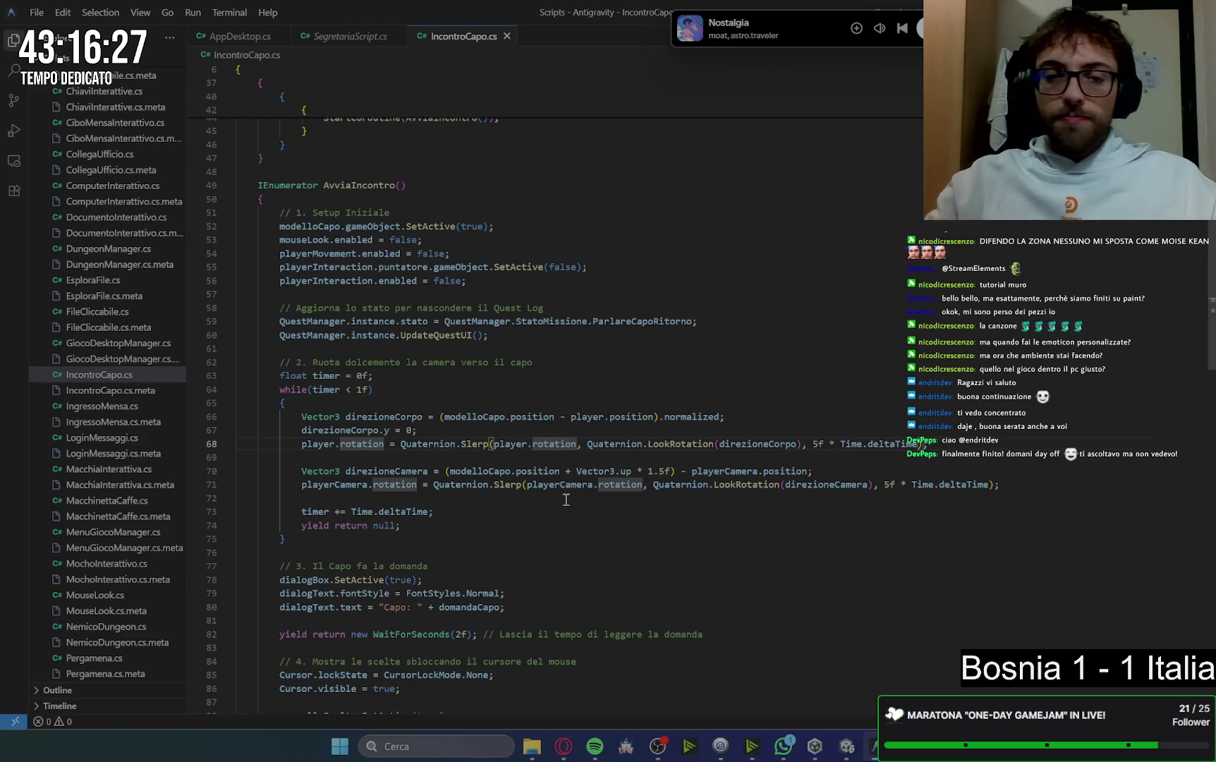
{"action": "left_click", "coordinate": [603, 577]}
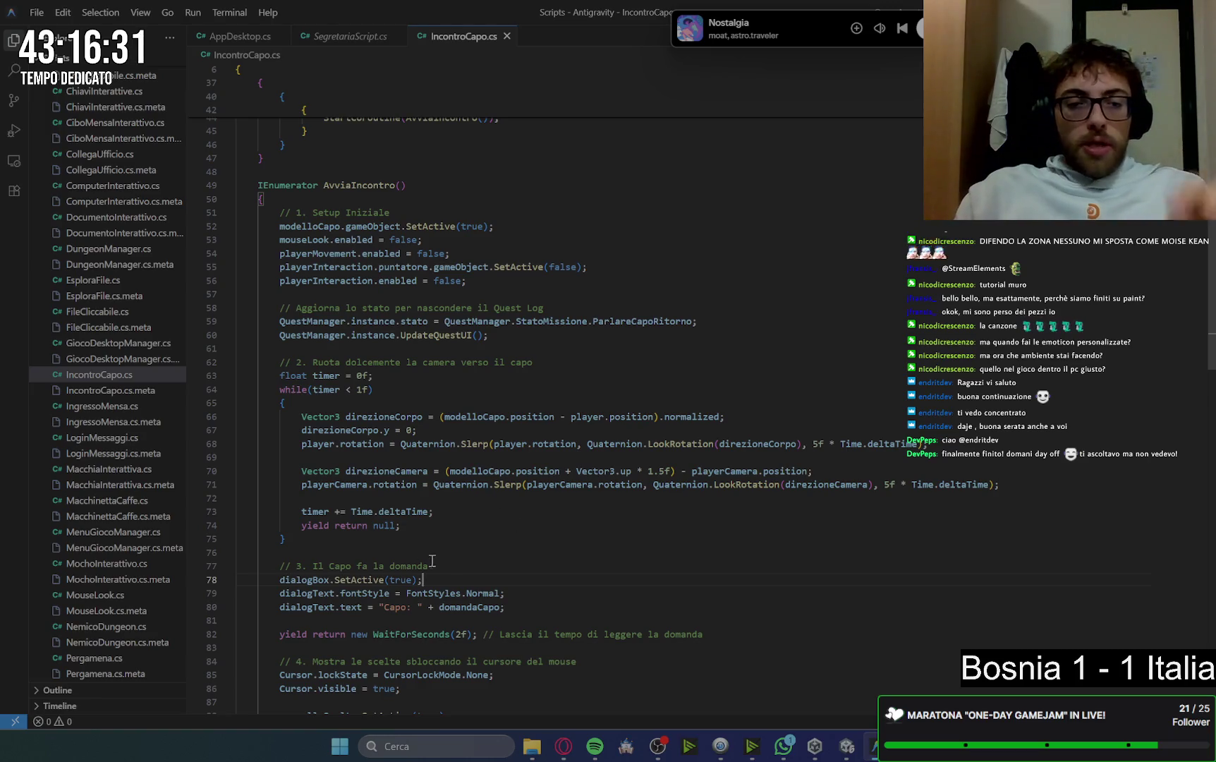
{"action": "scroll", "coordinate": [502, 562], "scroll_direction": "down", "scroll_amount": 2}
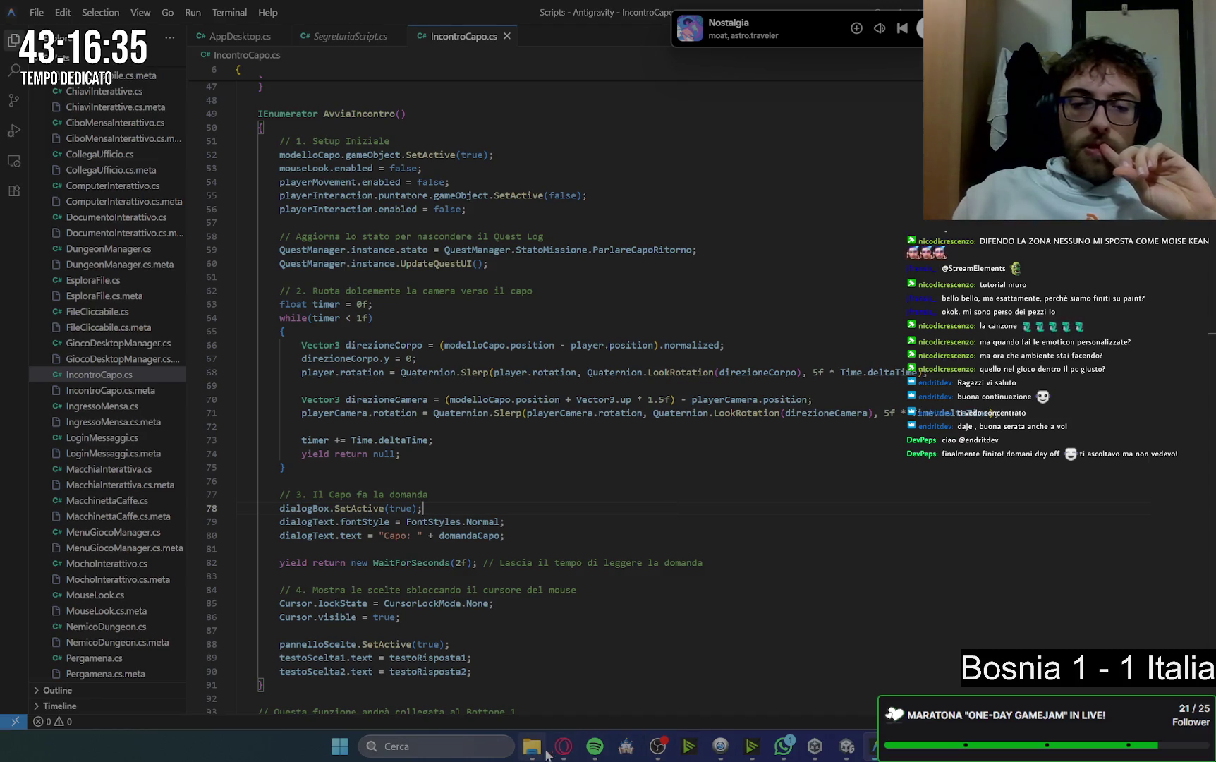
{"action": "mouse_move", "coordinate": [563, 745]}
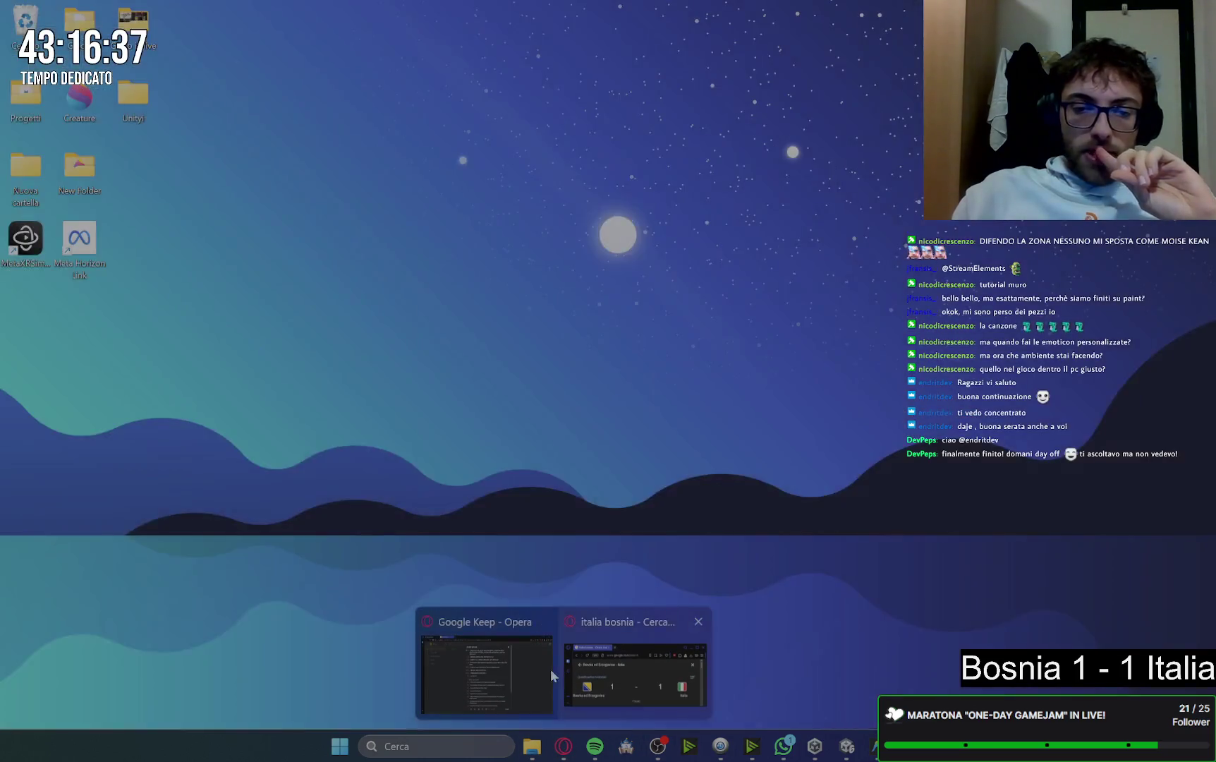
{"action": "left_click", "coordinate": [550, 669]}
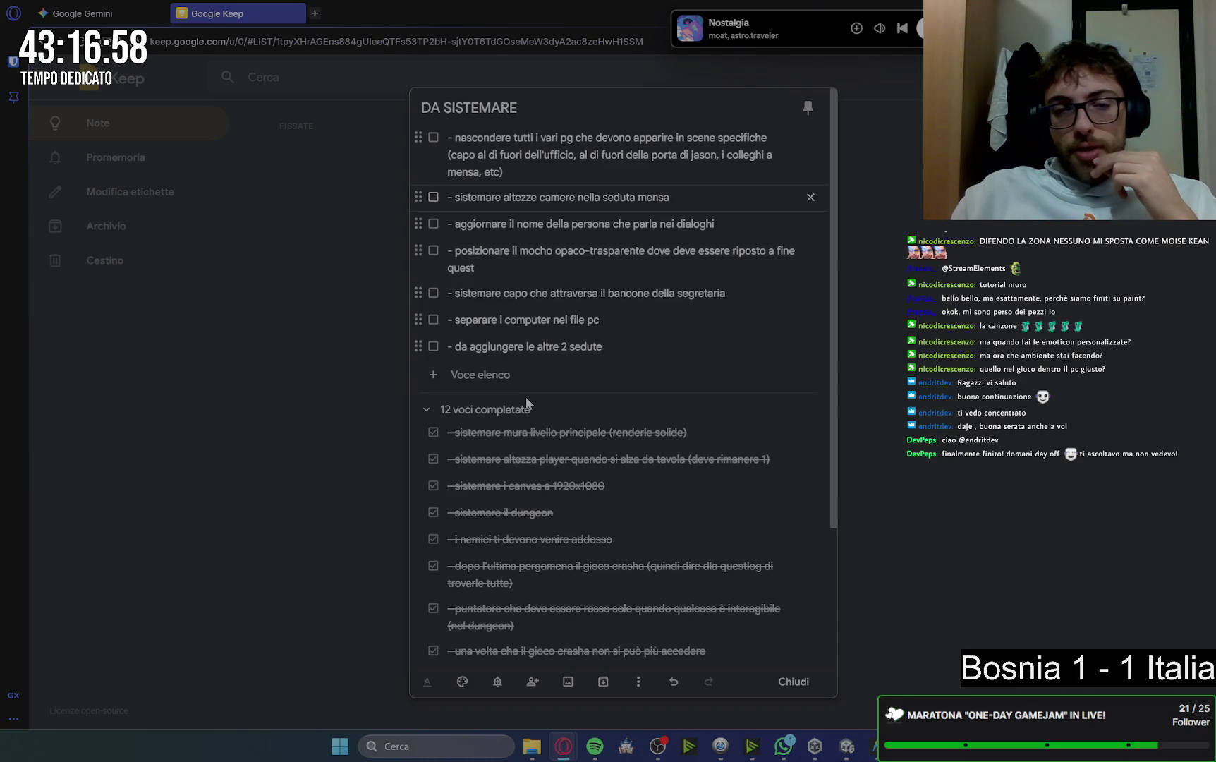
- Close the DA SISTEMARE note, scroll the notes board, and switch back to Unity
{"action": "left_click", "coordinate": [793, 682]}
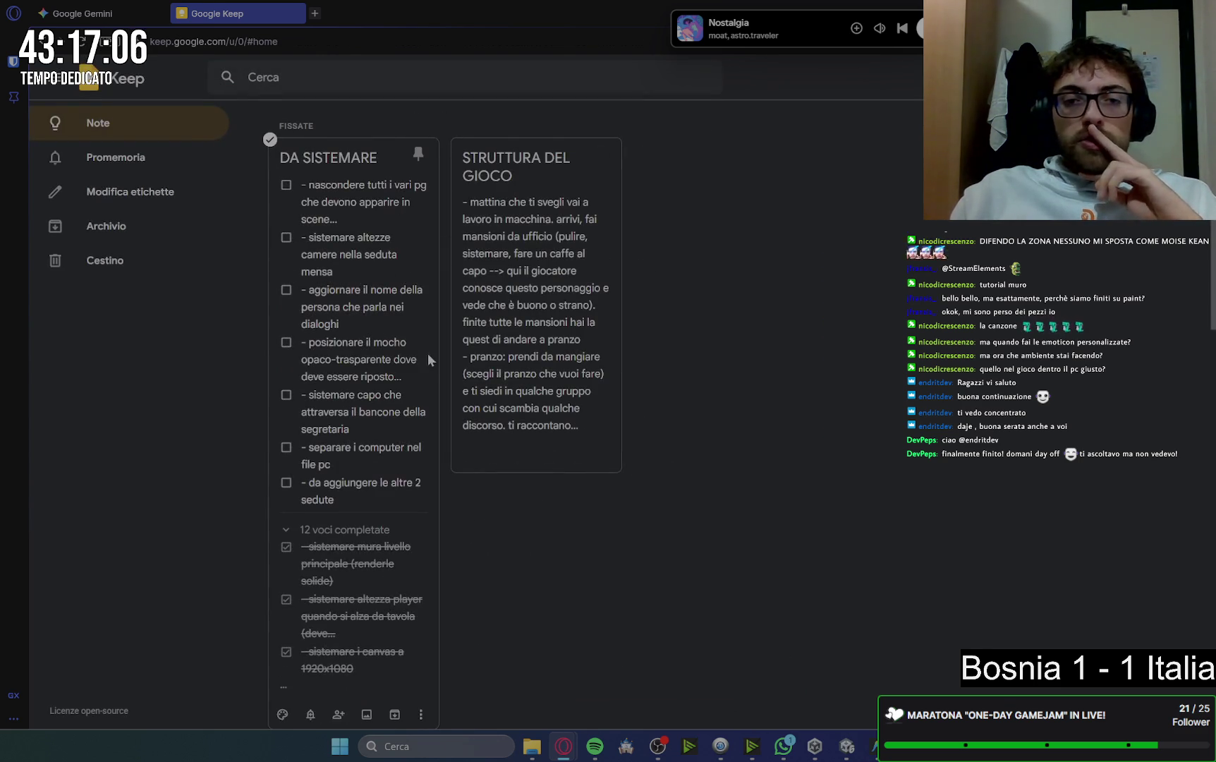
{"action": "scroll", "coordinate": [617, 403], "scroll_direction": "down", "scroll_amount": 6}
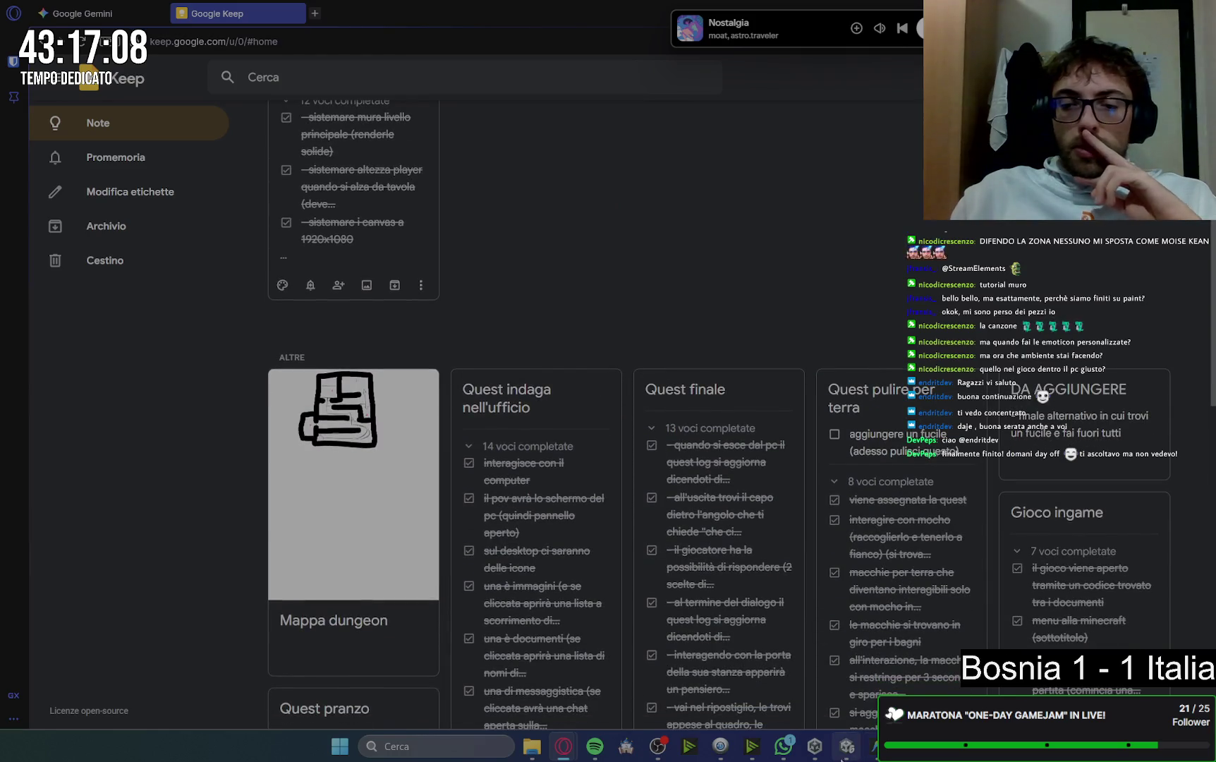
{"action": "left_click", "coordinate": [847, 746]}
- Lower Collider (21) and Collider (20) in Collider_Mura1 slightly from a side view
{"action": "scroll", "coordinate": [428, 240], "scroll_direction": "down", "scroll_amount": 3}
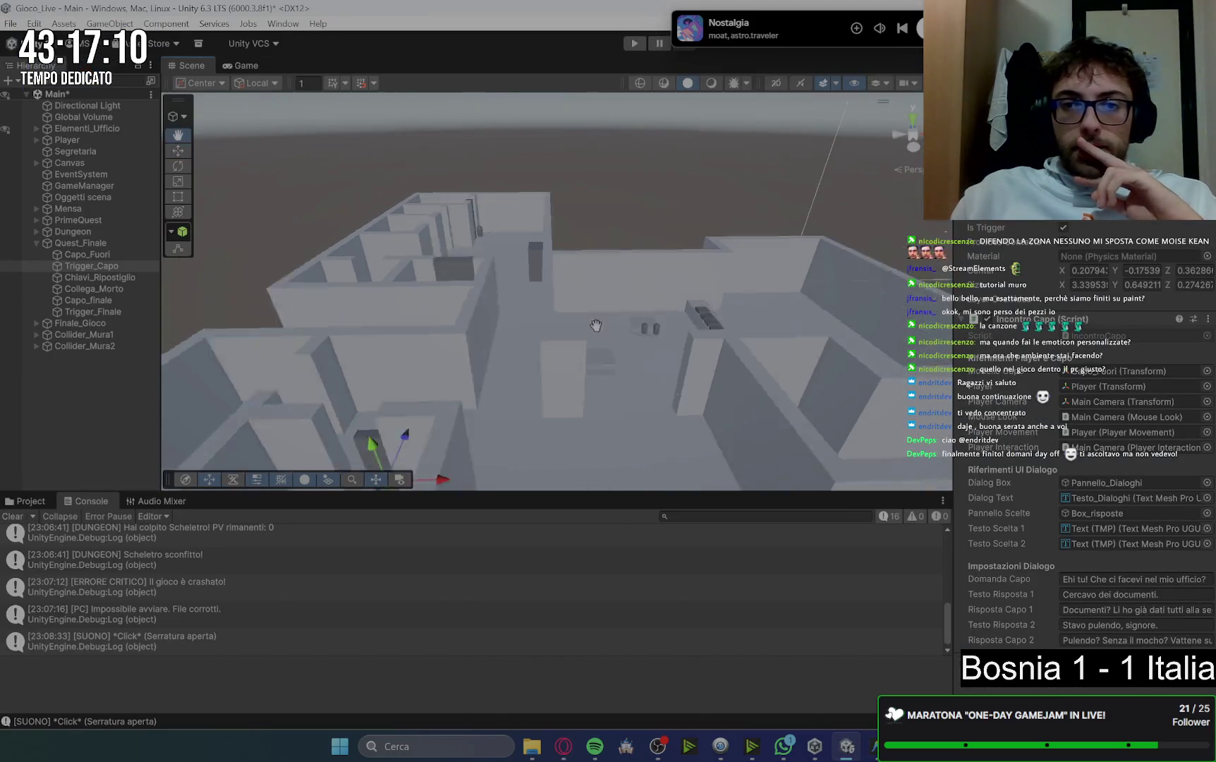
{"action": "scroll", "coordinate": [673, 341], "scroll_direction": "up", "scroll_amount": 8}
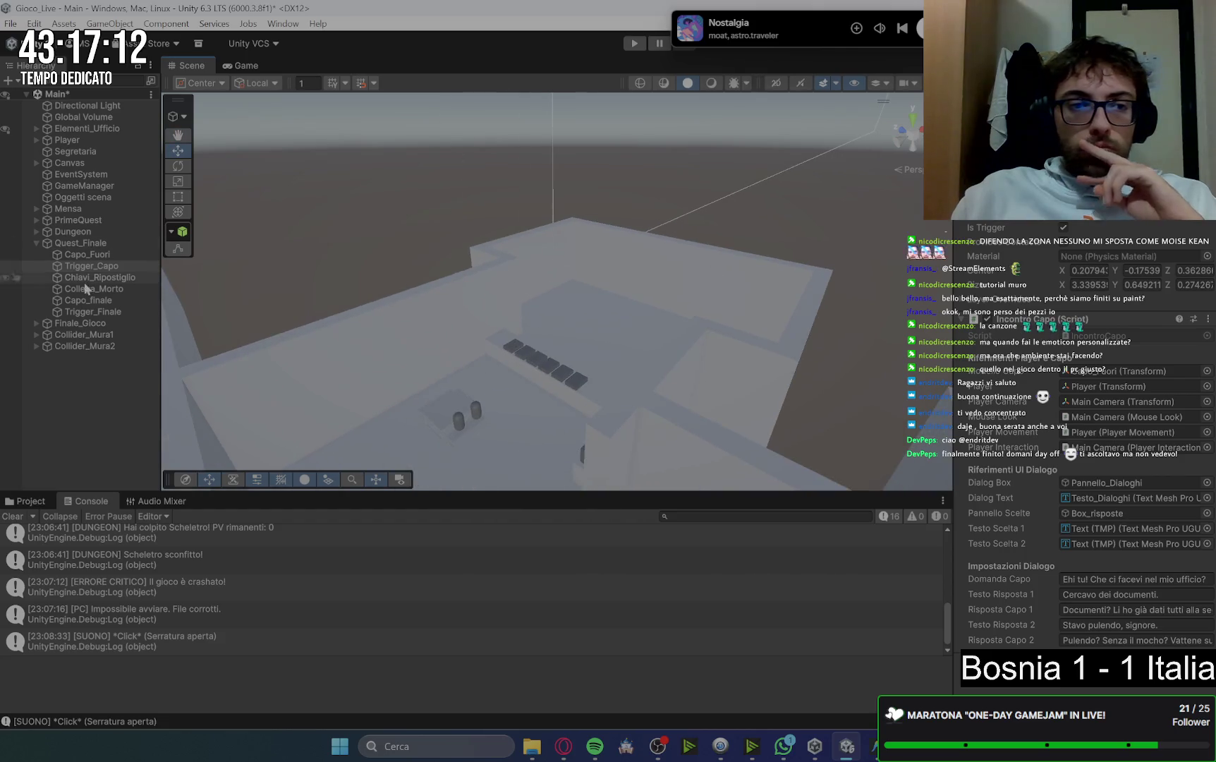
{"action": "left_click", "coordinate": [36, 334]}
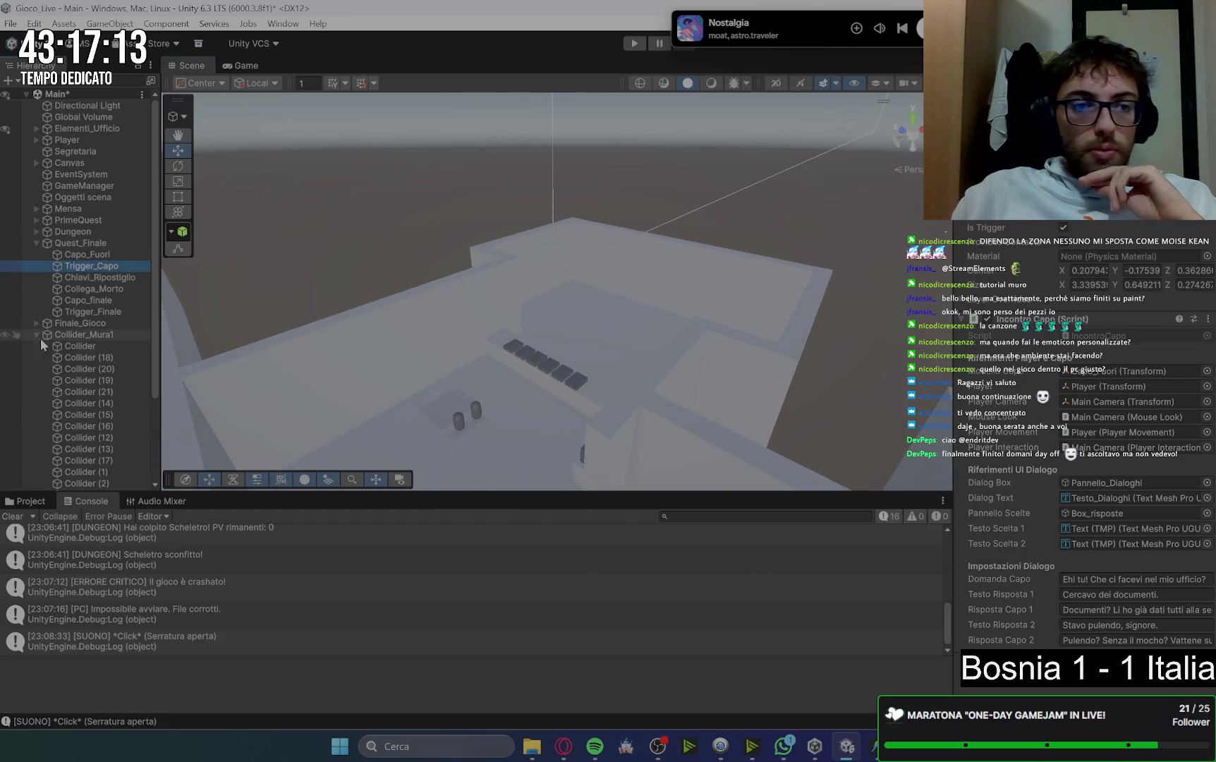
{"action": "left_click", "coordinate": [90, 369]}
{"action": "left_click", "coordinate": [117, 392]}
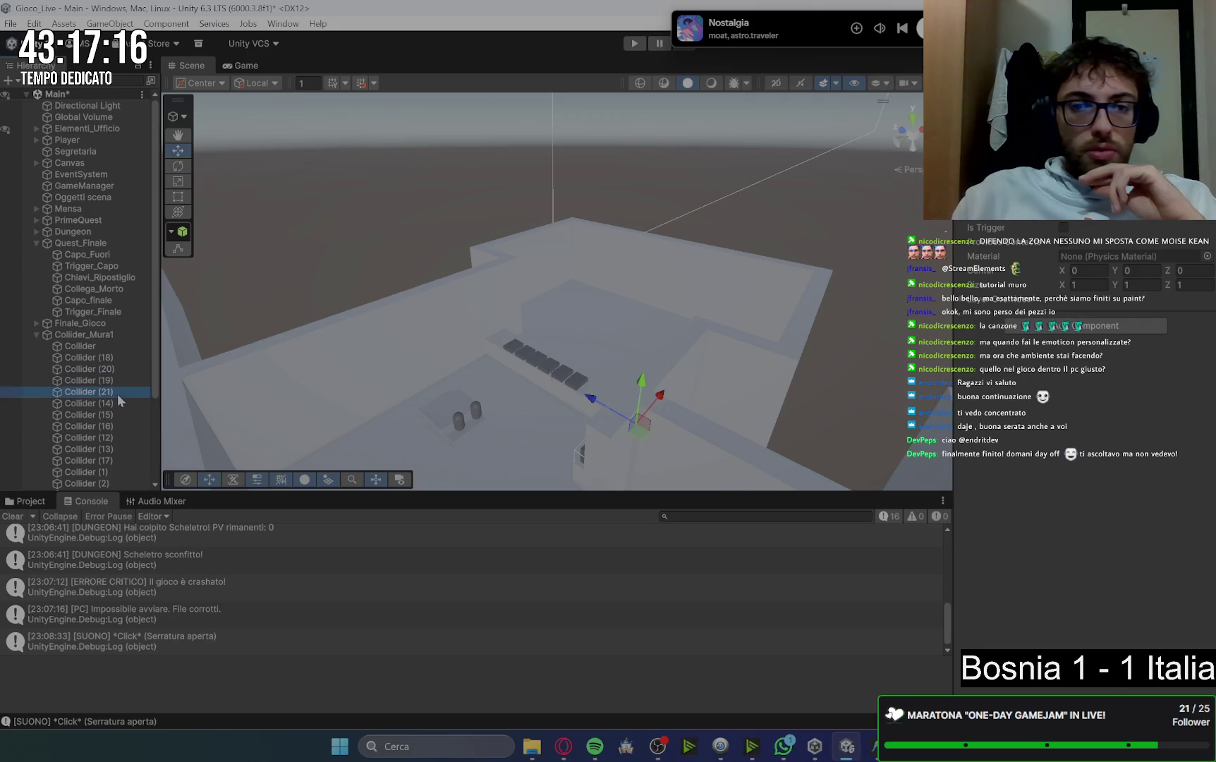
{"action": "key", "text": "f"}
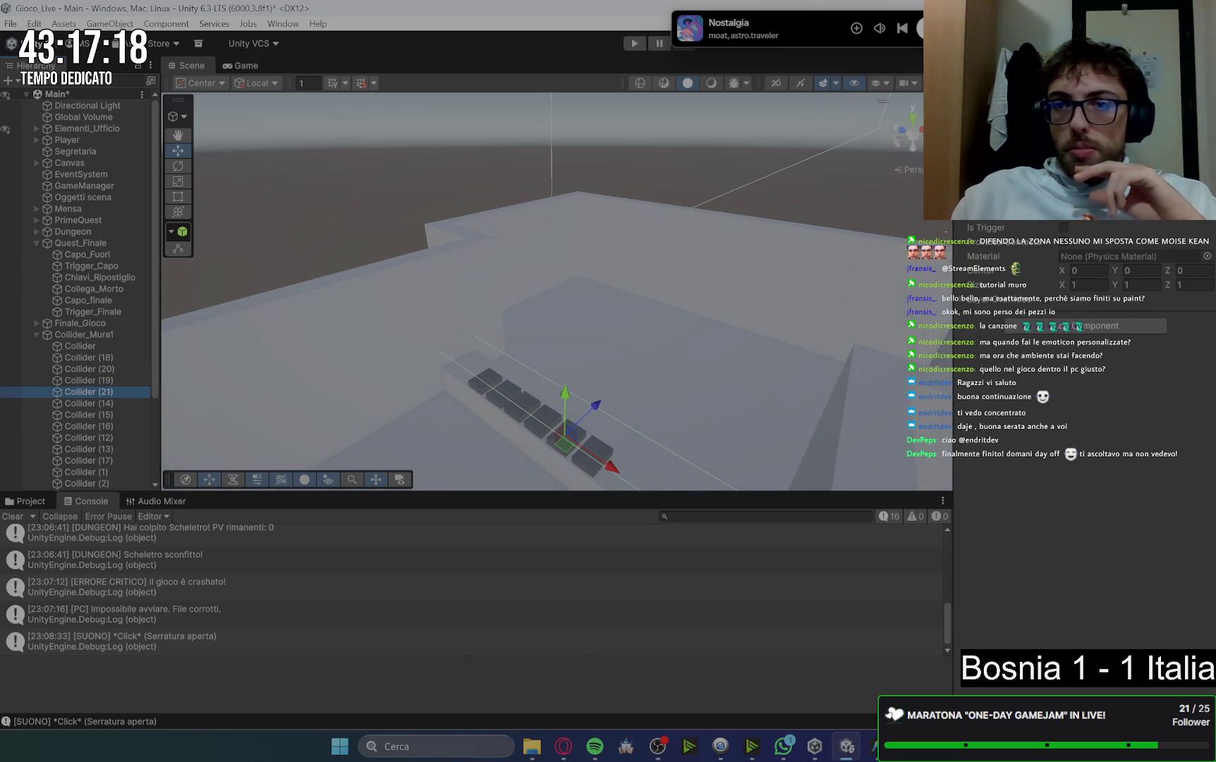
{"action": "left_click", "coordinate": [897, 133]}
{"action": "scroll", "coordinate": [793, 288], "scroll_direction": "up", "scroll_amount": 6}
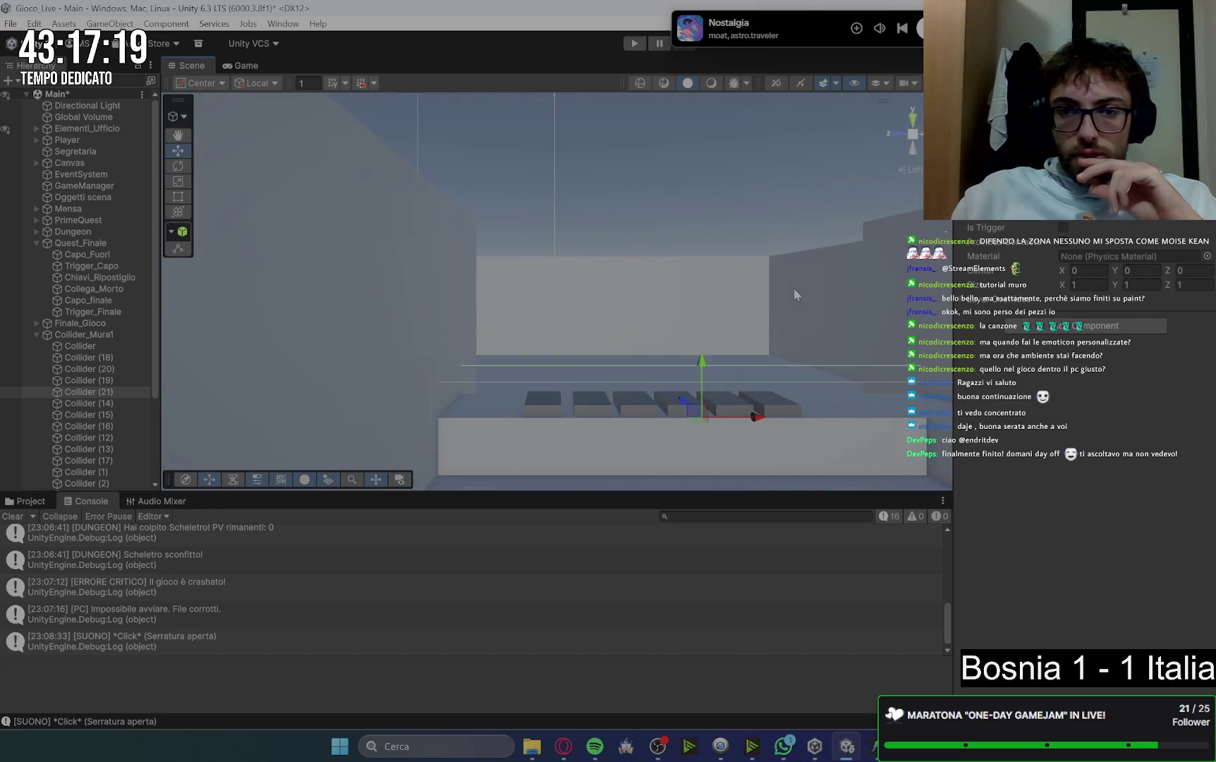
{"action": "left_click_drag", "start_coordinate": [588, 254], "coordinate": [601, 290]}
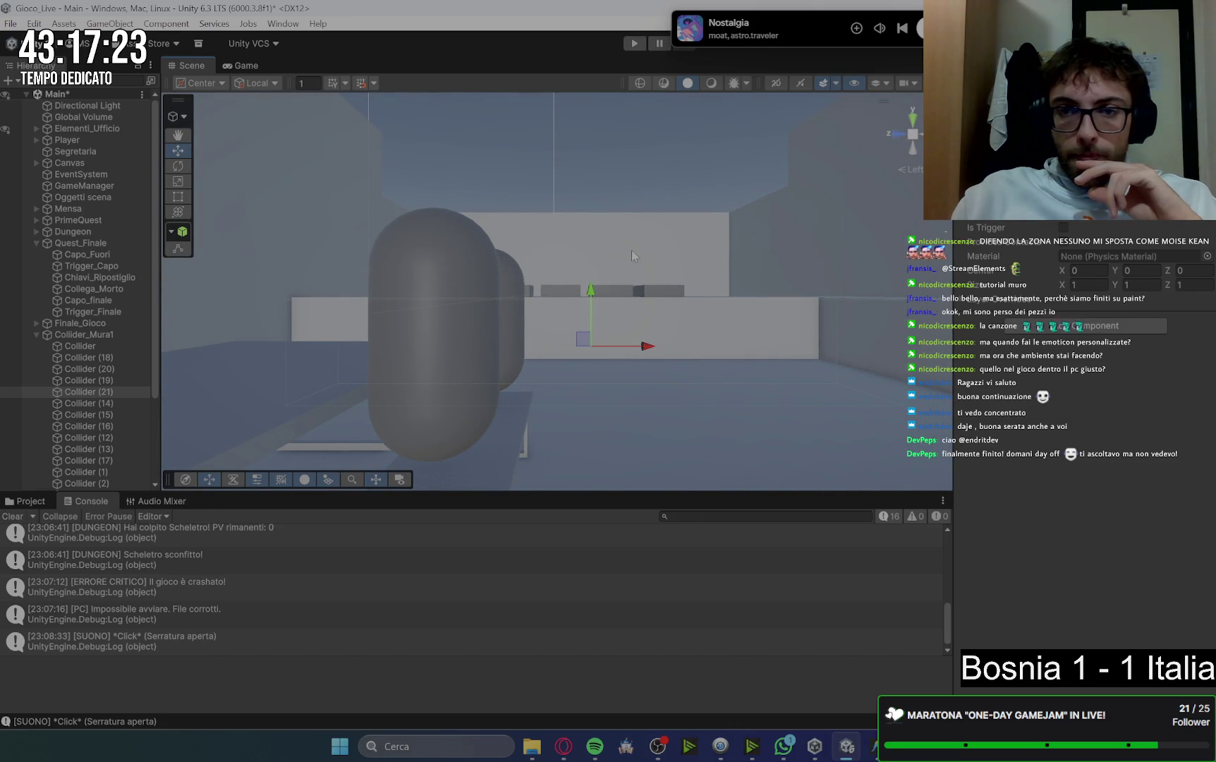
{"action": "scroll", "coordinate": [632, 249], "scroll_direction": "up", "scroll_amount": 5}
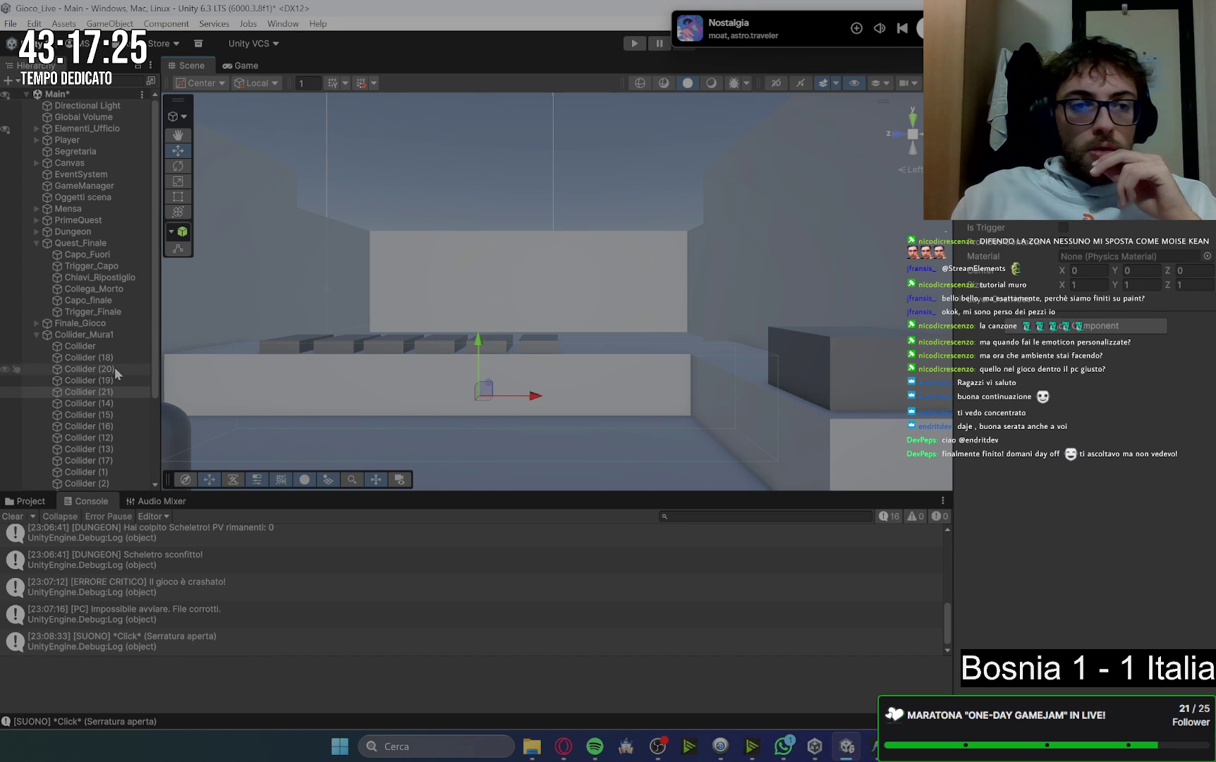
{"action": "left_click", "coordinate": [114, 368]}
{"action": "left_click_drag", "start_coordinate": [723, 335], "coordinate": [725, 348]}
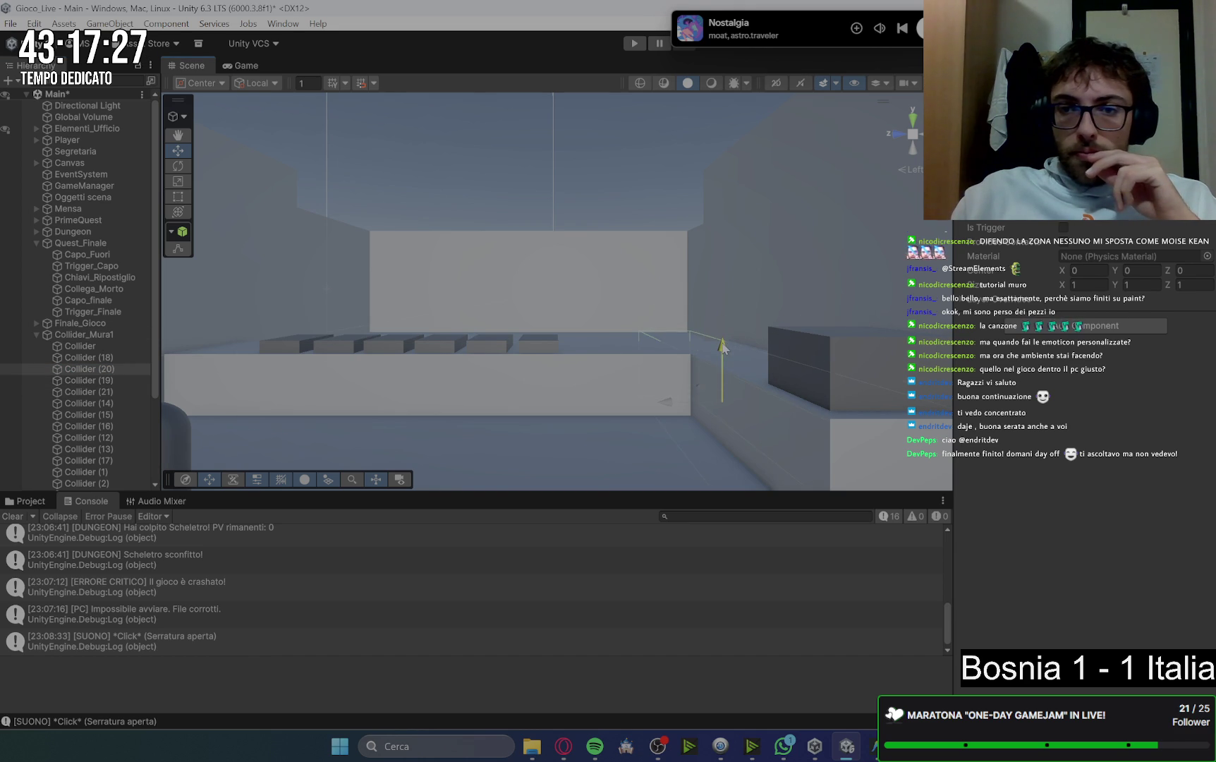
{"action": "scroll", "coordinate": [772, 247], "scroll_direction": "down", "scroll_amount": 3}
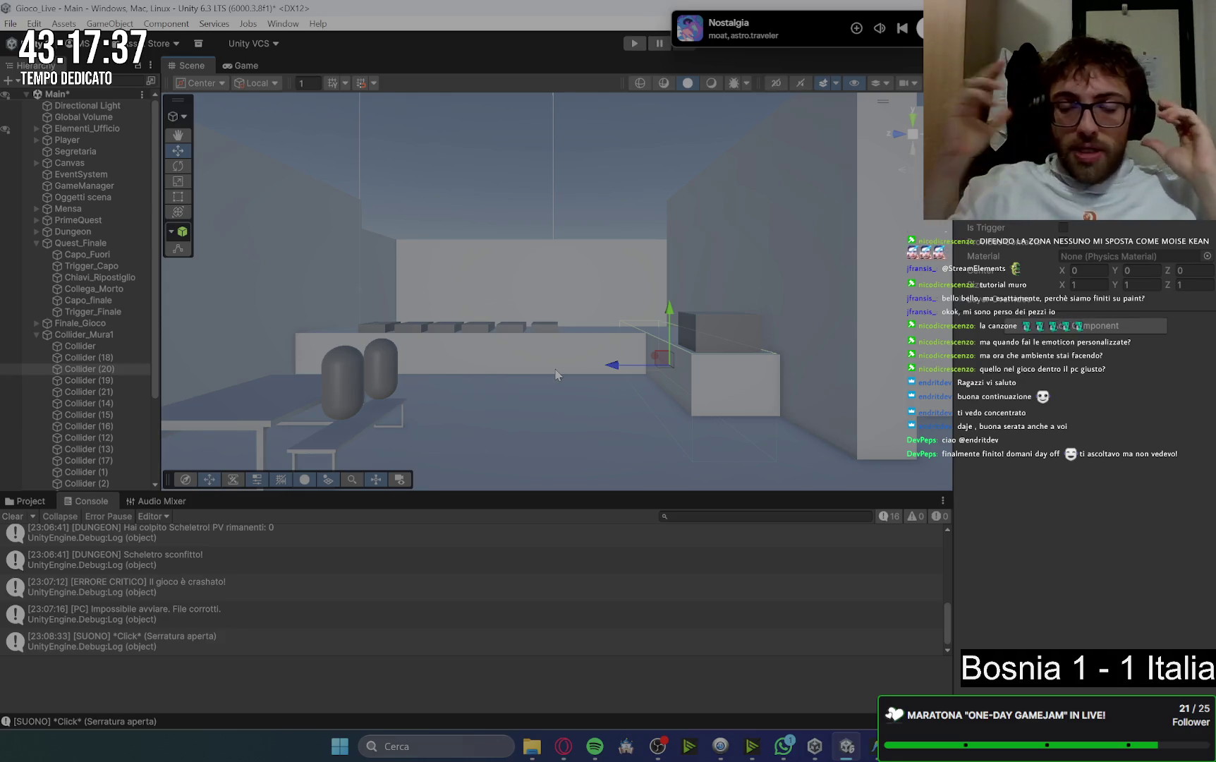
- Duplicate Collider (20) as Collider (22) and slide it from the wall toward the table
{"action": "mouse_move", "coordinate": [422, 383]}
{"action": "left_mouse_down"}
{"action": "mouse_move", "coordinate": [479, 300]}
{"action": "mouse_move", "coordinate": [496, 435]}
{"action": "mouse_move", "coordinate": [603, 317]}
{"action": "mouse_move", "coordinate": [619, 378]}
{"action": "mouse_move", "coordinate": [725, 382]}
{"action": "mouse_move", "coordinate": [510, 313]}
{"action": "mouse_move", "coordinate": [649, 342]}
{"action": "mouse_move", "coordinate": [559, 347]}
{"action": "mouse_move", "coordinate": [545, 330]}
{"action": "left_mouse_up"}
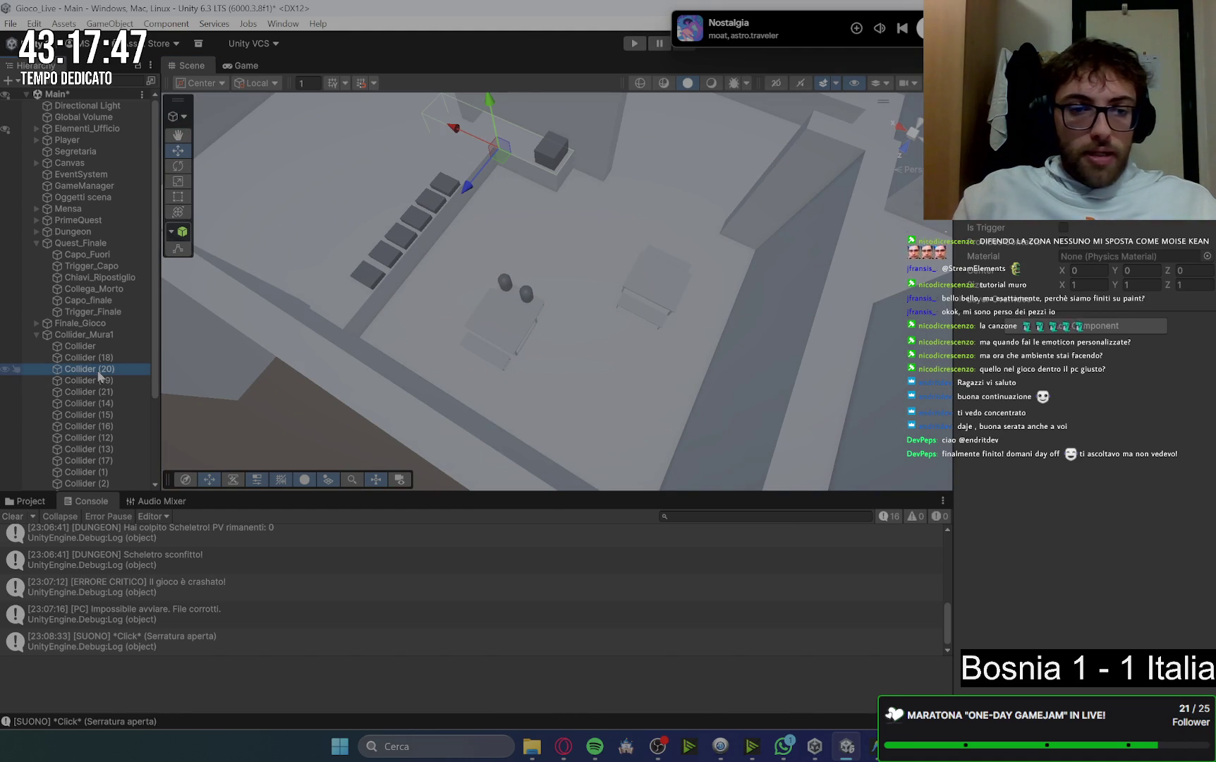
{"action": "key", "text": "ctrl+d"}
{"action": "mouse_move", "coordinate": [465, 185]}
{"action": "left_mouse_down"}
{"action": "mouse_move", "coordinate": [363, 317]}
{"action": "mouse_move", "coordinate": [363, 277]}
{"action": "mouse_move", "coordinate": [425, 292]}
{"action": "mouse_move", "coordinate": [467, 382]}
{"action": "left_mouse_up"}
{"action": "key", "text": "f"}
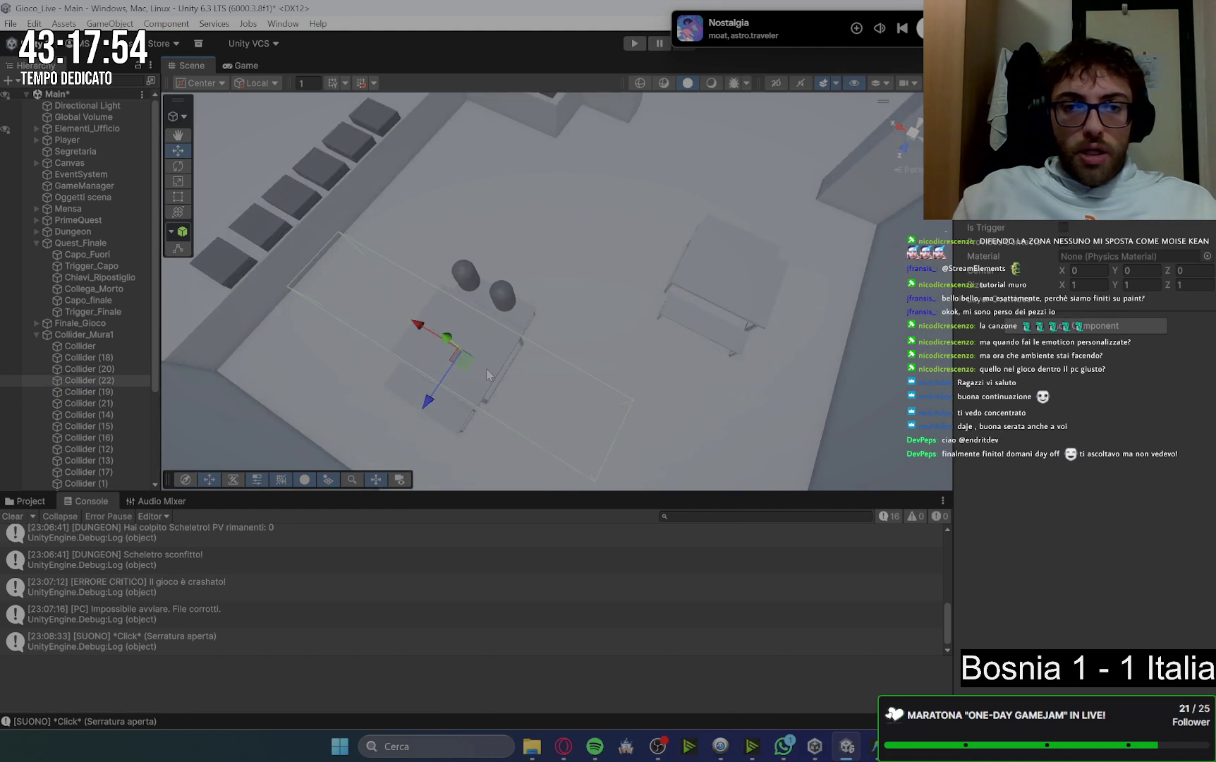
{"action": "scroll", "coordinate": [541, 321], "scroll_direction": "down", "scroll_amount": 5}
{"action": "left_click_drag", "start_coordinate": [543, 321], "coordinate": [556, 312]}
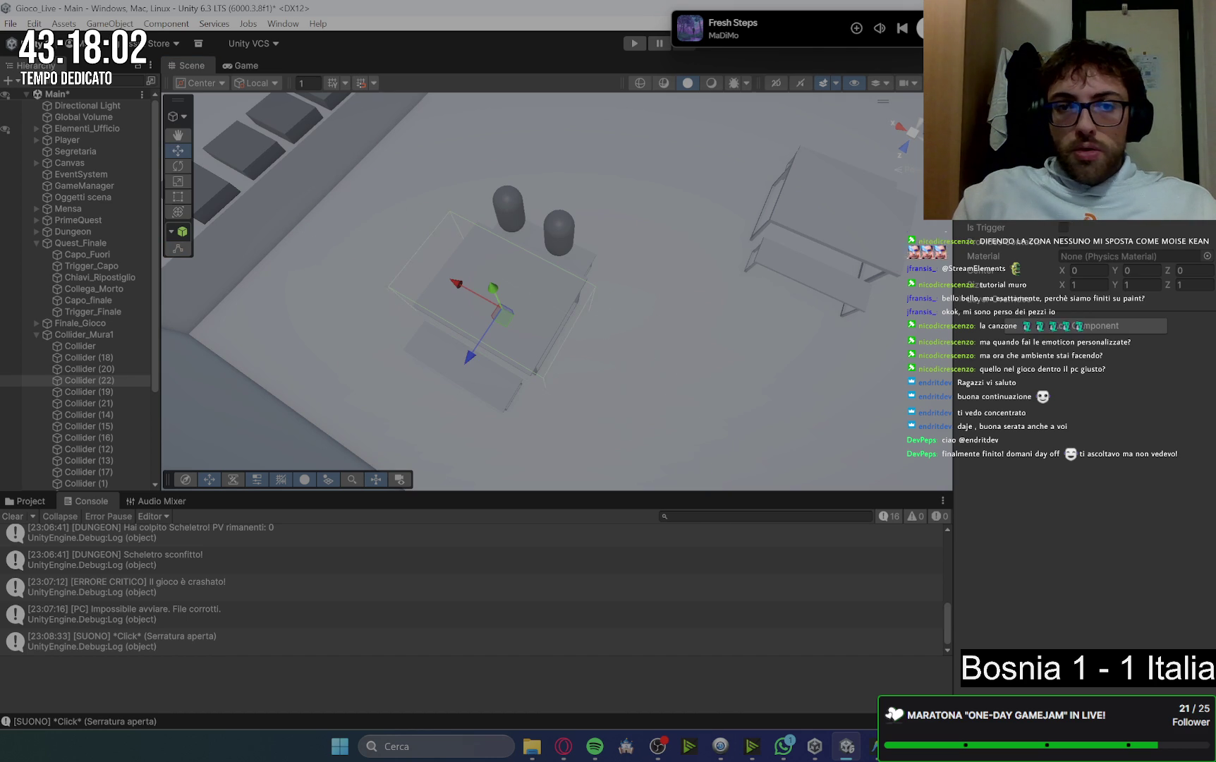
{"action": "left_click_drag", "start_coordinate": [599, 319], "coordinate": [570, 307]}
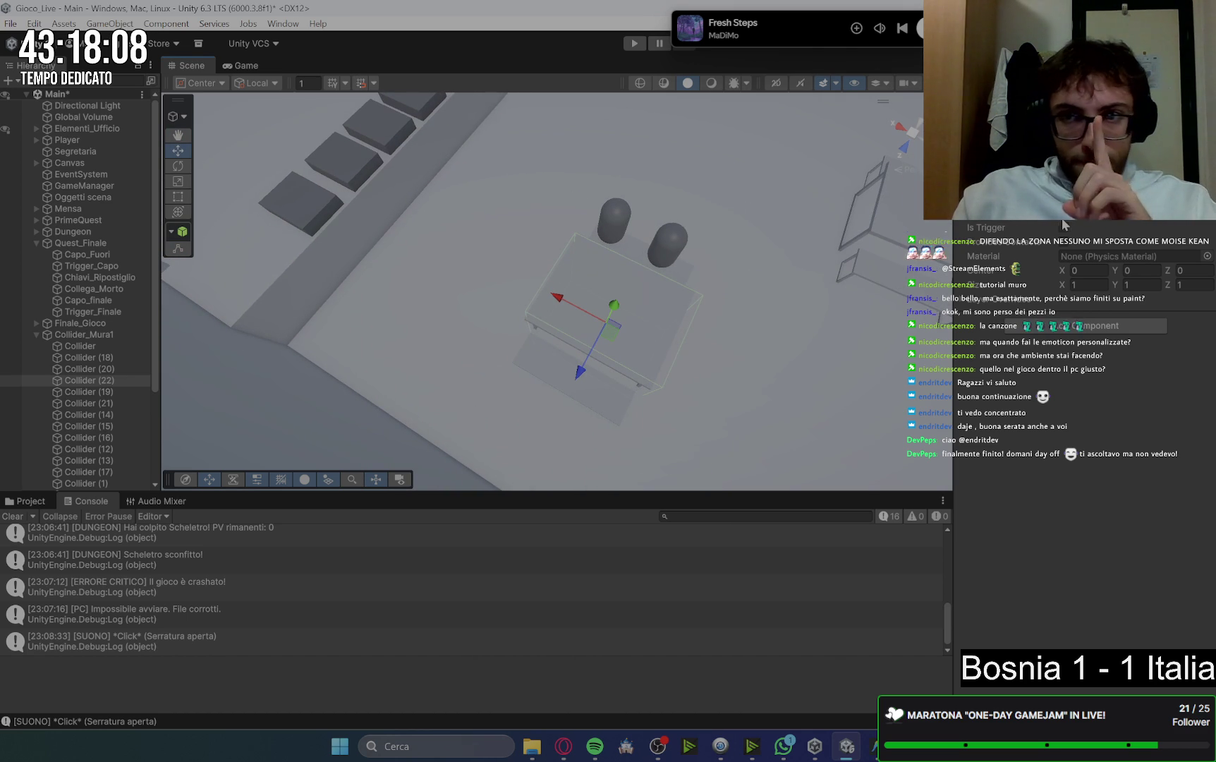
{"action": "left_click", "coordinate": [1082, 213]}
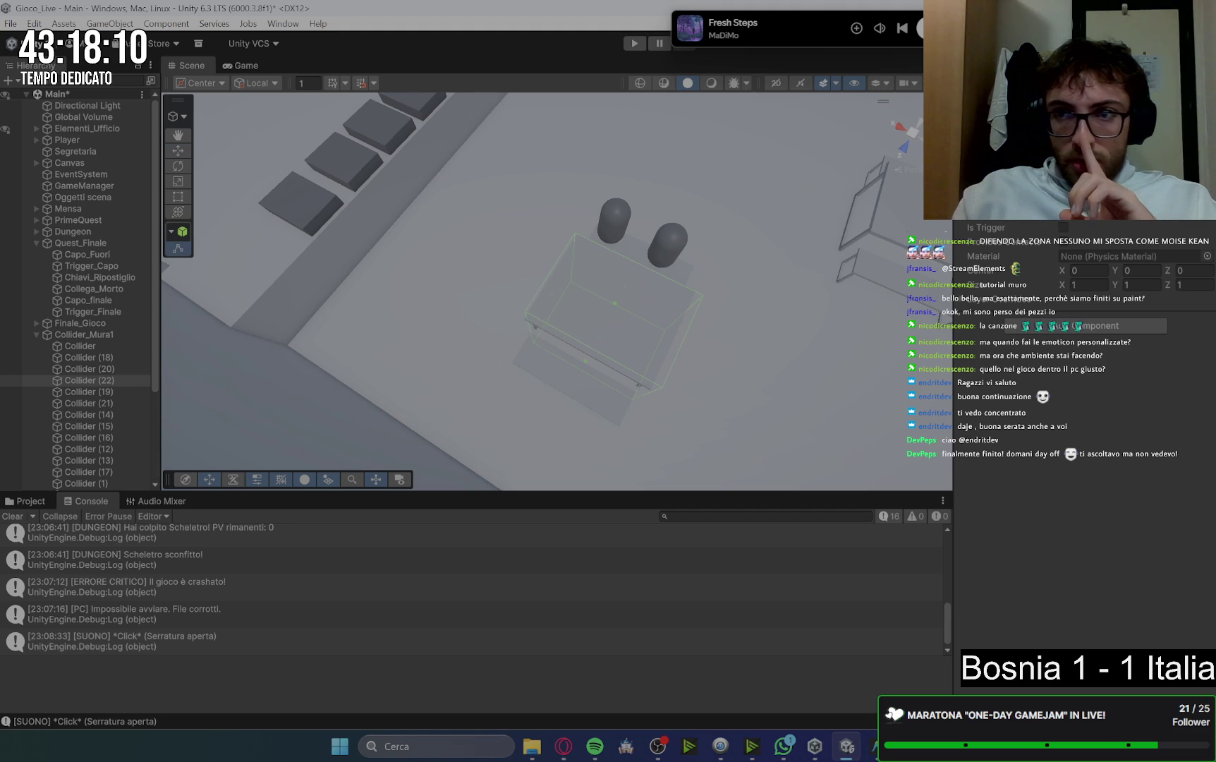
{"action": "left_click", "coordinate": [700, 312]}
{"action": "scroll", "coordinate": [42, 176], "scroll_direction": "down", "scroll_amount": 3}
{"action": "scroll", "coordinate": [28, 139], "scroll_direction": "up", "scroll_amount": 3}
- Reselect Collider (22) and shift it along Z to enclose the table with capsules
{"action": "left_click", "coordinate": [36, 128]}
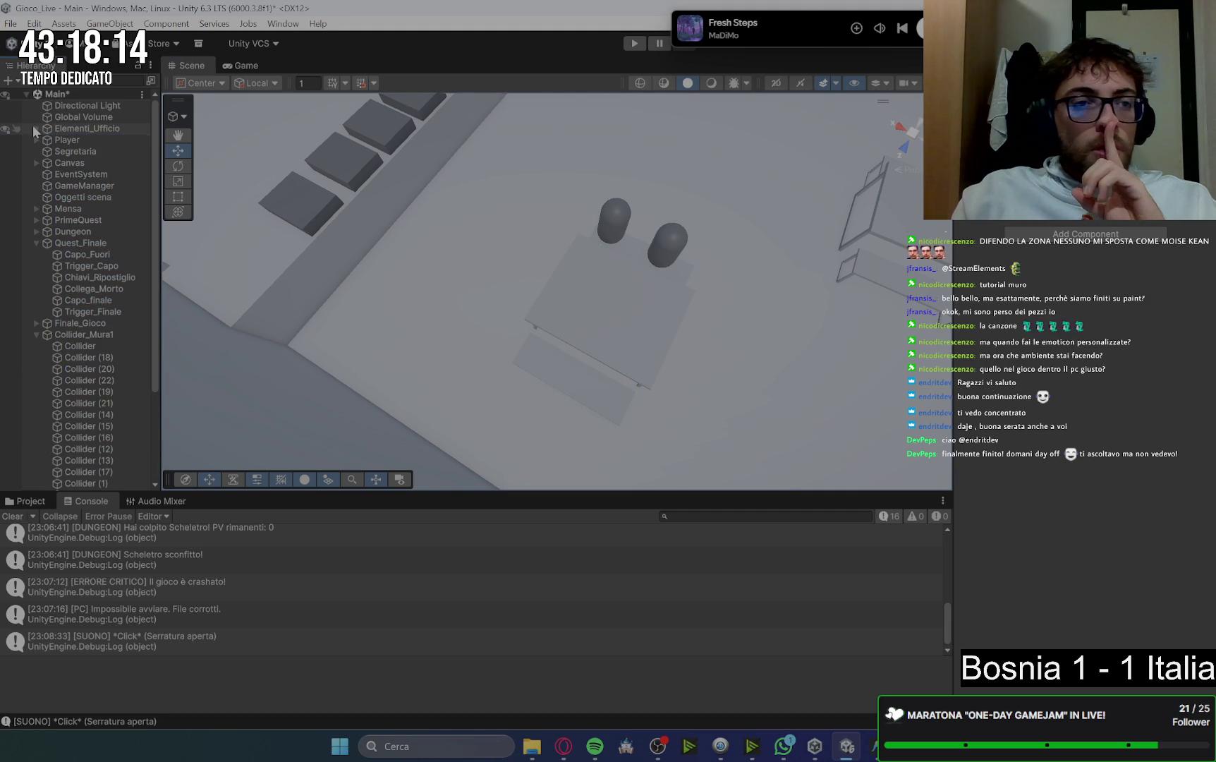
{"action": "left_click", "coordinate": [36, 243]}
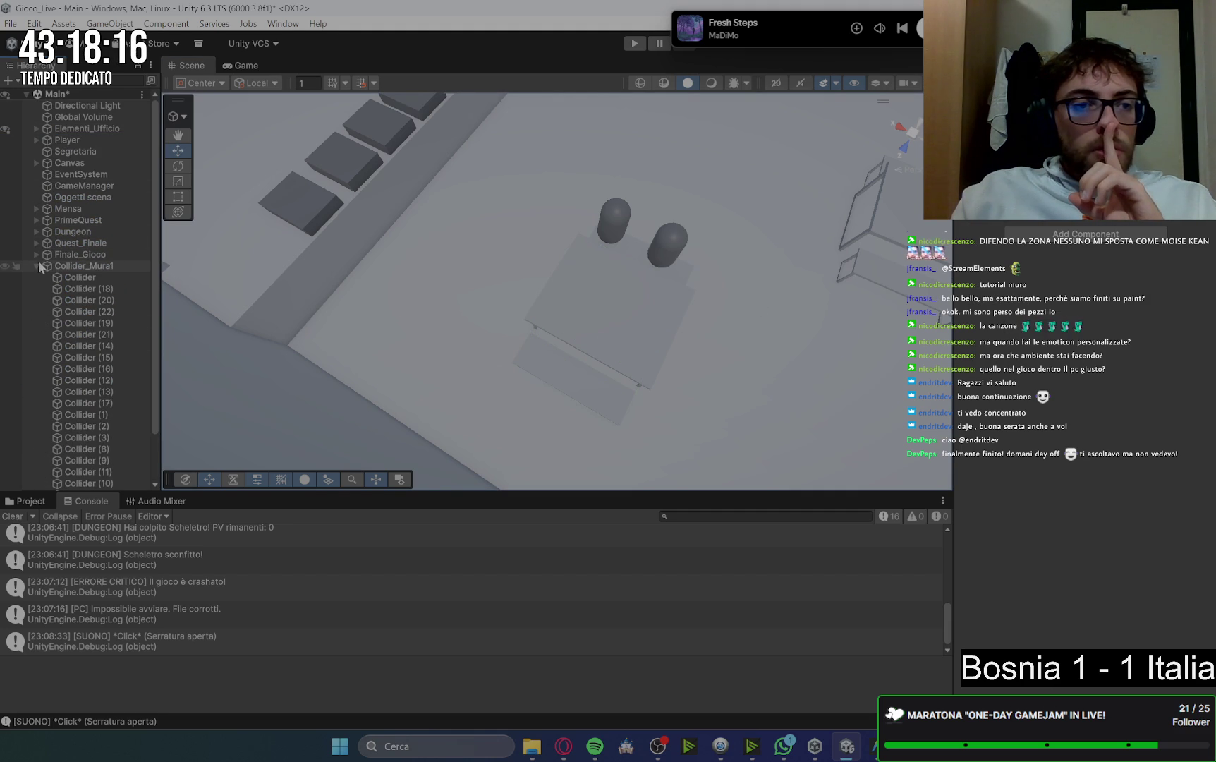
{"action": "left_click", "coordinate": [113, 311]}
{"action": "left_click_drag", "start_coordinate": [623, 329], "coordinate": [613, 327]}
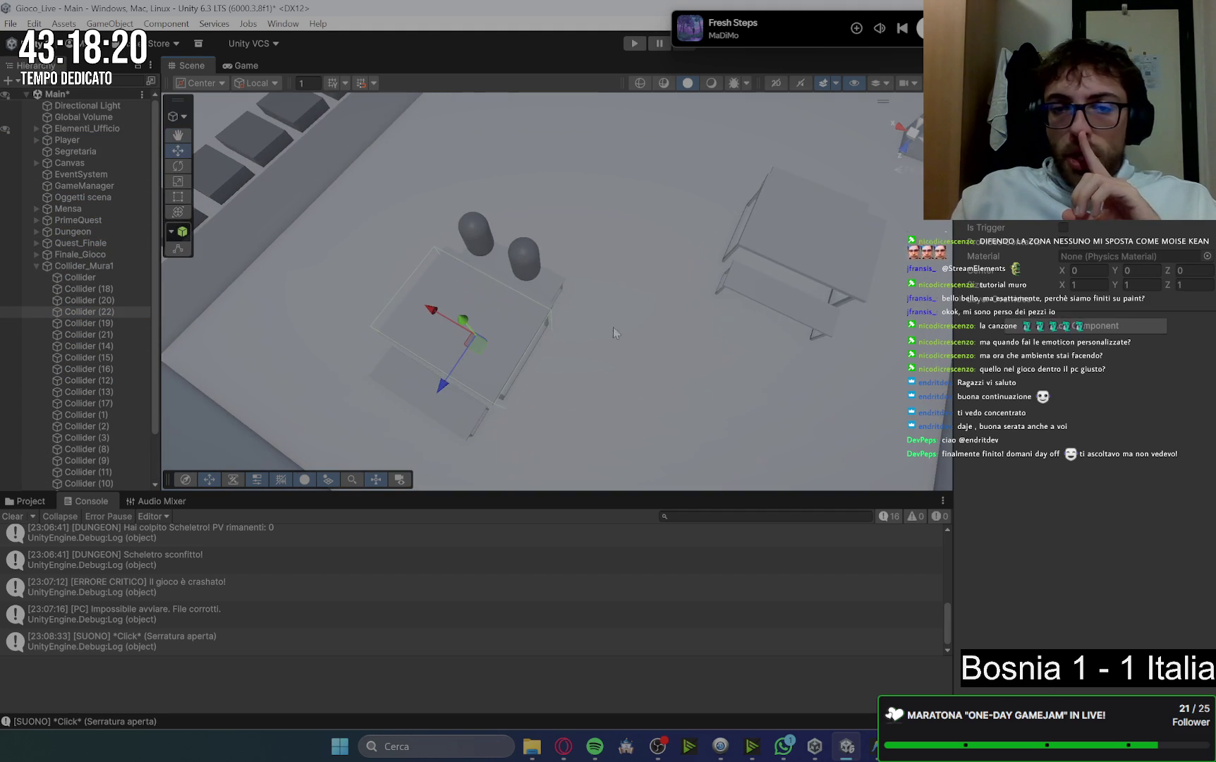
{"action": "left_click_drag", "start_coordinate": [438, 390], "coordinate": [460, 367]}
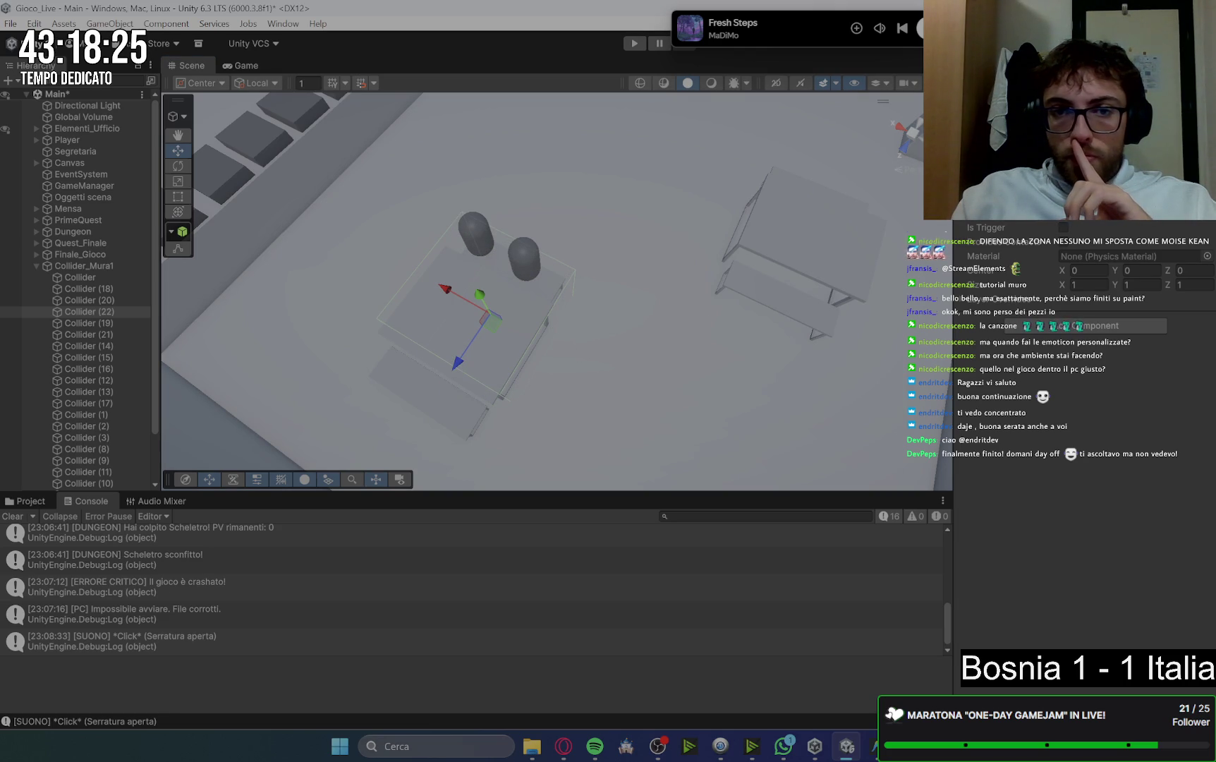
{"action": "scroll", "coordinate": [487, 342], "scroll_direction": "up", "scroll_amount": 3}
{"action": "scroll", "coordinate": [473, 345], "scroll_direction": "down", "scroll_amount": 3}
{"action": "left_click_drag", "start_coordinate": [451, 360], "coordinate": [440, 378]}
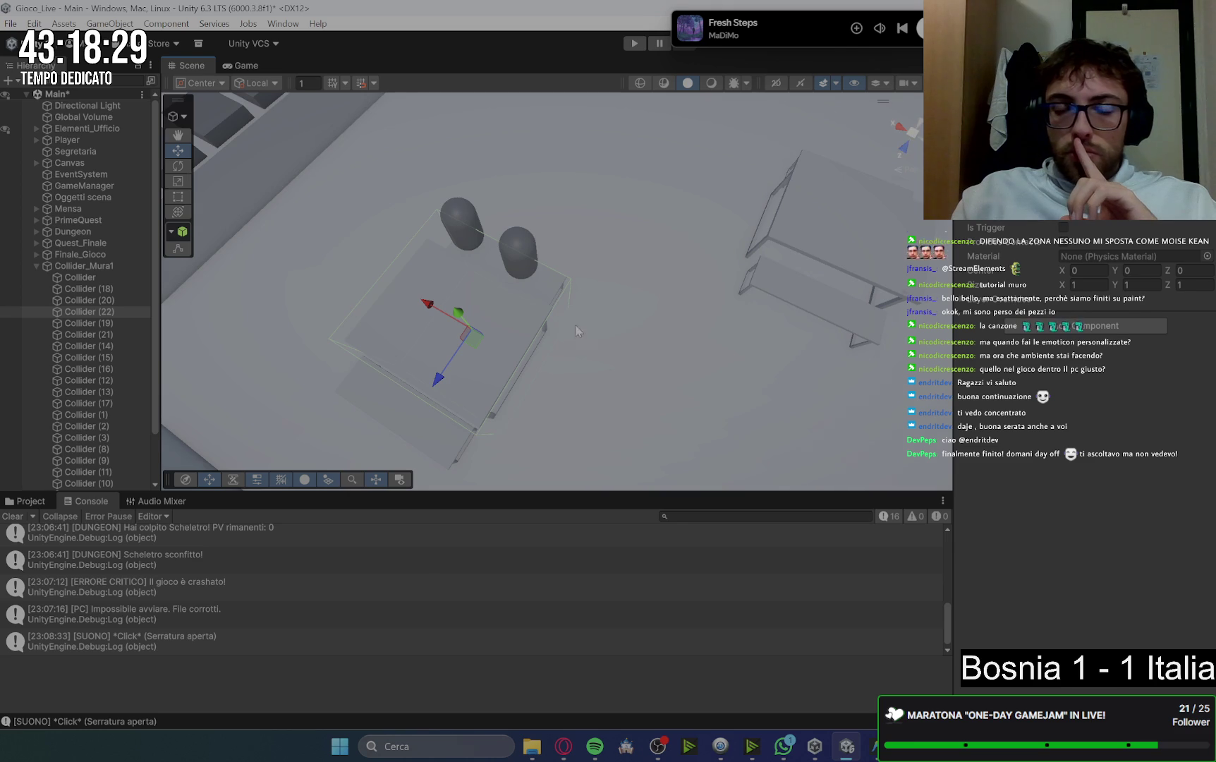
{"action": "scroll", "coordinate": [576, 325], "scroll_direction": "down", "scroll_amount": 3}
- Check Collider (22) over the table from above, then duplicate it as Collider (23)
{"action": "mouse_move", "coordinate": [576, 325]}
{"action": "left_mouse_down"}
{"action": "mouse_move", "coordinate": [614, 285]}
{"action": "mouse_move", "coordinate": [578, 220]}
{"action": "mouse_move", "coordinate": [538, 204]}
{"action": "left_mouse_up"}
{"action": "scroll", "coordinate": [559, 249], "scroll_direction": "up", "scroll_amount": 4}
{"action": "mouse_move", "coordinate": [559, 250]}
{"action": "left_mouse_down"}
{"action": "mouse_move", "coordinate": [562, 263]}
{"action": "mouse_move", "coordinate": [721, 255]}
{"action": "left_mouse_up"}
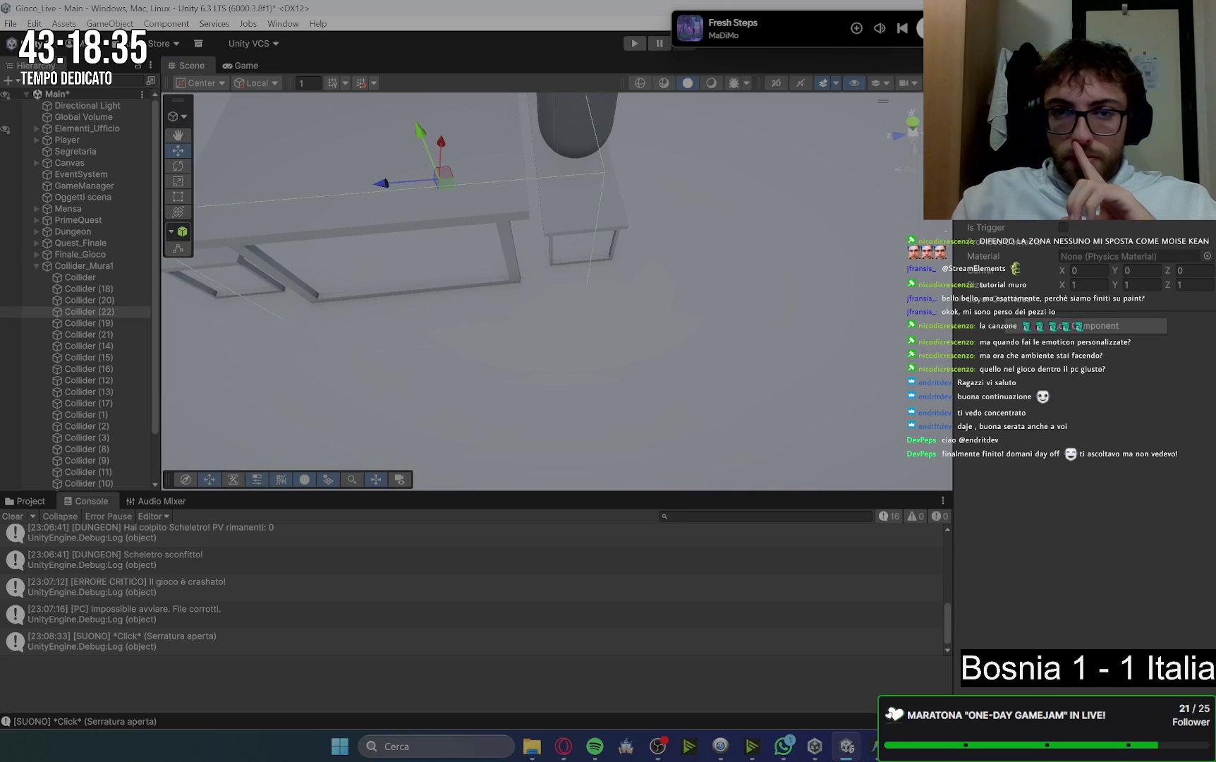
{"action": "mouse_move", "coordinate": [521, 352]}
{"action": "left_mouse_down"}
{"action": "mouse_move", "coordinate": [573, 339]}
{"action": "mouse_move", "coordinate": [591, 371]}
{"action": "mouse_move", "coordinate": [453, 366]}
{"action": "mouse_move", "coordinate": [464, 368]}
{"action": "mouse_move", "coordinate": [424, 291]}
{"action": "left_mouse_up"}
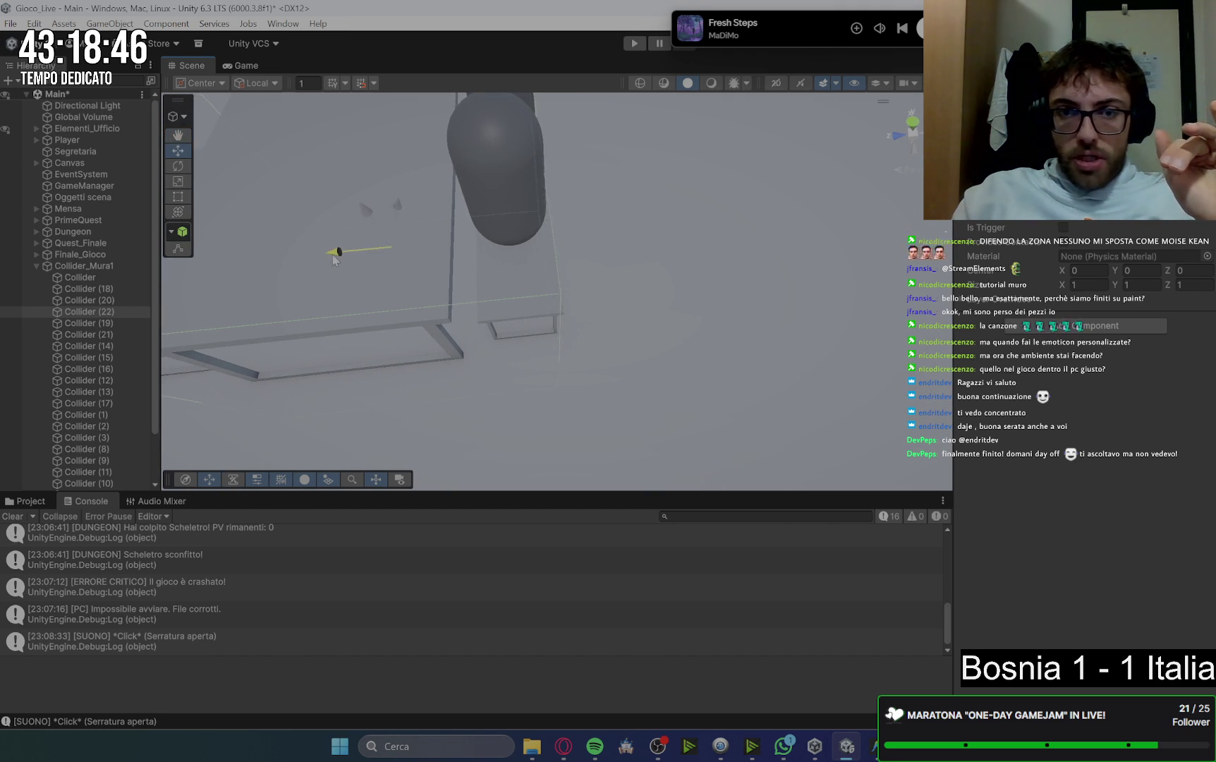
{"action": "mouse_move", "coordinate": [335, 256]}
{"action": "left_mouse_down"}
{"action": "mouse_move", "coordinate": [340, 285]}
{"action": "mouse_move", "coordinate": [474, 374]}
{"action": "left_mouse_up"}
{"action": "scroll", "coordinate": [599, 351], "scroll_direction": "down", "scroll_amount": 5}
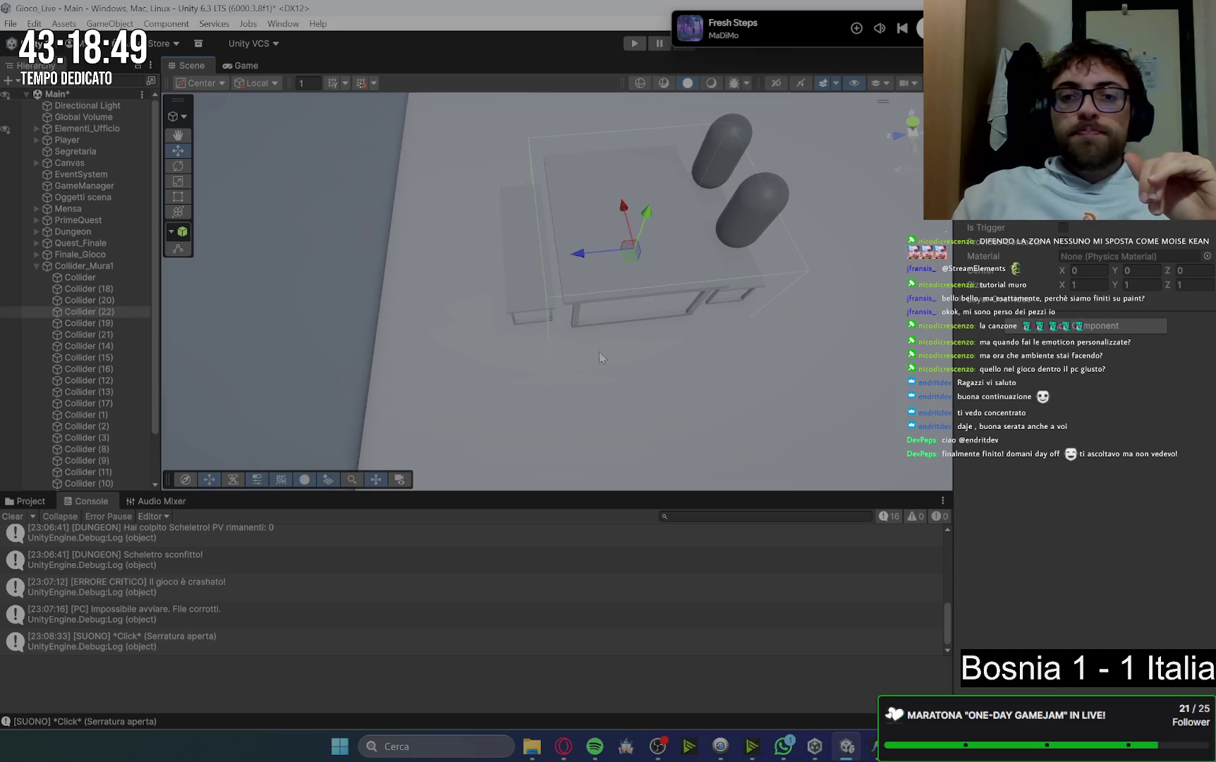
{"action": "scroll", "coordinate": [599, 351], "scroll_direction": "down", "scroll_amount": 2}
{"action": "left_click_drag", "start_coordinate": [636, 364], "coordinate": [791, 295]}
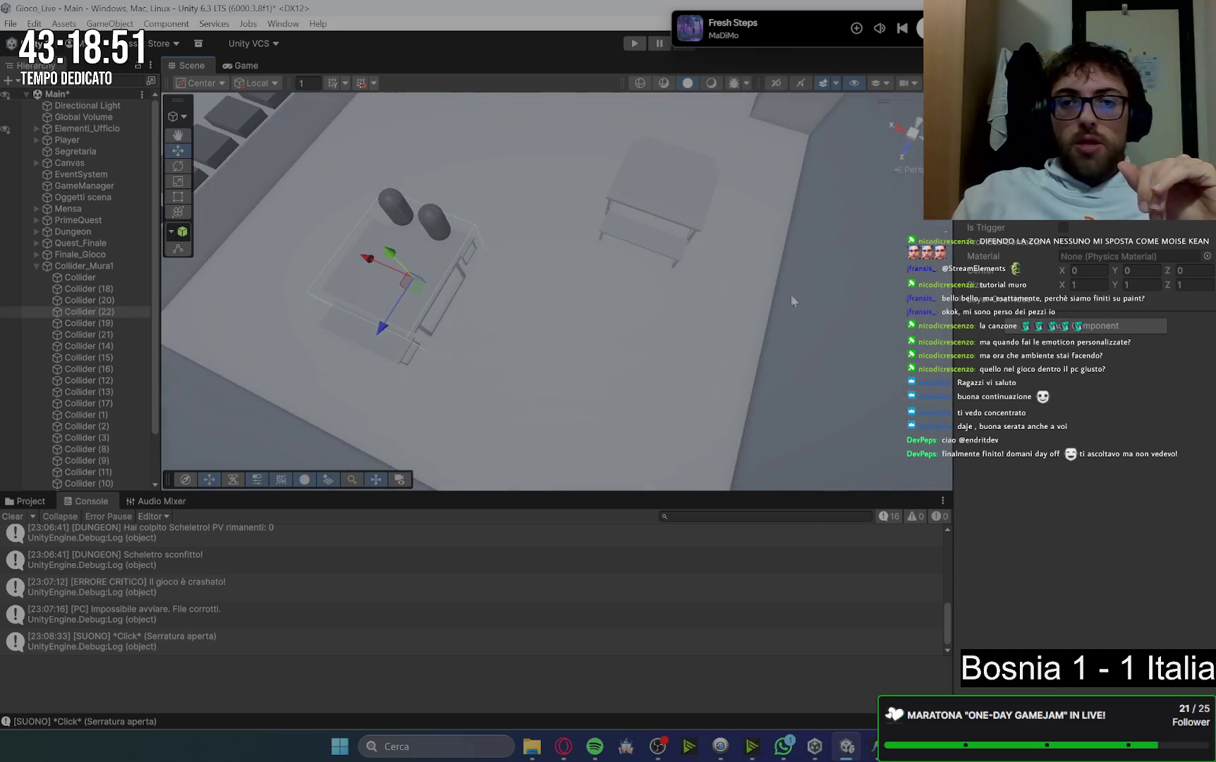
{"action": "mouse_move", "coordinate": [699, 233]}
{"action": "left_mouse_down"}
{"action": "mouse_move", "coordinate": [745, 292]}
{"action": "mouse_move", "coordinate": [760, 292]}
{"action": "left_mouse_up"}
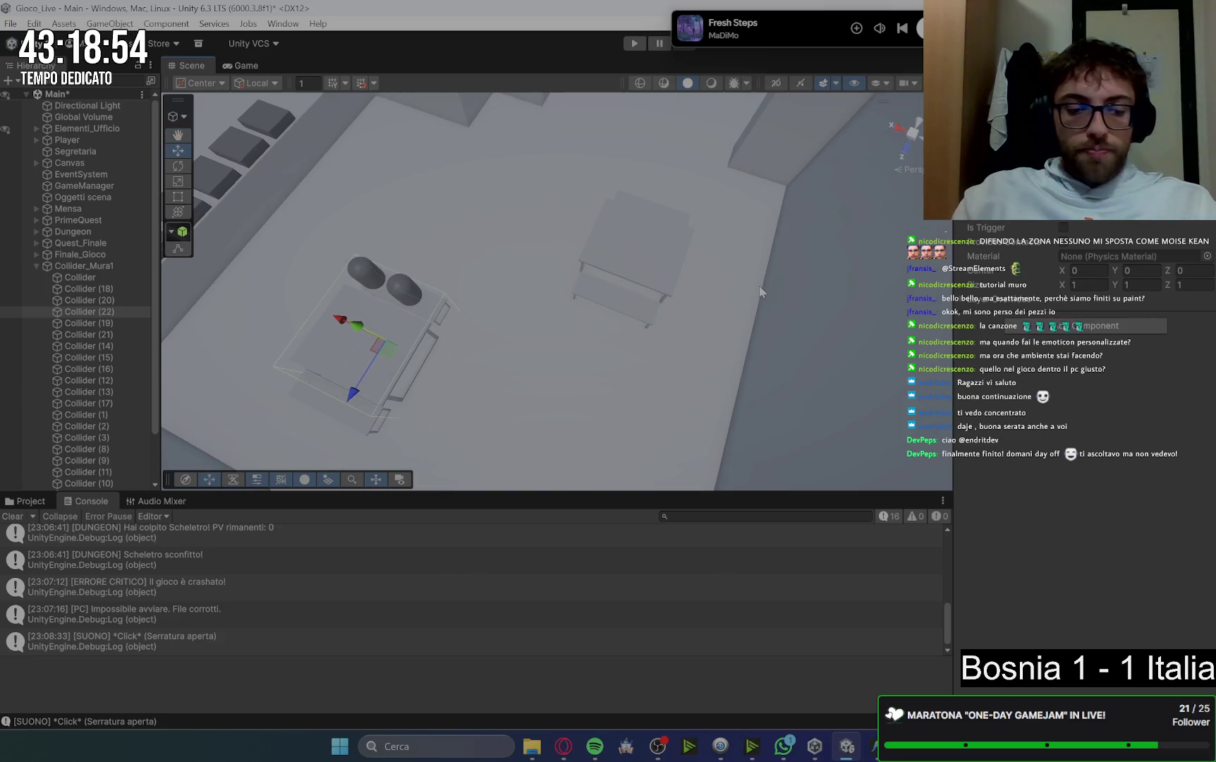
{"action": "key", "text": "ctrl+d"}
- Move the copied Collider (23) onto the neighbouring table and frame it in the Scene view
{"action": "left_click_drag", "start_coordinate": [340, 329], "coordinate": [488, 399]}
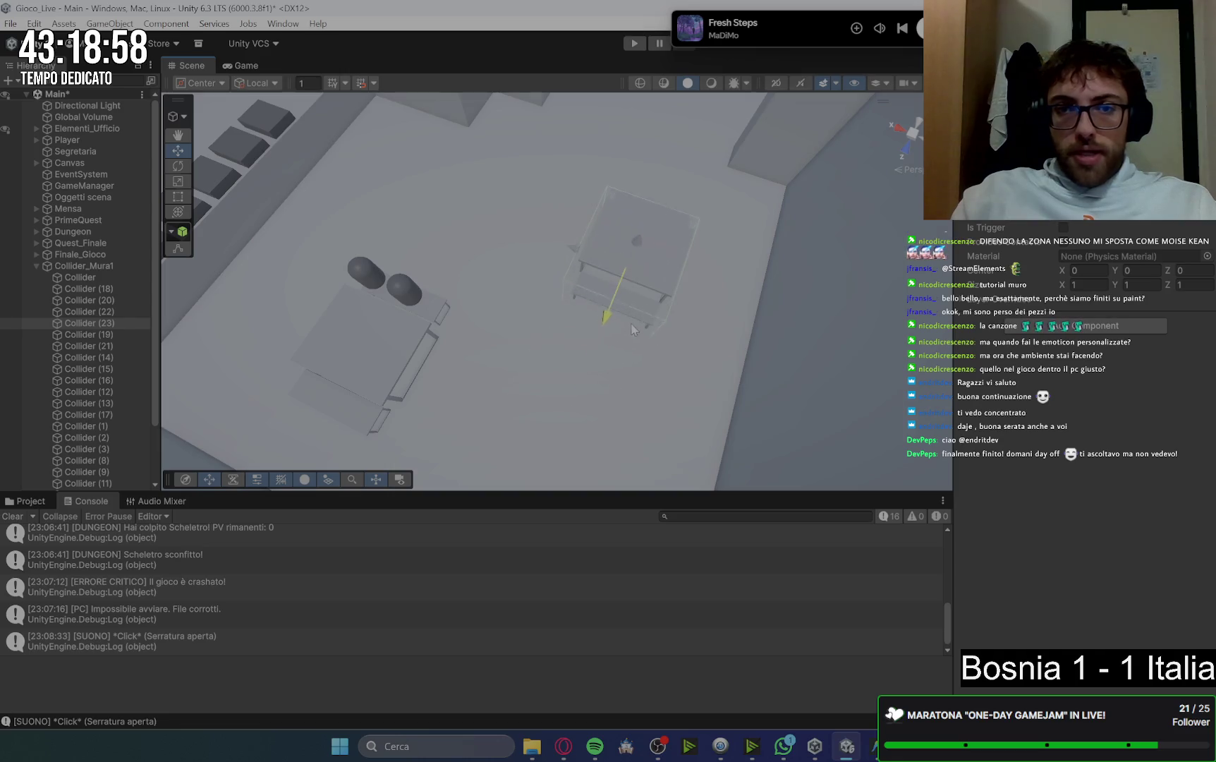
{"action": "scroll", "coordinate": [654, 388], "scroll_direction": "up", "scroll_amount": 5}
{"action": "key", "text": "f"}
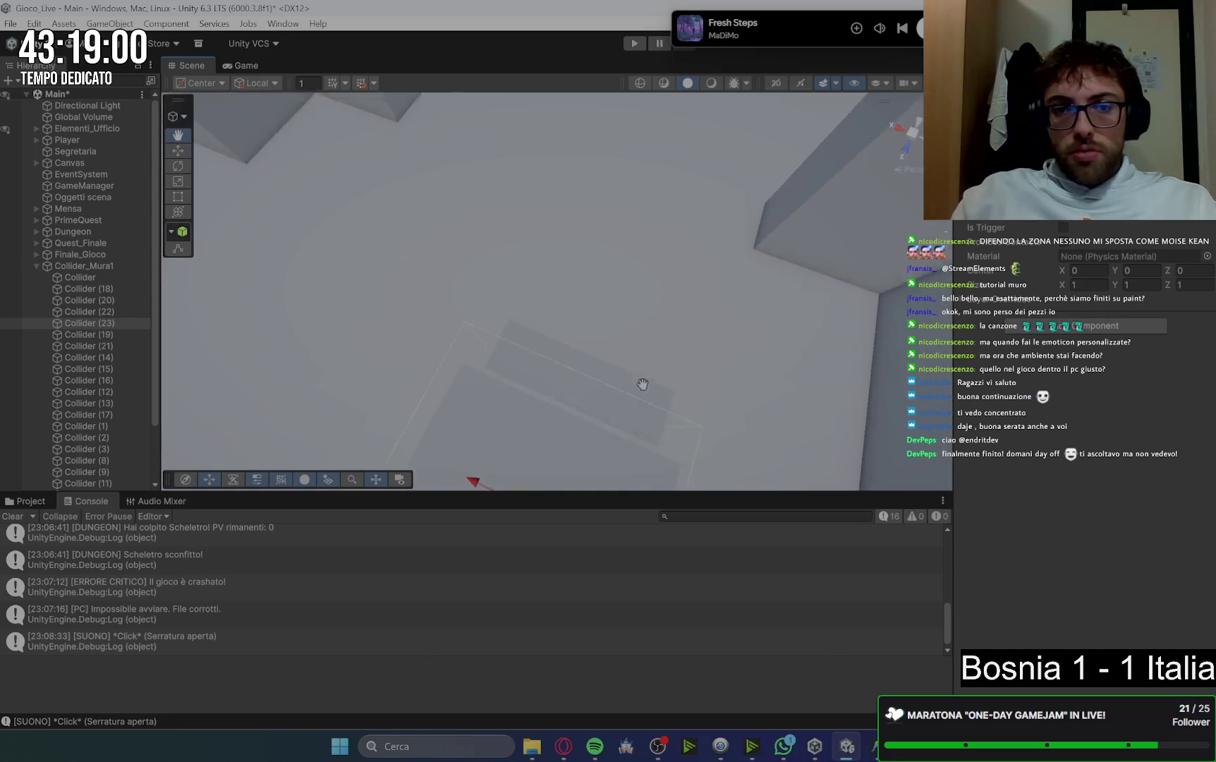
{"action": "left_click", "coordinate": [906, 136]}
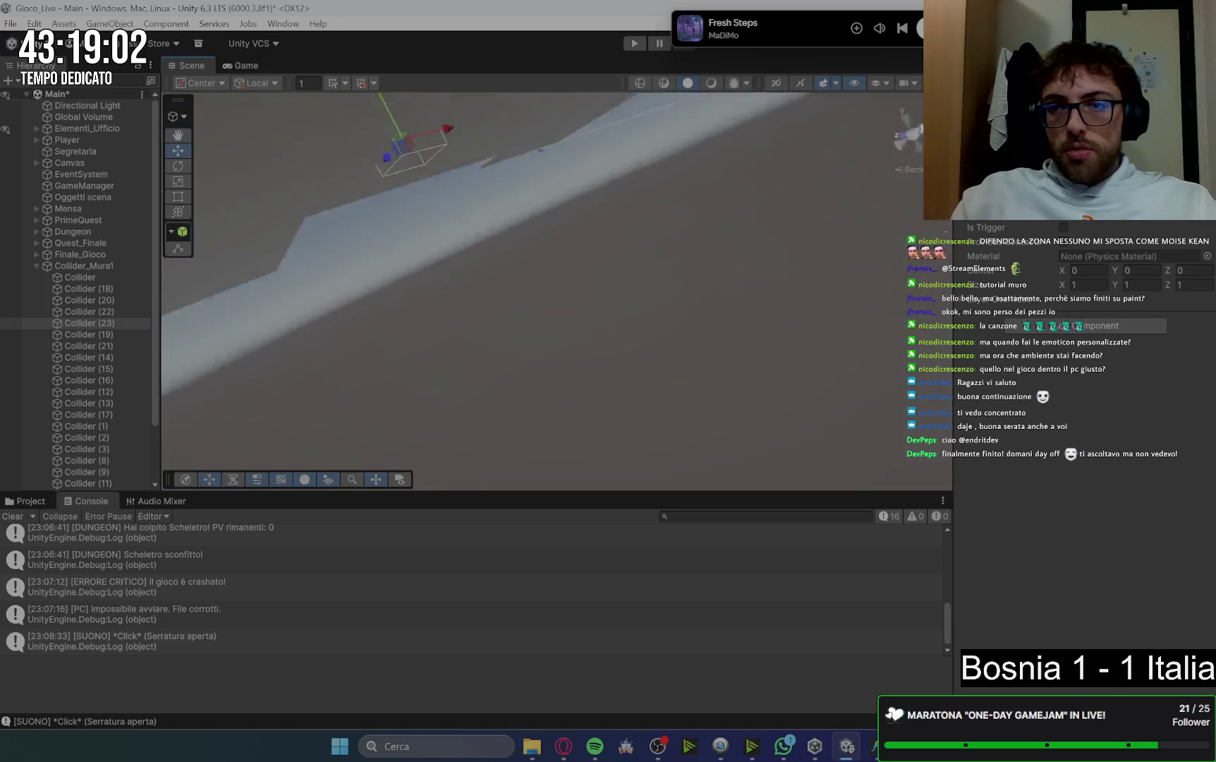
{"action": "key", "text": "f"}
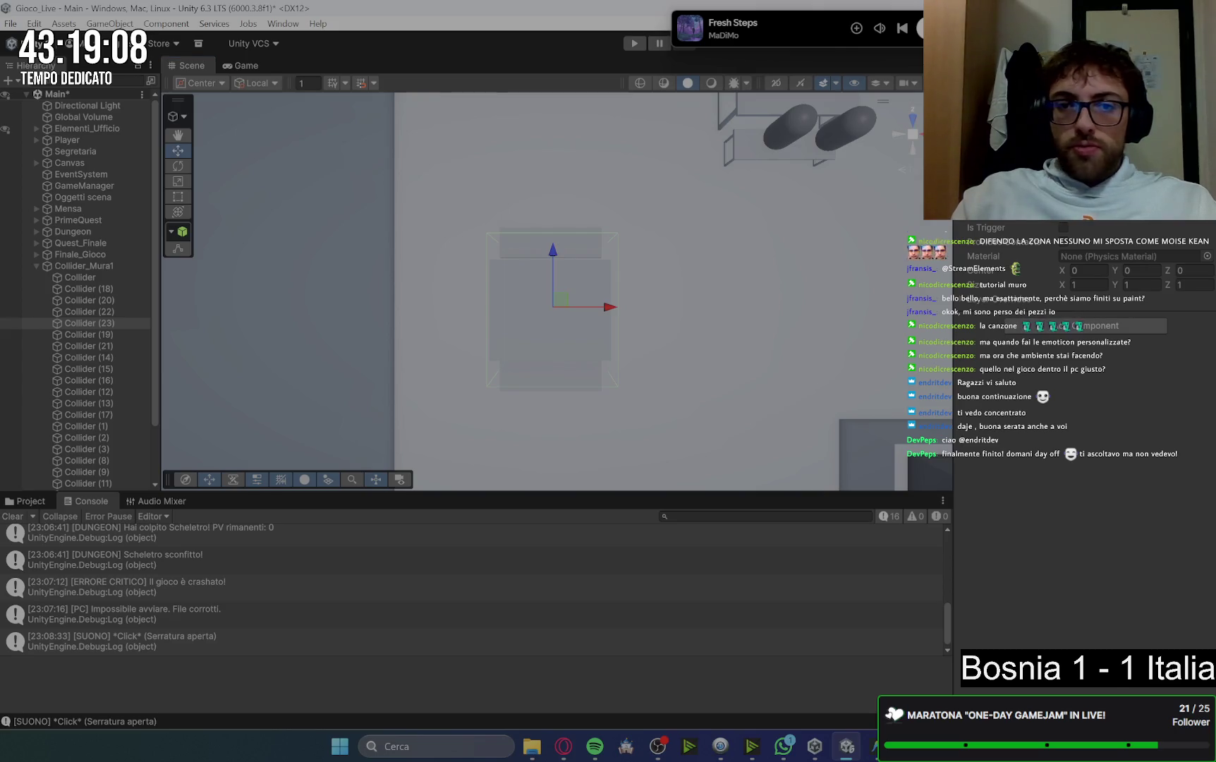
- Check Collider (23)'s placement up close, then collapse the Collider_Mura1 group in the Hierarchy
{"action": "left_click_drag", "start_coordinate": [714, 421], "coordinate": [717, 394]}
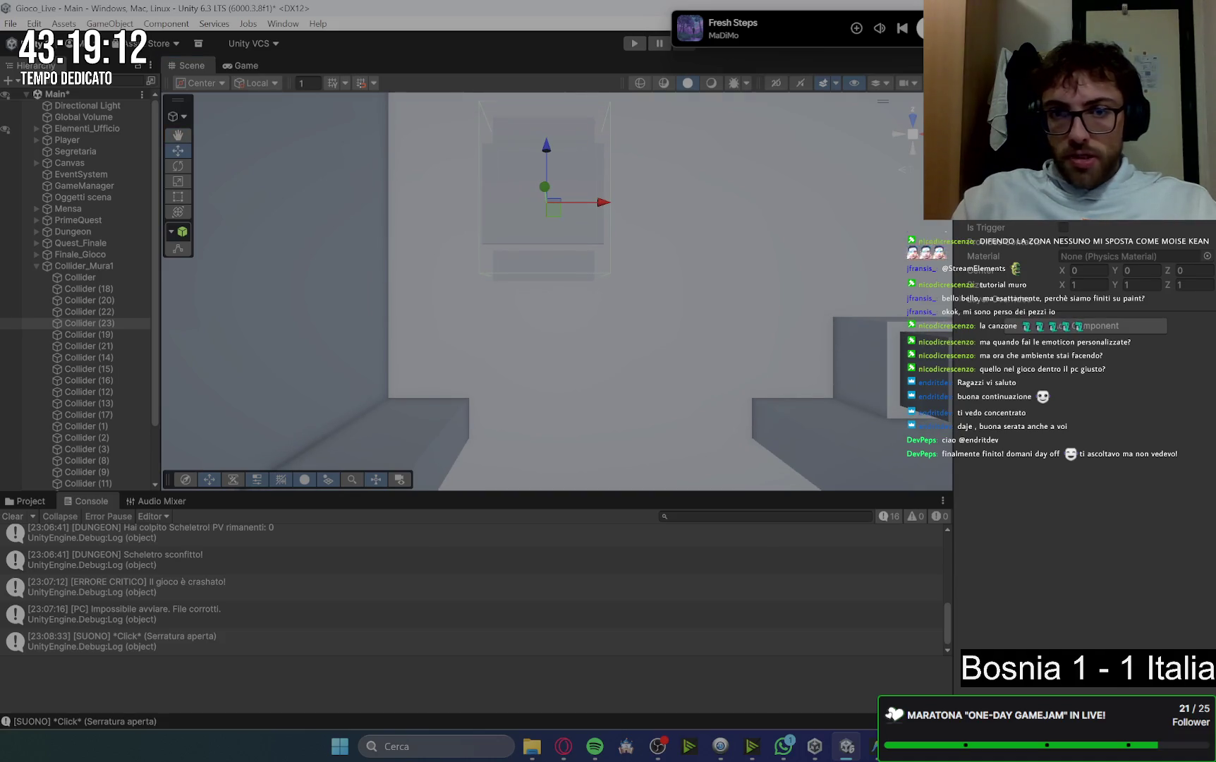
{"action": "left_click_drag", "start_coordinate": [732, 267], "coordinate": [757, 317]}
{"action": "left_click", "coordinate": [612, 282]}
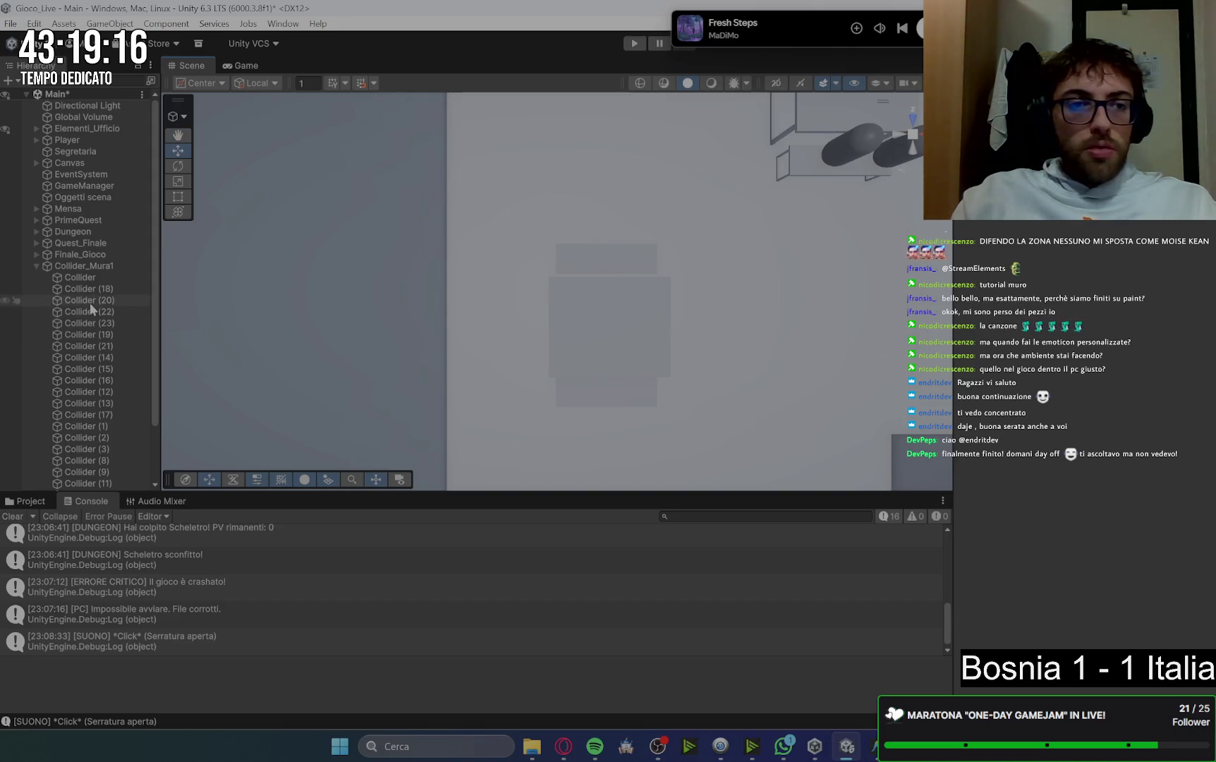
{"action": "left_click", "coordinate": [84, 323]}
{"action": "key", "text": "f"}
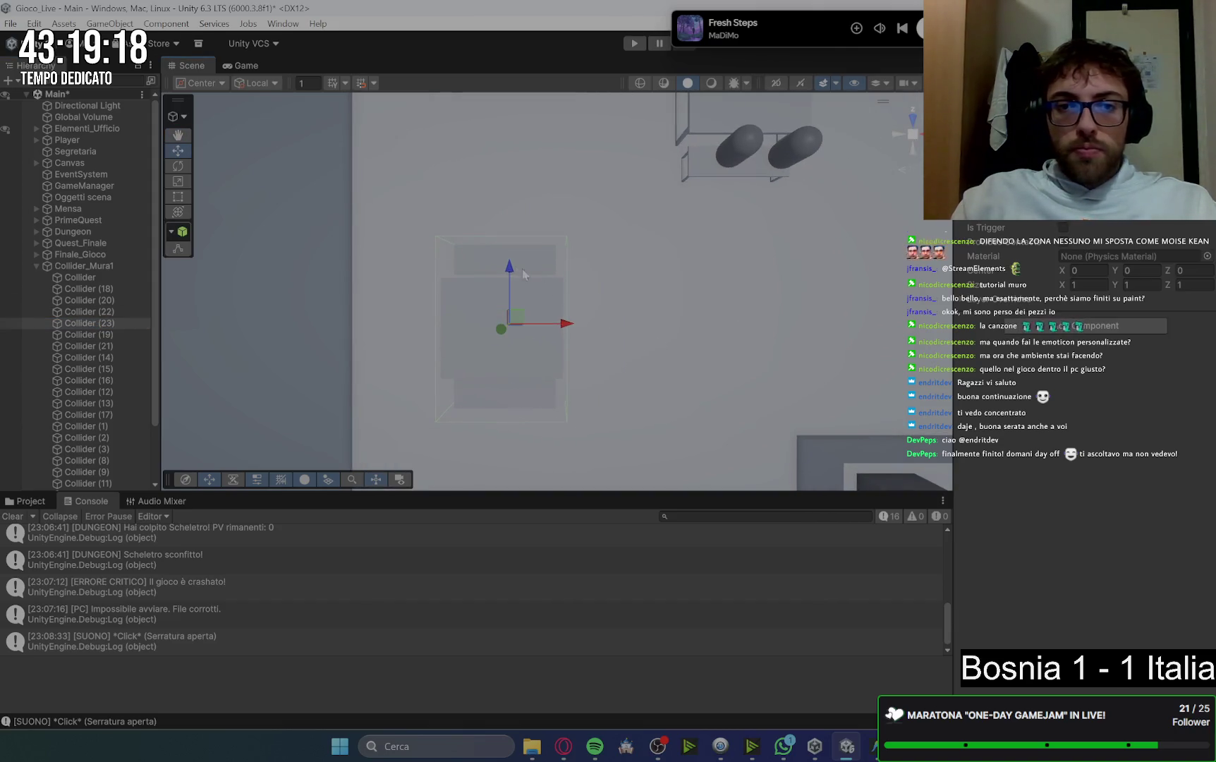
{"action": "scroll", "coordinate": [532, 295], "scroll_direction": "down", "scroll_amount": 5}
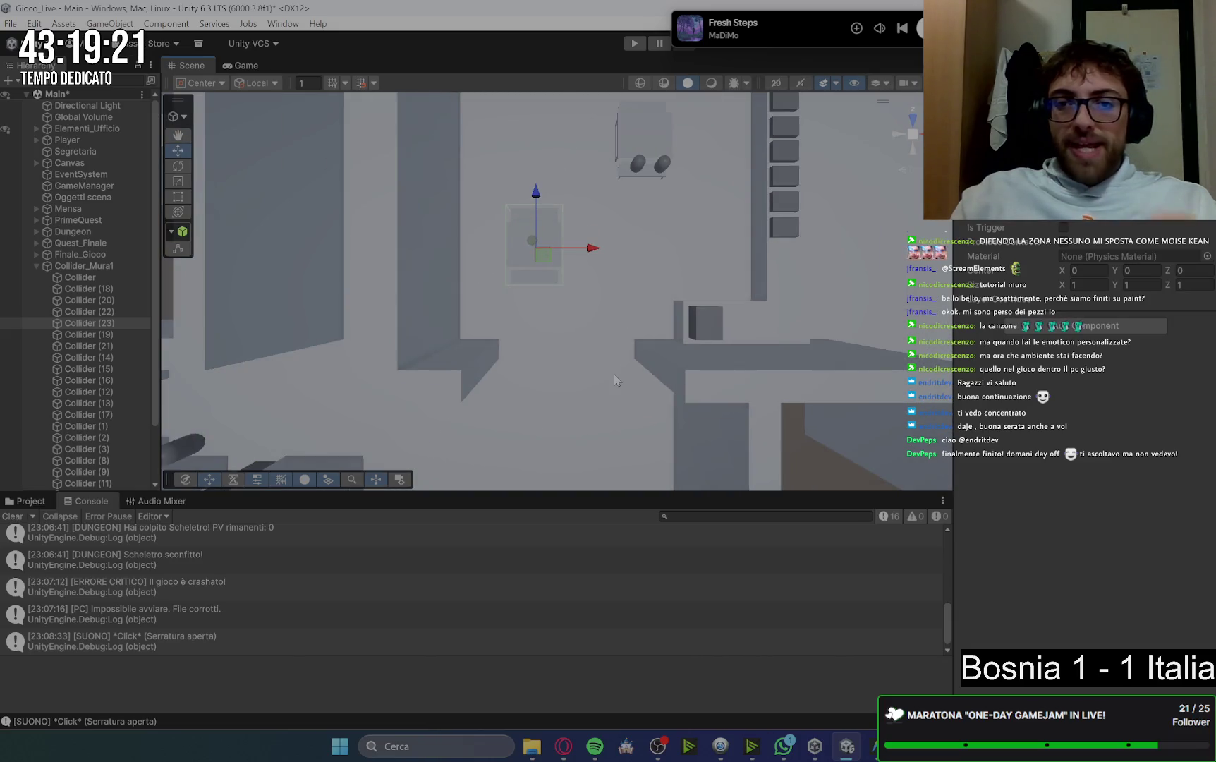
{"action": "scroll", "coordinate": [586, 298], "scroll_direction": "down", "scroll_amount": 10}
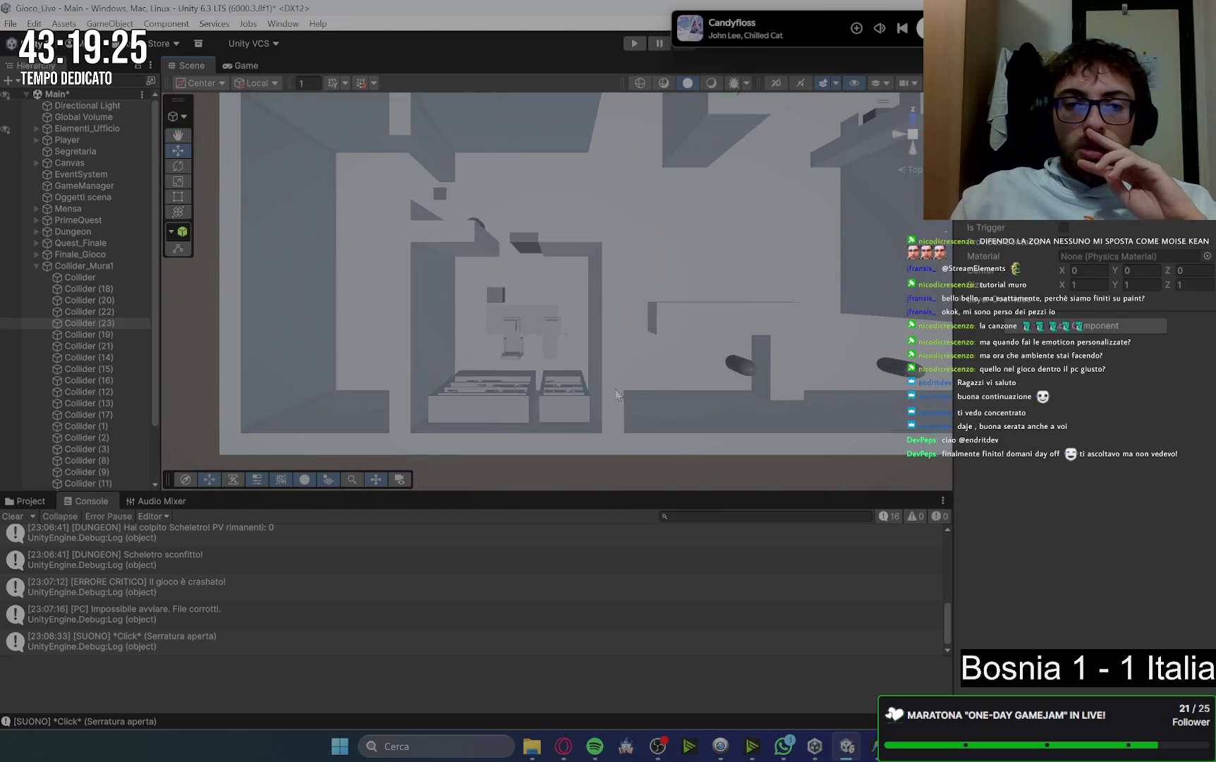
{"action": "scroll", "coordinate": [585, 294], "scroll_direction": "up", "scroll_amount": 10}
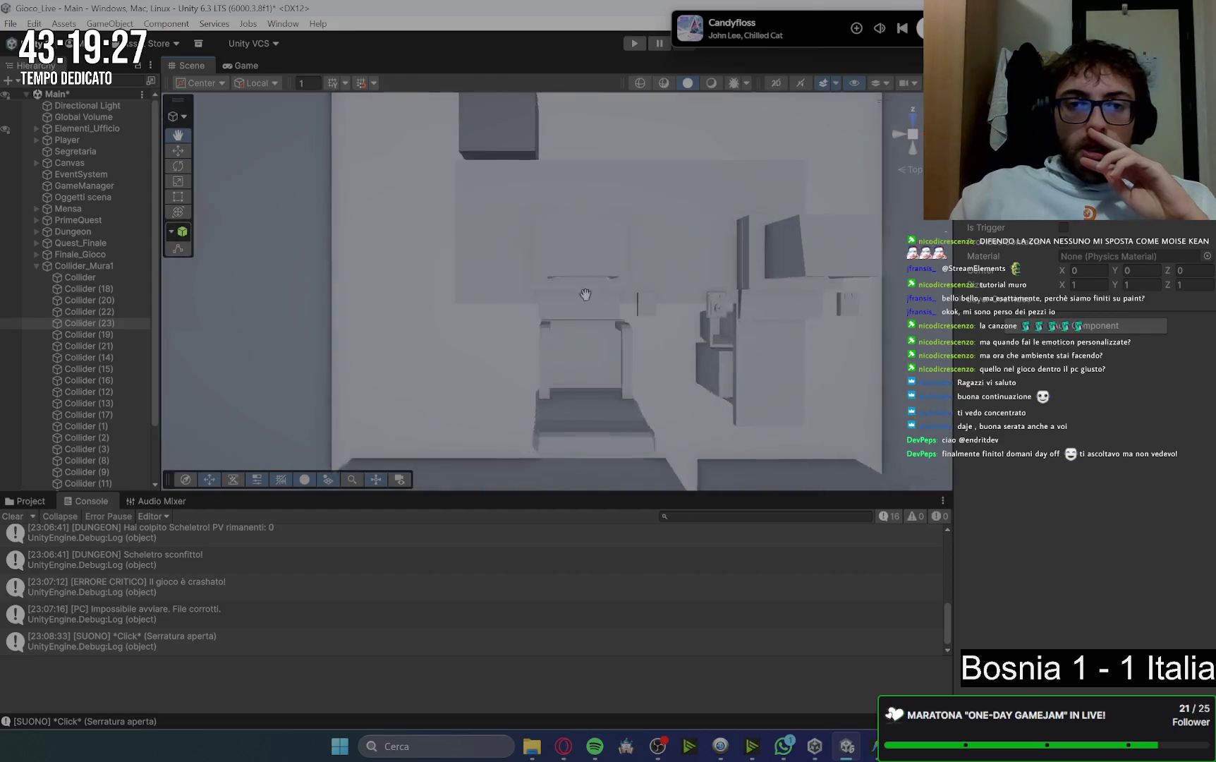
{"action": "scroll", "coordinate": [548, 297], "scroll_direction": "down", "scroll_amount": 3}
{"action": "scroll", "coordinate": [556, 286], "scroll_direction": "down", "scroll_amount": 2}
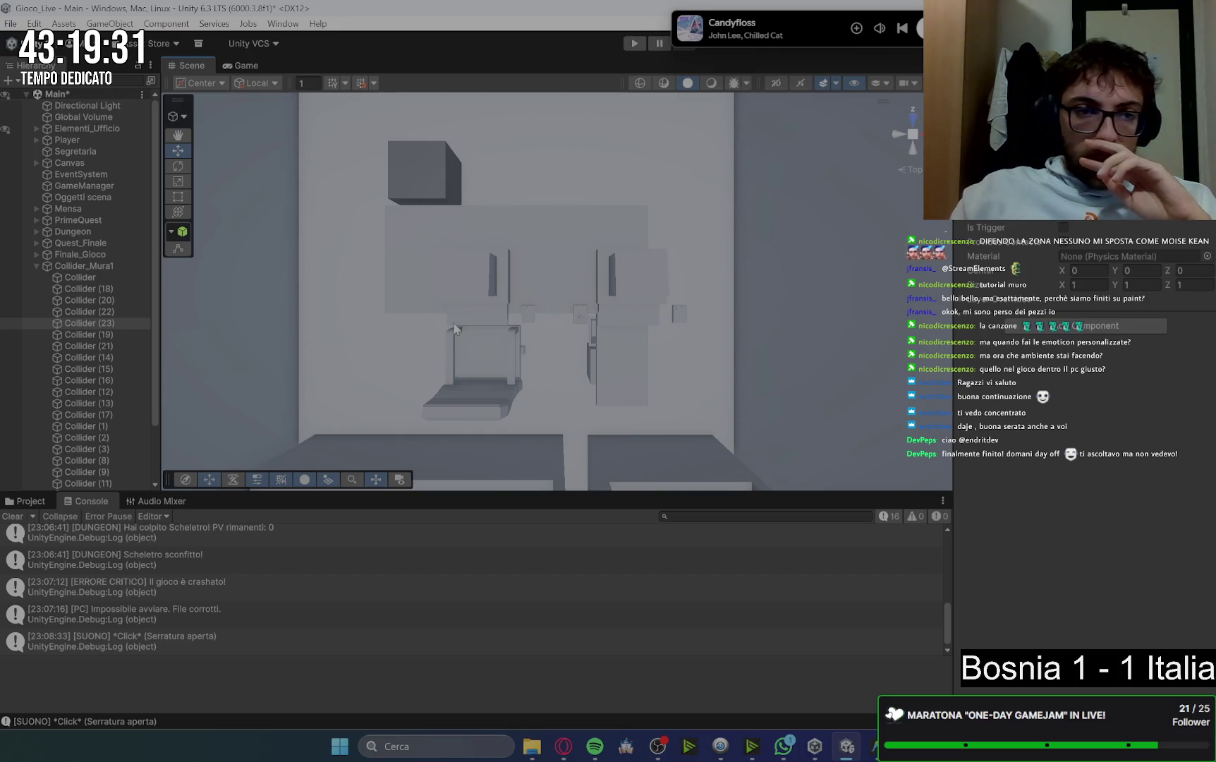
{"action": "scroll", "coordinate": [702, 306], "scroll_direction": "down", "scroll_amount": 5}
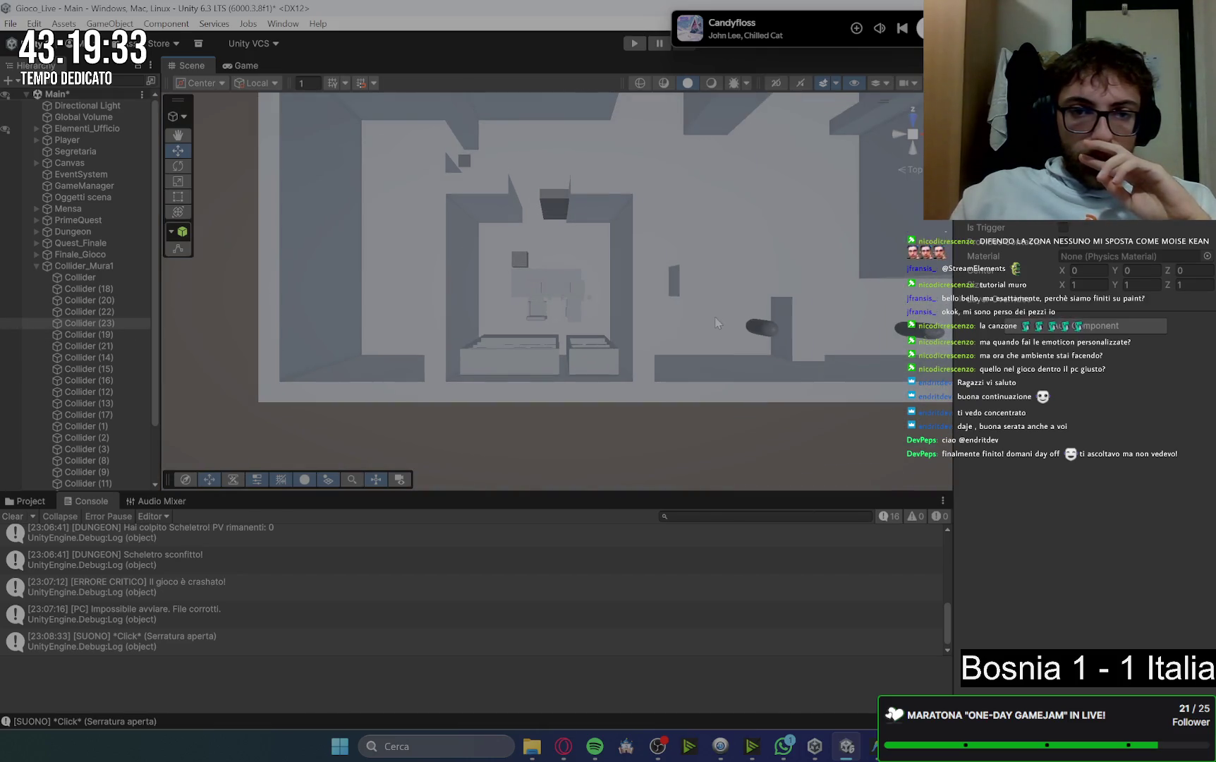
{"action": "left_click", "coordinate": [37, 265]}
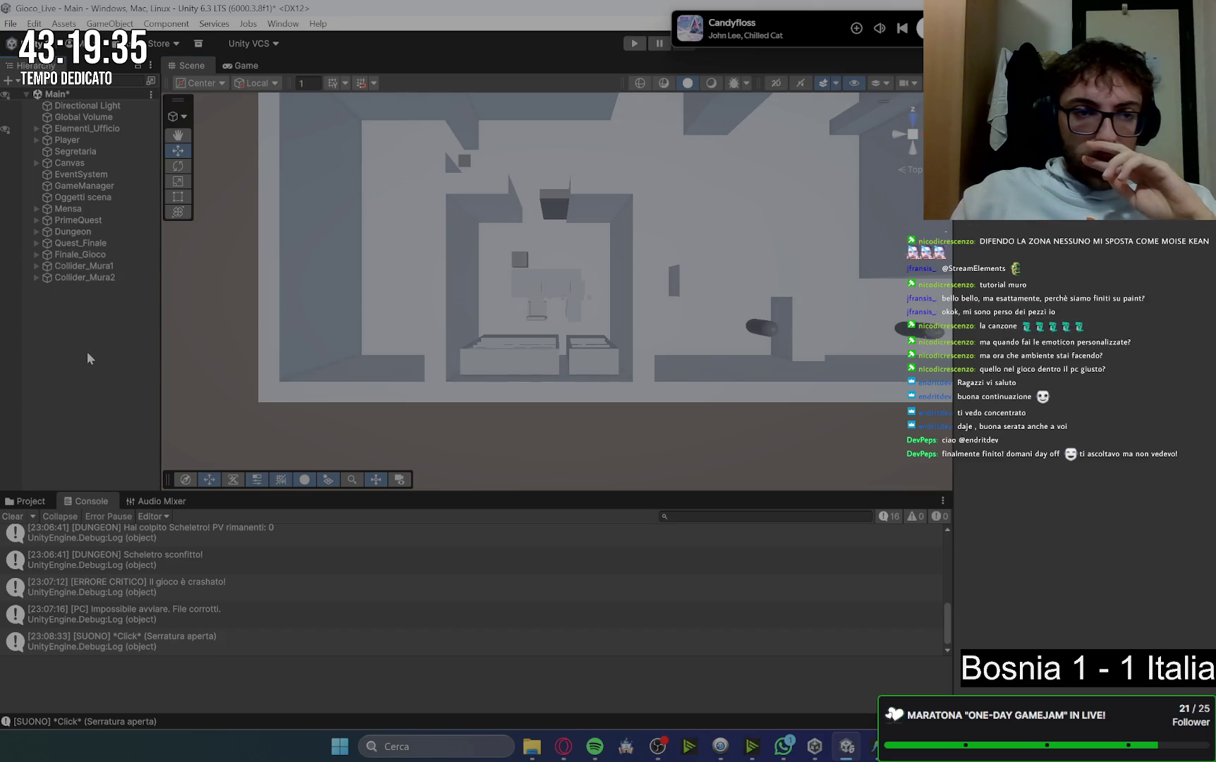
- Create an empty object named Collider_DA_RIVEDERE
{"action": "right_click", "coordinate": [87, 351]}
{"action": "left_click", "coordinate": [165, 503]}
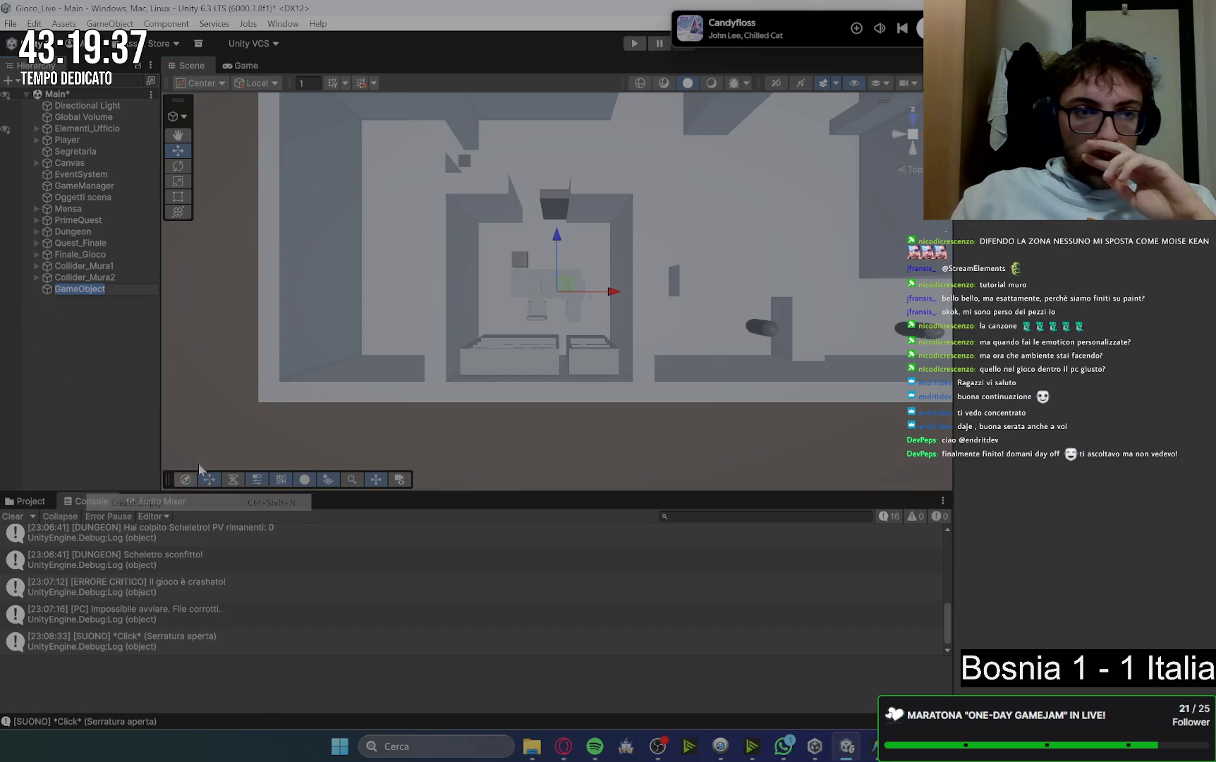
{"action": "type", "text": "Coll"}
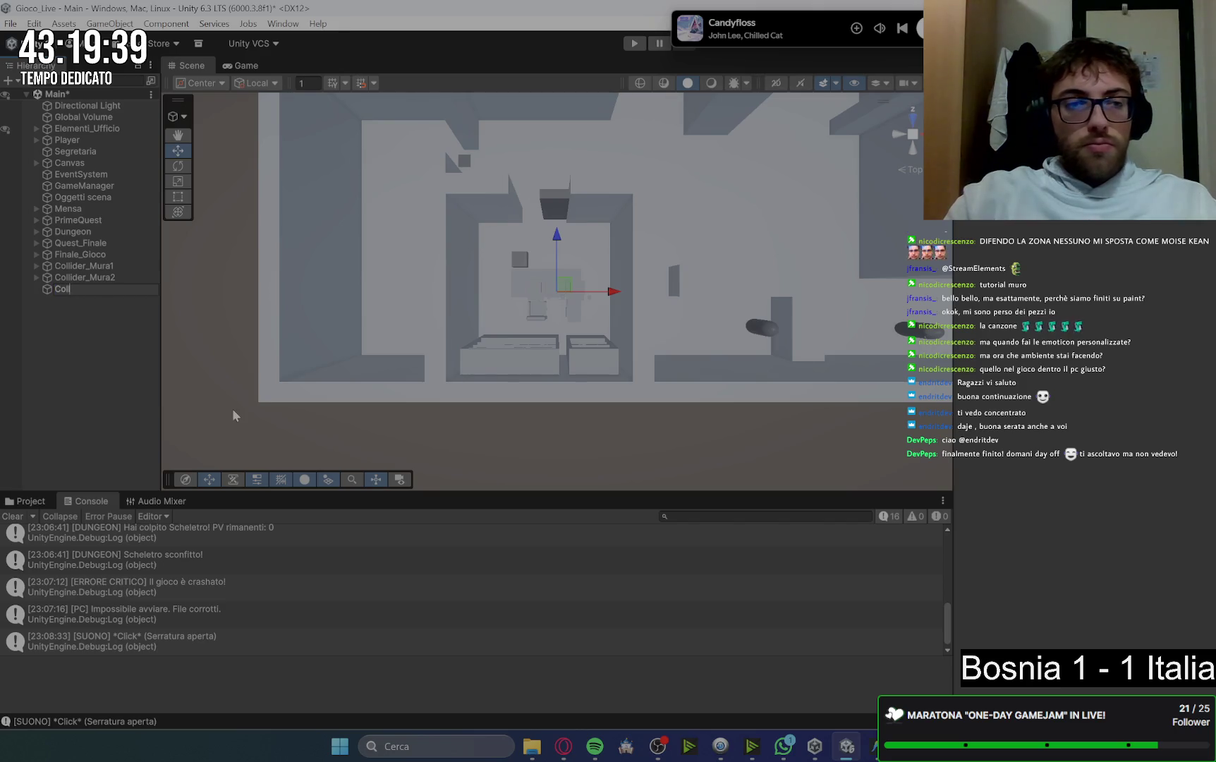
{"action": "type", "text": "ider_"}
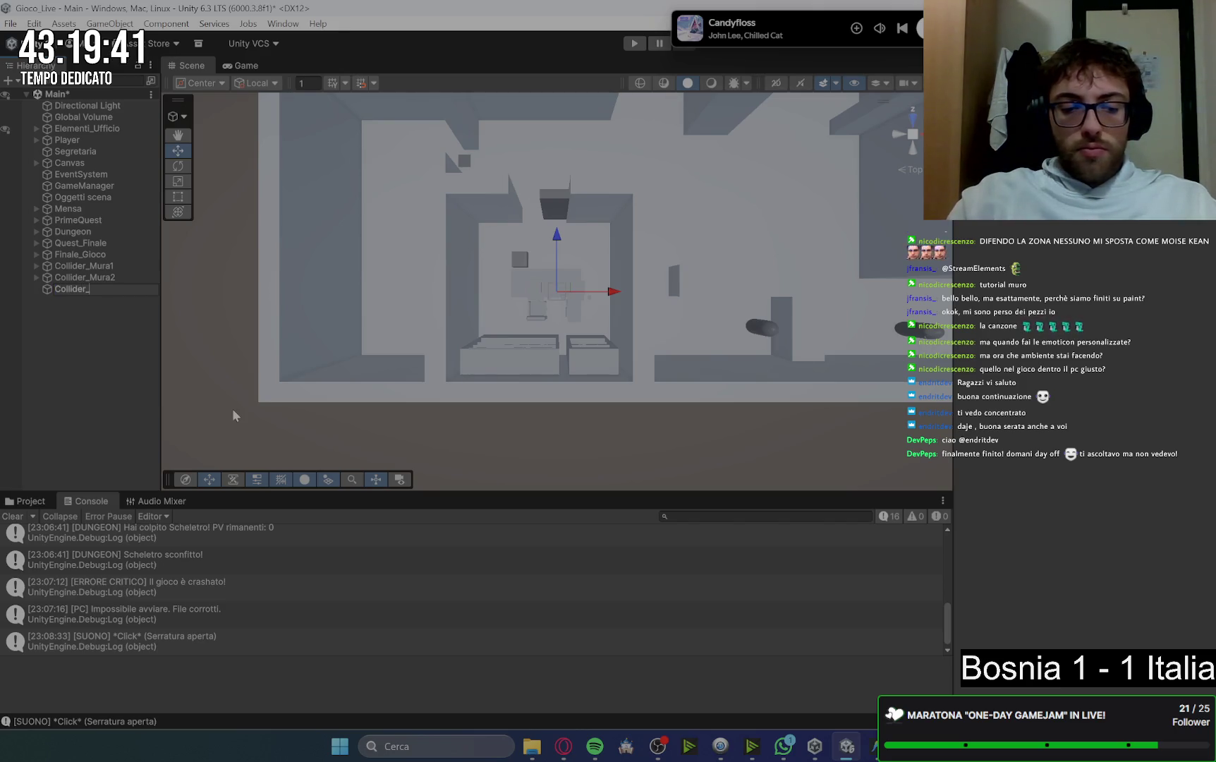
{"action": "type", "text": "DA_"}
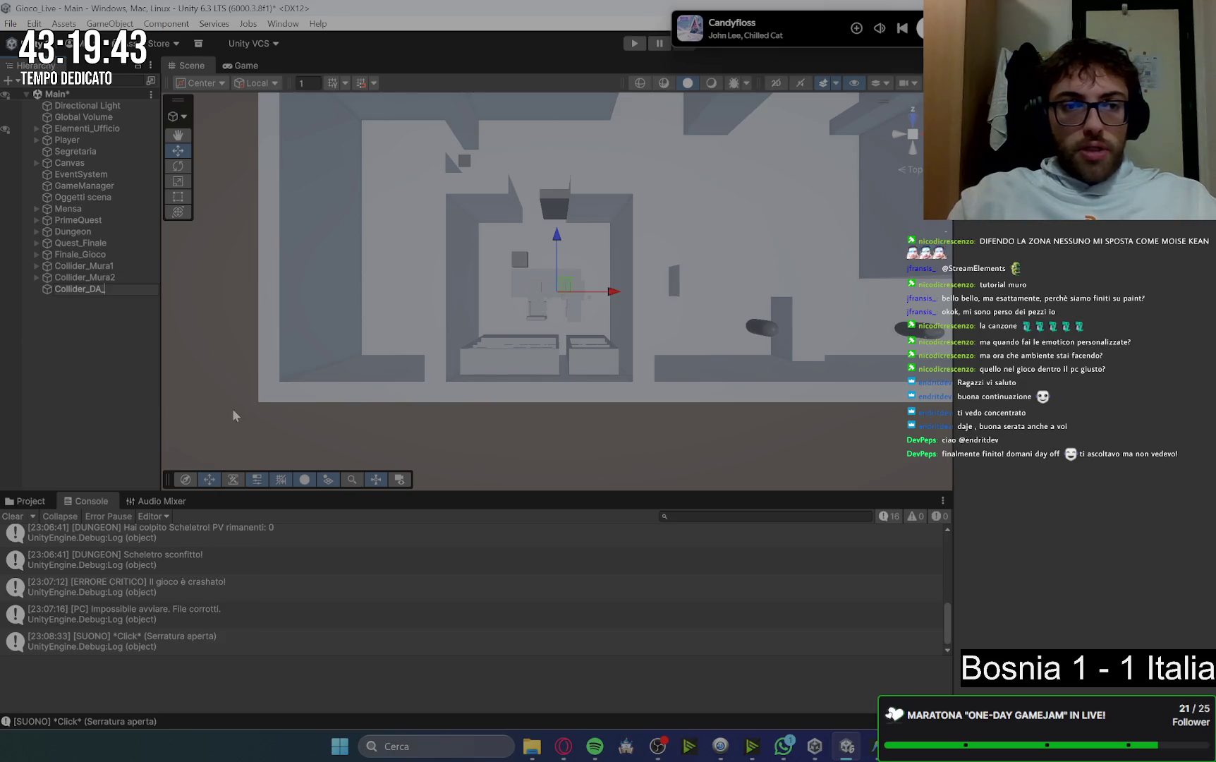
{"action": "type", "text": "RIVEDERE"}
{"action": "key", "text": "Return"}
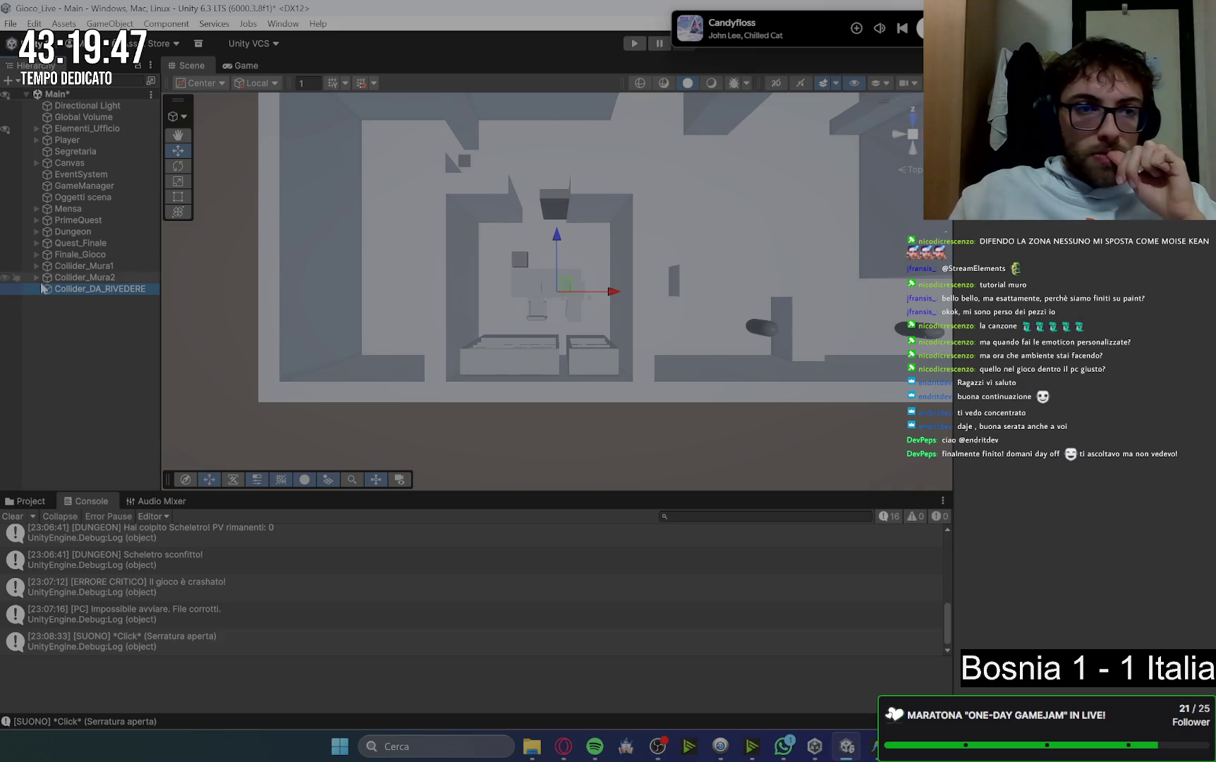
- Move Collider (22) and Collider (23) out of Collider_Mura1 into Collider_DA_RIVEDERE
{"action": "left_click", "coordinate": [36, 266]}
{"action": "scroll", "coordinate": [434, 262], "scroll_direction": "up", "scroll_amount": 3}
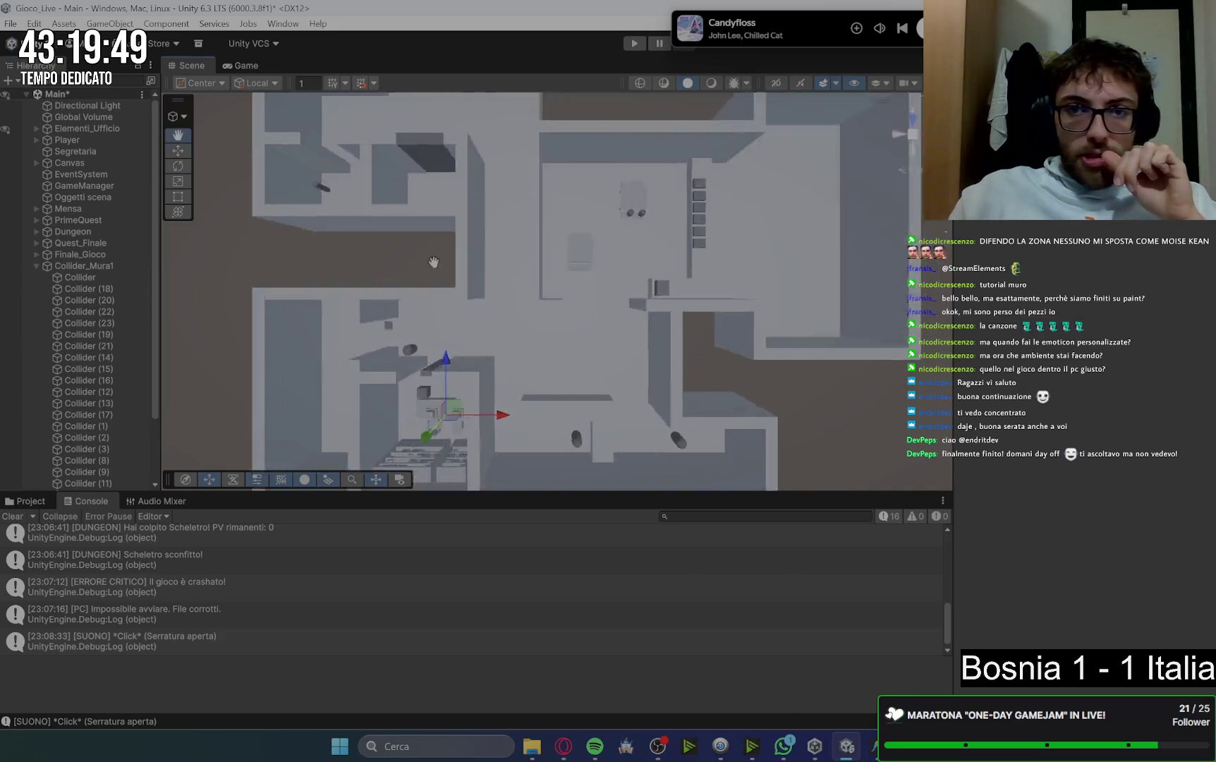
{"action": "left_click_drag", "start_coordinate": [434, 262], "coordinate": [357, 302]}
{"action": "left_click", "coordinate": [89, 315]}
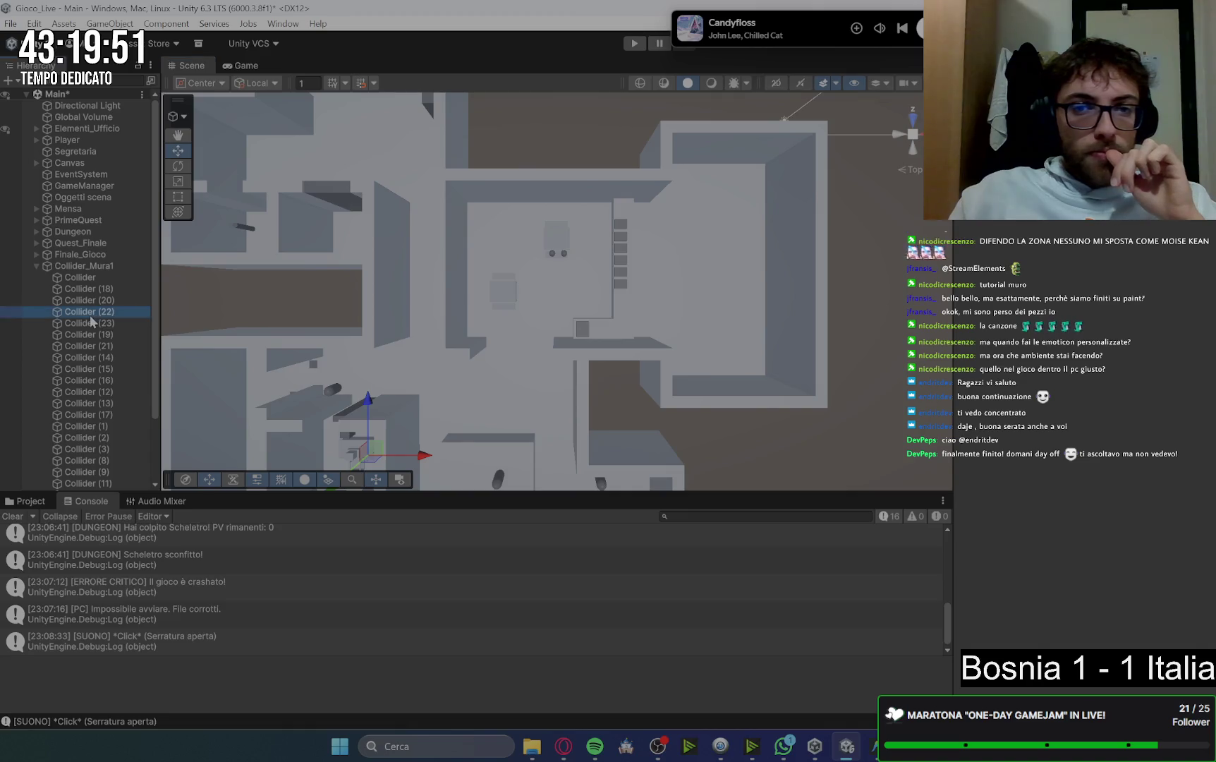
{"action": "left_click", "coordinate": [89, 324]}
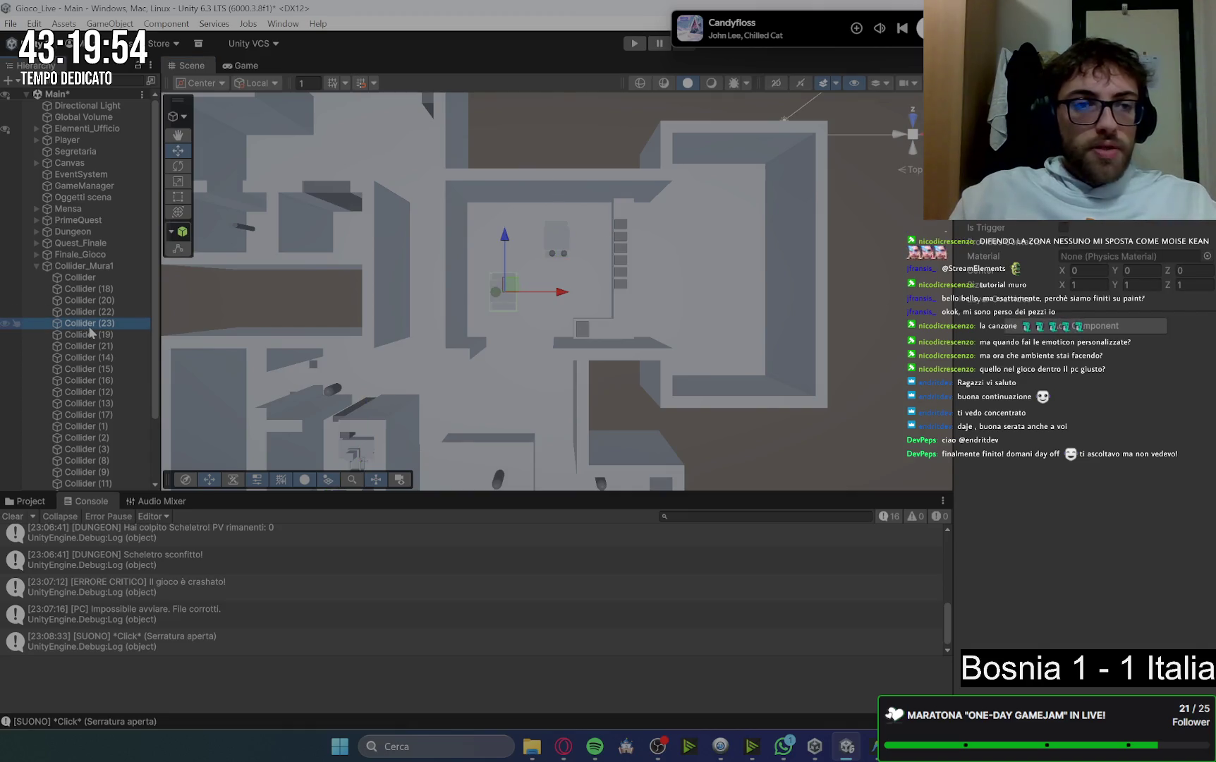
{"action": "left_click", "coordinate": [89, 315], "text": "ctrl"}
{"action": "scroll", "coordinate": [83, 318], "scroll_direction": "down", "scroll_amount": 3}
{"action": "left_click_drag", "start_coordinate": [83, 243], "coordinate": [110, 271]}
{"action": "left_click_drag", "start_coordinate": [100, 483], "coordinate": [110, 487]}
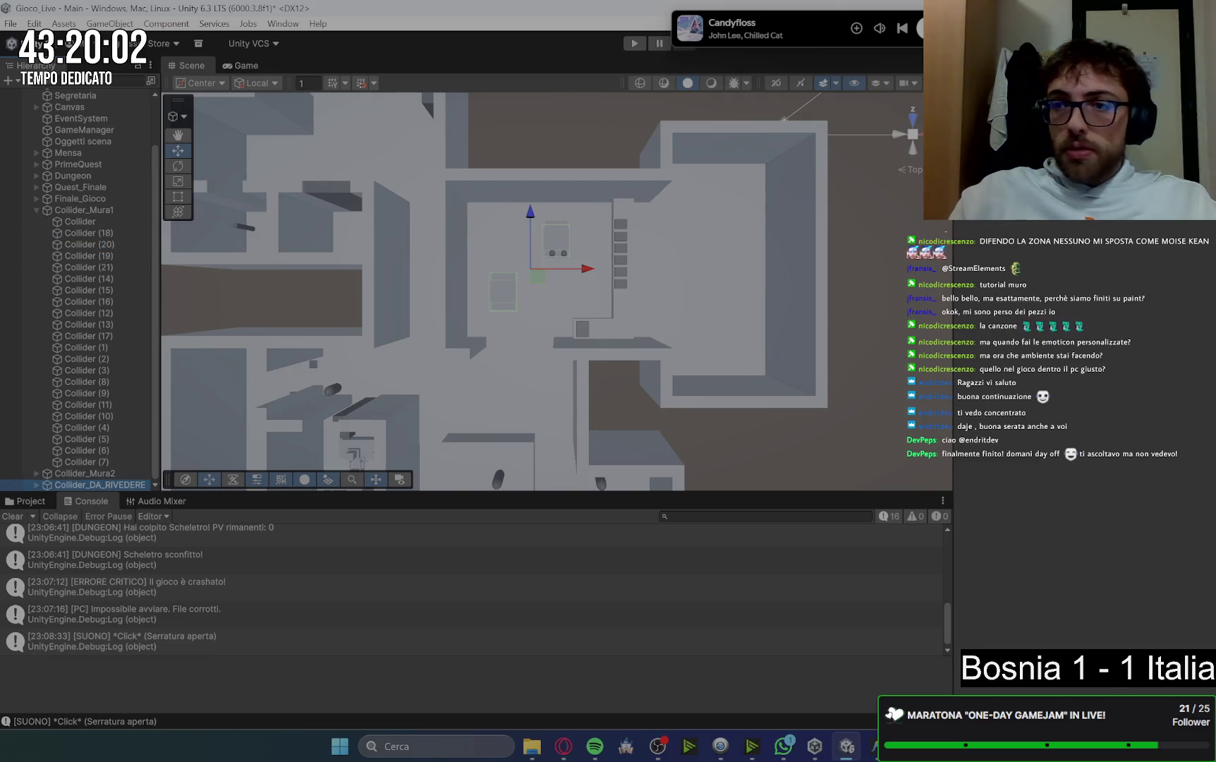
- Duplicate Collider (22) as Collider (24) and drag the copy lower in the level
{"action": "left_click", "coordinate": [896, 290]}
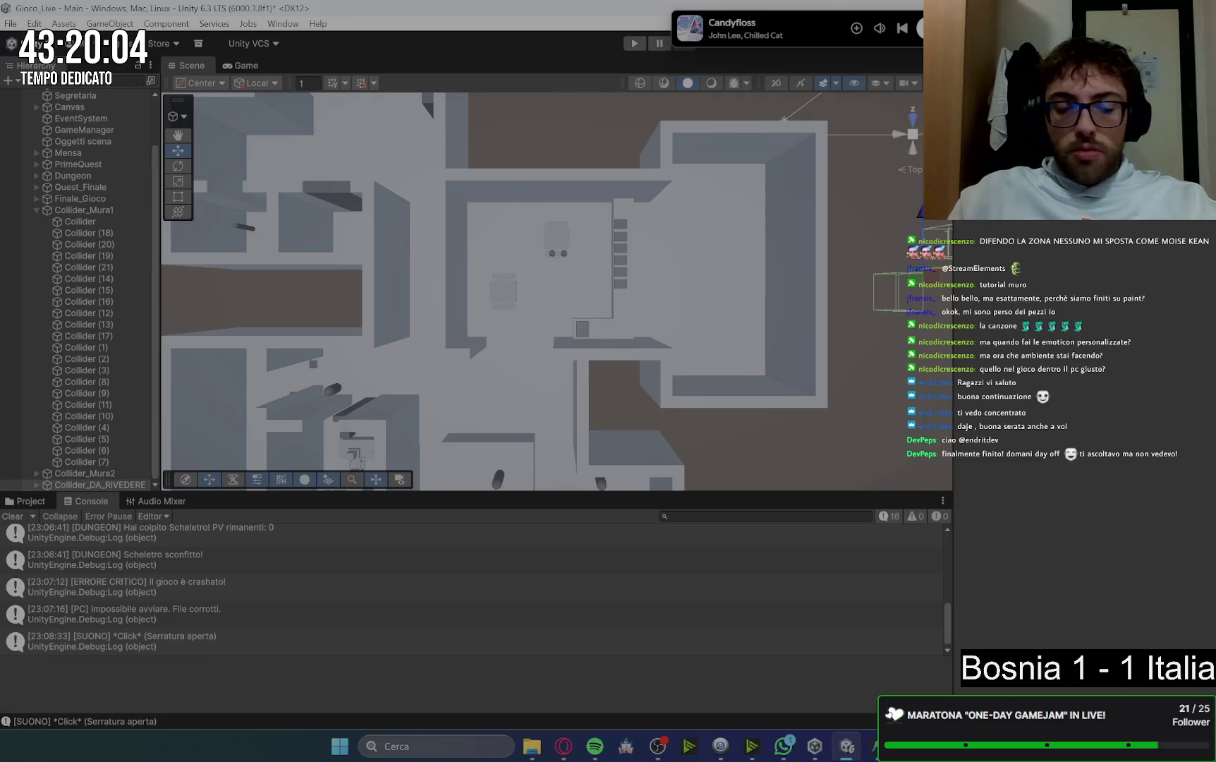
{"action": "left_click", "coordinate": [503, 289]}
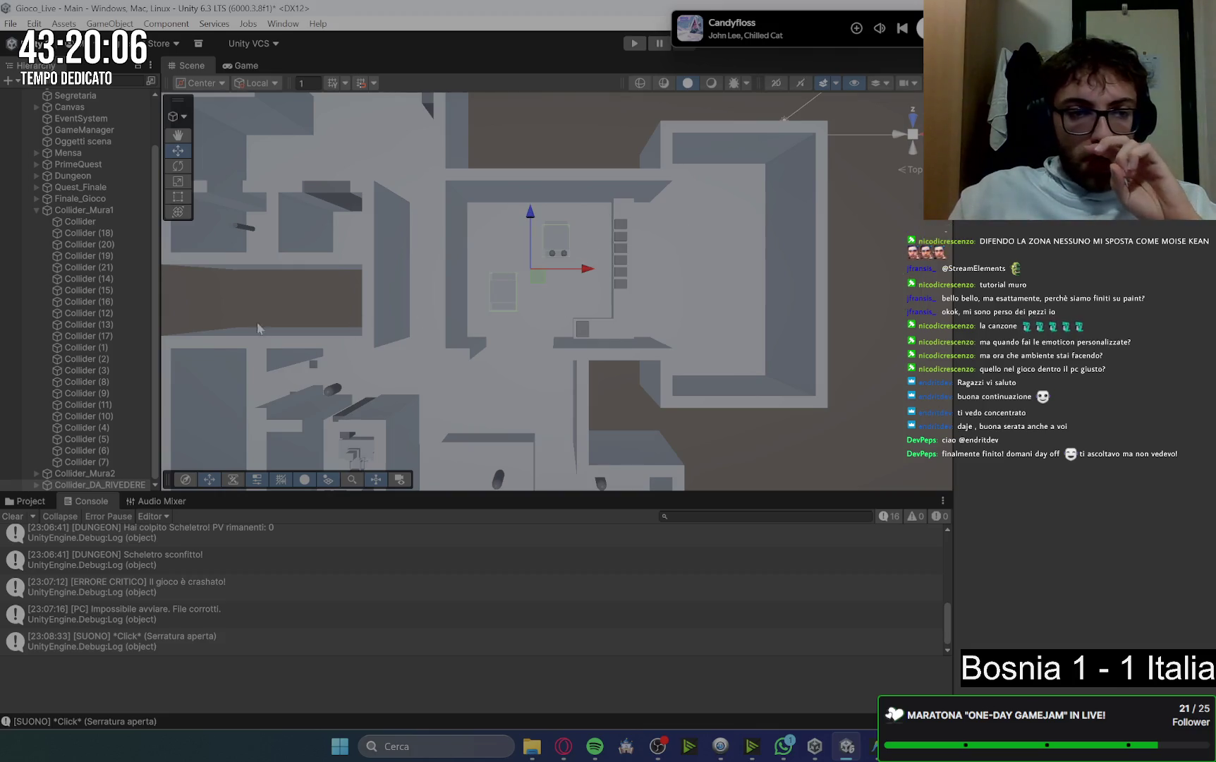
{"action": "mouse_move", "coordinate": [566, 352]}
{"action": "left_mouse_down"}
{"action": "mouse_move", "coordinate": [690, 308]}
{"action": "mouse_move", "coordinate": [749, 199]}
{"action": "mouse_move", "coordinate": [823, 118]}
{"action": "mouse_move", "coordinate": [822, 99]}
{"action": "left_mouse_up"}
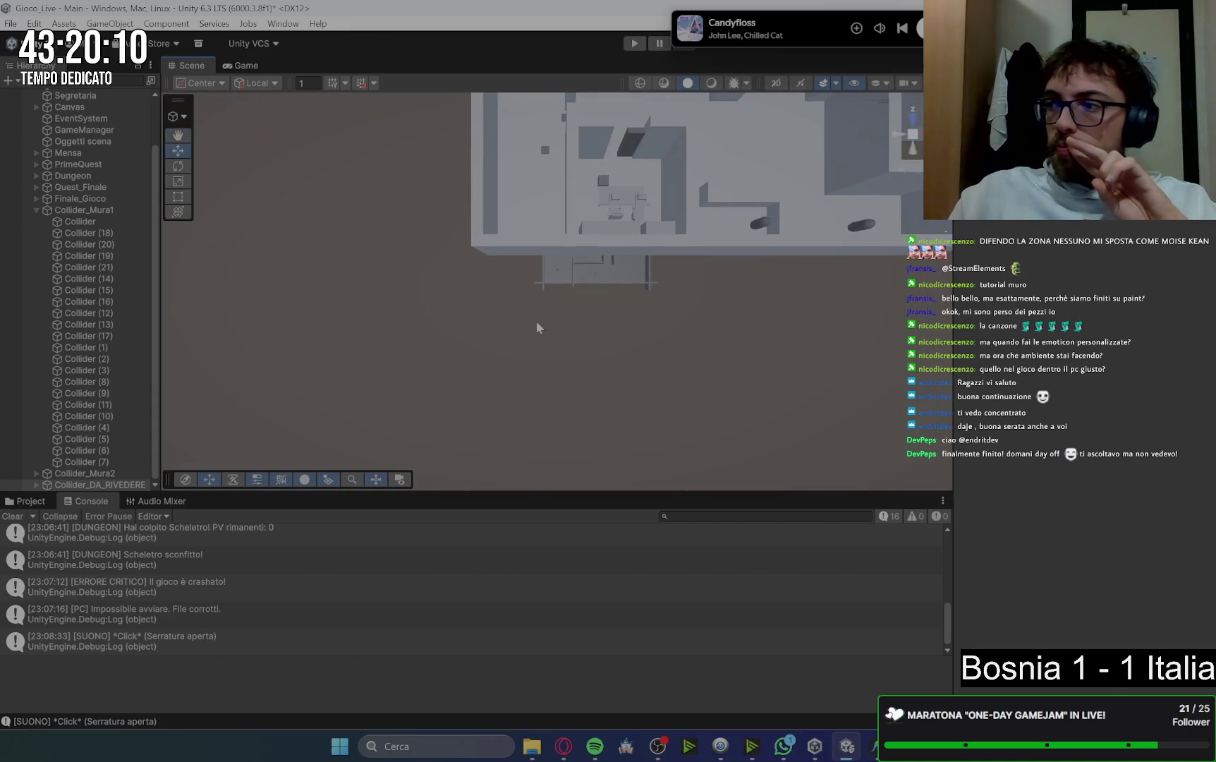
{"action": "left_click_drag", "start_coordinate": [605, 295], "coordinate": [512, 375]}
{"action": "left_click_drag", "start_coordinate": [169, 429], "coordinate": [1, 441]}
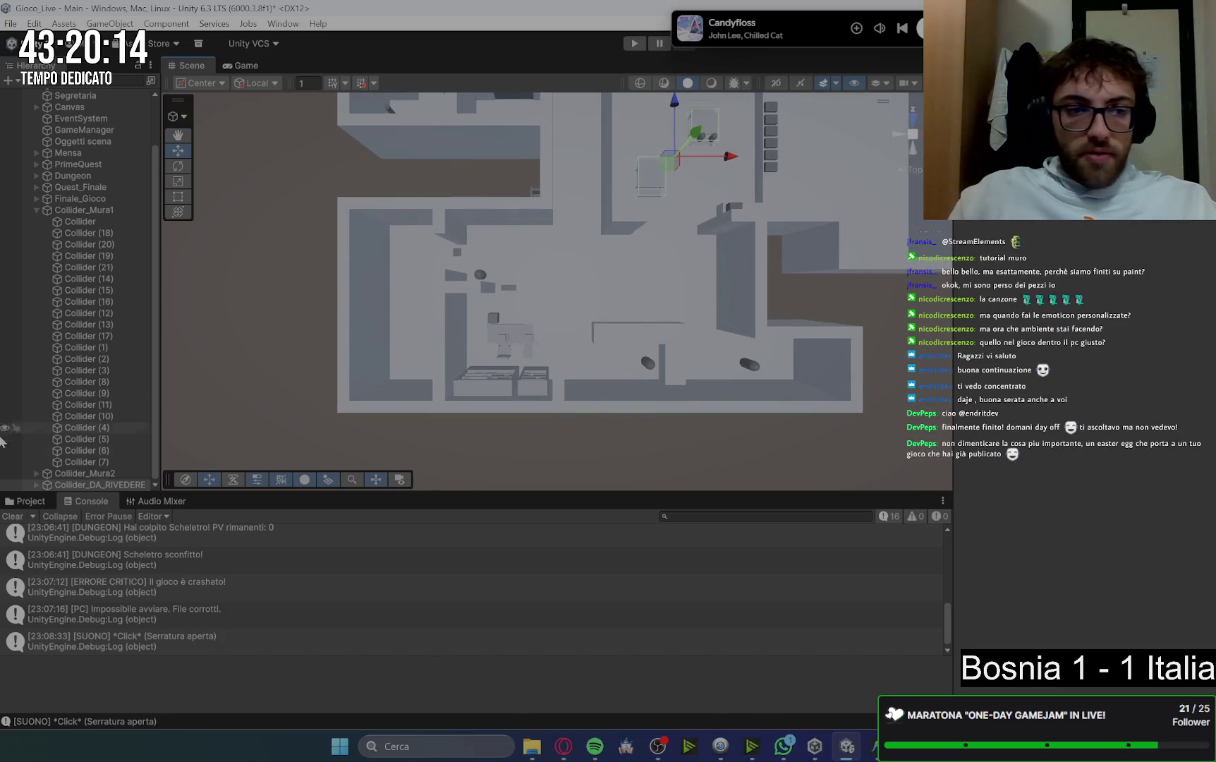
{"action": "left_click", "coordinate": [36, 485]}
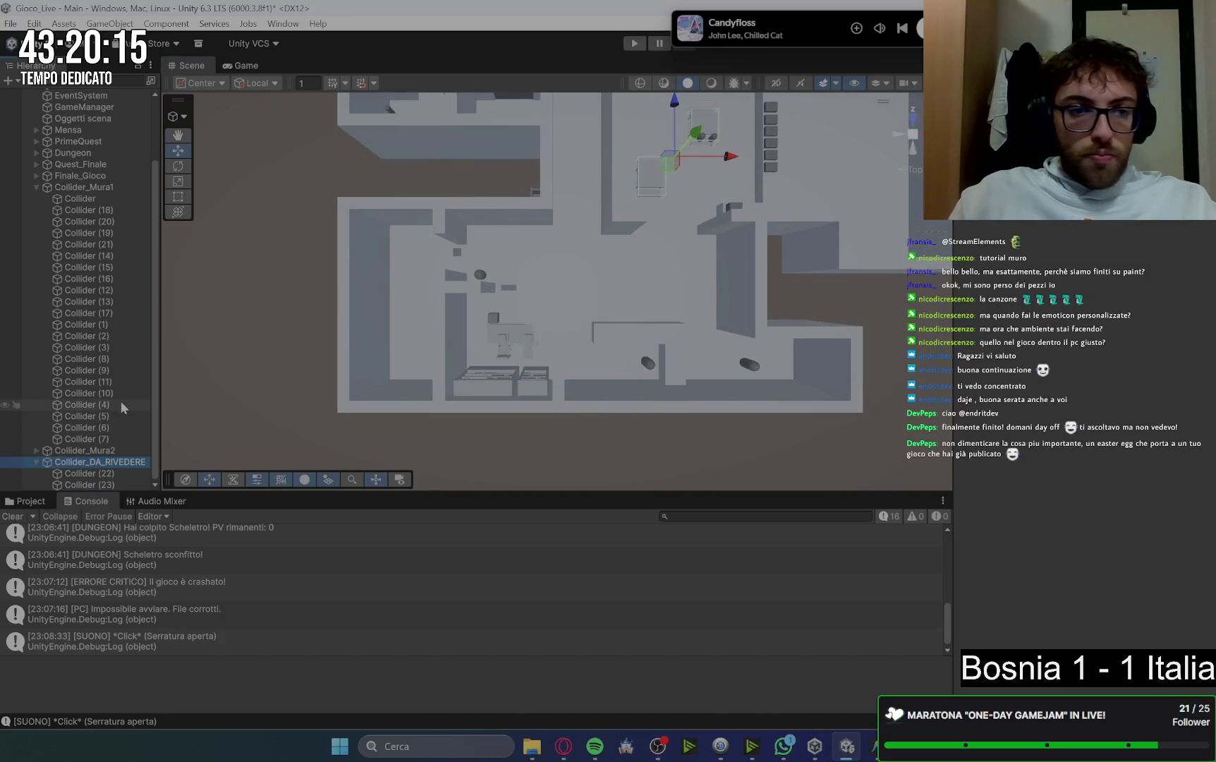
{"action": "left_click", "coordinate": [113, 476]}
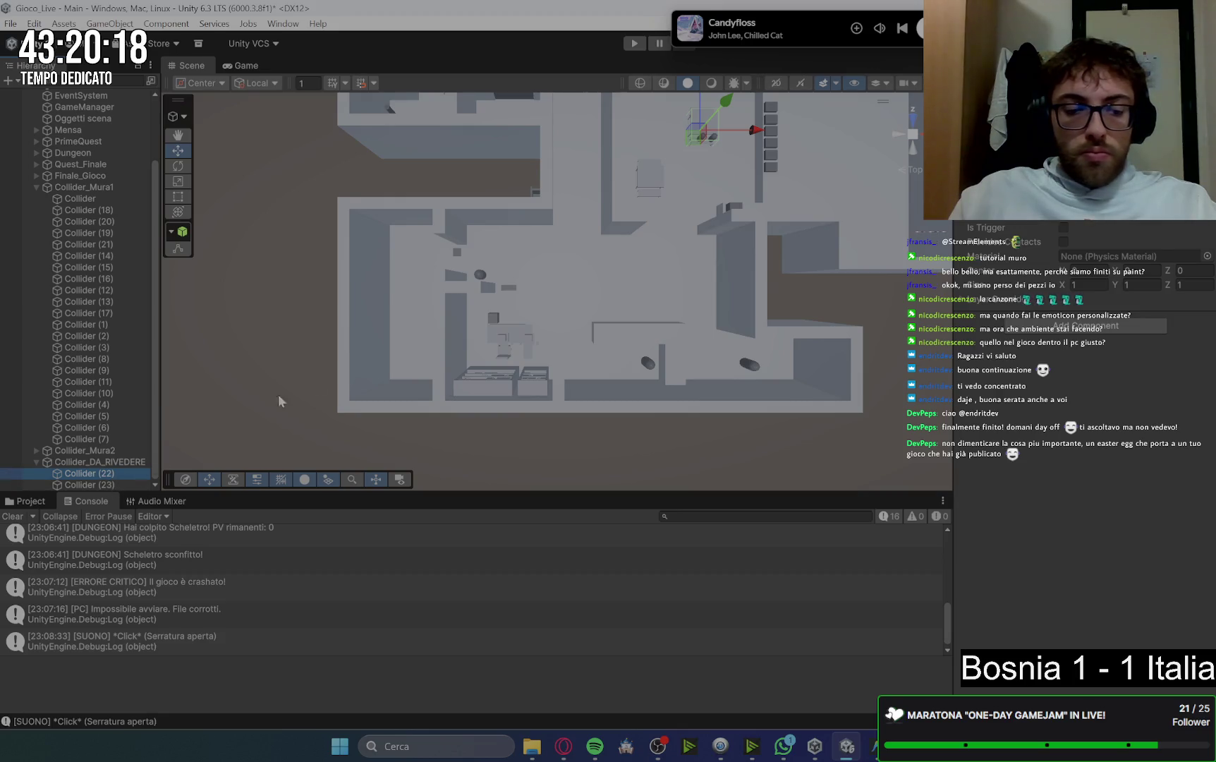
{"action": "key", "text": "ctrl+d"}
{"action": "mouse_move", "coordinate": [707, 113]}
{"action": "left_mouse_down"}
{"action": "mouse_move", "coordinate": [676, 356]}
{"action": "mouse_move", "coordinate": [676, 309]}
{"action": "left_mouse_up"}
{"action": "left_click", "coordinate": [630, 346]}
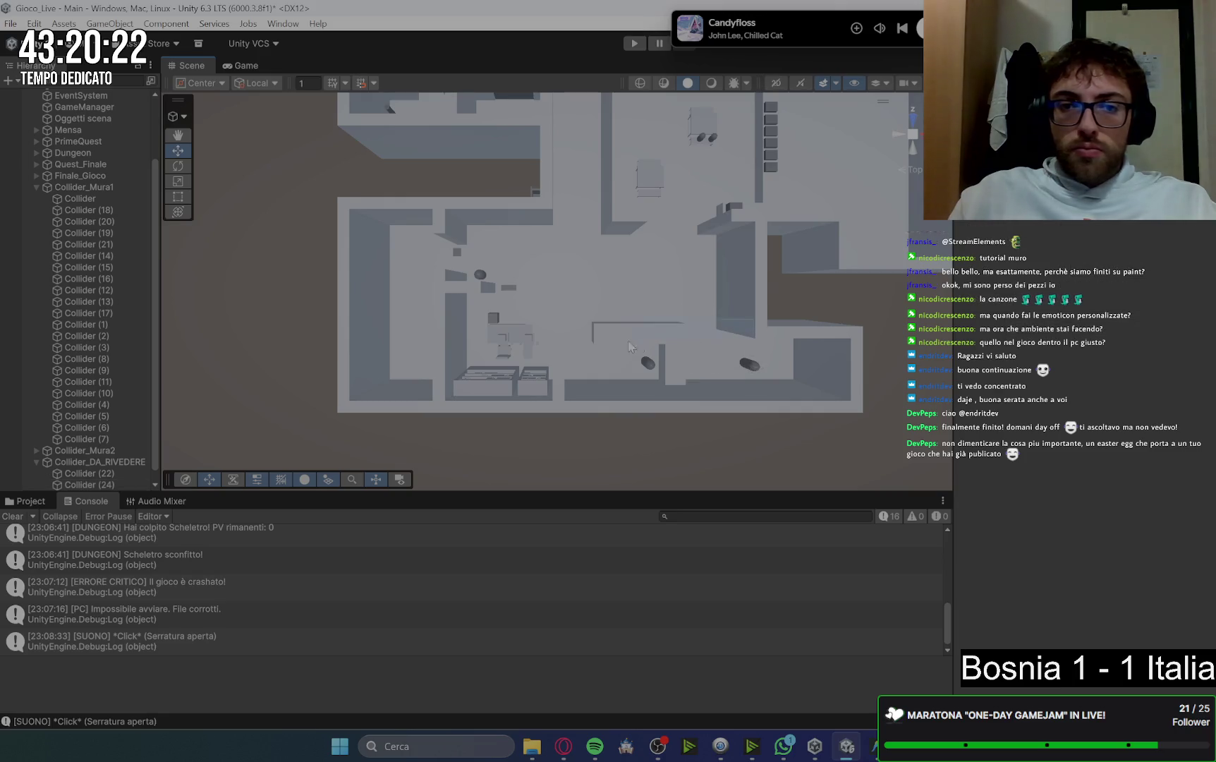
{"action": "scroll", "coordinate": [99, 473], "scroll_direction": "down", "scroll_amount": 1}
{"action": "left_click", "coordinate": [101, 484]}
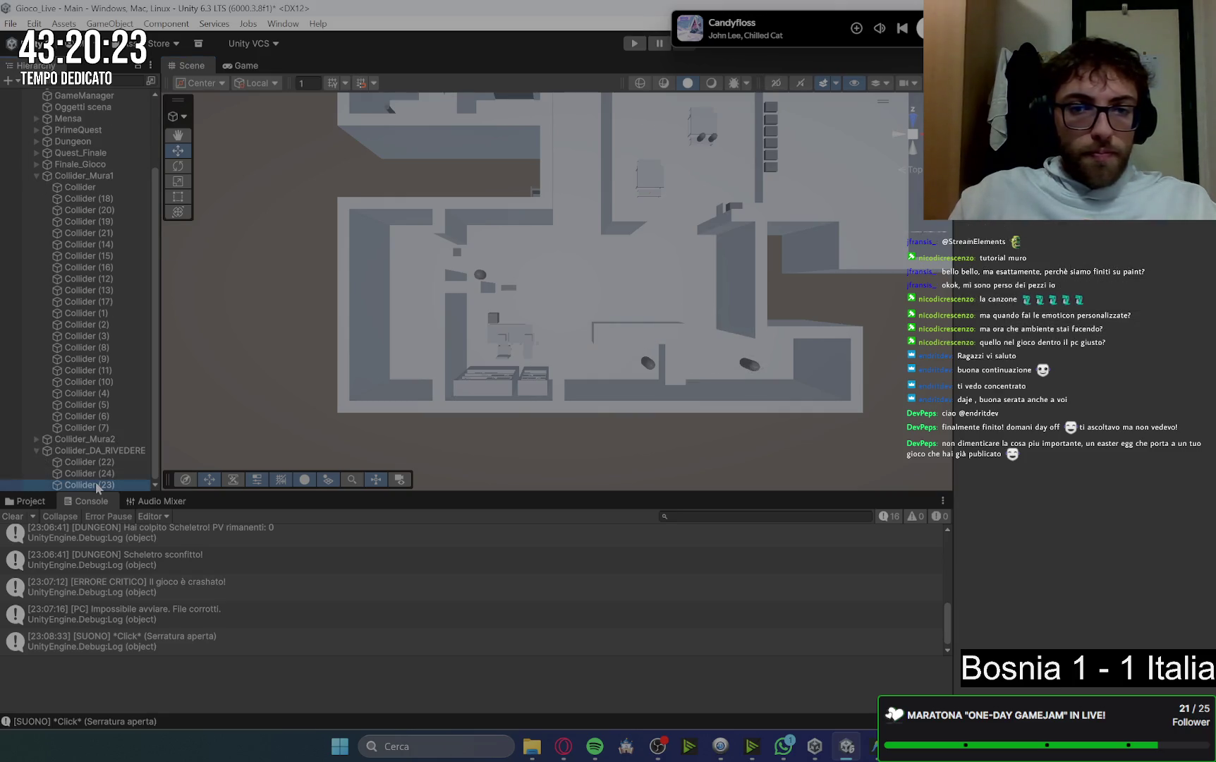
- Slide Collider (24) left along the X axis
{"action": "left_click", "coordinate": [101, 474]}
{"action": "left_click_drag", "start_coordinate": [752, 332], "coordinate": [542, 353]}
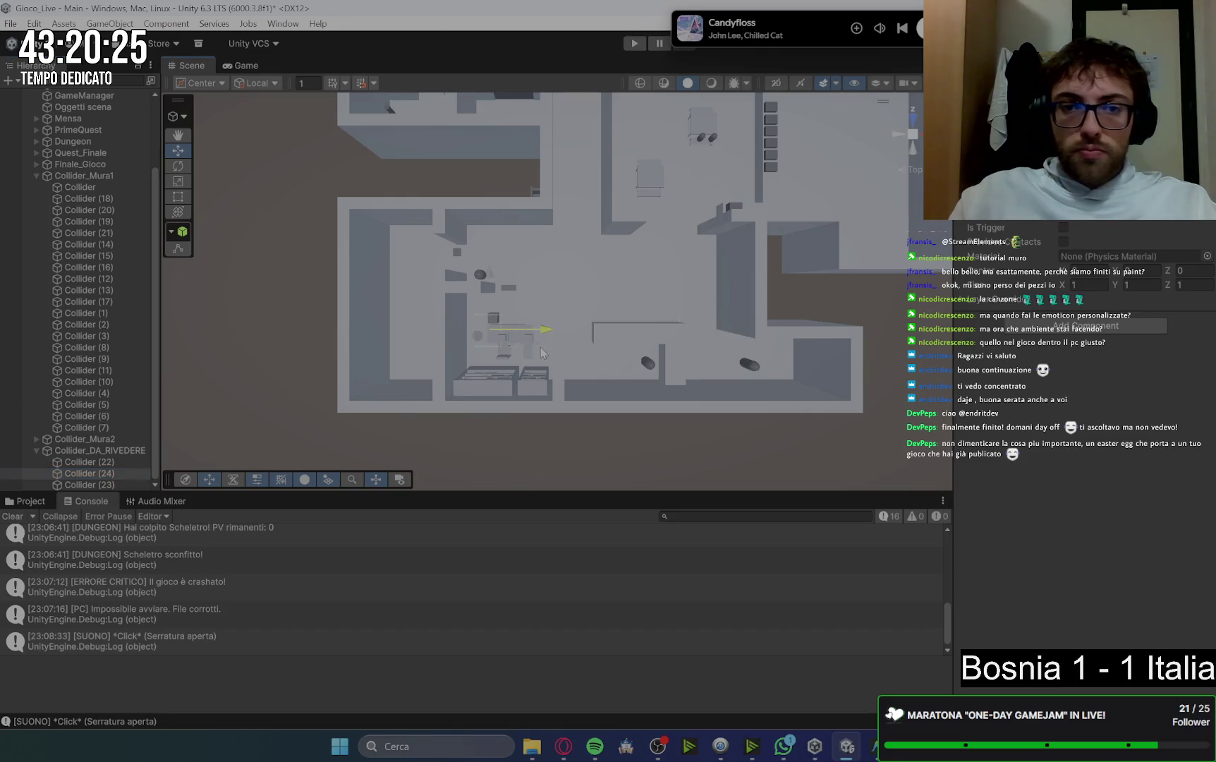
{"action": "scroll", "coordinate": [554, 351], "scroll_direction": "up", "scroll_amount": 5}
{"action": "scroll", "coordinate": [599, 265], "scroll_direction": "down", "scroll_amount": 3}
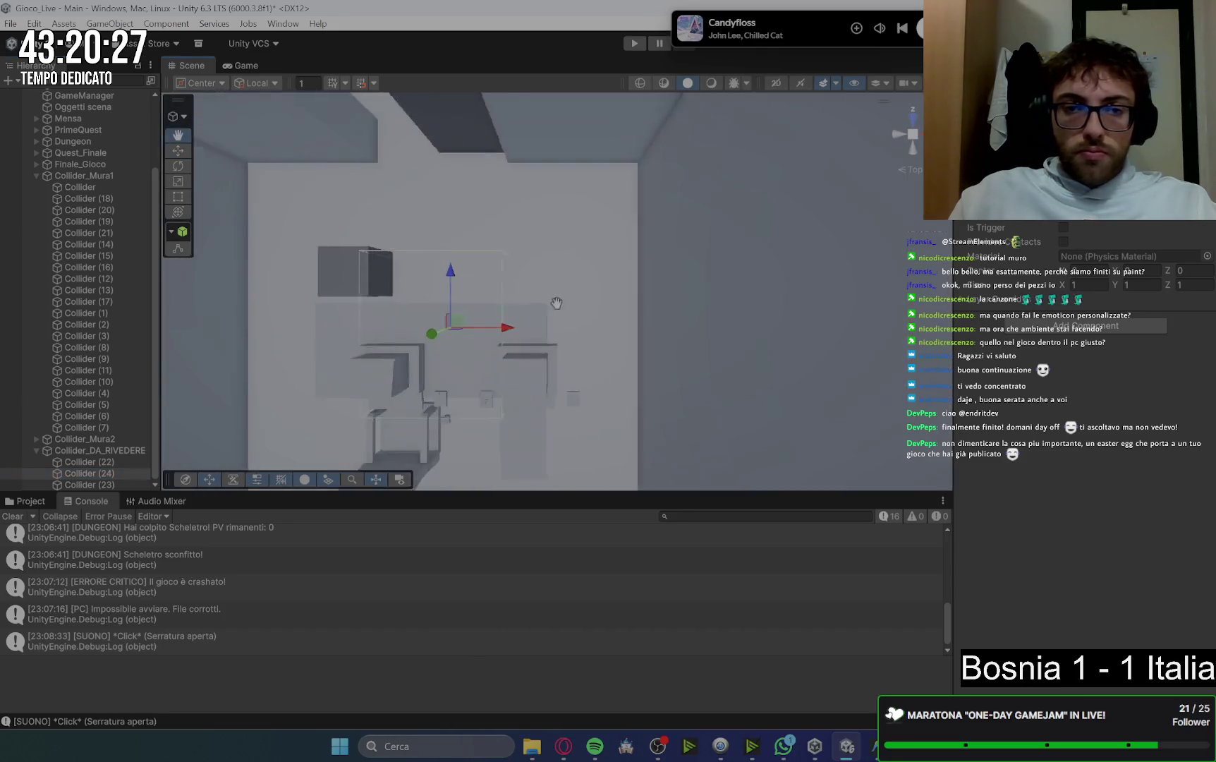
{"action": "left_click_drag", "start_coordinate": [598, 264], "coordinate": [607, 261]}
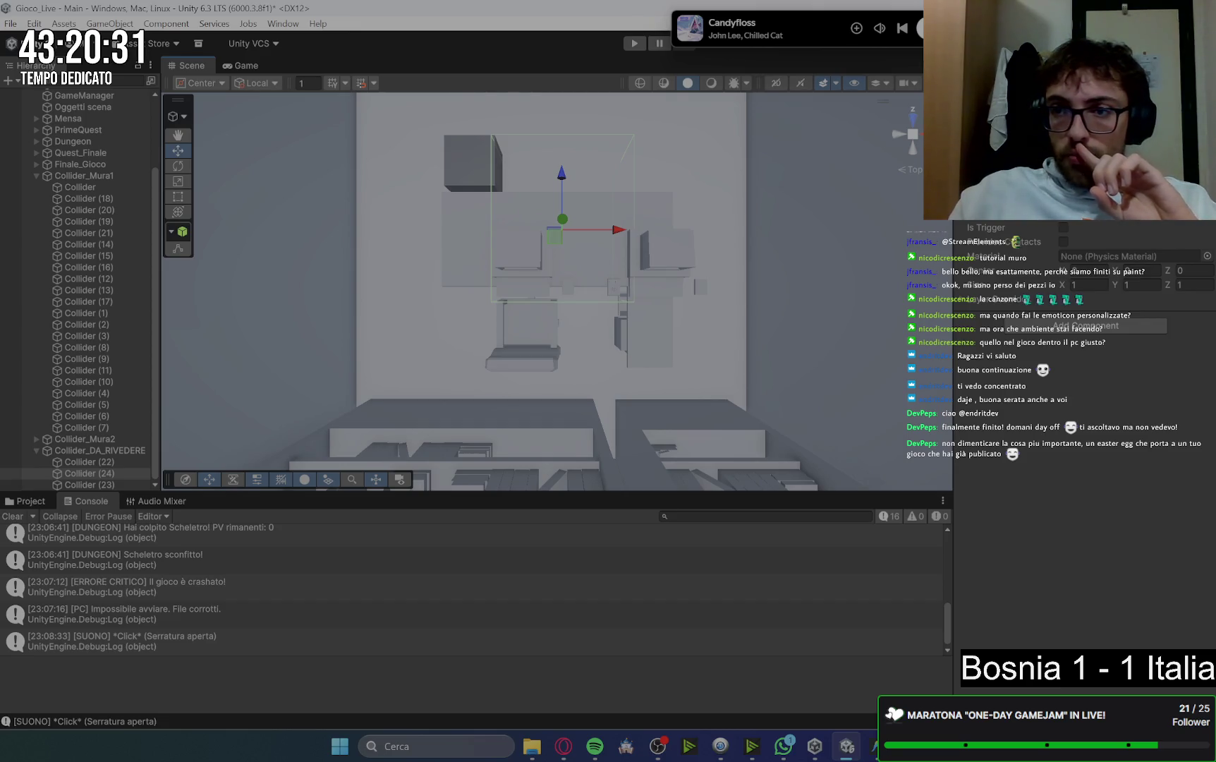
{"action": "mouse_move", "coordinate": [733, 275]}
{"action": "left_mouse_down"}
{"action": "mouse_move", "coordinate": [836, 250]}
{"action": "mouse_move", "coordinate": [784, 221]}
{"action": "left_mouse_up"}
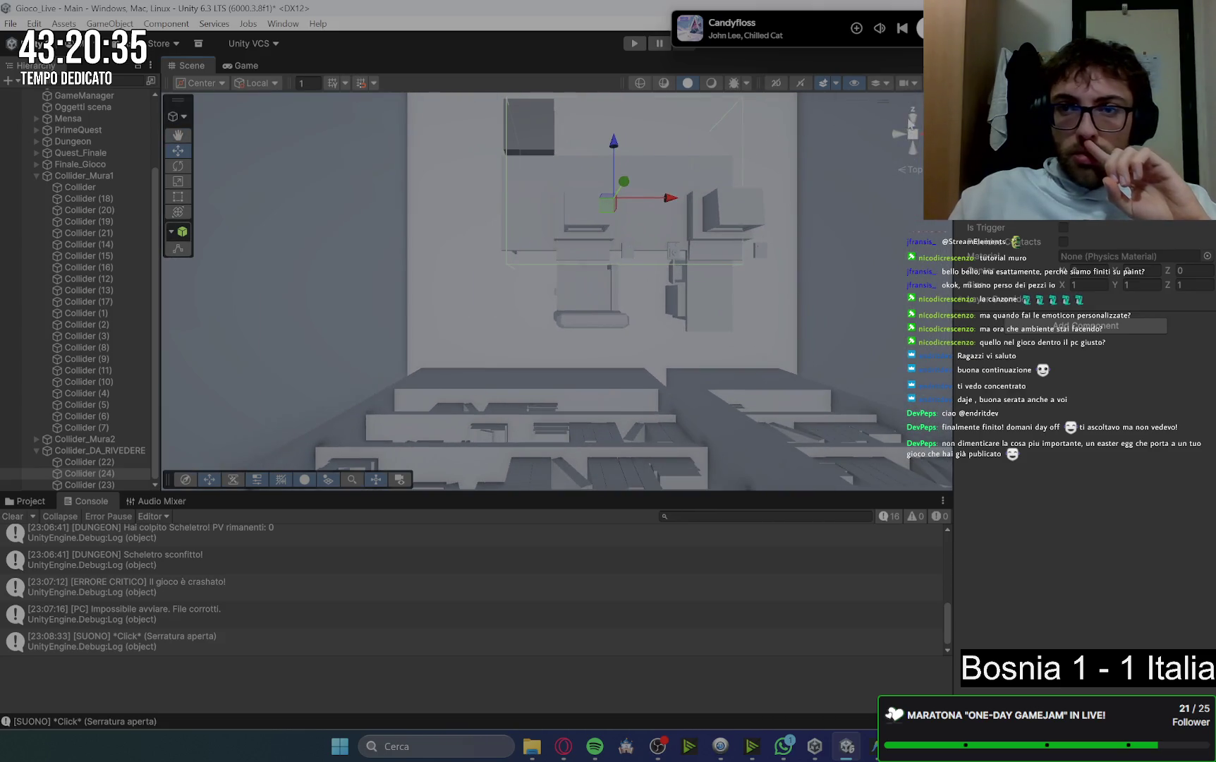
- View Collider (24) from the side, close up beside the counter and bookshelves
{"action": "left_click", "coordinate": [912, 126]}
{"action": "left_click_drag", "start_coordinate": [690, 320], "coordinate": [690, 399]}
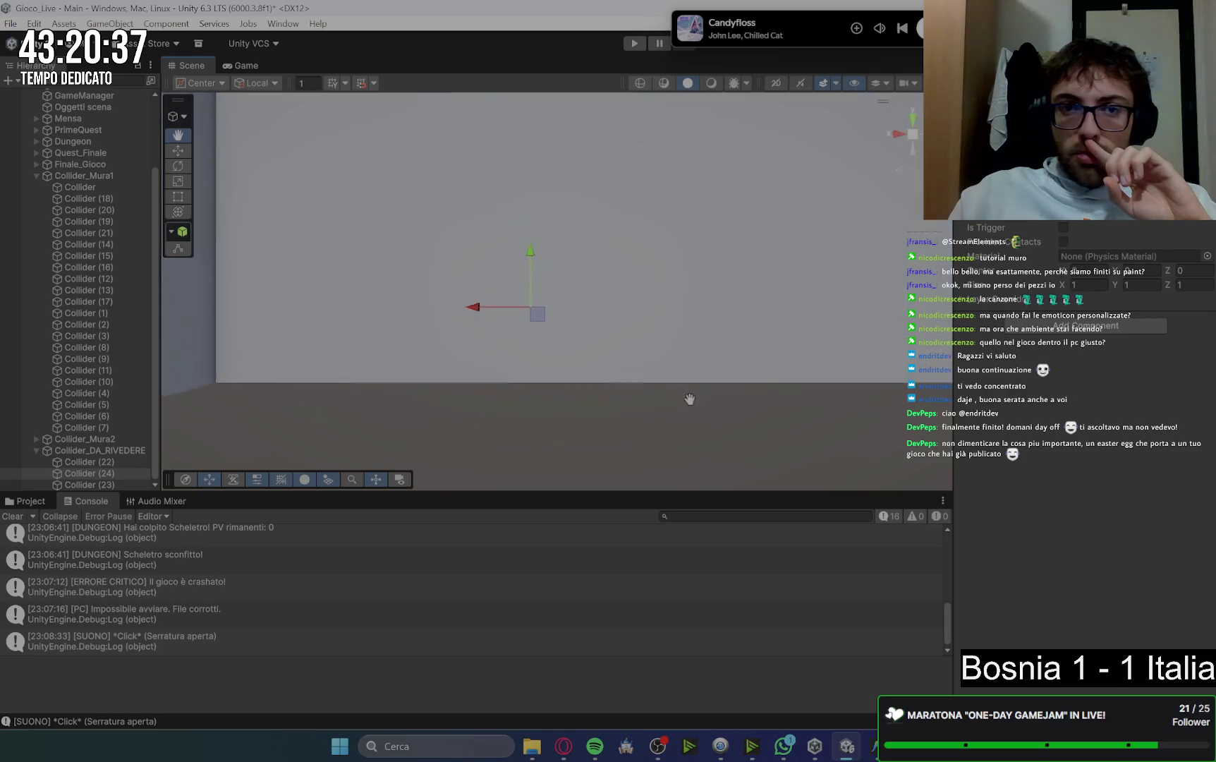
{"action": "scroll", "coordinate": [606, 395], "scroll_direction": "up", "scroll_amount": 10}
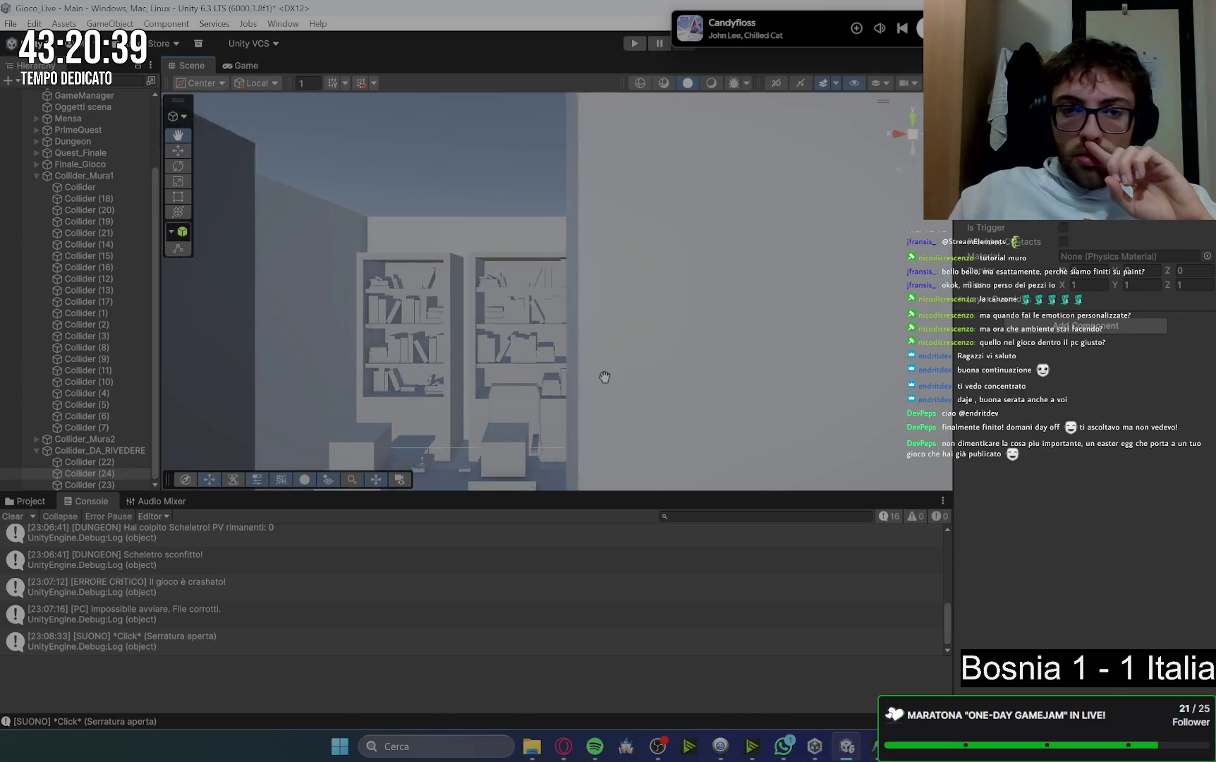
{"action": "scroll", "coordinate": [605, 377], "scroll_direction": "up", "scroll_amount": 8}
{"action": "key", "text": "w"}
{"action": "left_click_drag", "start_coordinate": [586, 280], "coordinate": [505, 355]}
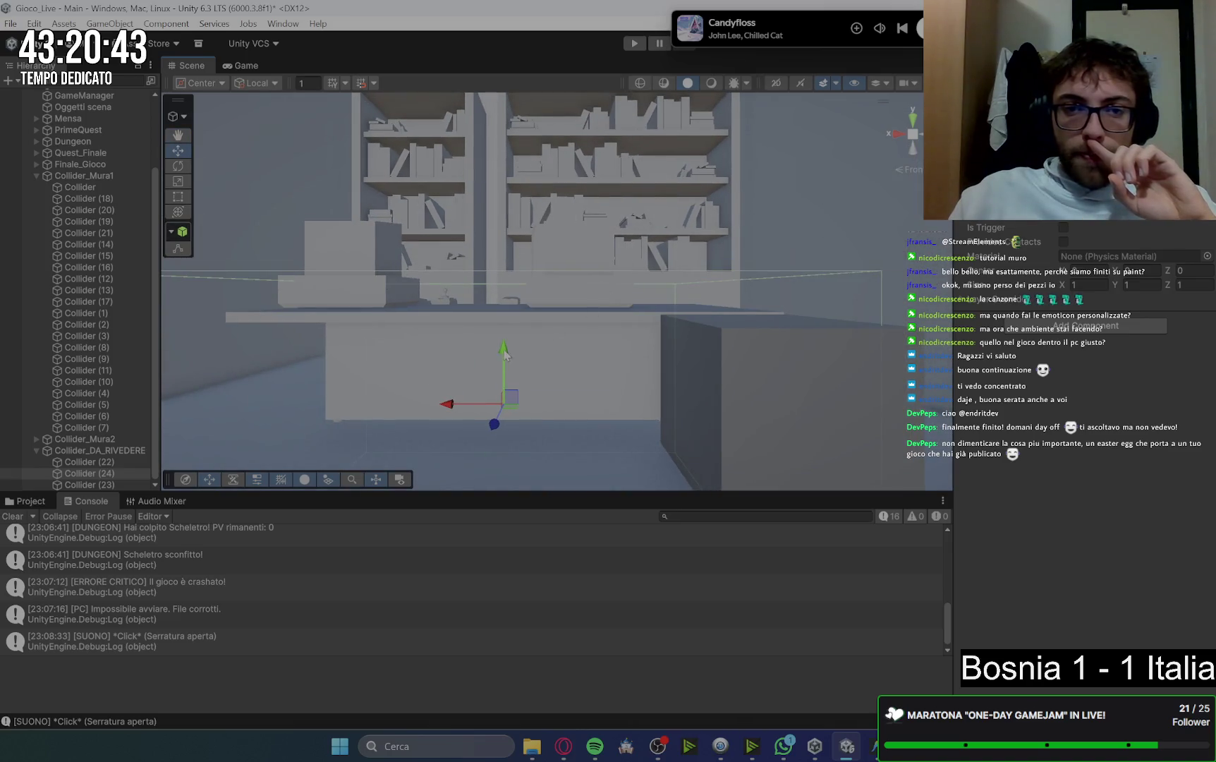
{"action": "mouse_move", "coordinate": [659, 342]}
{"action": "left_mouse_down"}
{"action": "mouse_move", "coordinate": [610, 325]}
{"action": "mouse_move", "coordinate": [630, 316]}
{"action": "left_mouse_up"}
{"action": "left_click_drag", "start_coordinate": [476, 324], "coordinate": [515, 360]}
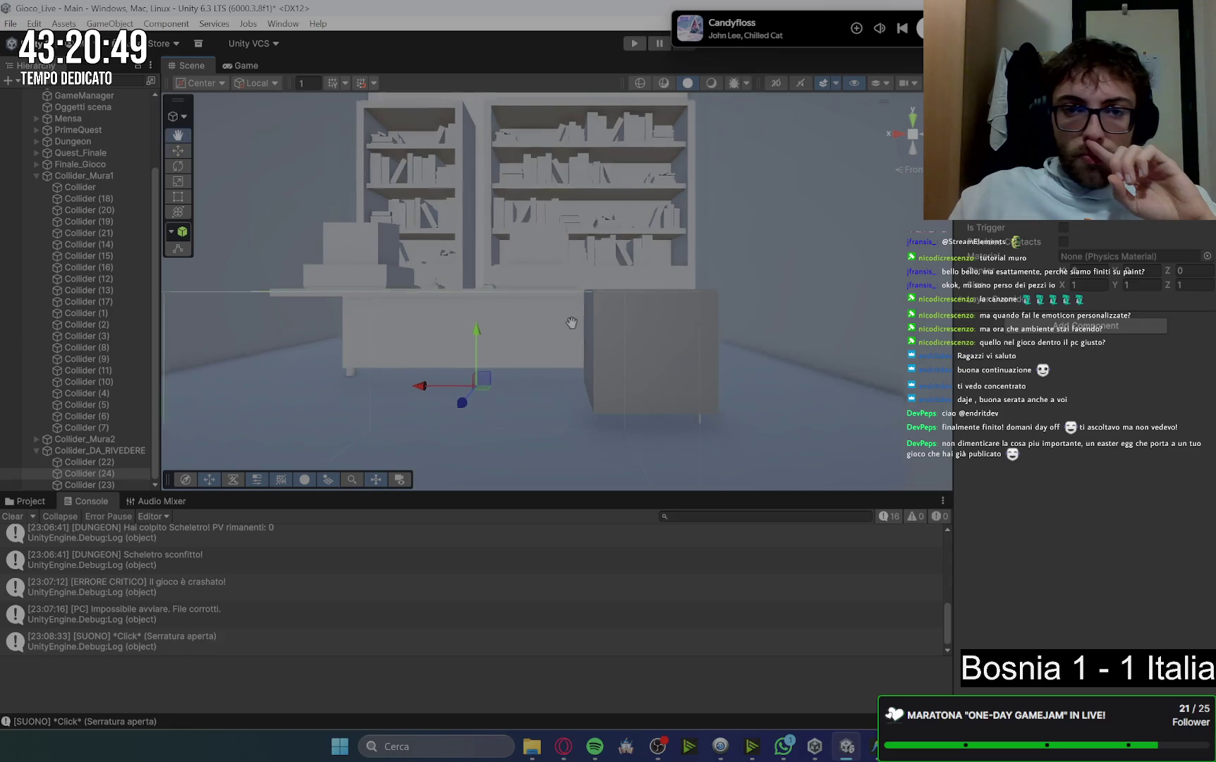
{"action": "scroll", "coordinate": [515, 360], "scroll_direction": "up", "scroll_amount": 1}
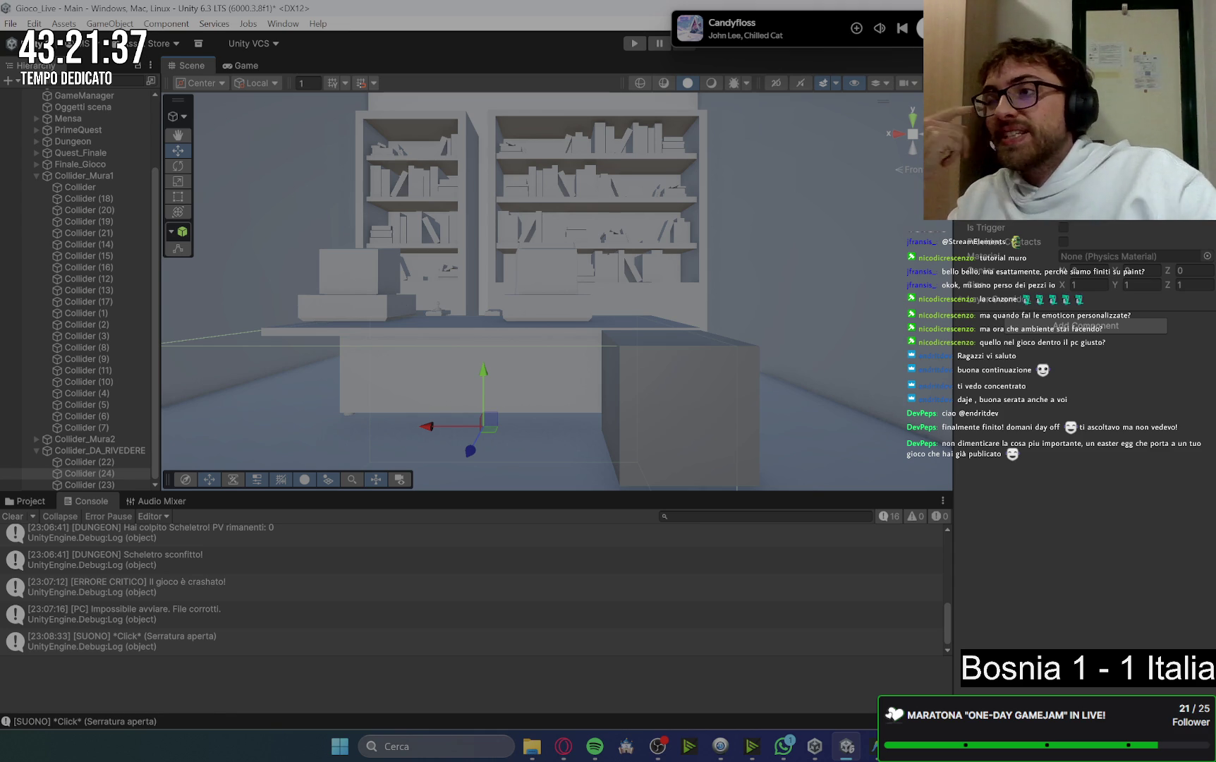
{"action": "mouse_move", "coordinate": [782, 239]}
{"action": "left_mouse_down"}
{"action": "mouse_move", "coordinate": [502, 347]}
{"action": "mouse_move", "coordinate": [816, 298]}
{"action": "mouse_move", "coordinate": [635, 318]}
{"action": "mouse_move", "coordinate": [576, 291]}
{"action": "mouse_move", "coordinate": [590, 271]}
{"action": "mouse_move", "coordinate": [859, 243]}
{"action": "left_mouse_up"}
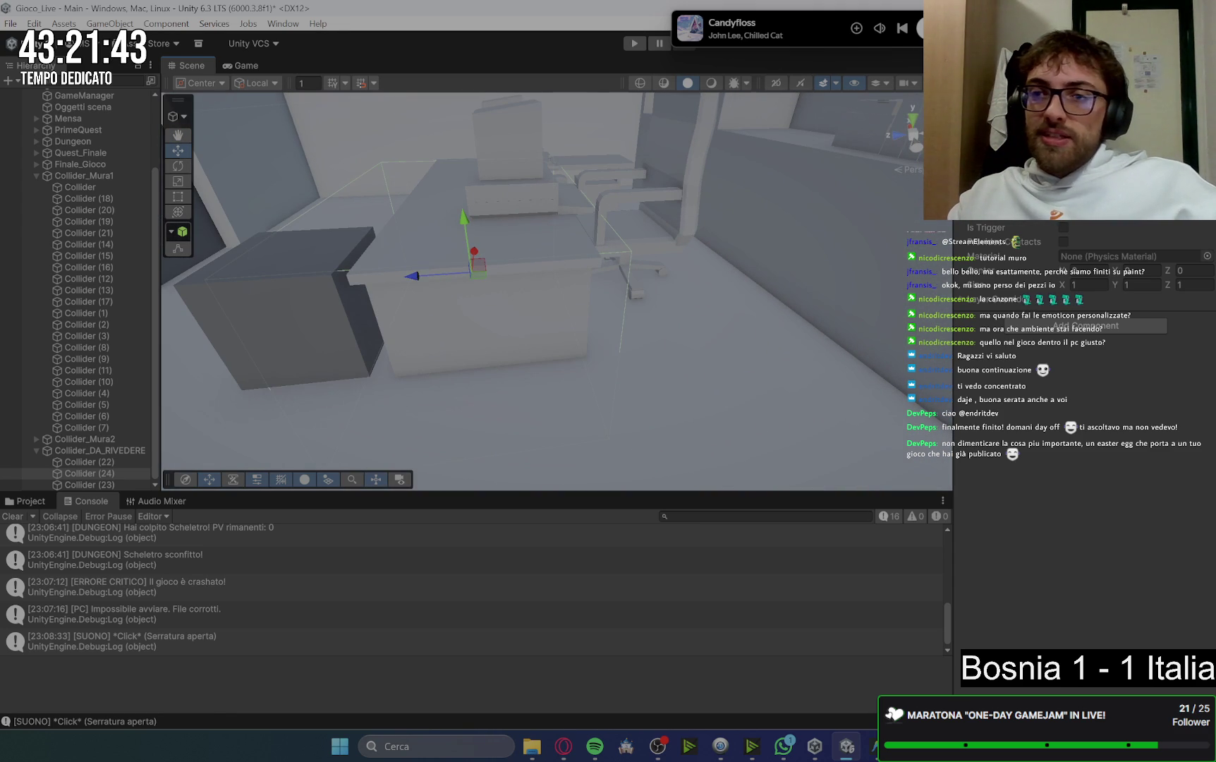
{"action": "scroll", "coordinate": [781, 329], "scroll_direction": "down", "scroll_amount": 10}
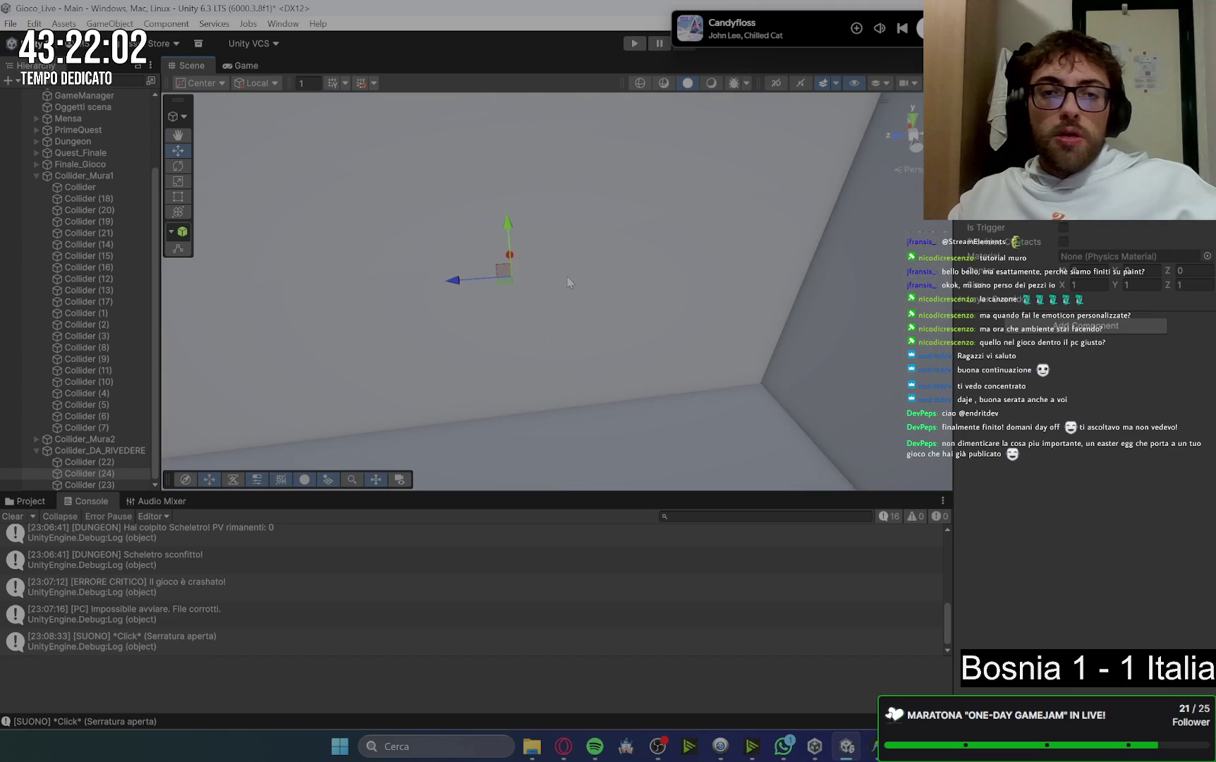
- Collapse the Collider_Mura1 and Collider_DA_RIVEDERE groups in the Hierarchy
{"action": "scroll", "coordinate": [758, 314], "scroll_direction": "down", "scroll_amount": 5}
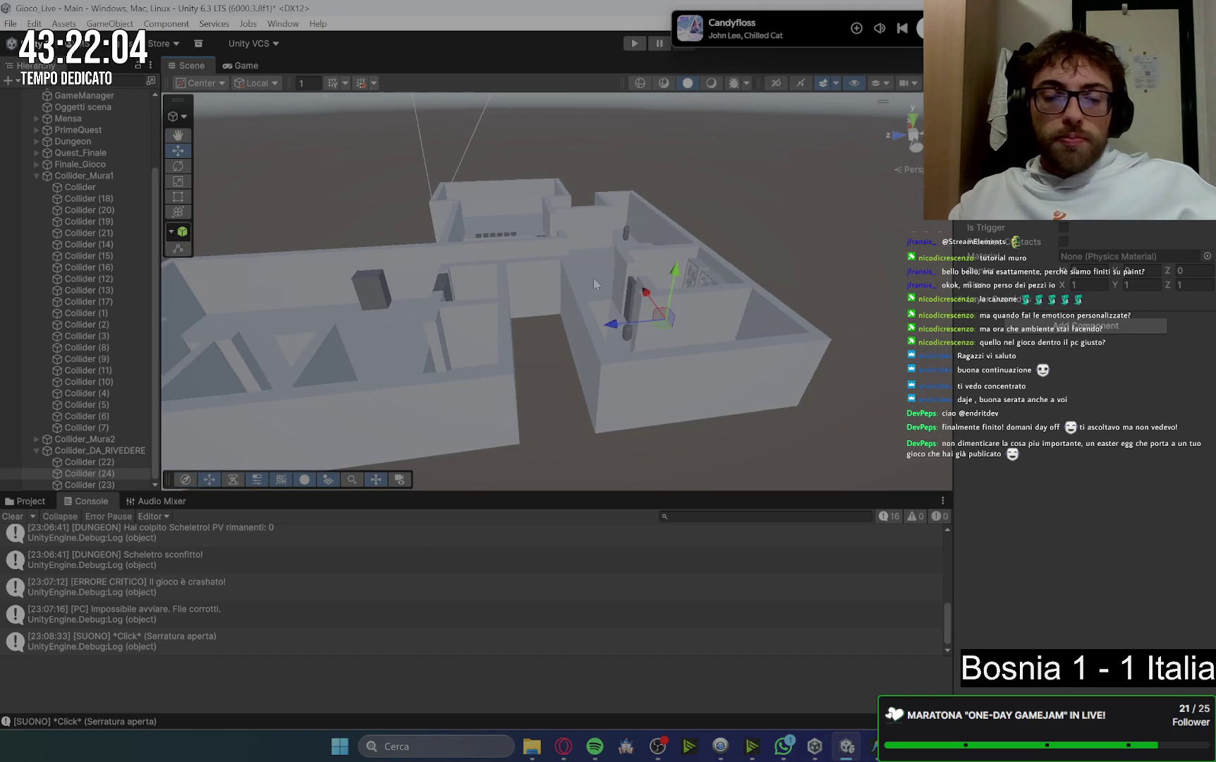
{"action": "scroll", "coordinate": [664, 378], "scroll_direction": "up", "scroll_amount": 8}
{"action": "mouse_move", "coordinate": [664, 378]}
{"action": "left_mouse_down"}
{"action": "mouse_move", "coordinate": [610, 321]}
{"action": "mouse_move", "coordinate": [728, 266]}
{"action": "mouse_move", "coordinate": [776, 296]}
{"action": "mouse_move", "coordinate": [811, 352]}
{"action": "left_mouse_up"}
{"action": "mouse_move", "coordinate": [709, 539]}
{"action": "left_mouse_down"}
{"action": "mouse_move", "coordinate": [655, 533]}
{"action": "mouse_move", "coordinate": [539, 571]}
{"action": "mouse_move", "coordinate": [533, 540]}
{"action": "mouse_move", "coordinate": [653, 549]}
{"action": "mouse_move", "coordinate": [722, 504]}
{"action": "mouse_move", "coordinate": [459, 364]}
{"action": "left_mouse_up"}
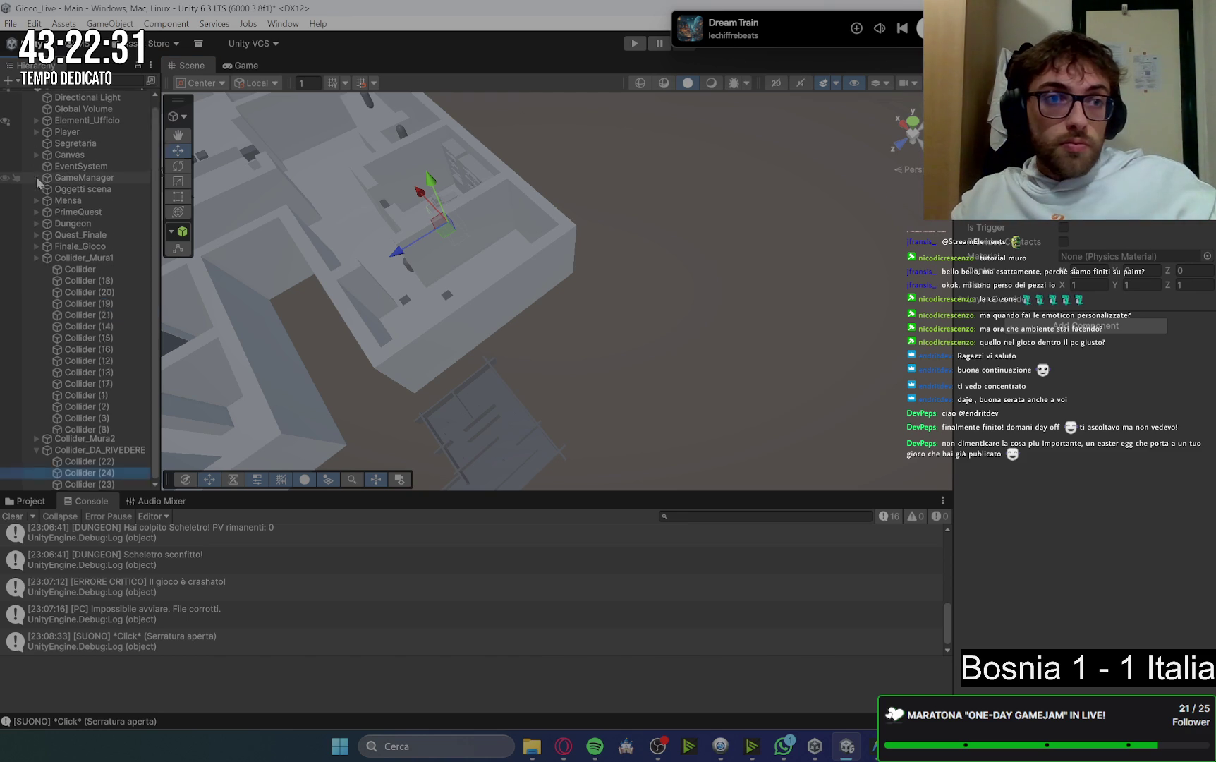
{"action": "left_click", "coordinate": [36, 176]}
{"action": "left_click", "coordinate": [36, 288]}
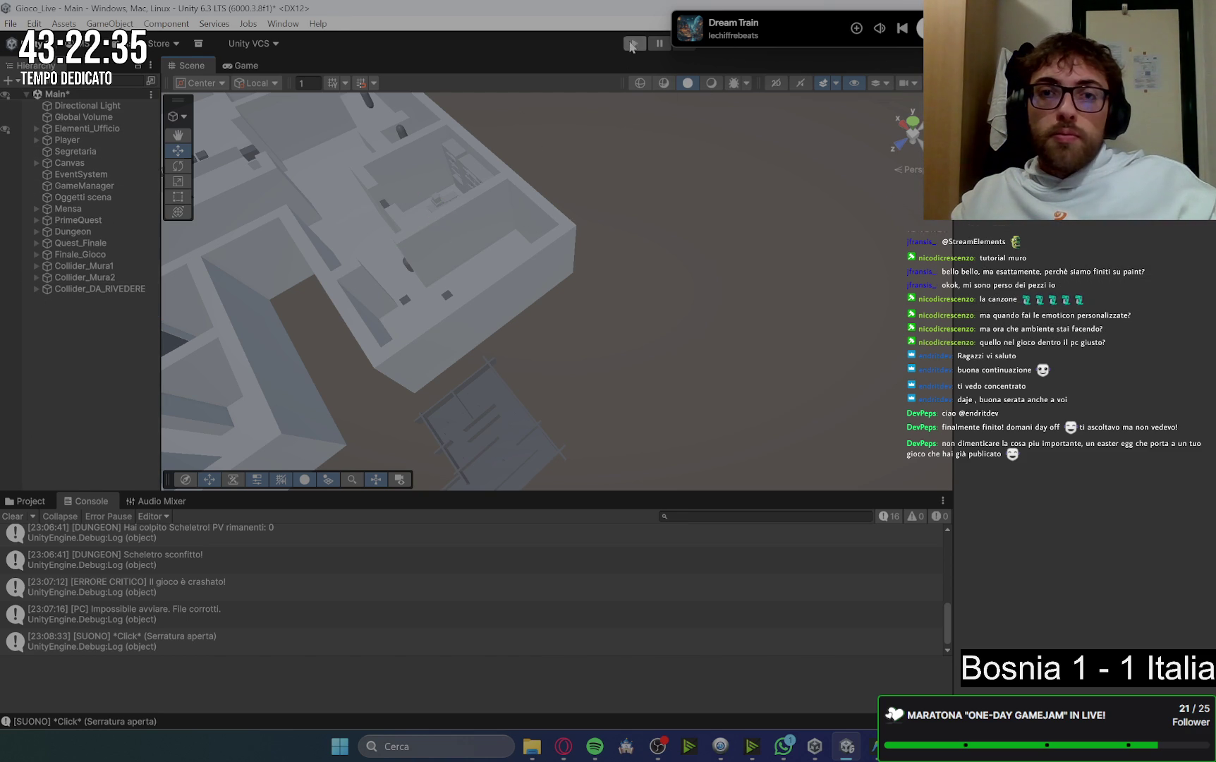
- Start Play mode, take the document quest and collect the first document at the desk
{"action": "left_click", "coordinate": [634, 43]}
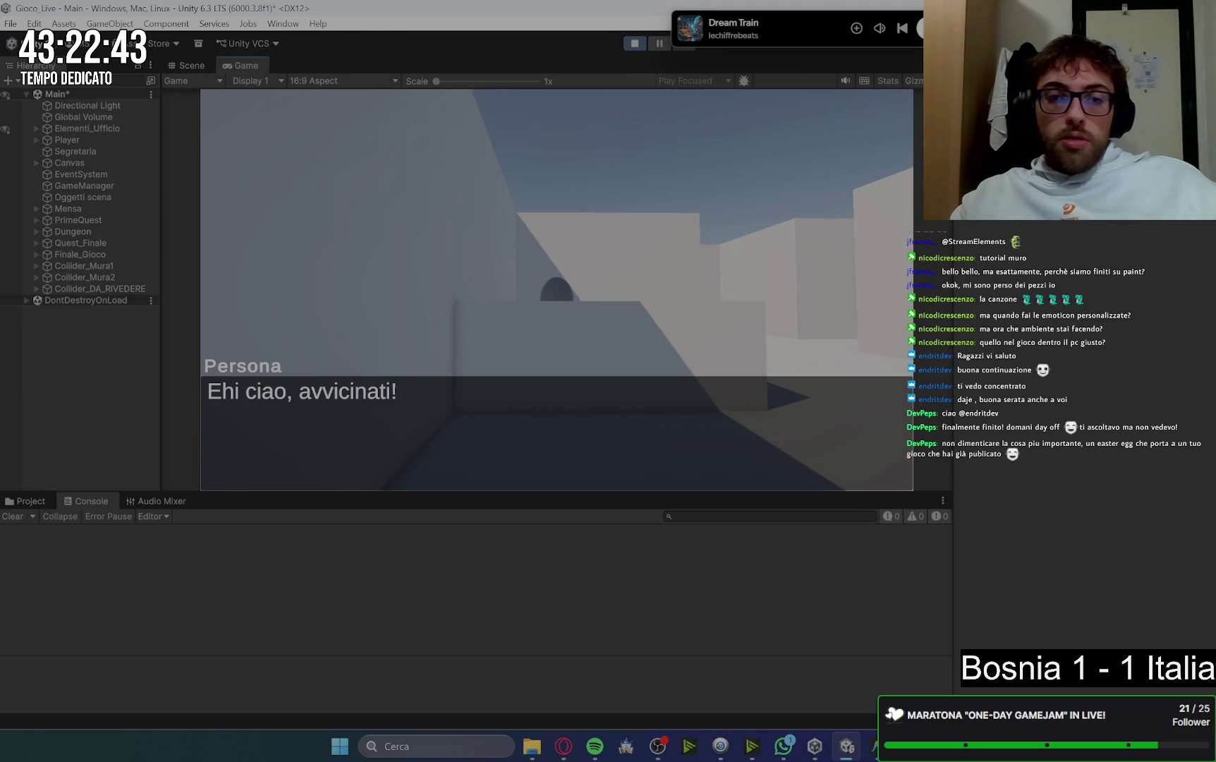
{"action": "key", "text": "w"}
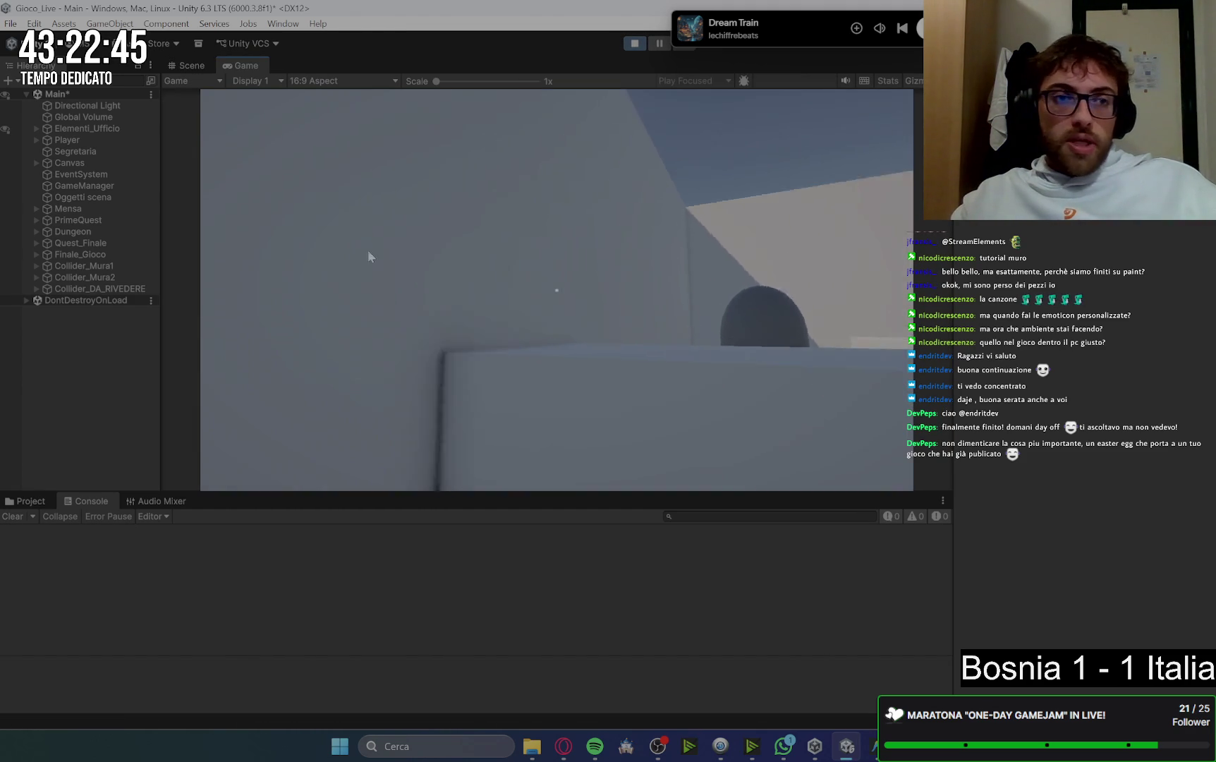
{"action": "left_click", "coordinate": [36, 140]}
{"action": "left_click", "coordinate": [77, 141]}
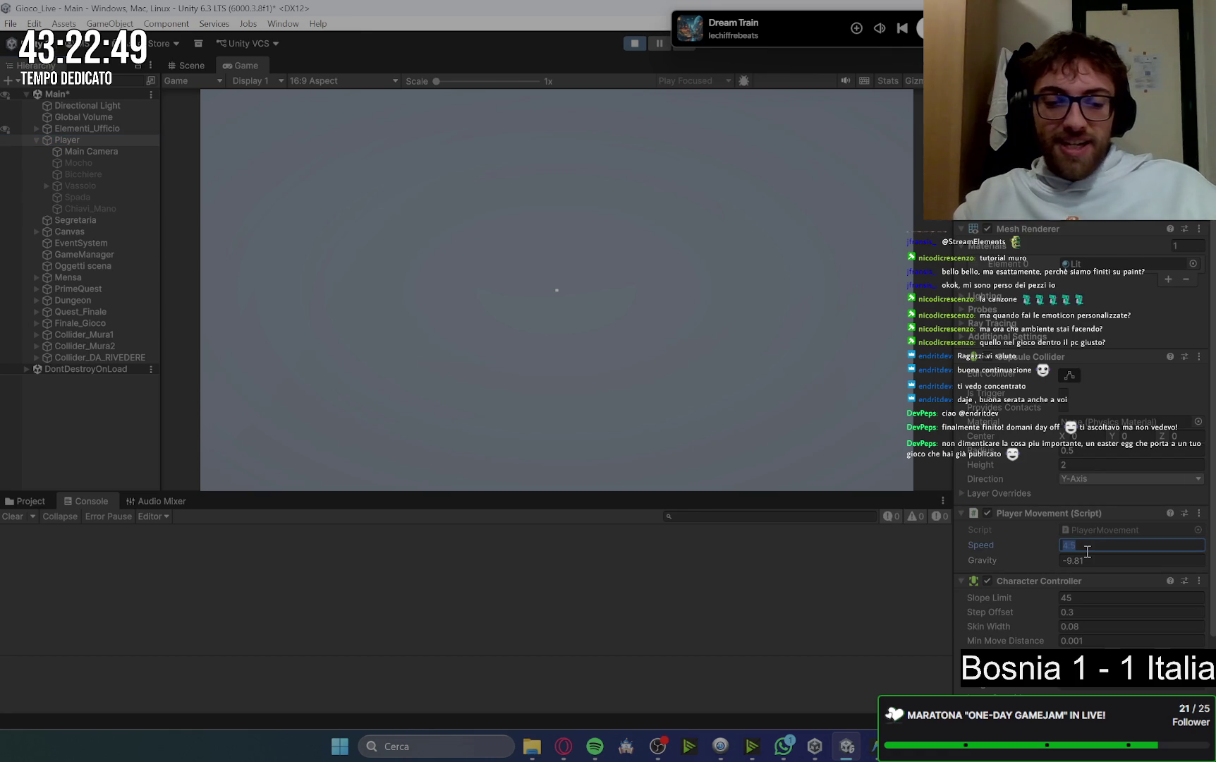
{"action": "left_click", "coordinate": [571, 92]}
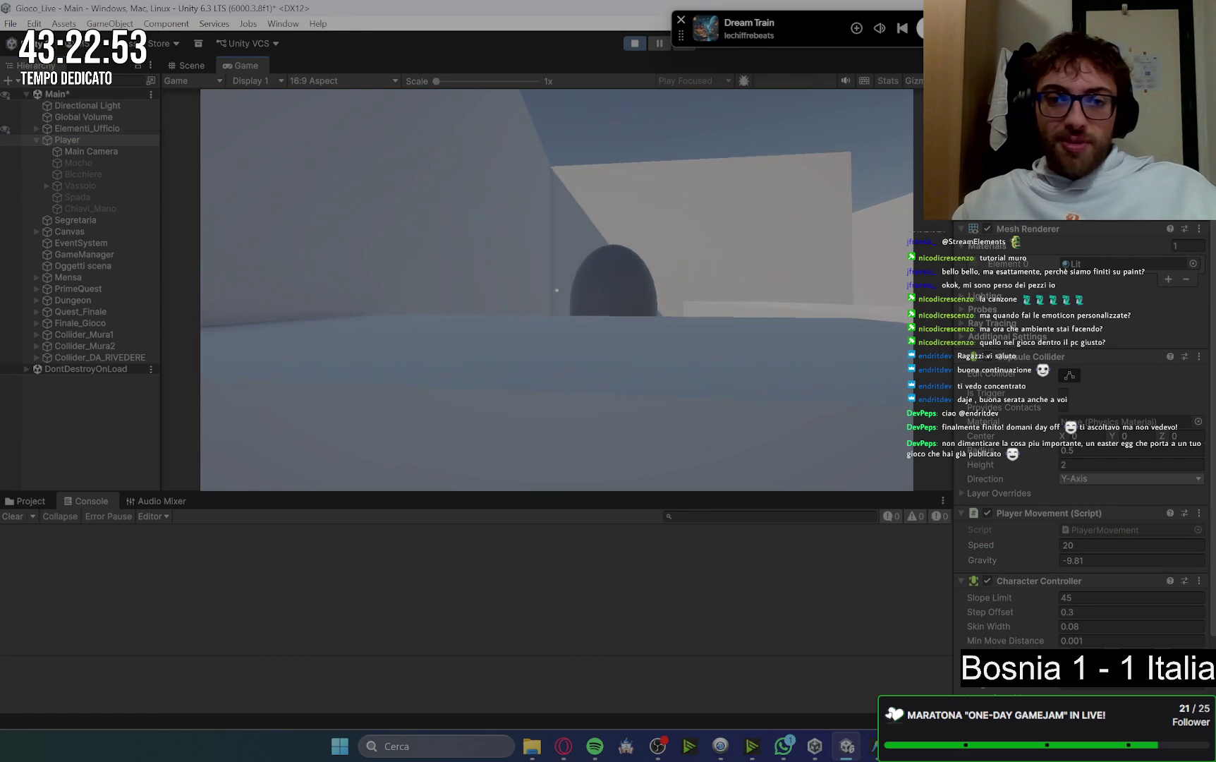
{"action": "key", "text": "space"}
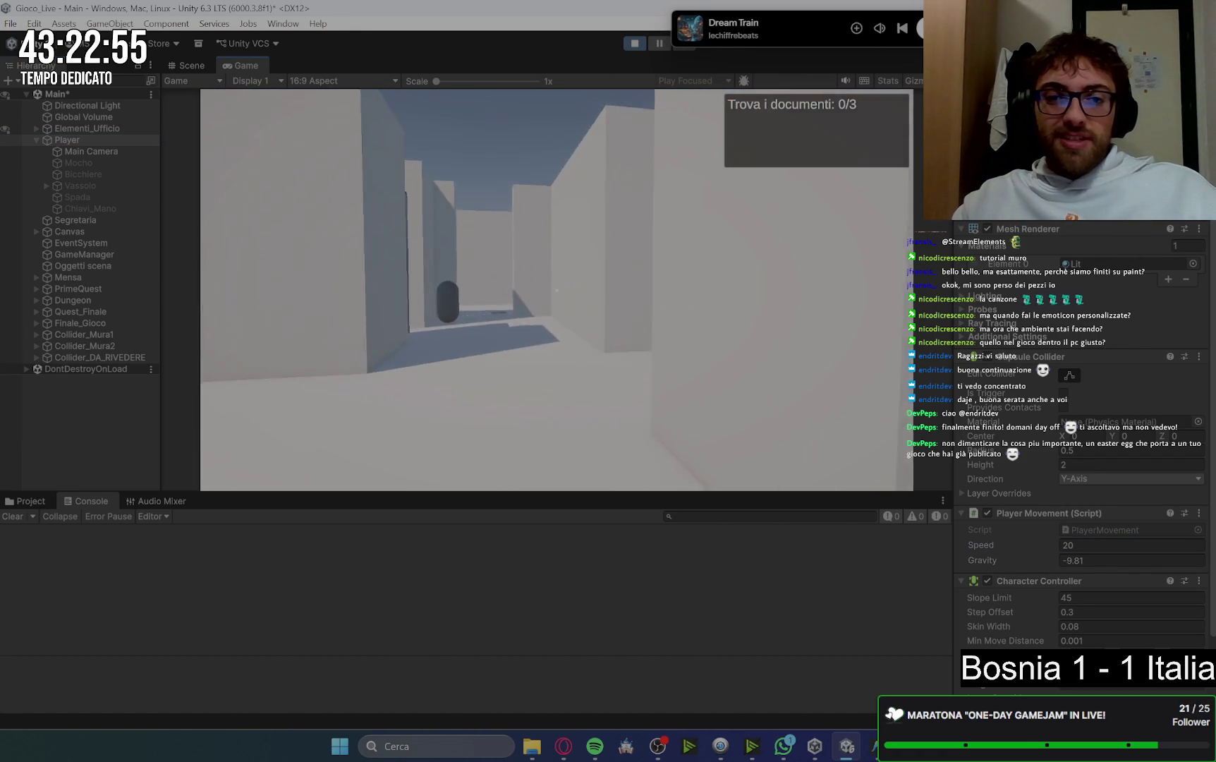
{"action": "key", "text": "w"}
{"action": "key", "text": "e"}
{"action": "key", "text": "space"}
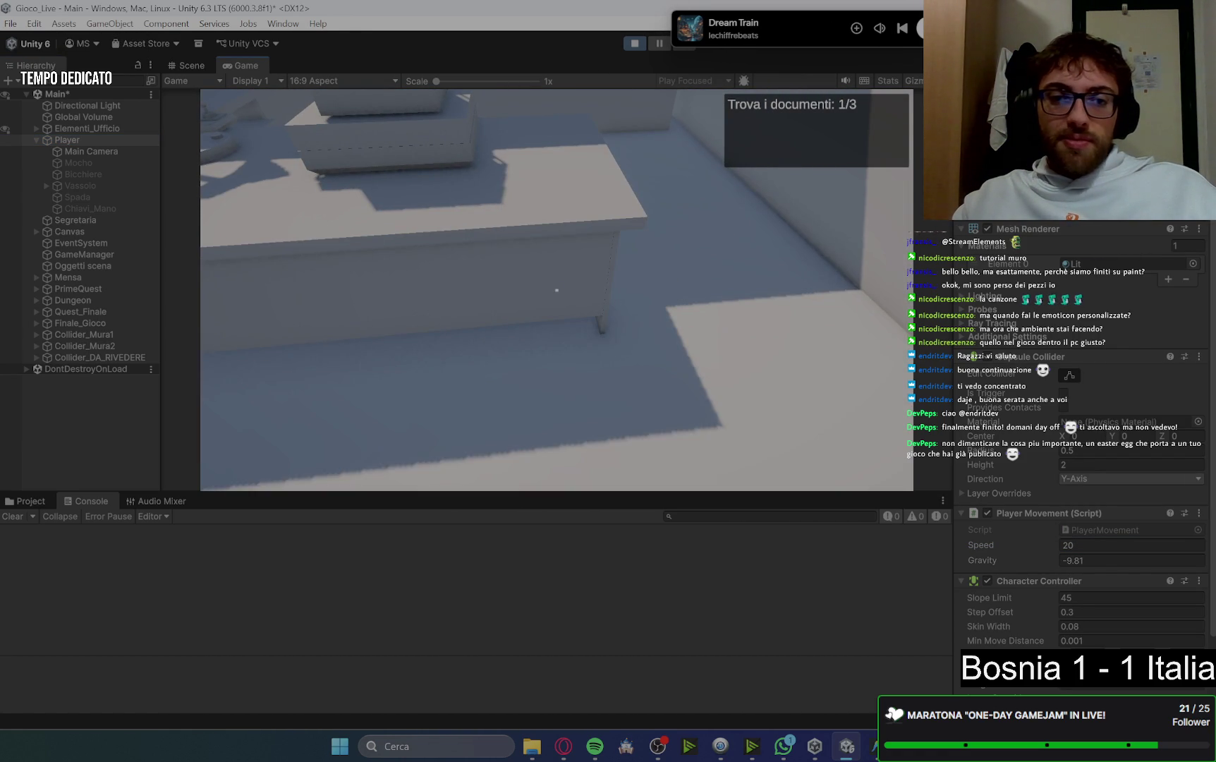
- Get the second and third documents from the corner NPC and the grey capsule NPC
{"action": "key", "text": "w"}
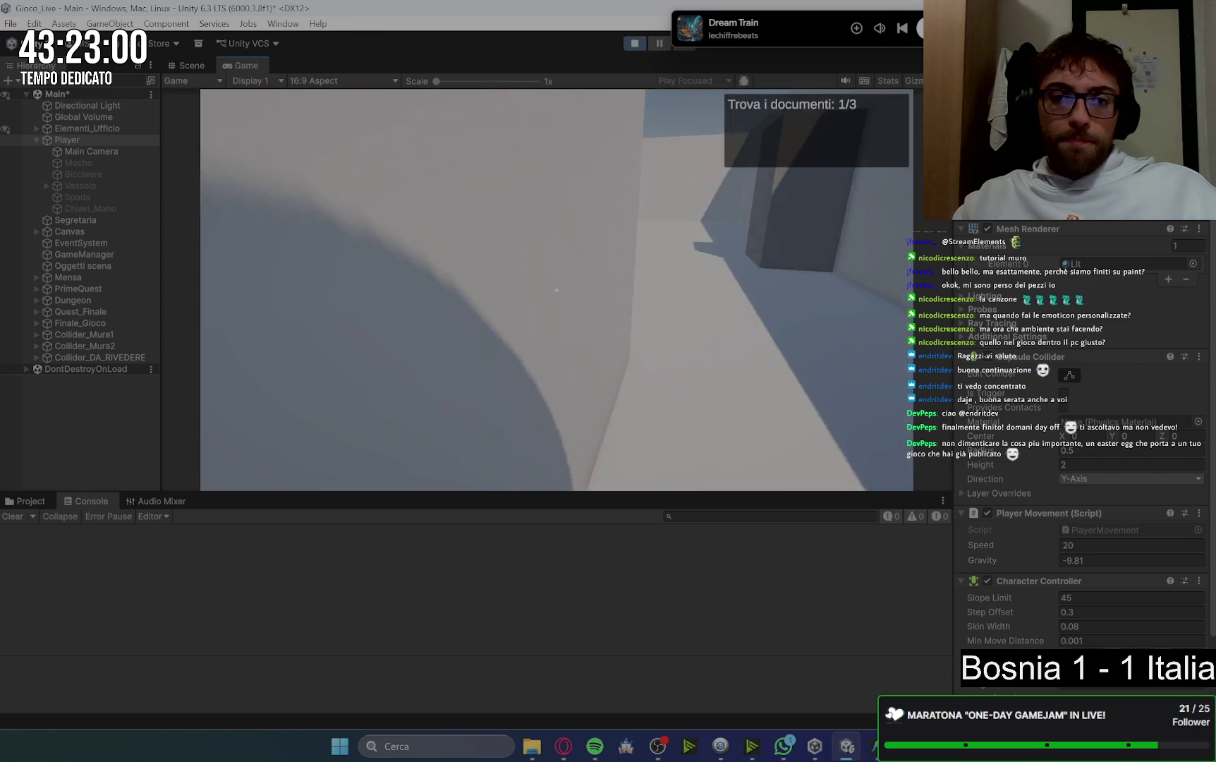
{"action": "key", "text": "w"}
{"action": "key", "text": "e"}
{"action": "key", "text": "space"}
{"action": "key", "text": "space"}
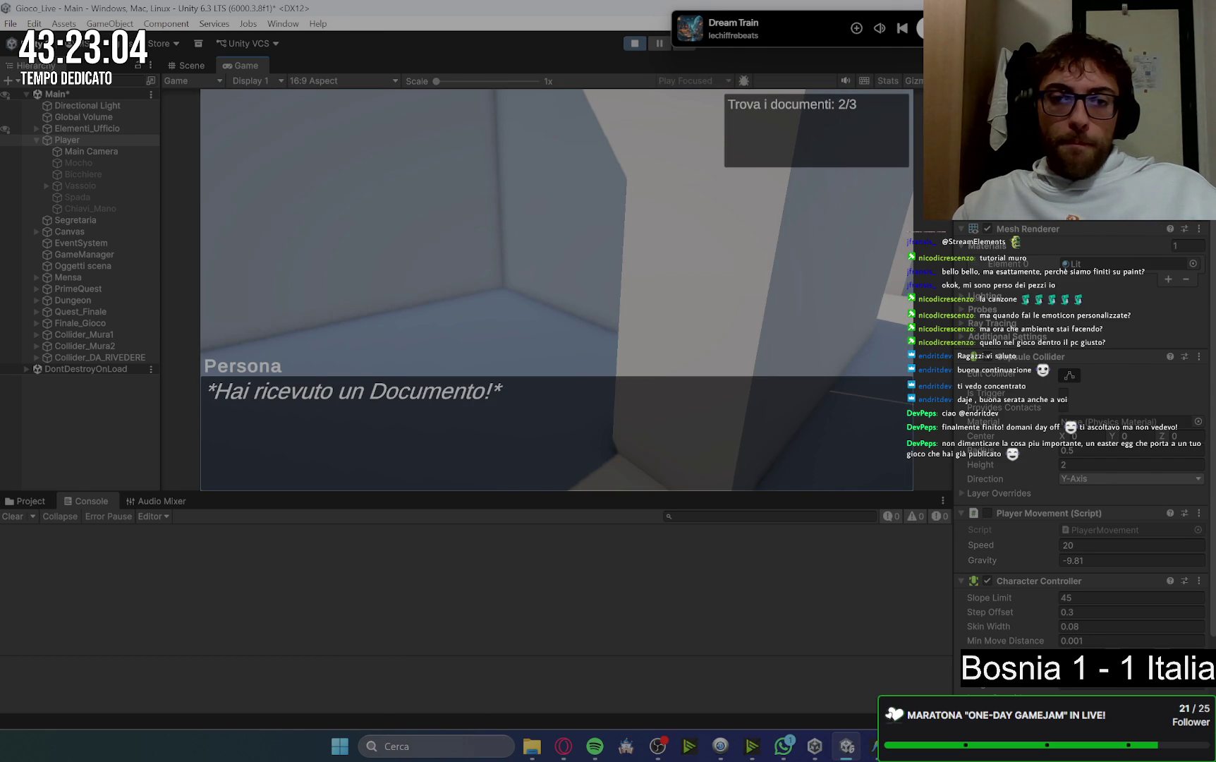
{"action": "key", "text": "space"}
{"action": "key", "text": "w"}
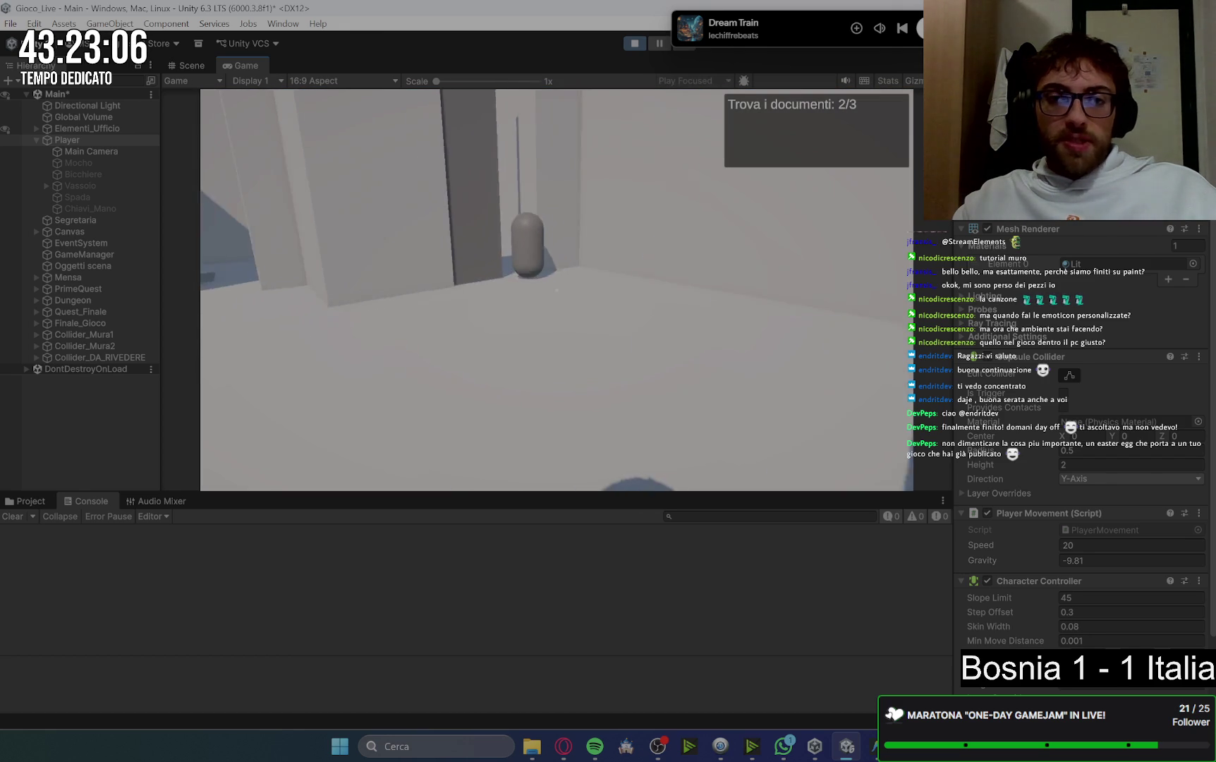
{"action": "key", "text": "e"}
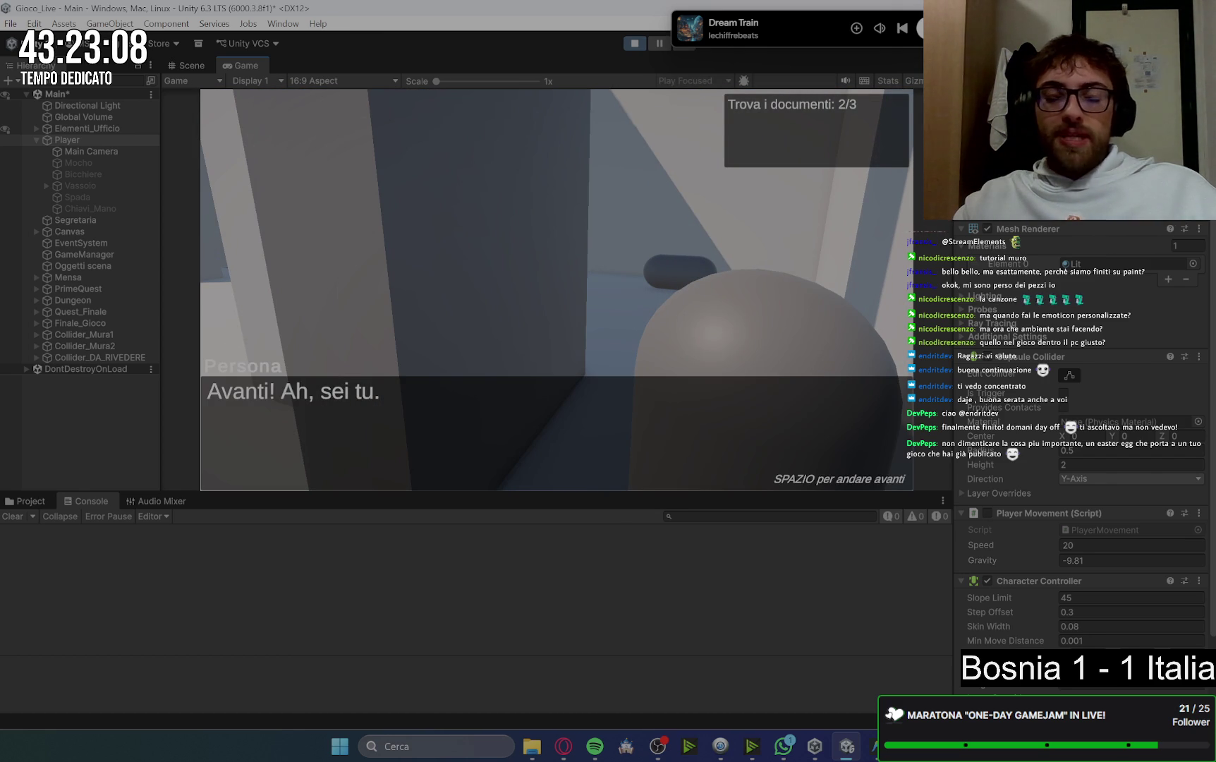
{"action": "key", "text": "space"}
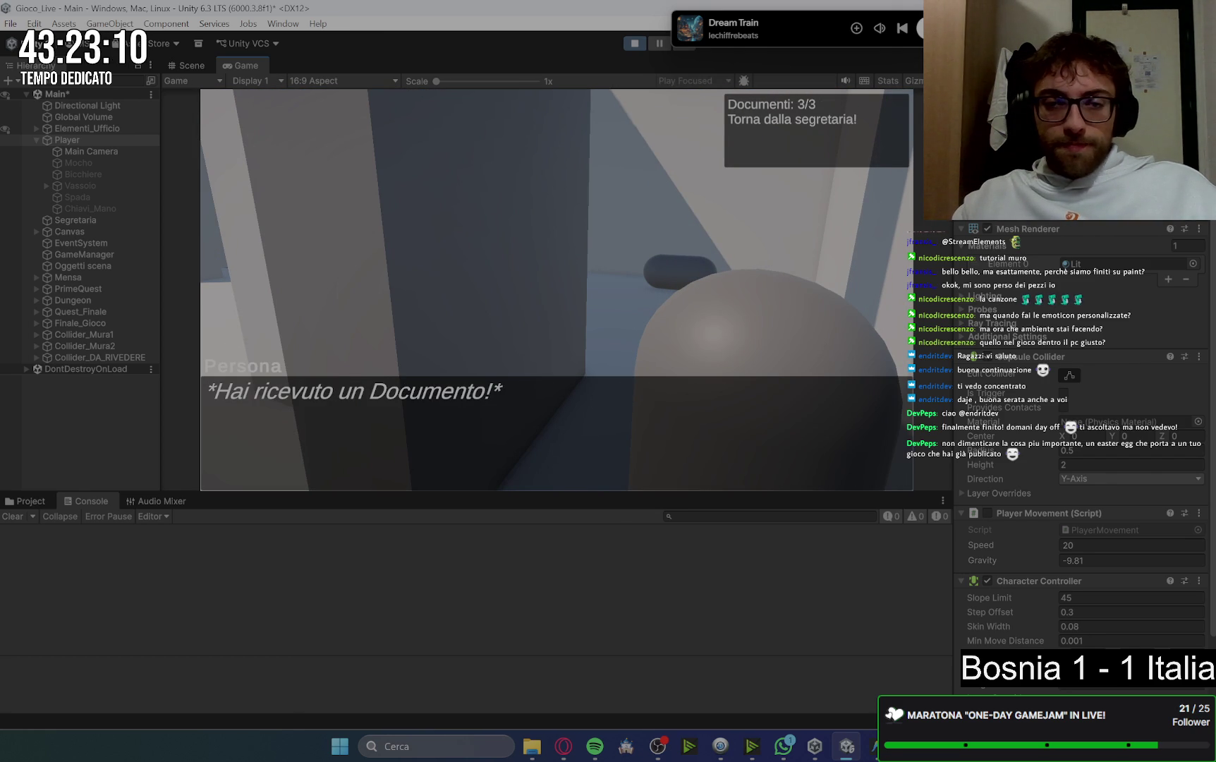
{"action": "key", "text": "space"}
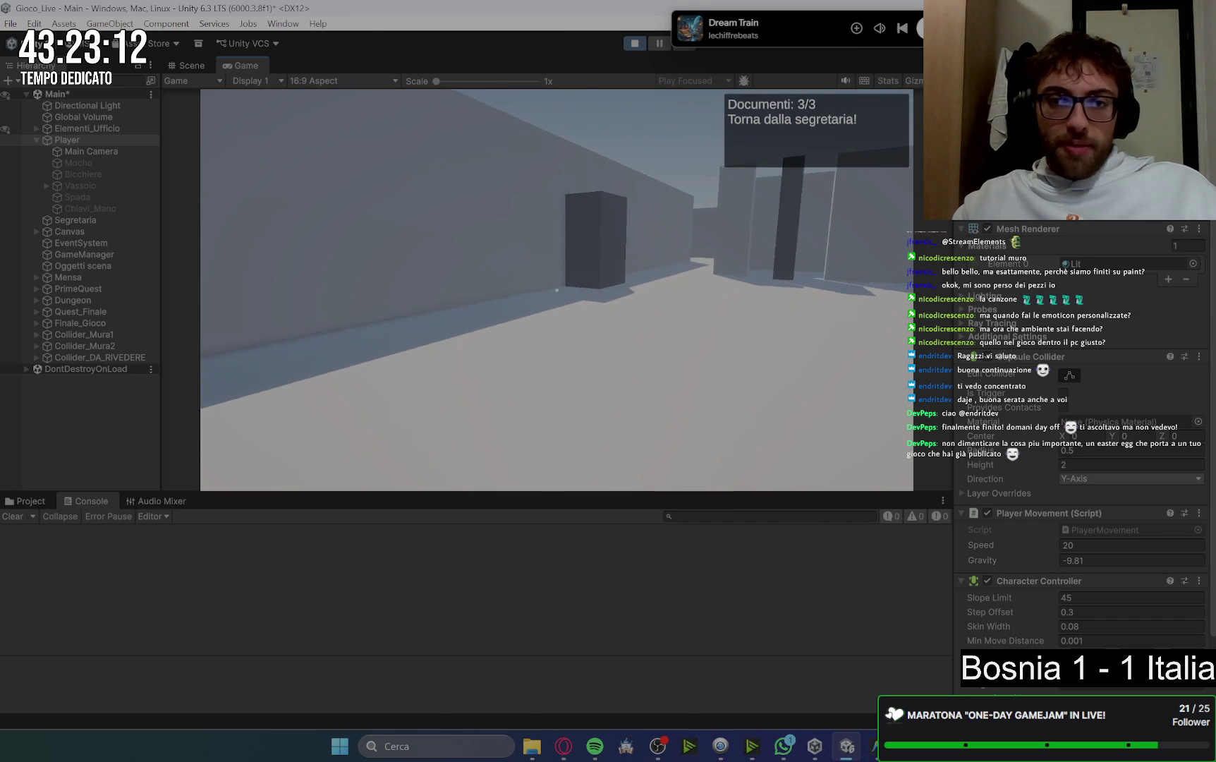
- Return all three documents to the secretary and advance her dialogue
{"action": "key", "text": "w"}
{"action": "key", "text": "w"}
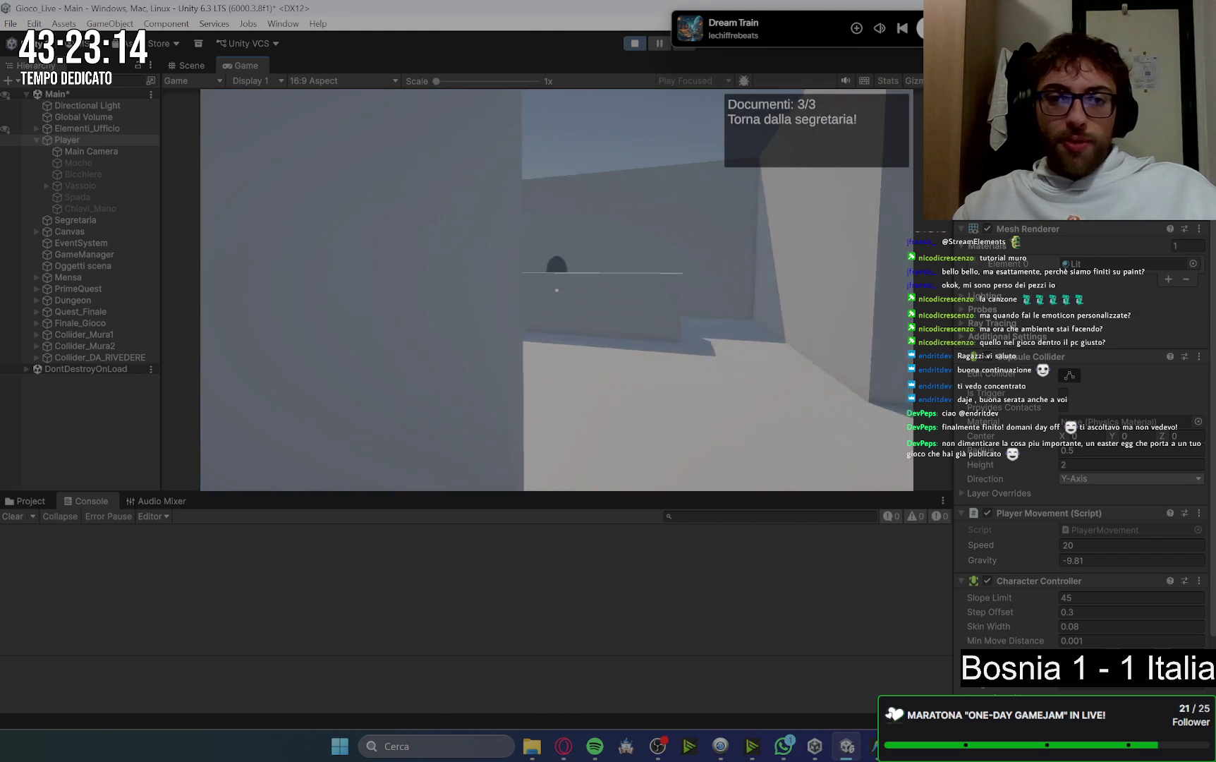
{"action": "key", "text": "w"}
{"action": "key", "text": "space"}
{"action": "key", "text": "space"}
{"action": "key", "text": "space"}
- Walk into the storeroom and pick up the mop
{"action": "key", "text": "w"}
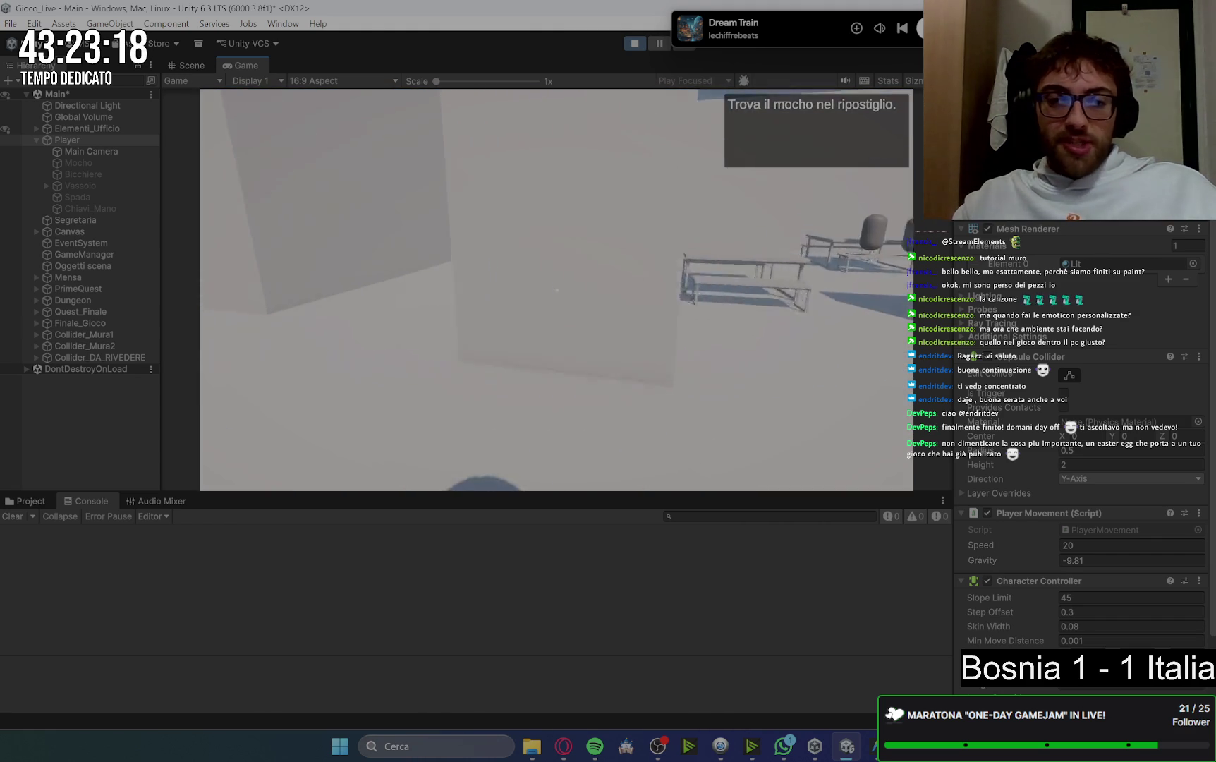
{"action": "key", "text": "w"}
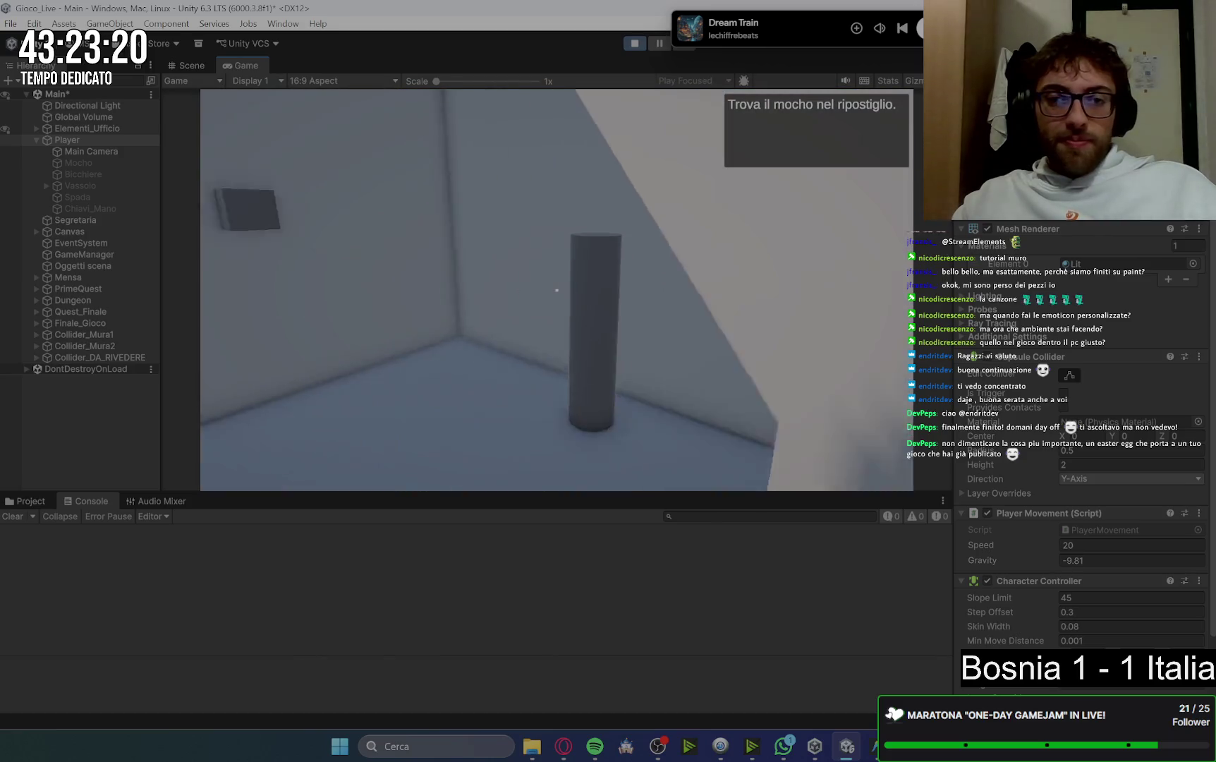
{"action": "key", "text": "e"}
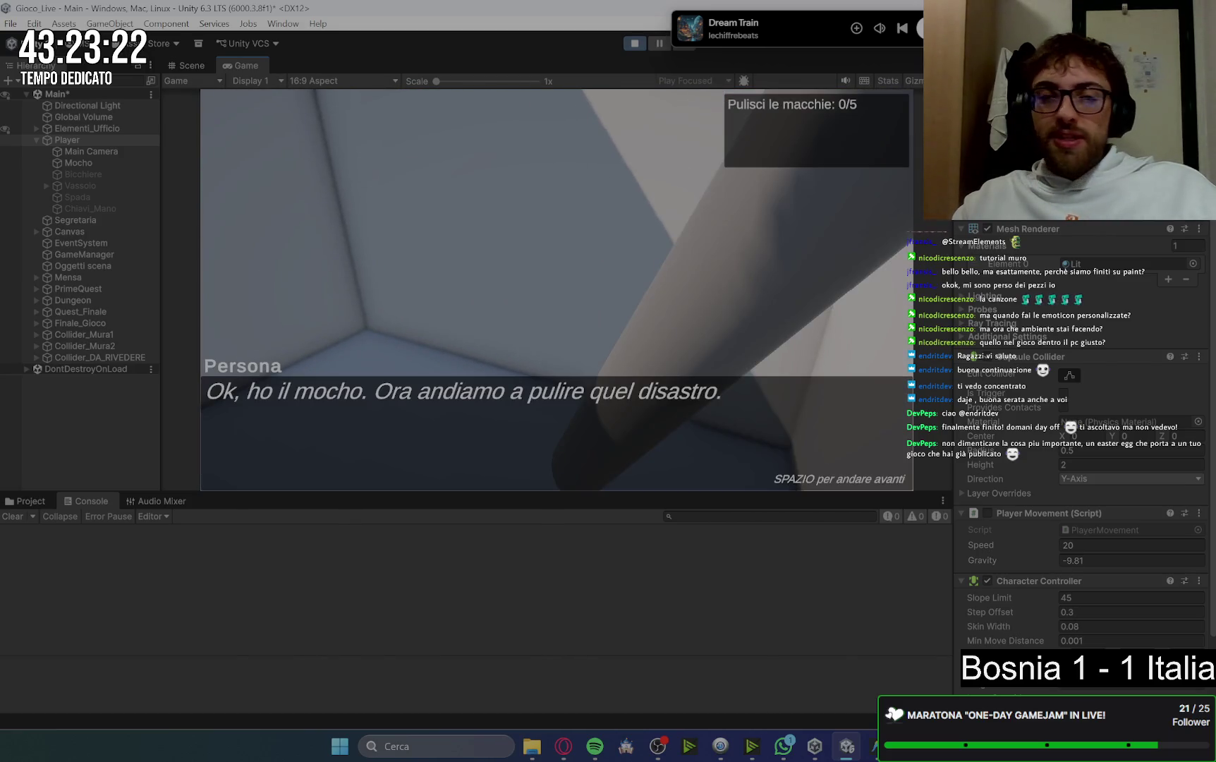
{"action": "key", "text": "space"}
- Scrub all five bathroom floor stains clean
{"action": "key", "text": "w"}
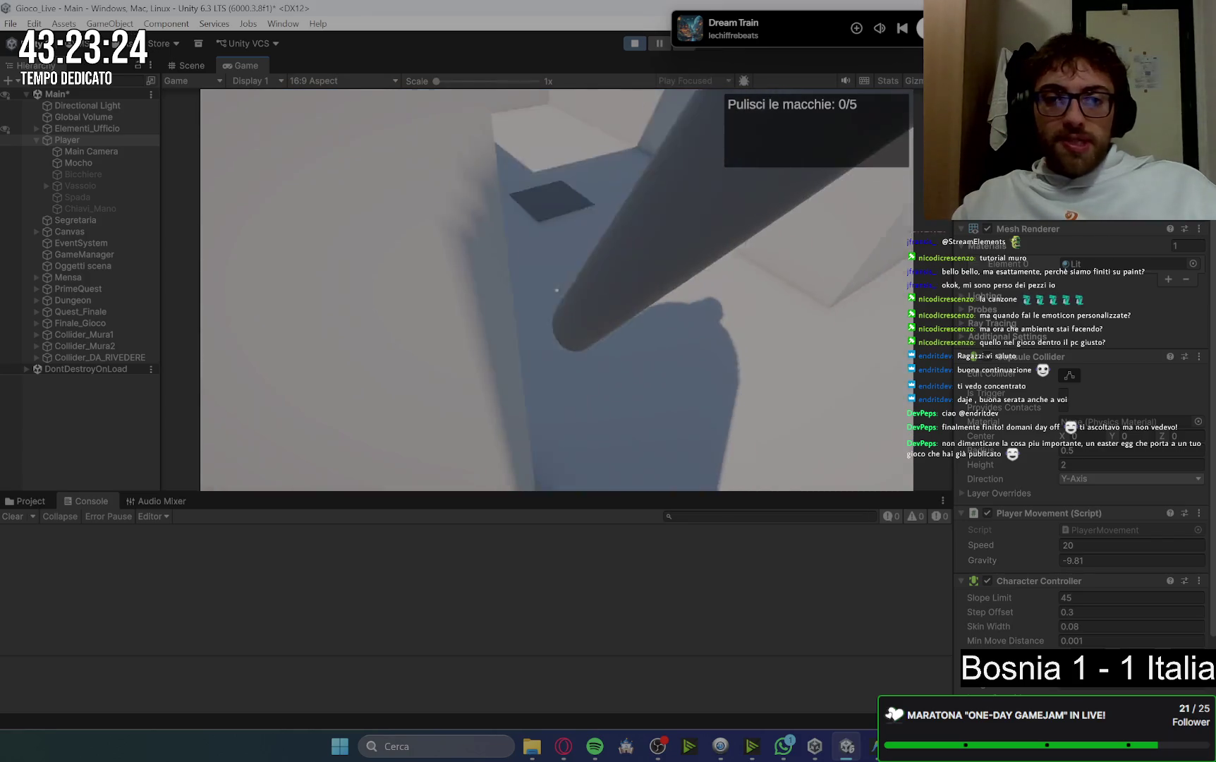
{"action": "key", "text": "w"}
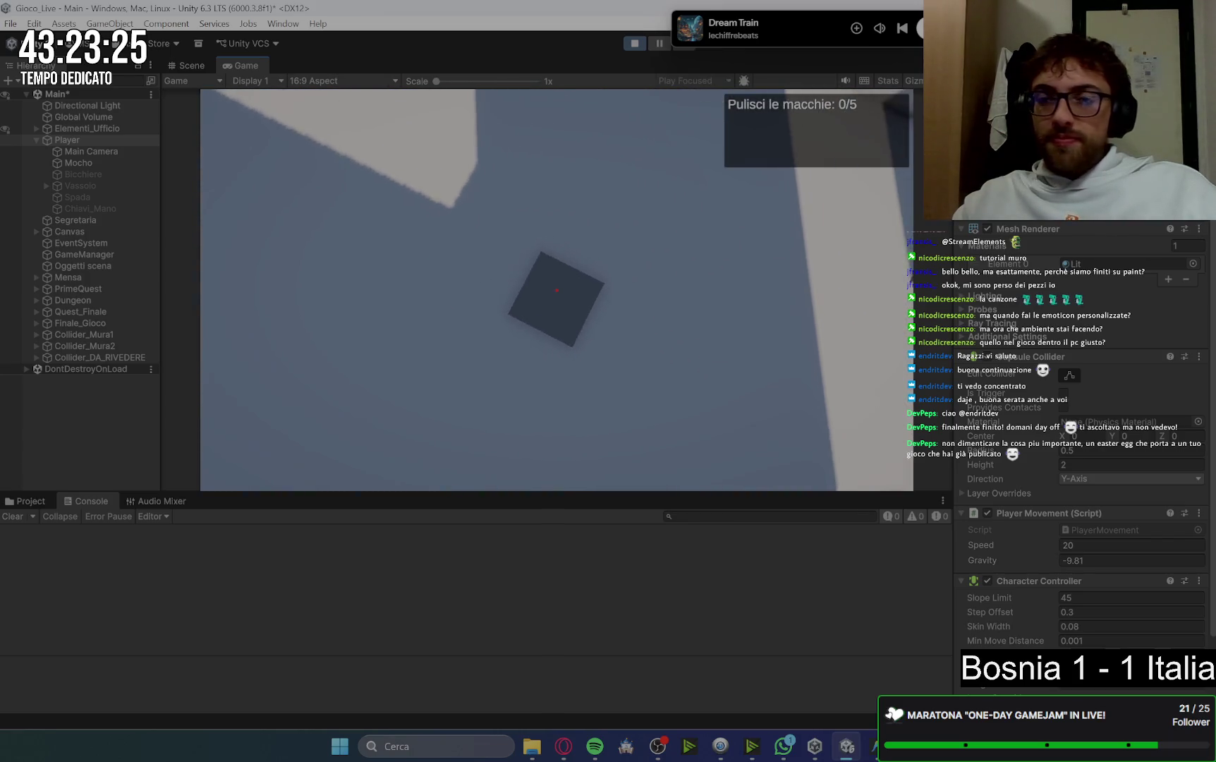
{"action": "key", "text": "w"}
{"action": "key", "text": "s"}
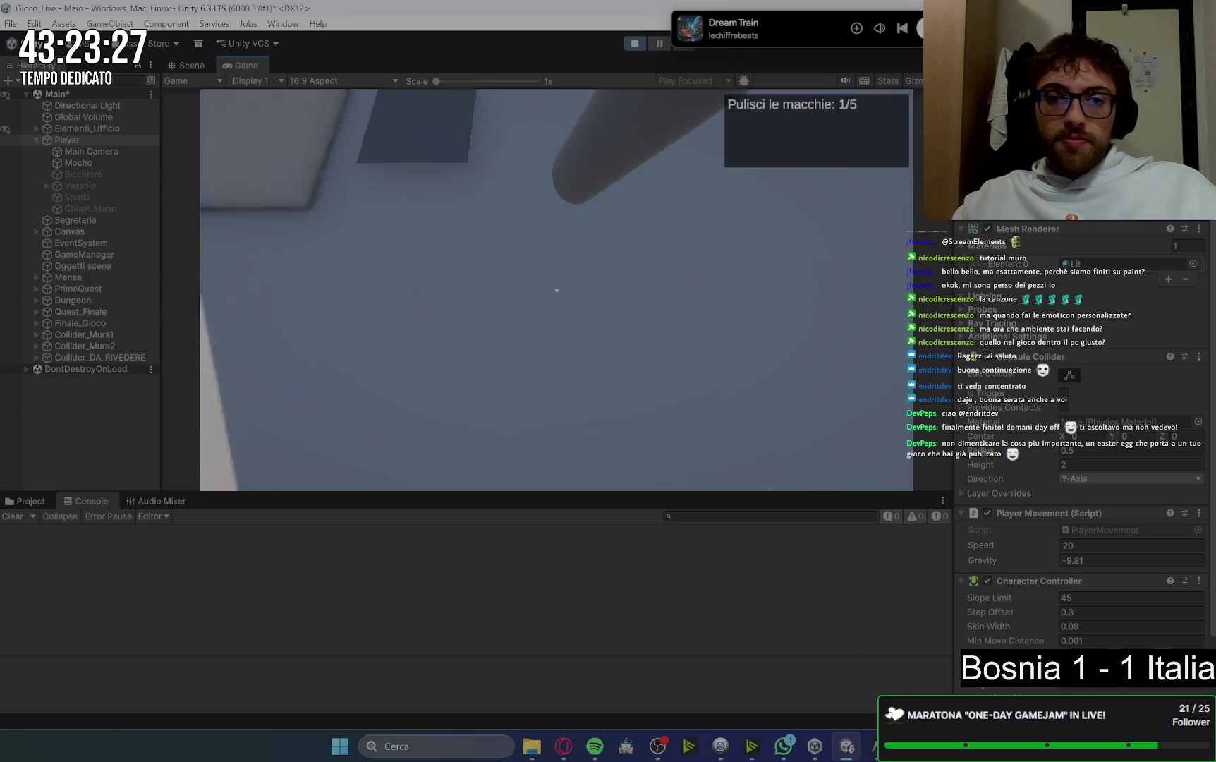
{"action": "left_click", "coordinate": [557, 290]}
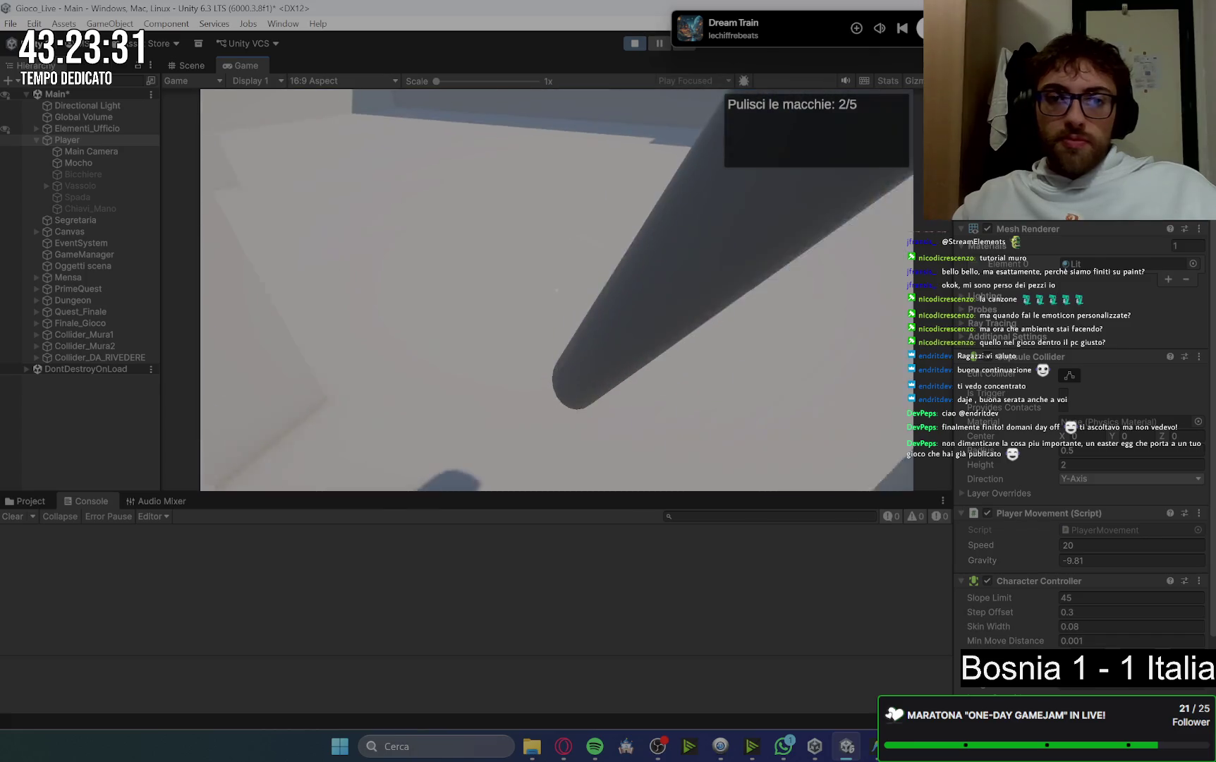
{"action": "left_click", "coordinate": [557, 290]}
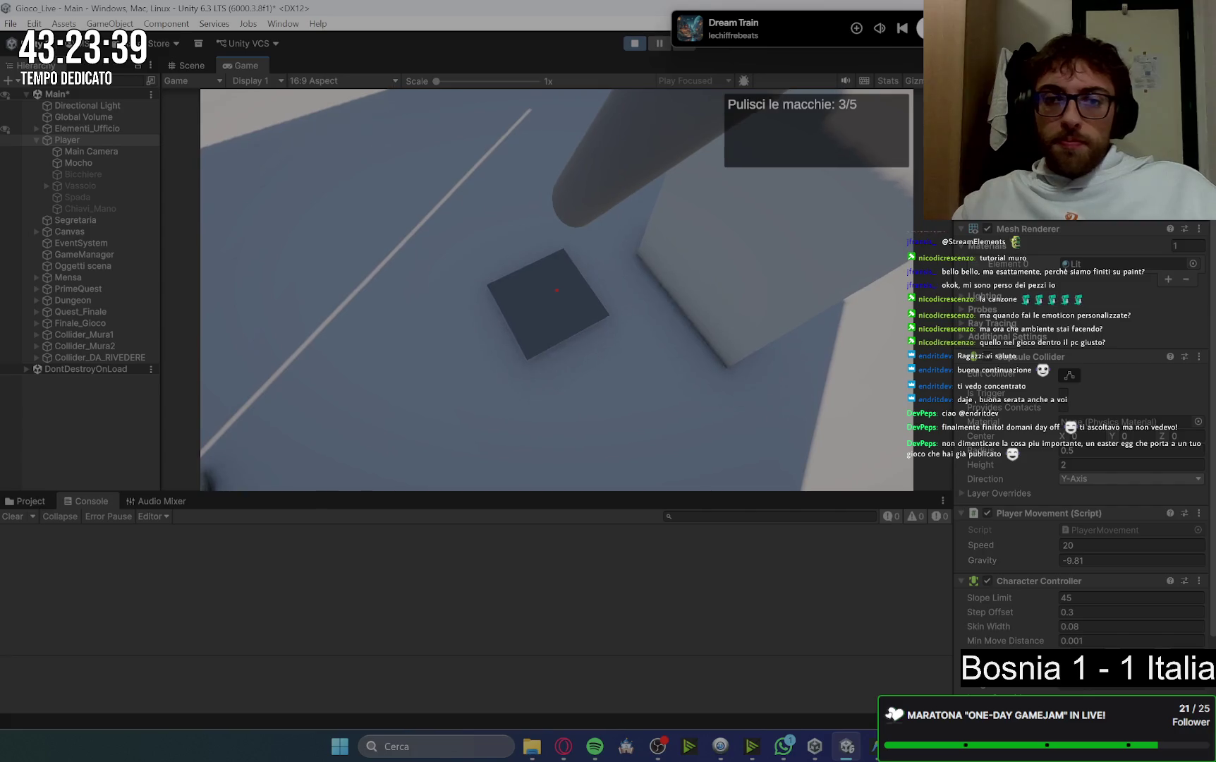
{"action": "left_click", "coordinate": [557, 290]}
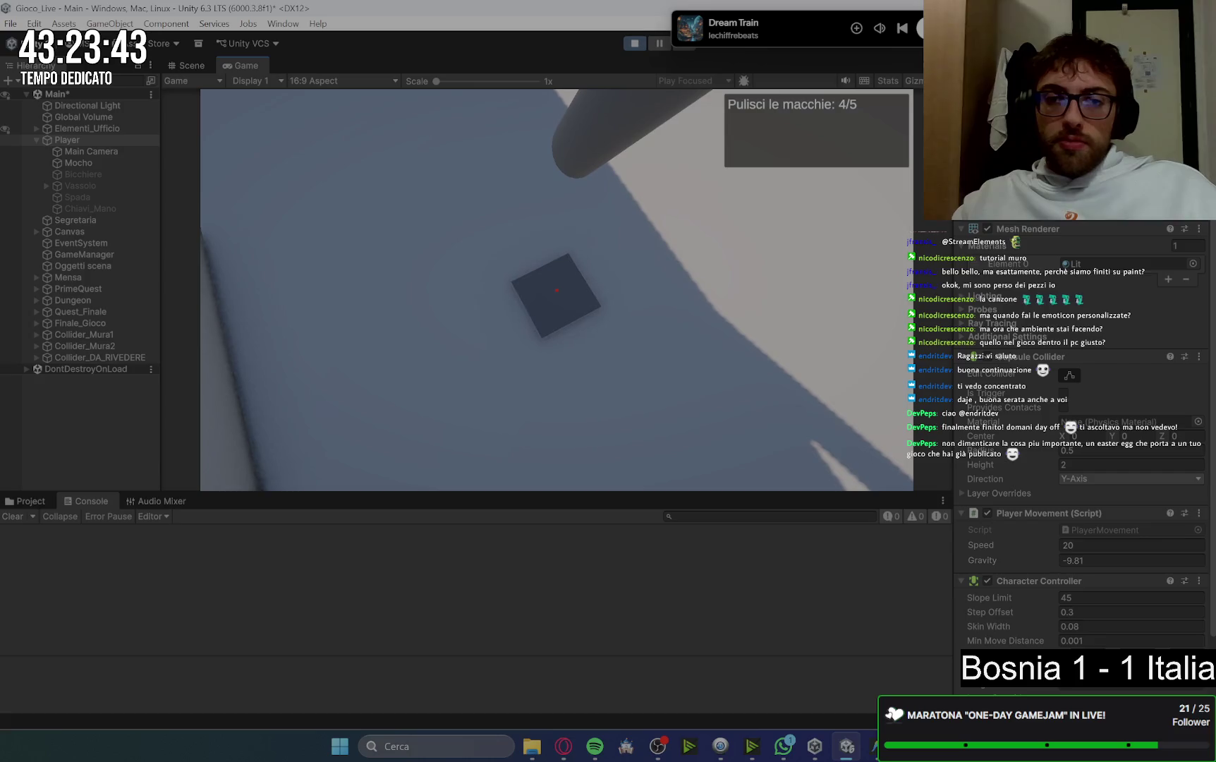
{"action": "left_click", "coordinate": [557, 290]}
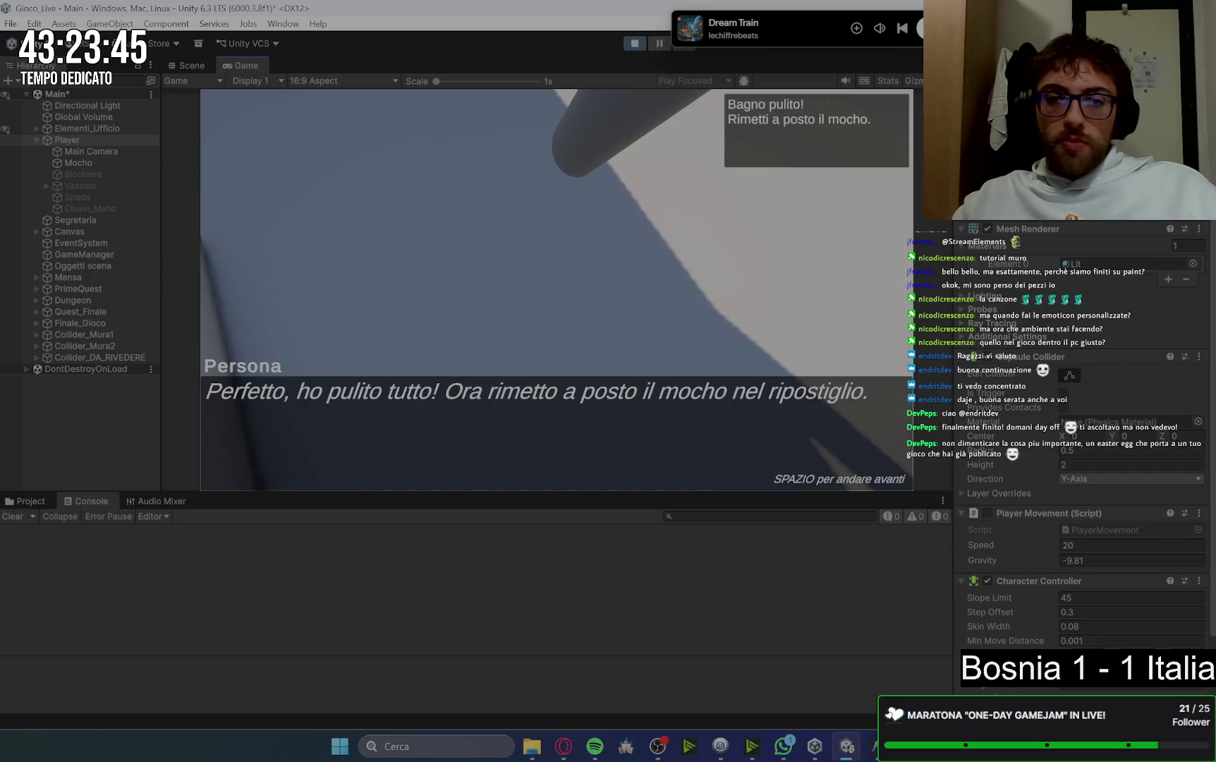
{"action": "key", "text": "space"}
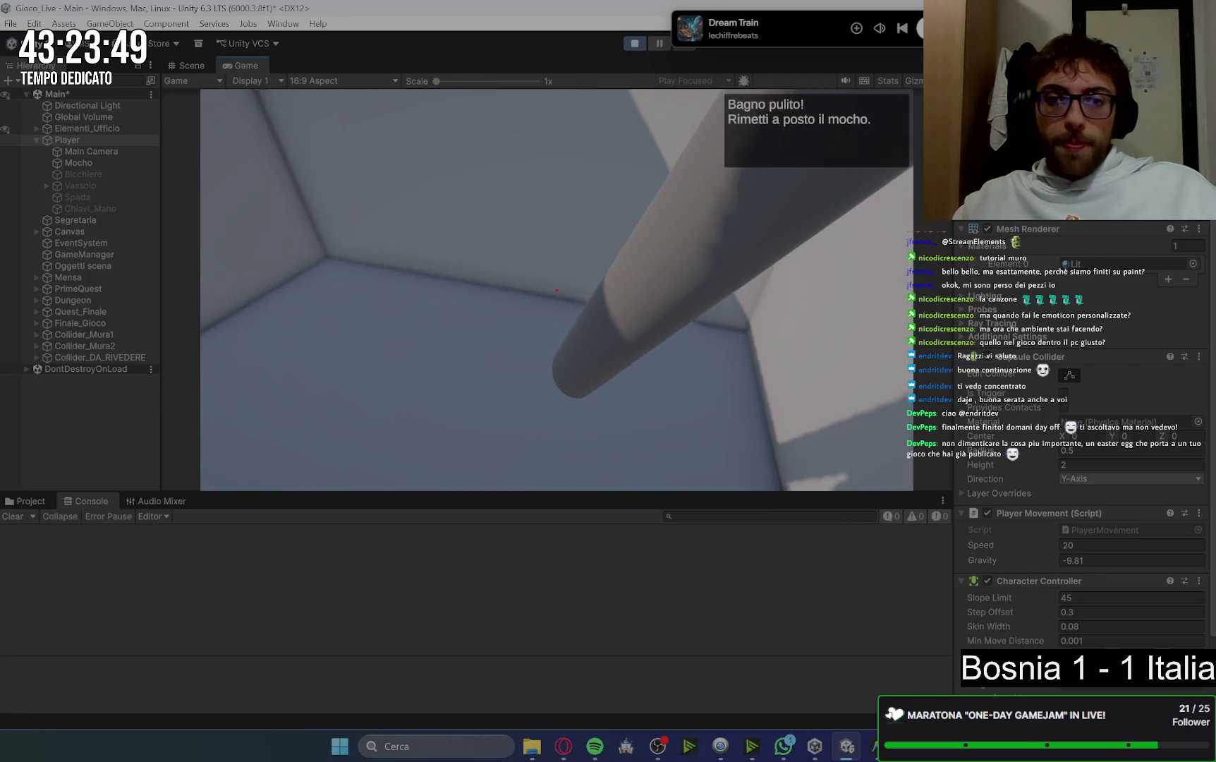
- Put the mop back in the storeroom and report to the secretary
{"action": "left_click", "coordinate": [556, 290]}
{"action": "key", "text": "space"}
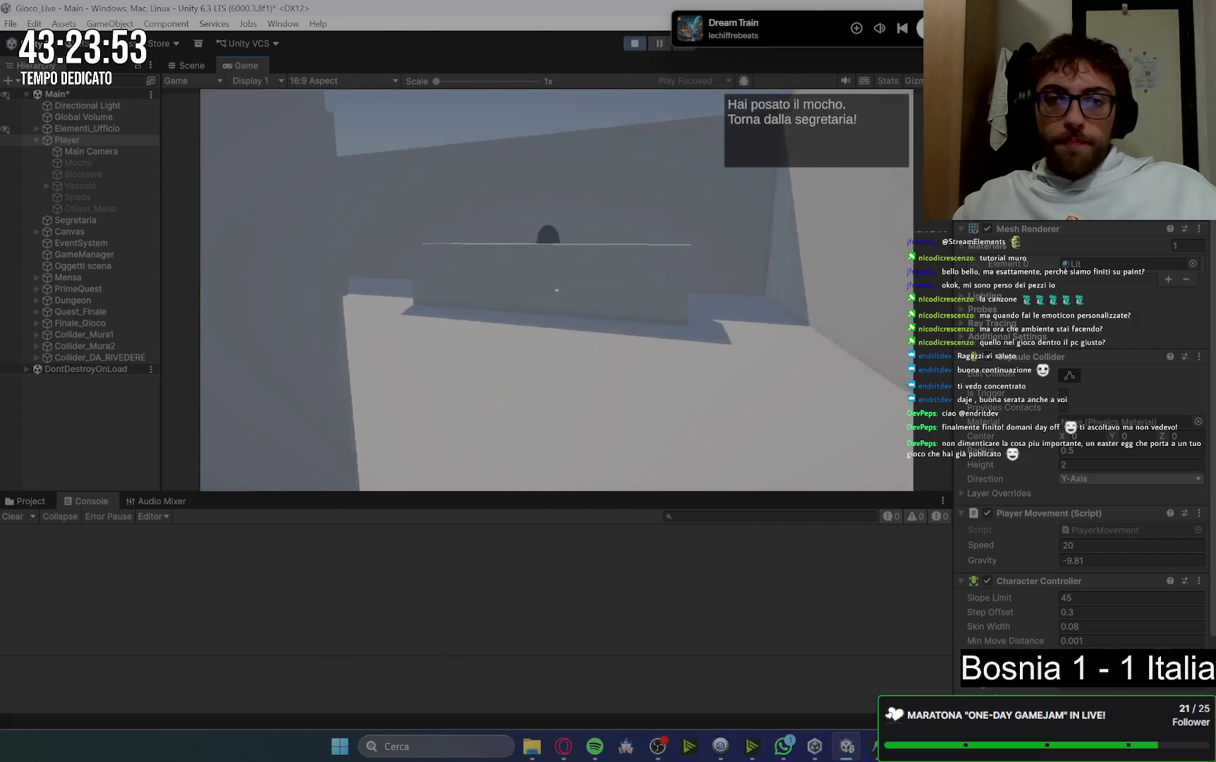
{"action": "key", "text": "w"}
{"action": "left_click", "coordinate": [556, 290]}
{"action": "key", "text": "space"}
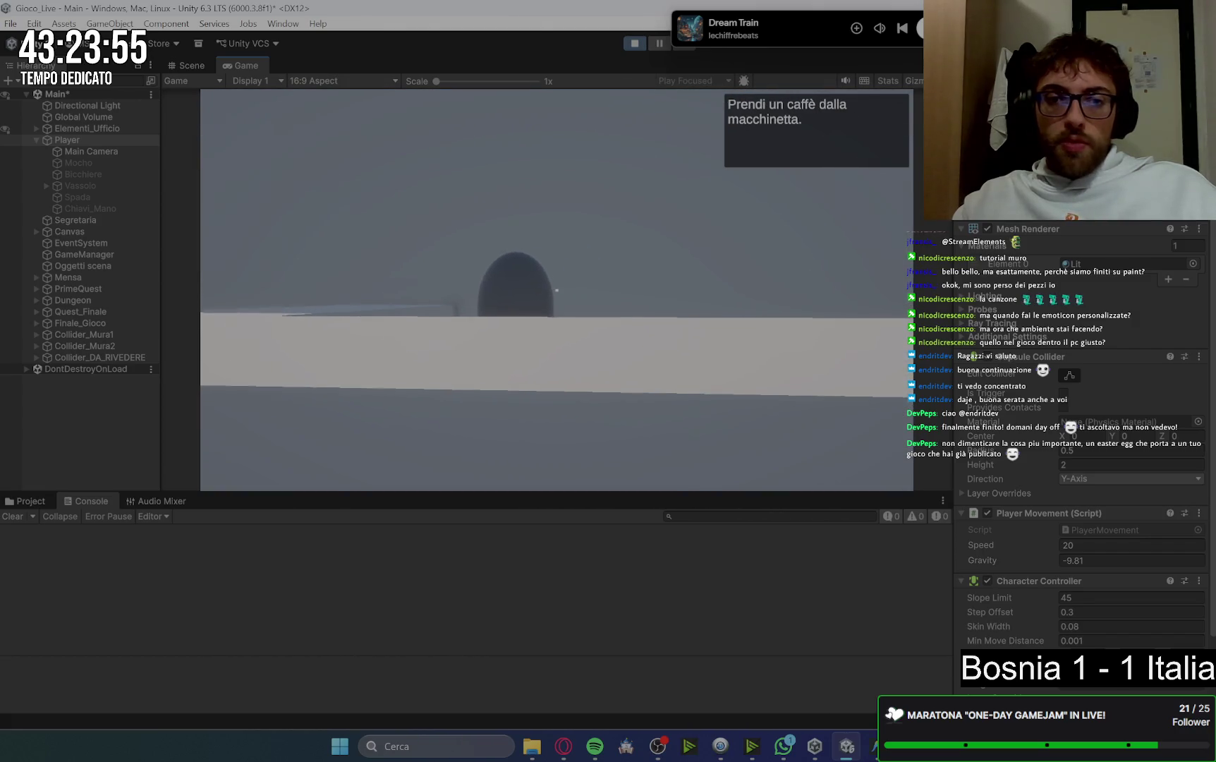
- Brew a coffee at the coffee machine and collect it when ready
{"action": "key", "text": "w"}
{"action": "left_click", "coordinate": [556, 290]}
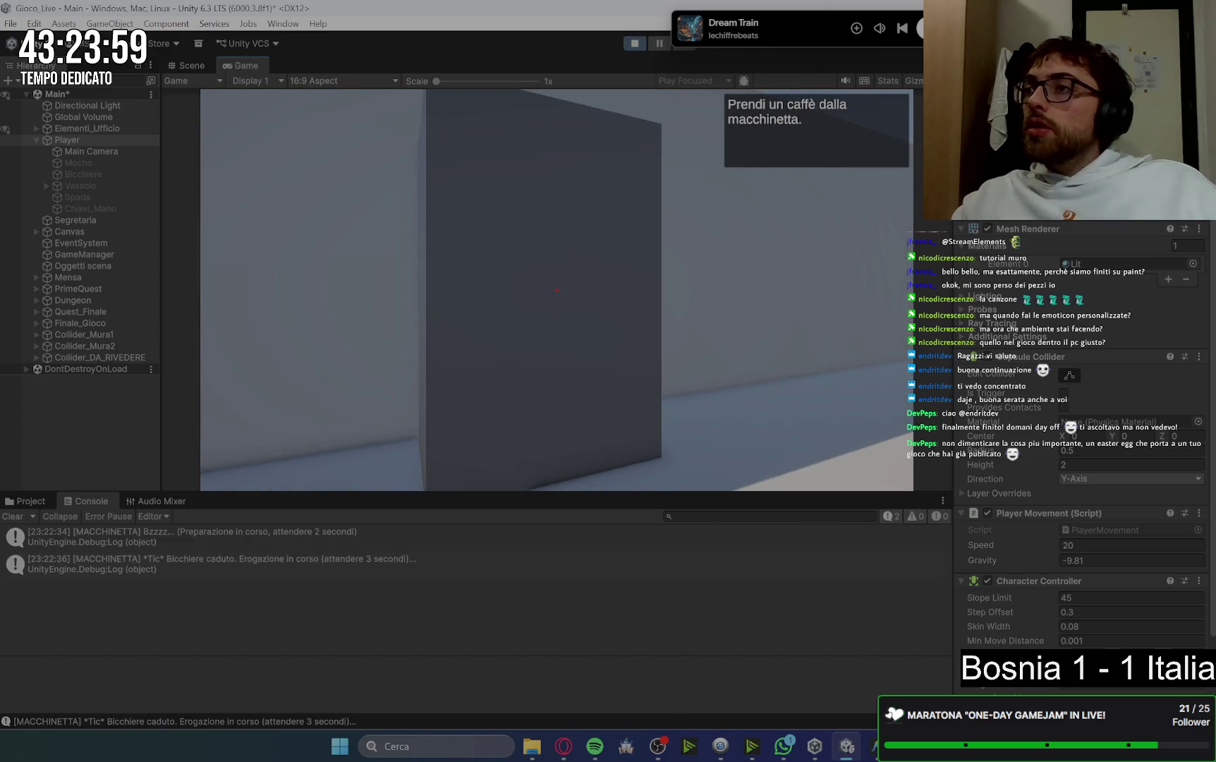
{"action": "key", "text": "w"}
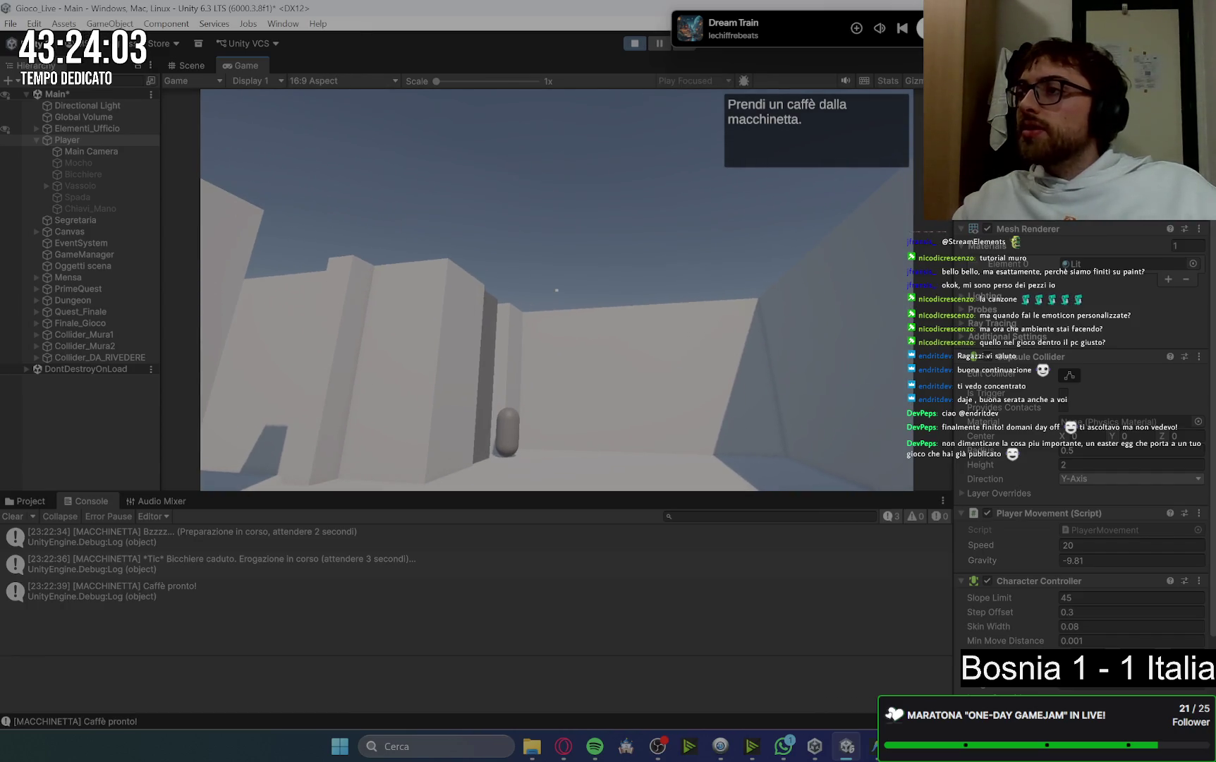
{"action": "key", "text": "w"}
{"action": "key", "text": "alt+Tab"}
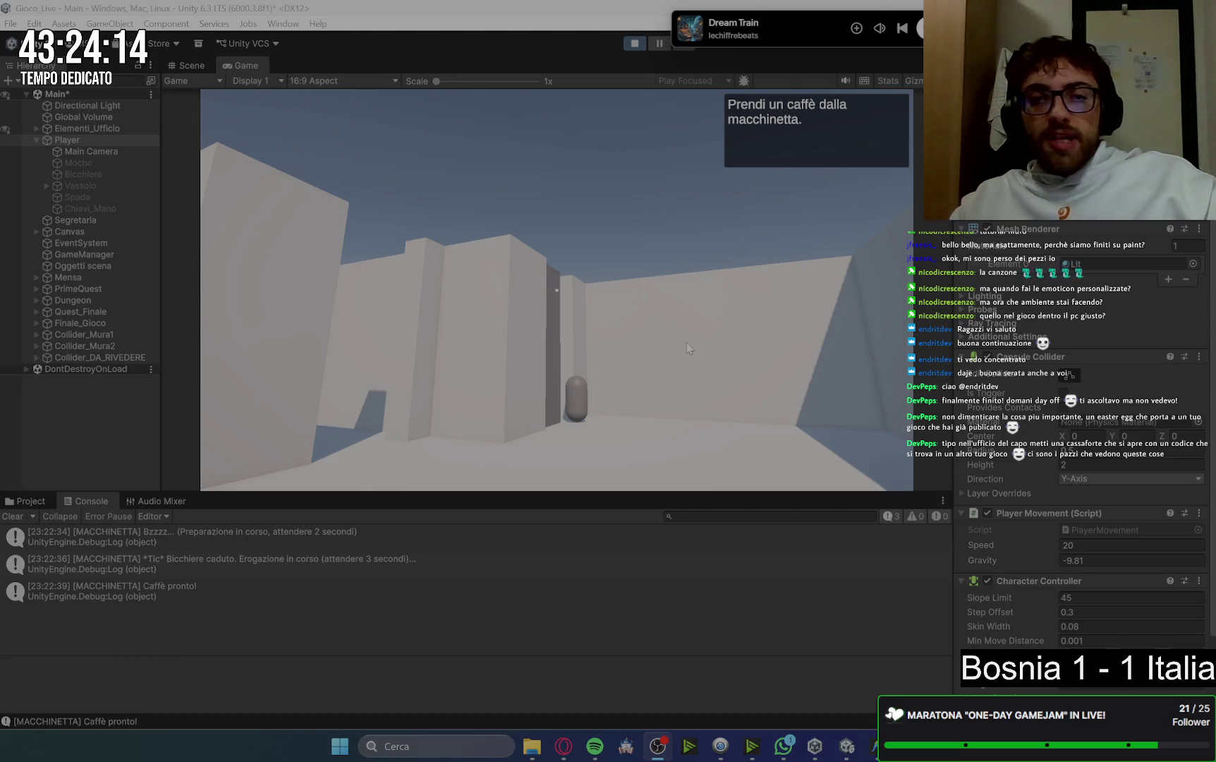
{"action": "key", "text": "alt+Tab"}
{"action": "key", "text": "w"}
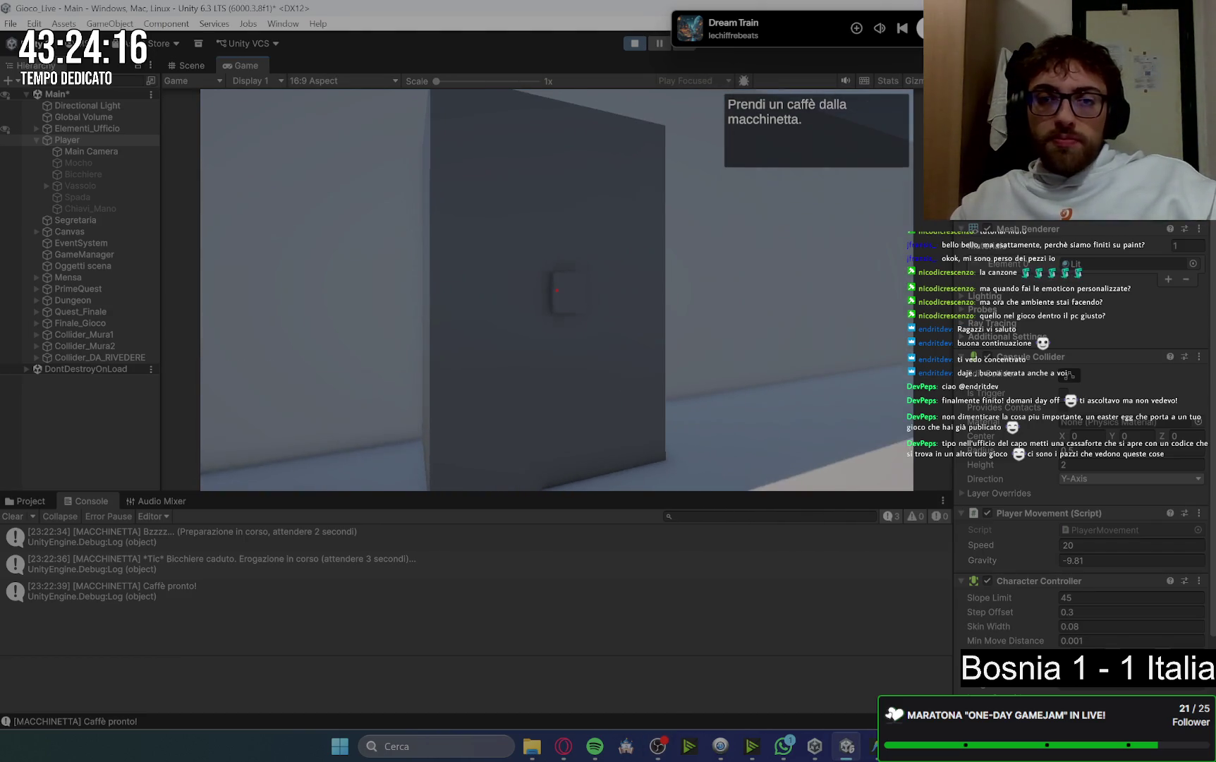
{"action": "key", "text": "e"}
- Deliver the coffee to the boss's office and advance his dialogue
{"action": "key", "text": "w"}
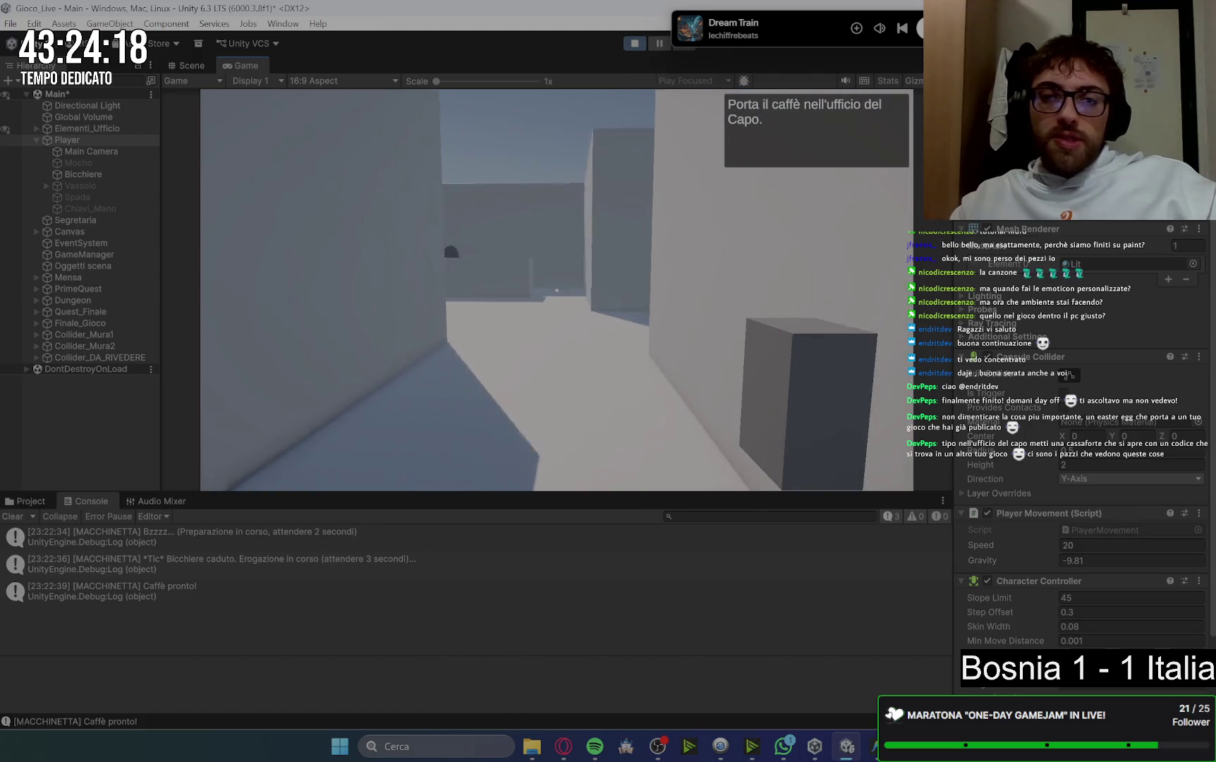
{"action": "key", "text": "w"}
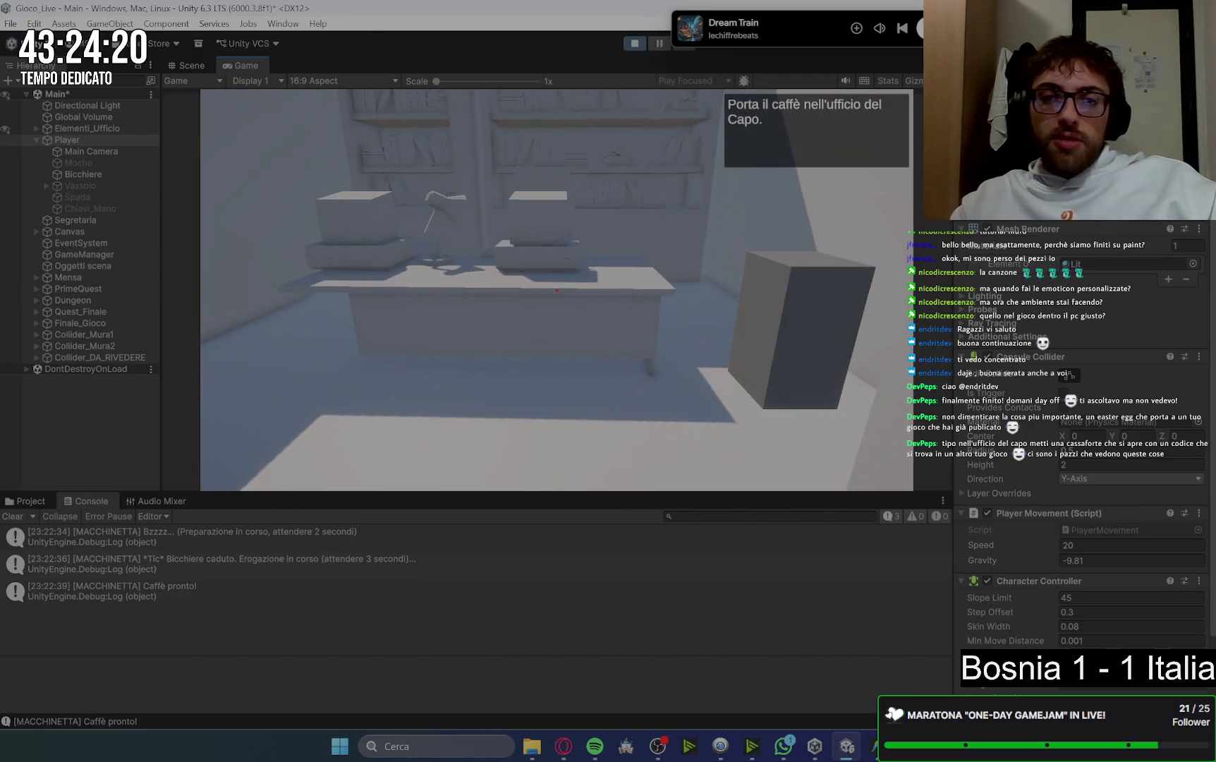
{"action": "key", "text": "space"}
{"action": "key", "text": "space"}
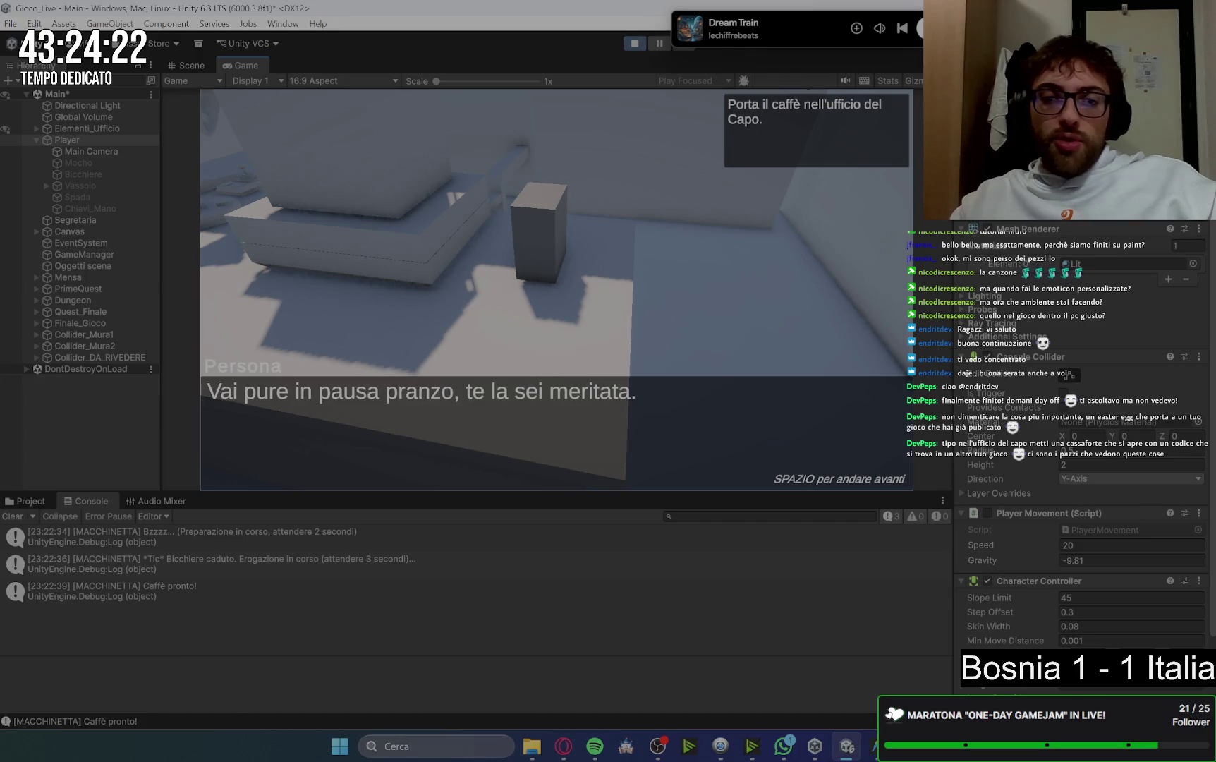
{"action": "key", "text": "space"}
- Head to the canteen and collect the lunch items
{"action": "key", "text": "w"}
{"action": "key", "text": "w"}
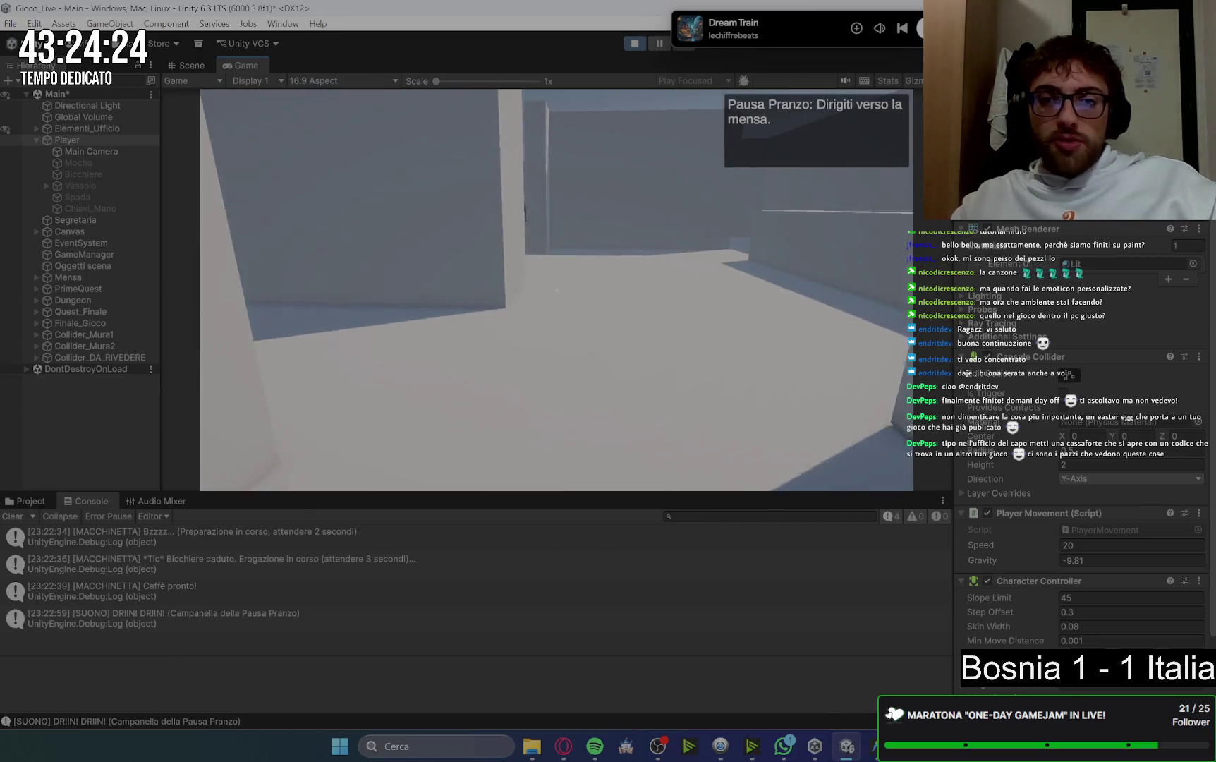
{"action": "key", "text": "w"}
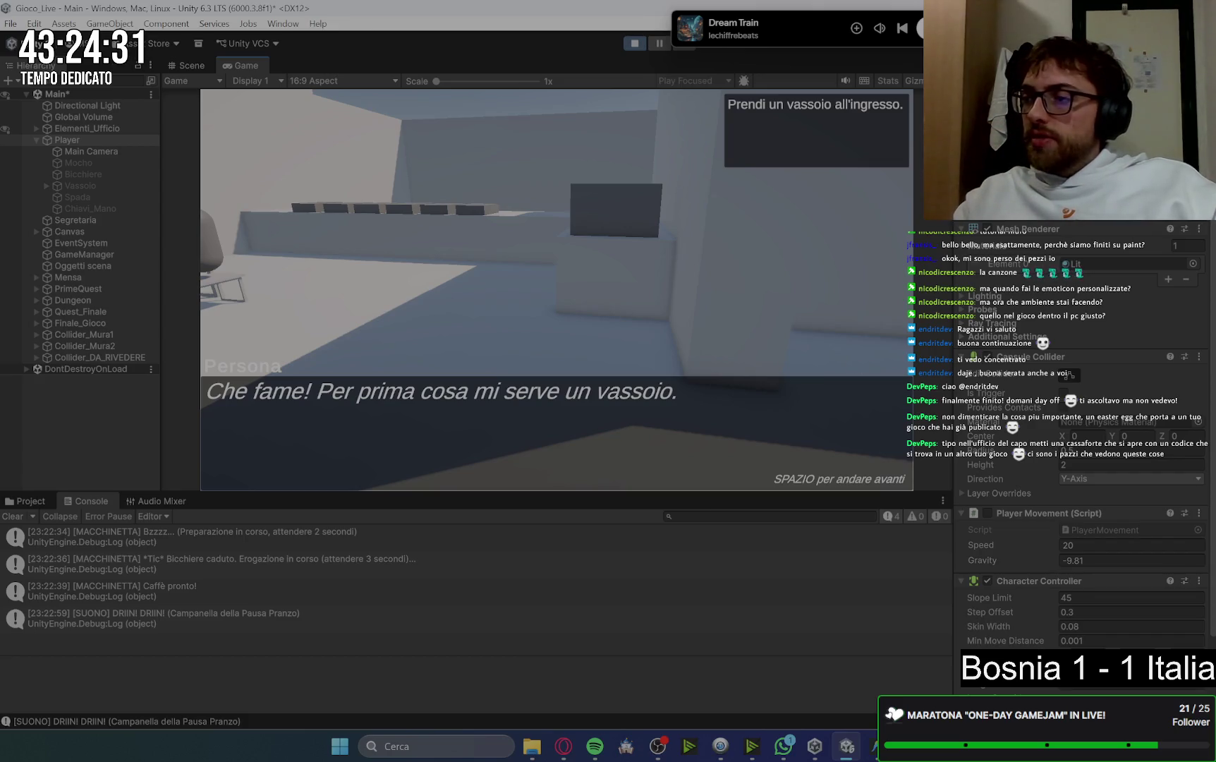
{"action": "key", "text": "super+d"}
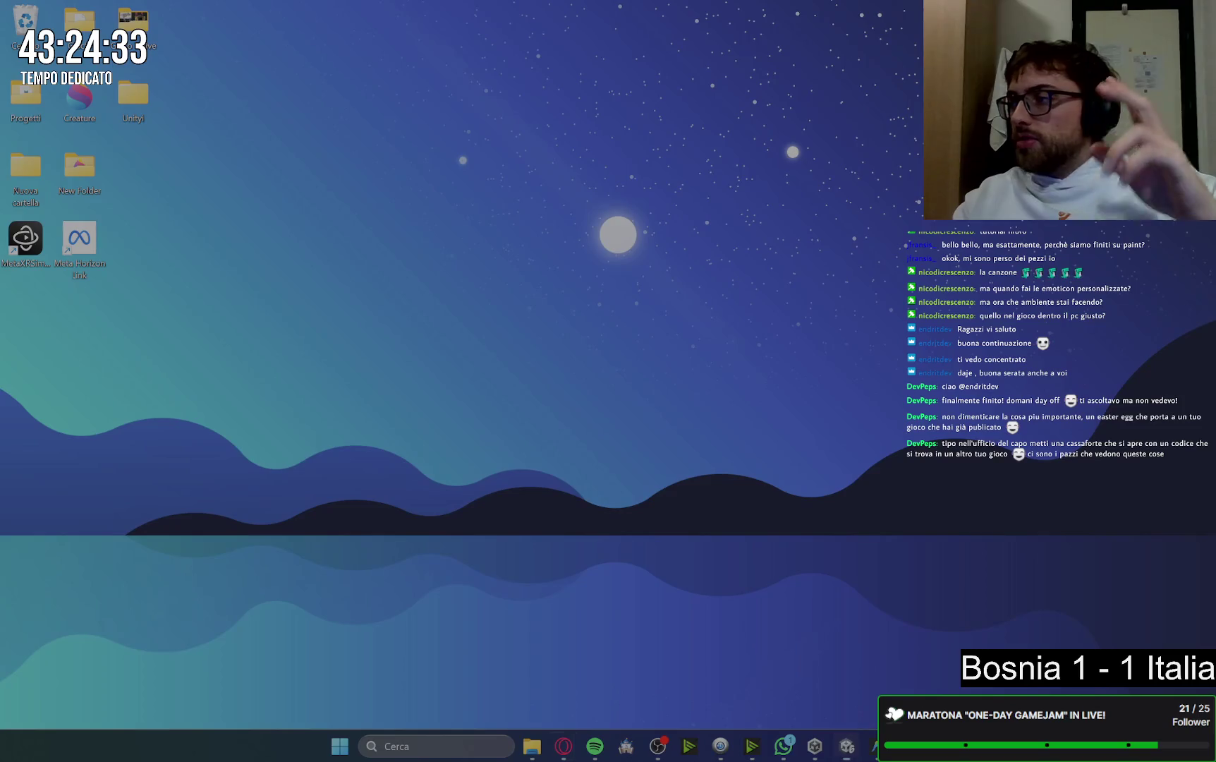
{"action": "key", "text": "super+d"}
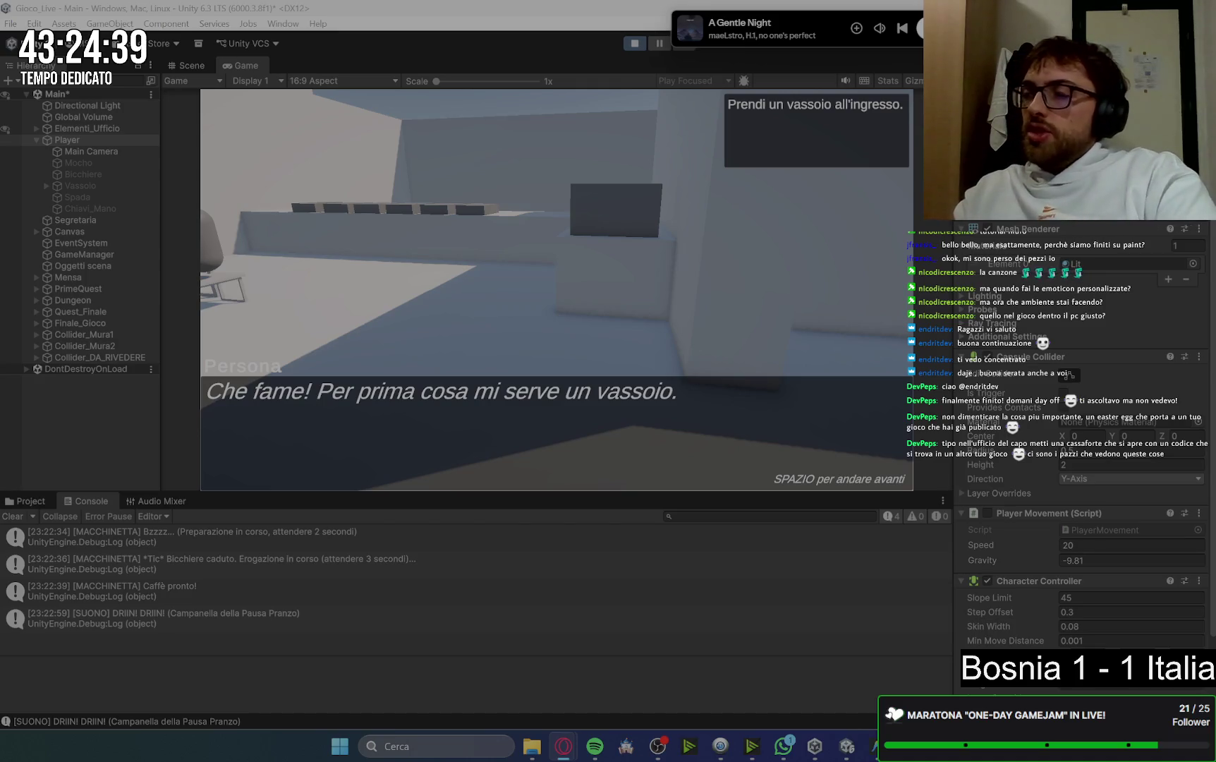
{"action": "left_click", "coordinate": [602, 304]}
{"action": "key", "text": "space"}
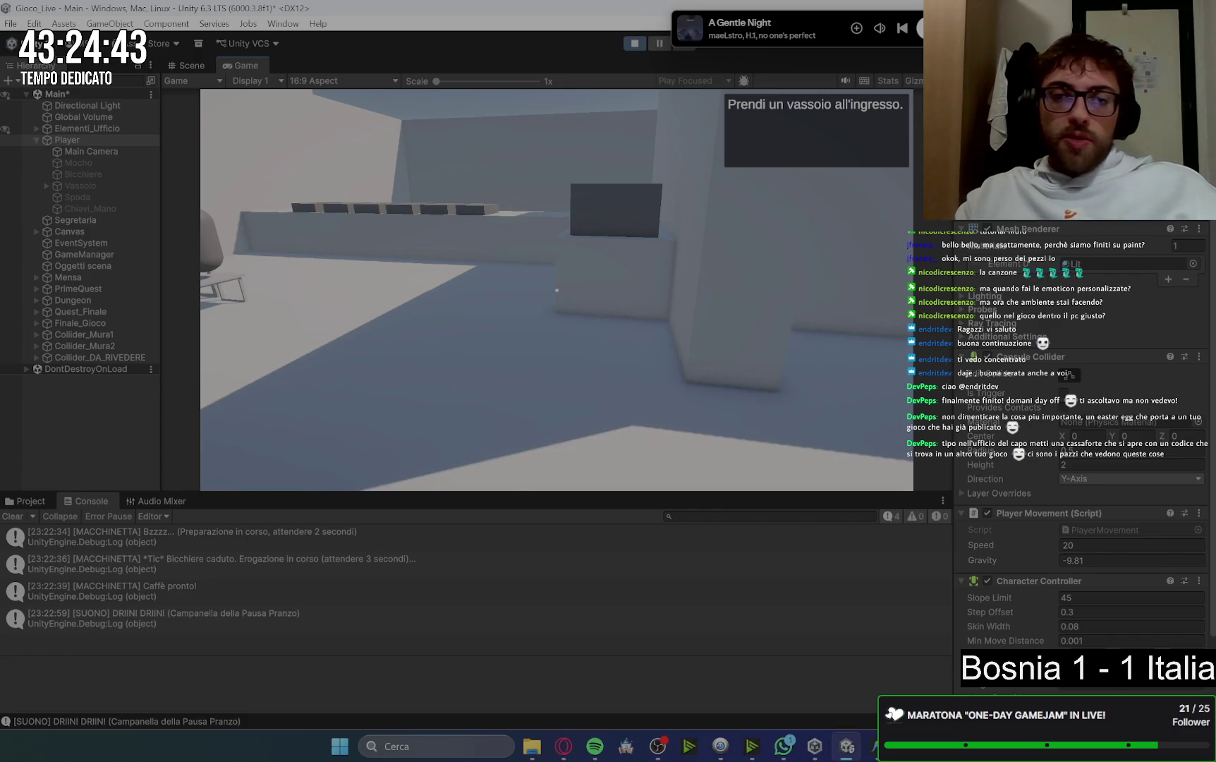
{"action": "key", "text": "space"}
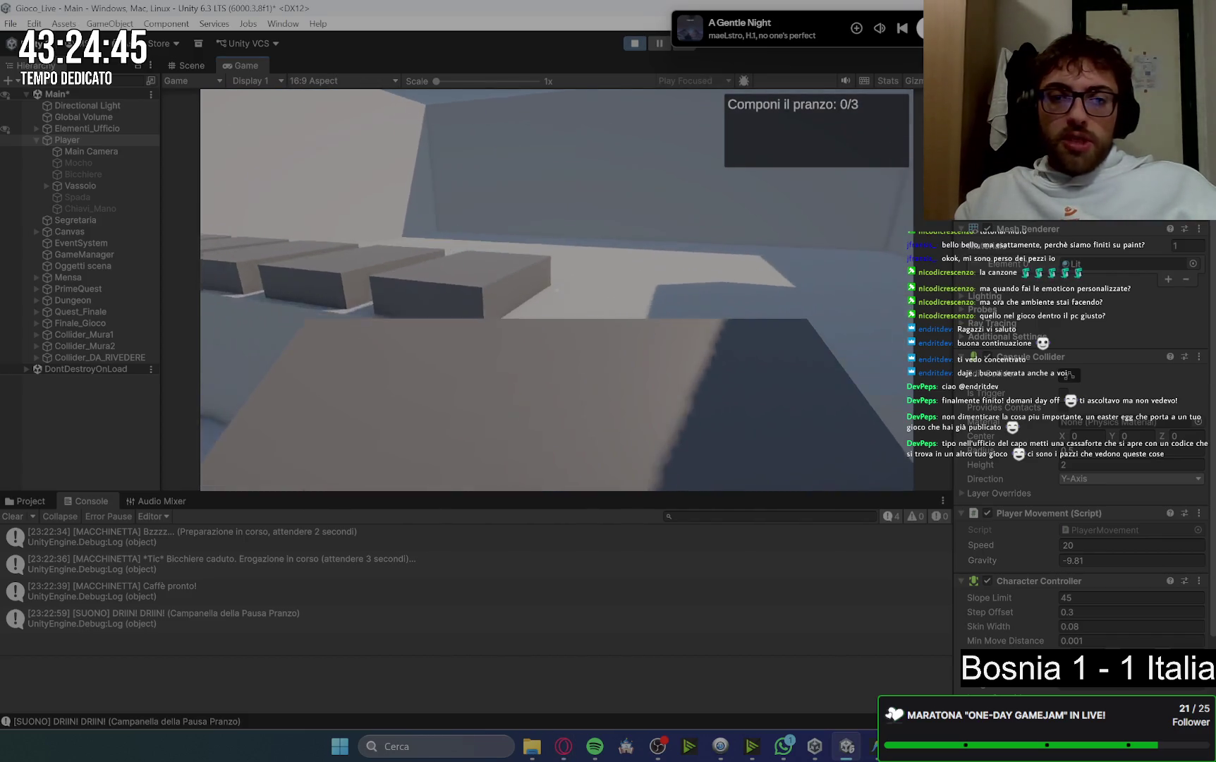
{"action": "key", "text": "e"}
{"action": "key", "text": "e"}
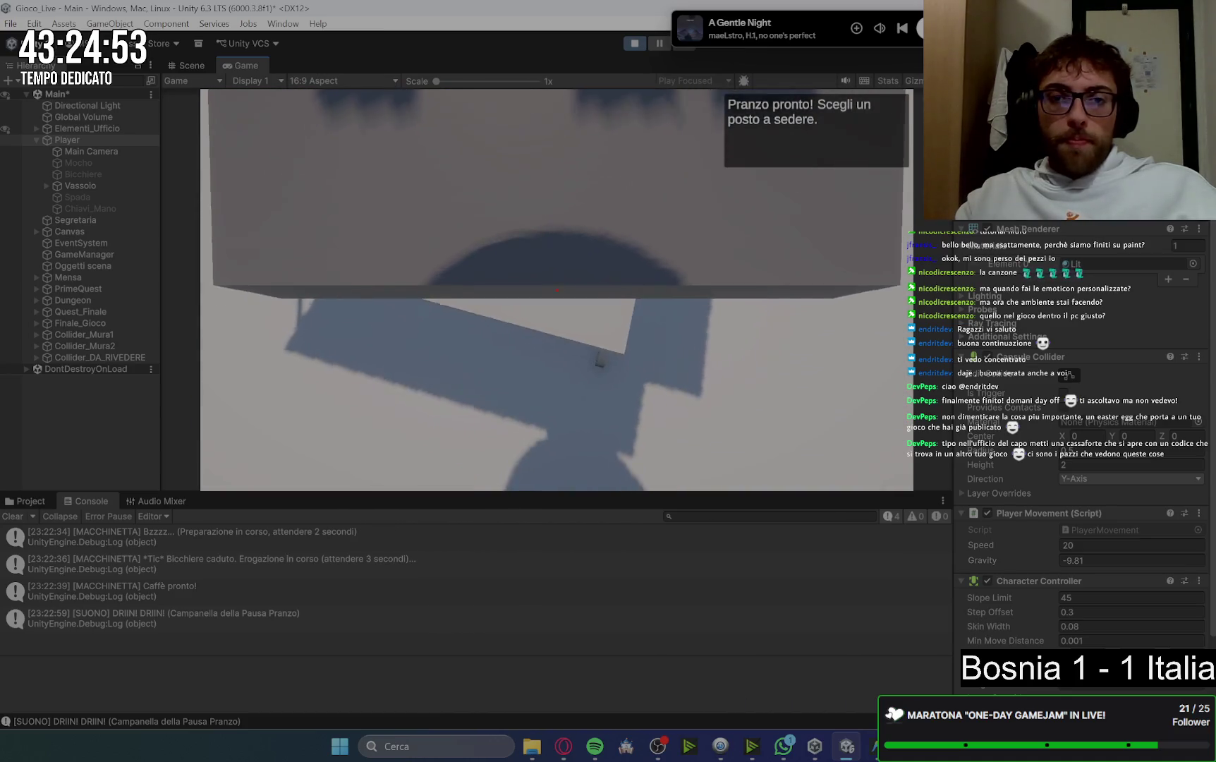
- Sit at a canteen table, talk with the mysterious colleague, then walk out past the benches
{"action": "key", "text": "e"}
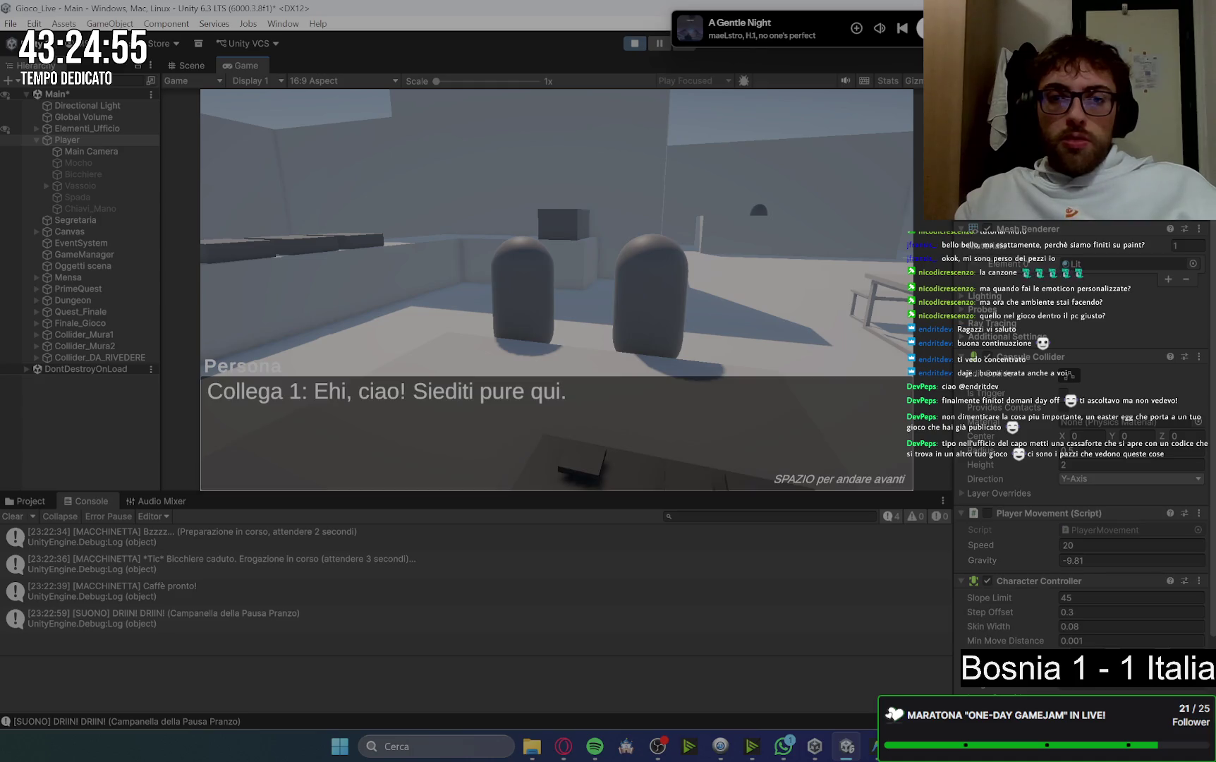
{"action": "key", "text": "space"}
{"action": "key", "text": "space"}
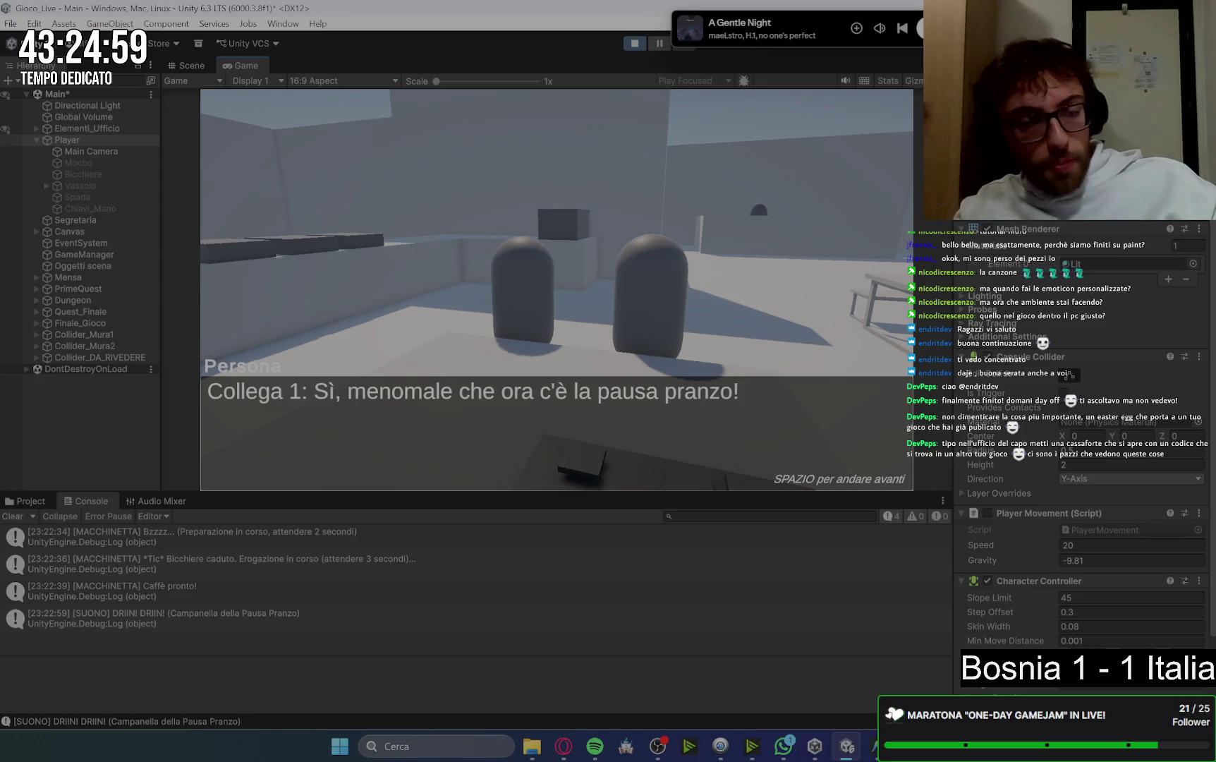
{"action": "key", "text": "space"}
{"action": "key", "text": "w"}
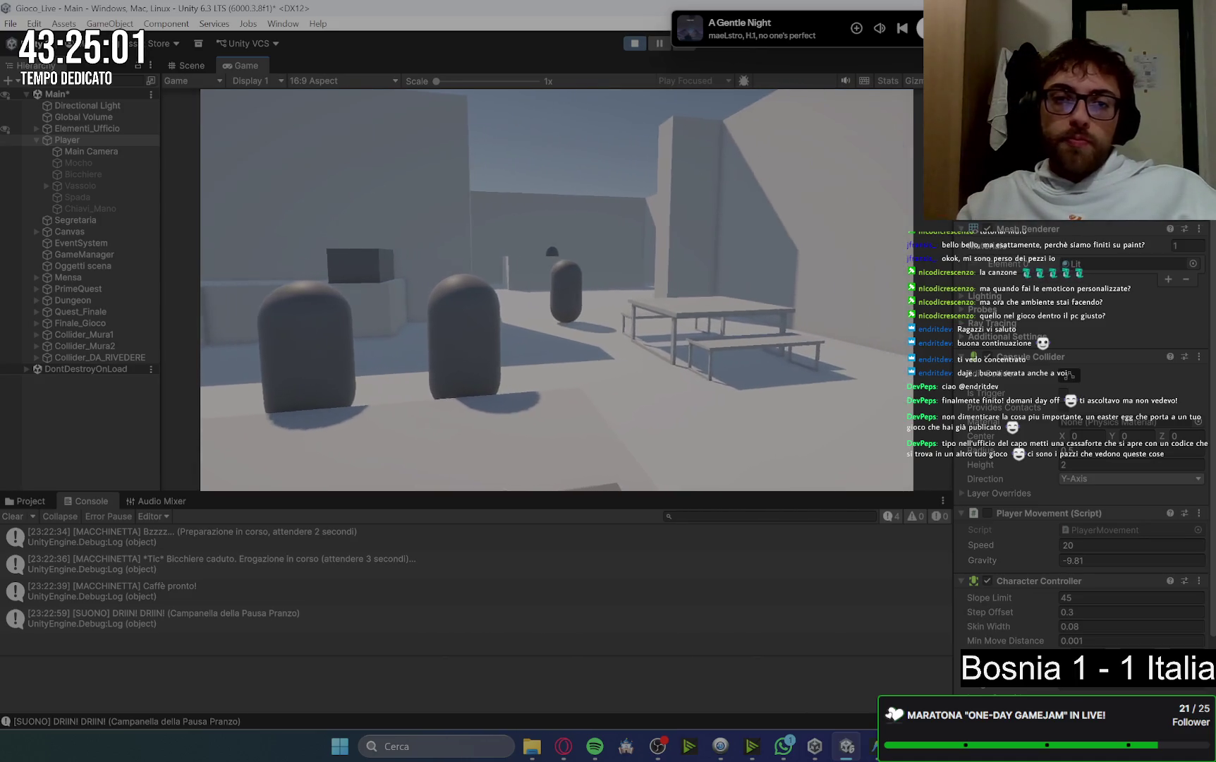
{"action": "key", "text": "w"}
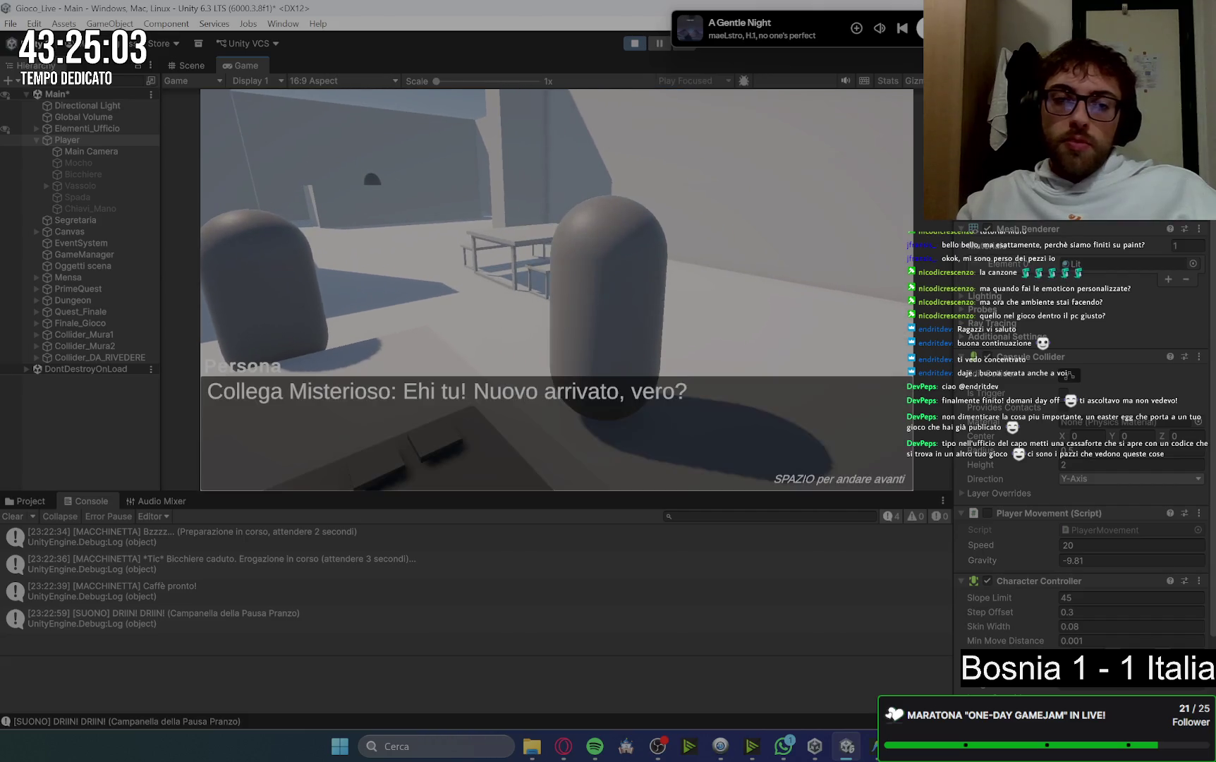
{"action": "key", "text": "space"}
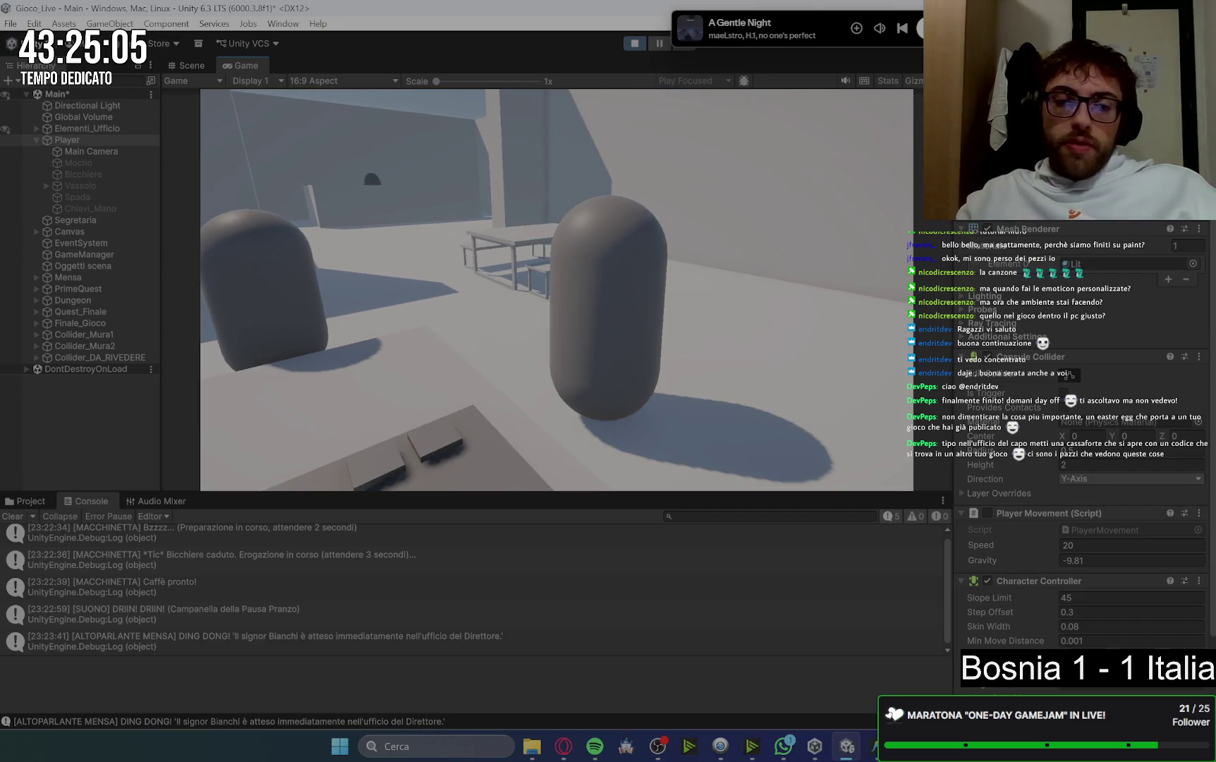
{"action": "key", "text": "space"}
{"action": "key", "text": "s"}
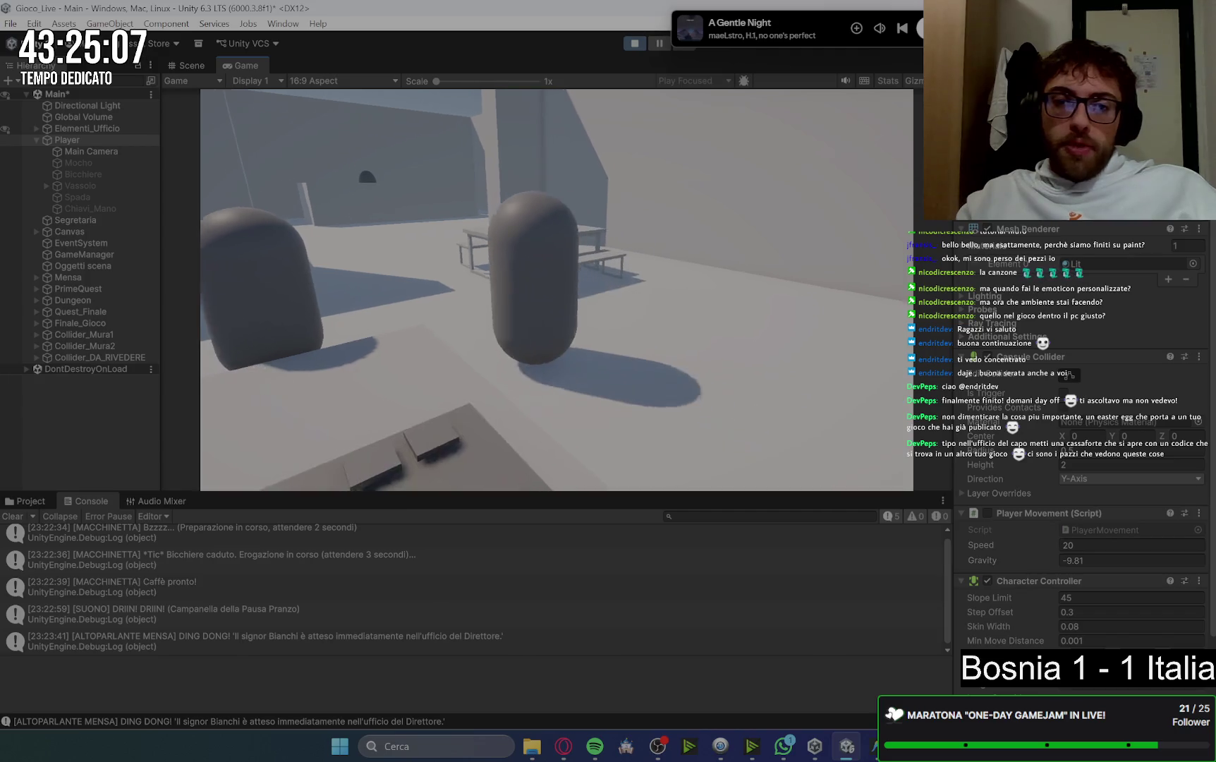
{"action": "key", "text": "a"}
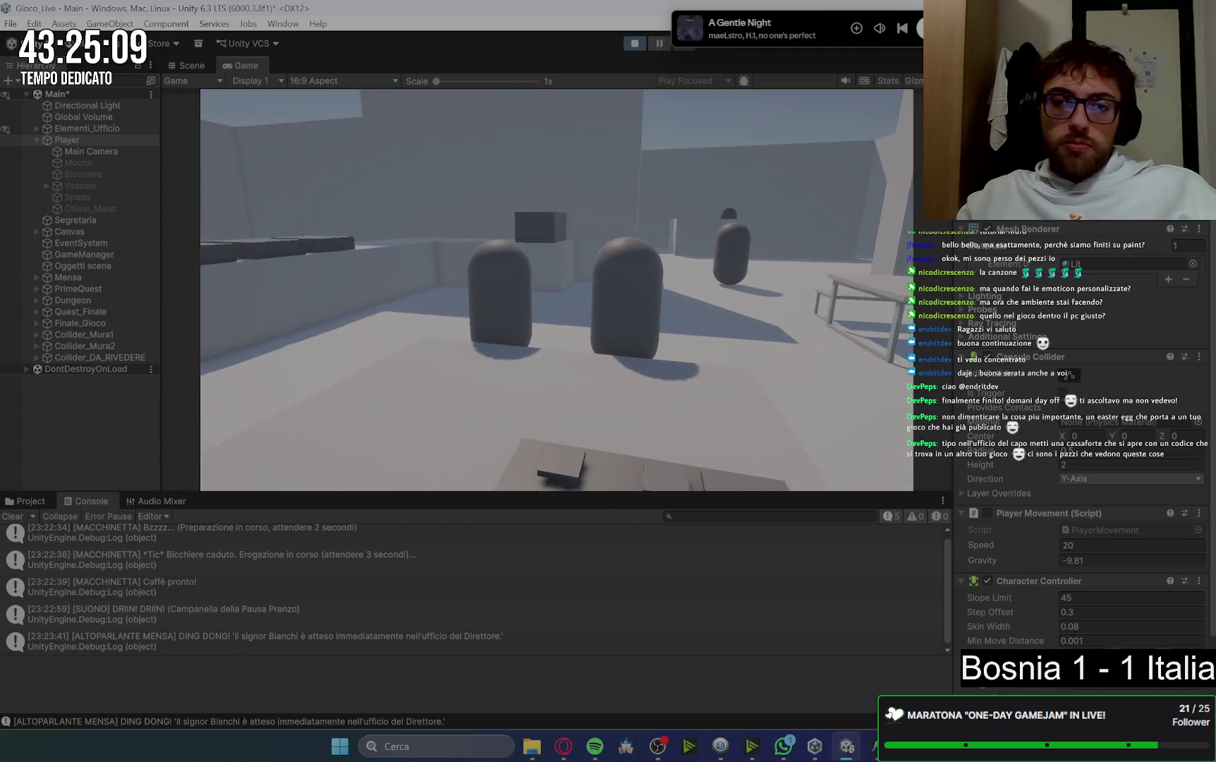
{"action": "key", "text": "w"}
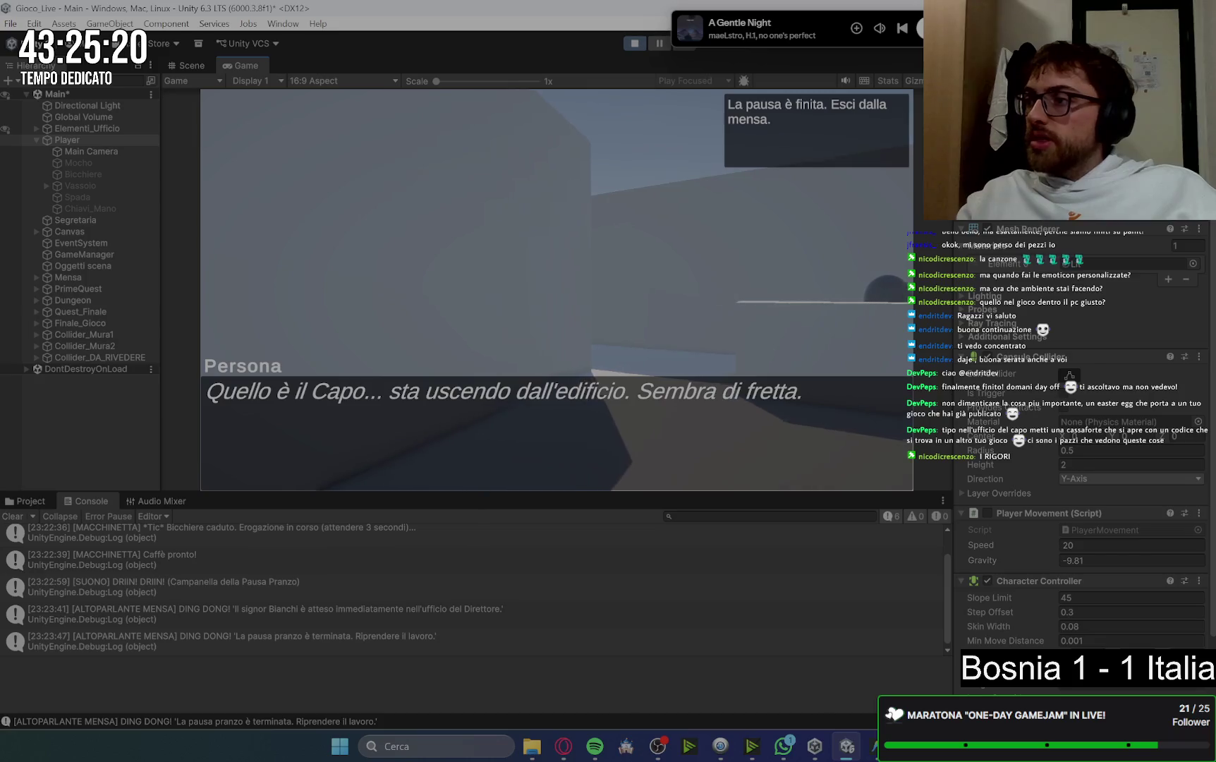
- Walk into the boss's office and use his desk computer to open the Messaggi/Gioco/Documenti desktop
{"action": "key", "text": "w"}
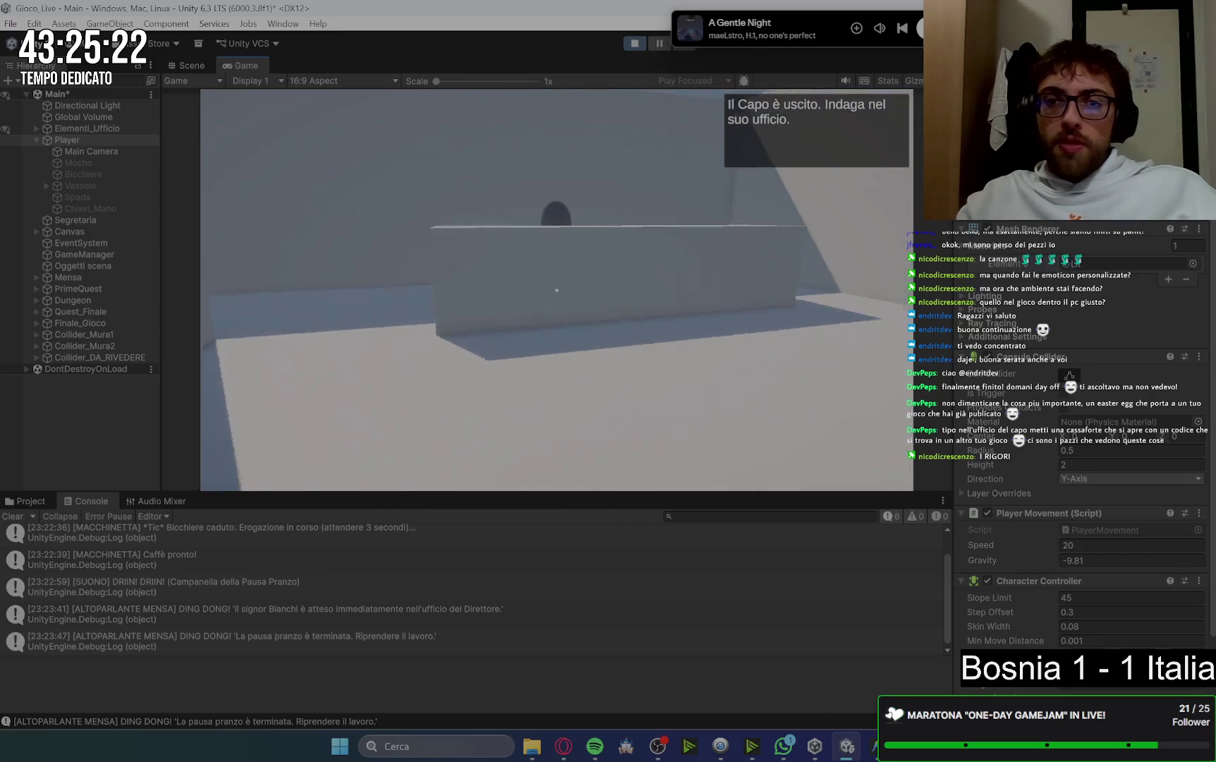
{"action": "key", "text": "w"}
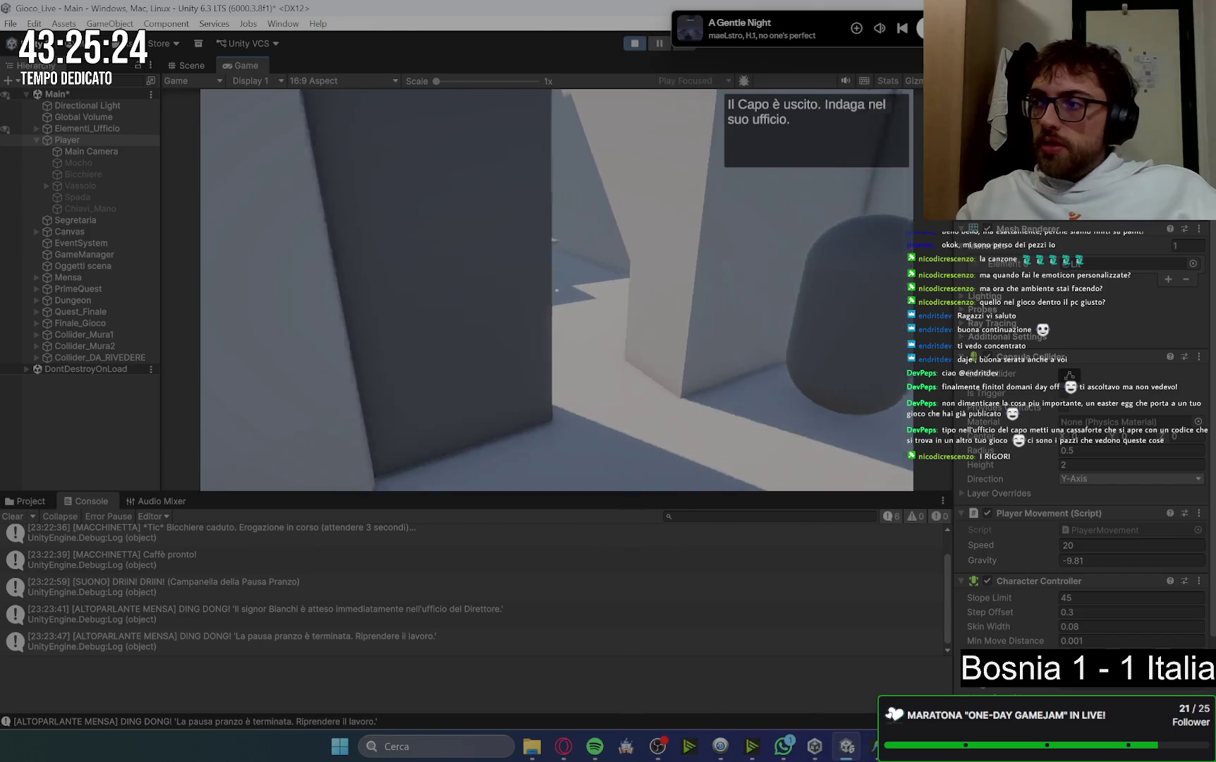
{"action": "key", "text": "w"}
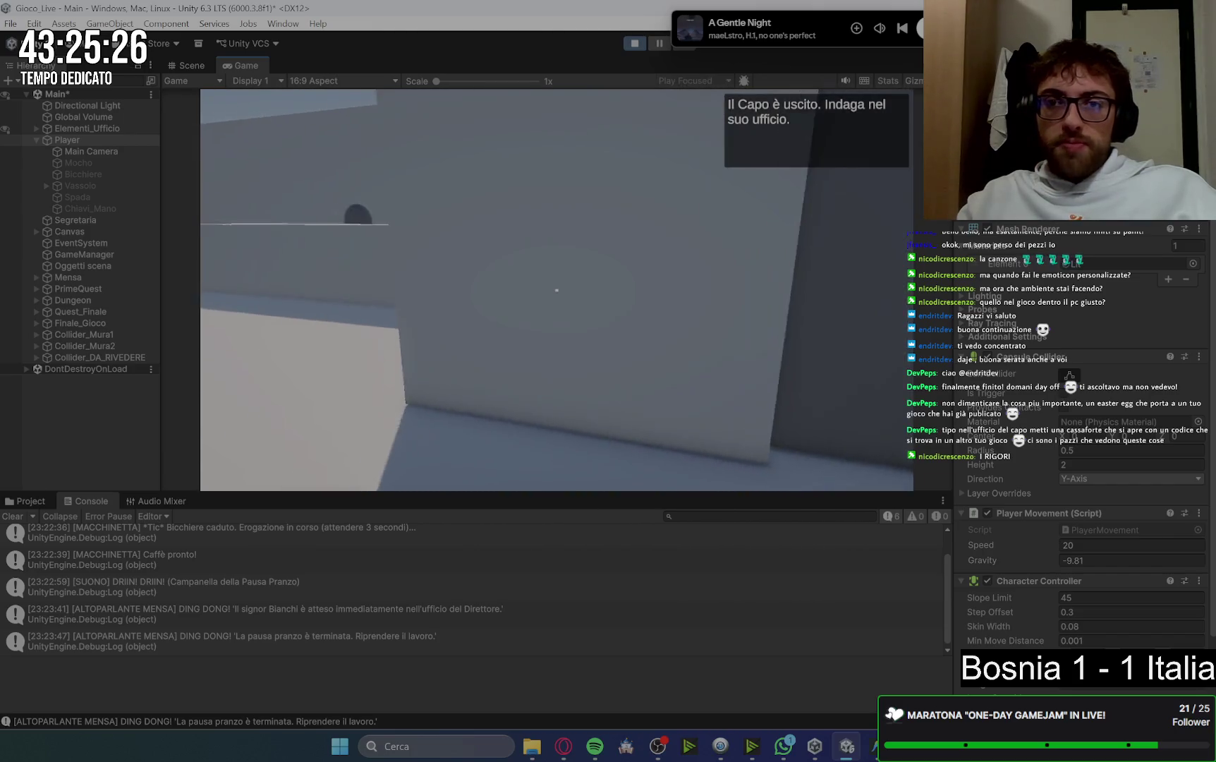
{"action": "key", "text": "w"}
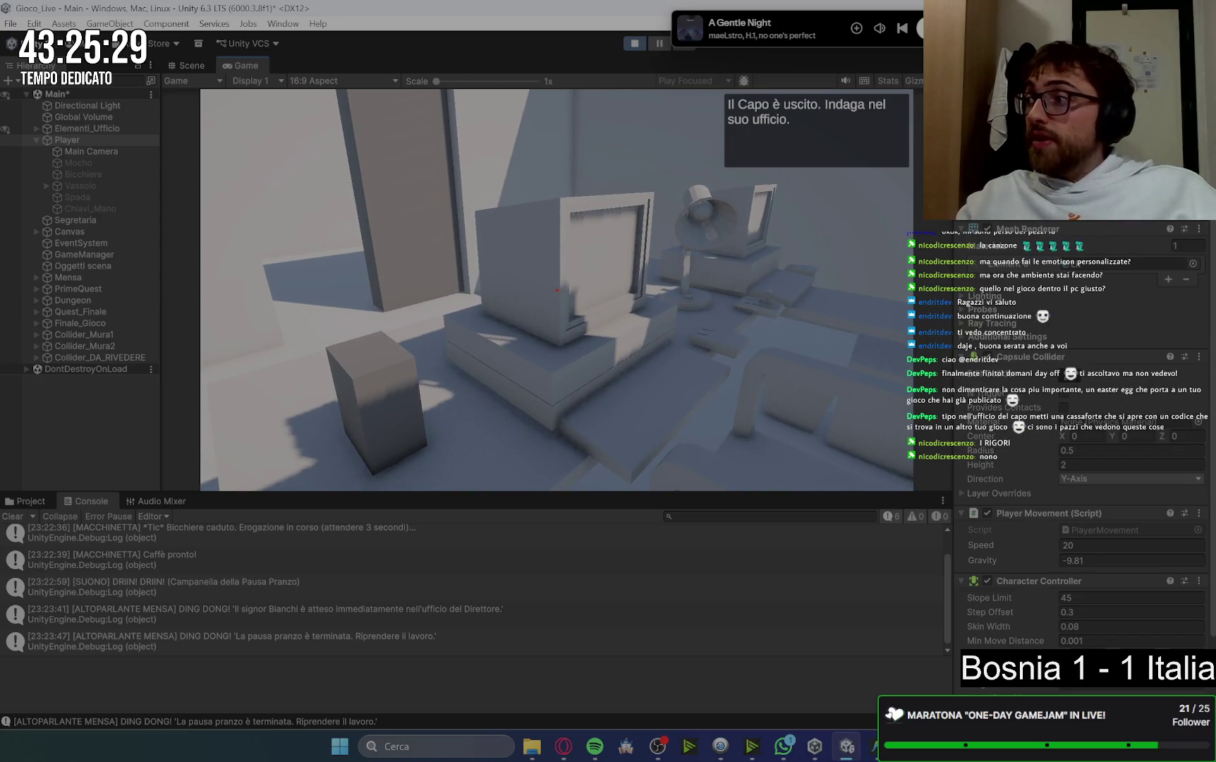
{"action": "key", "text": "e"}
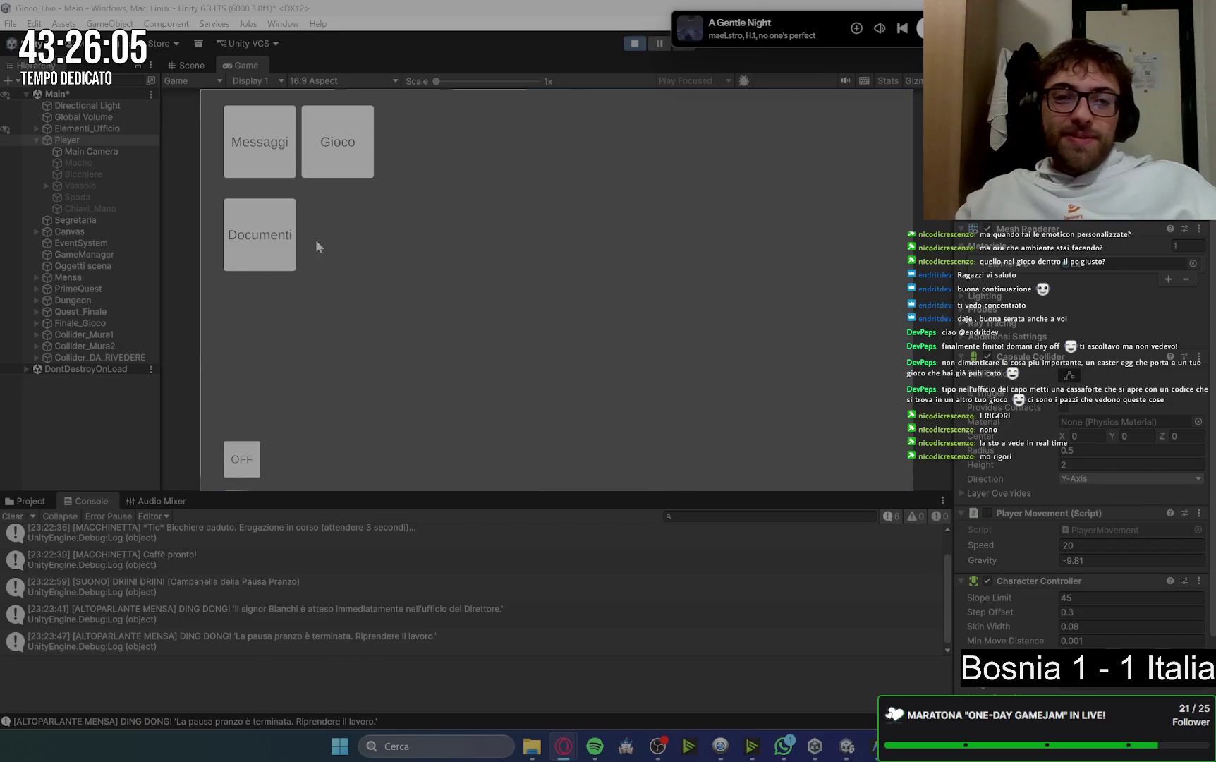
- Open the Gioco app, dismiss the beta code prompt, and read the Password_gioco file in Documenti
{"action": "left_click", "coordinate": [345, 155]}
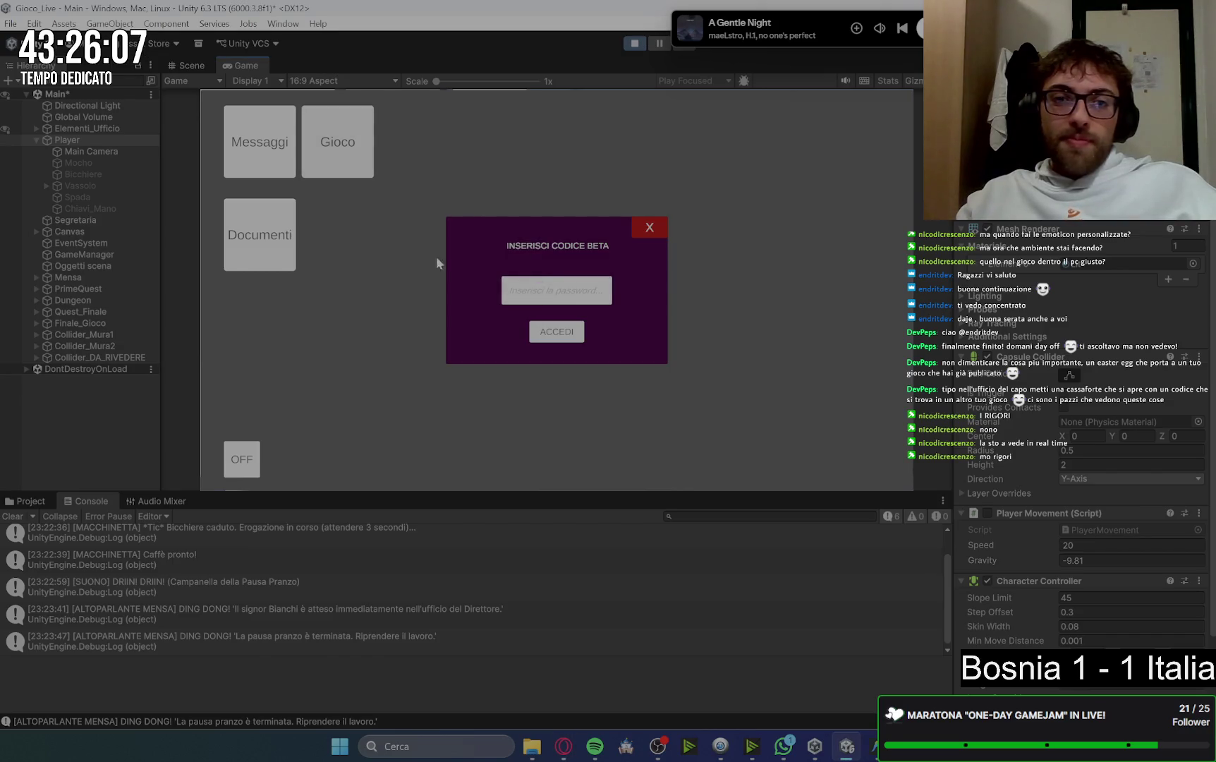
{"action": "left_click", "coordinate": [652, 231]}
{"action": "left_click", "coordinate": [231, 254]}
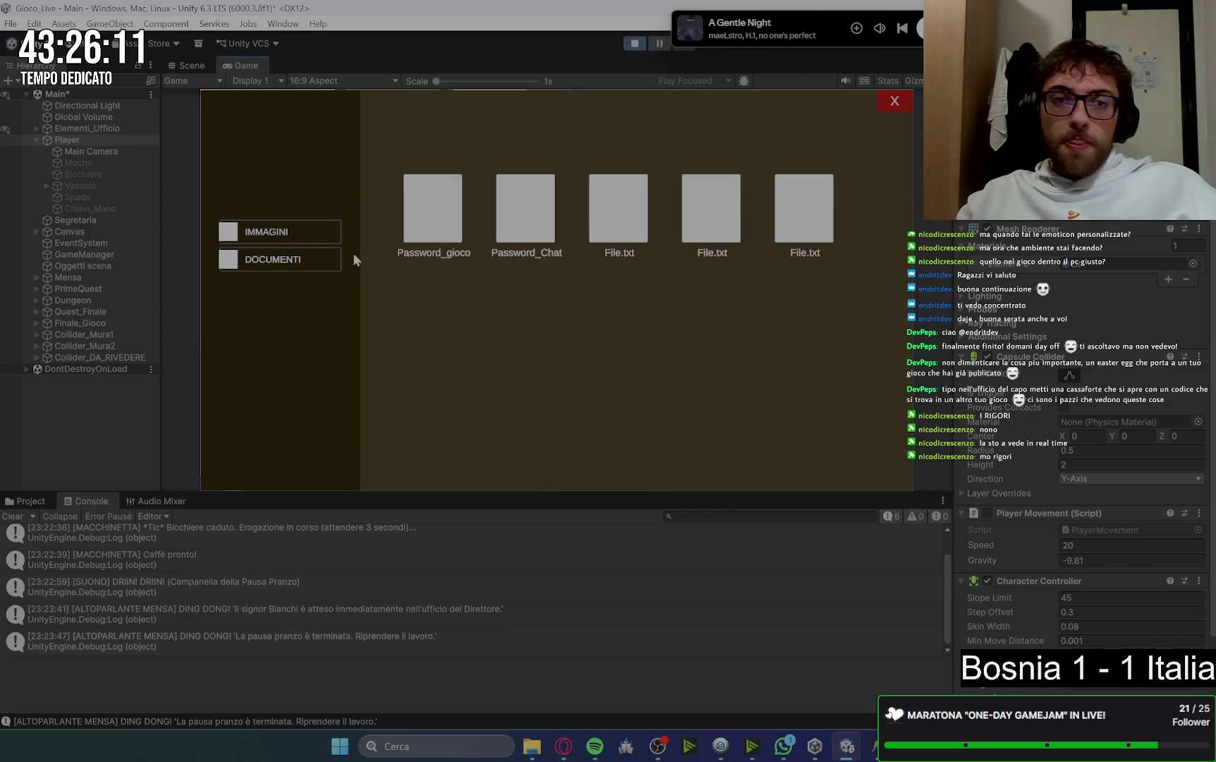
{"action": "left_click", "coordinate": [442, 236]}
{"action": "left_click", "coordinate": [786, 129]}
- Read the Password_Chat file, close Documenti, and switch the boss's computer OFF
{"action": "left_click", "coordinate": [522, 211]}
{"action": "left_click", "coordinate": [788, 130]}
{"action": "left_click", "coordinate": [893, 102]}
{"action": "left_click", "coordinate": [242, 459]}
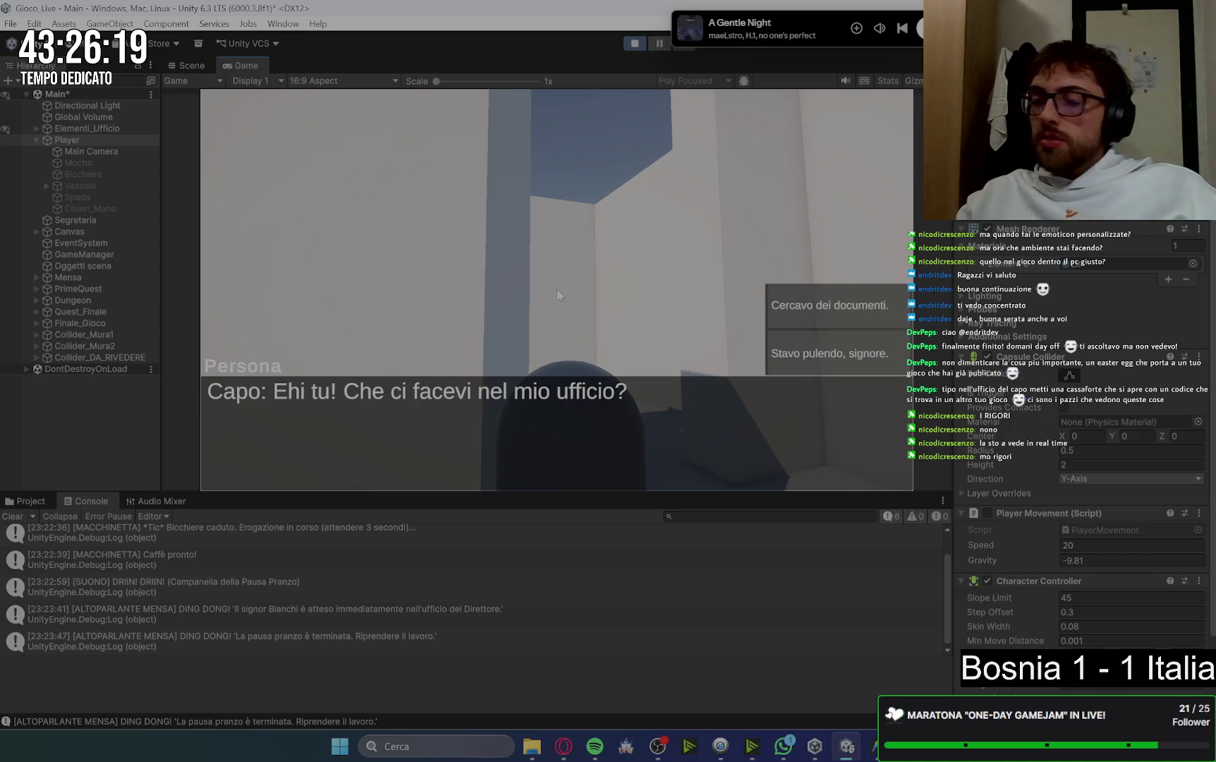
- Find the colleague's office door locked and pick up the keys from the storeroom
{"action": "key", "text": "w"}
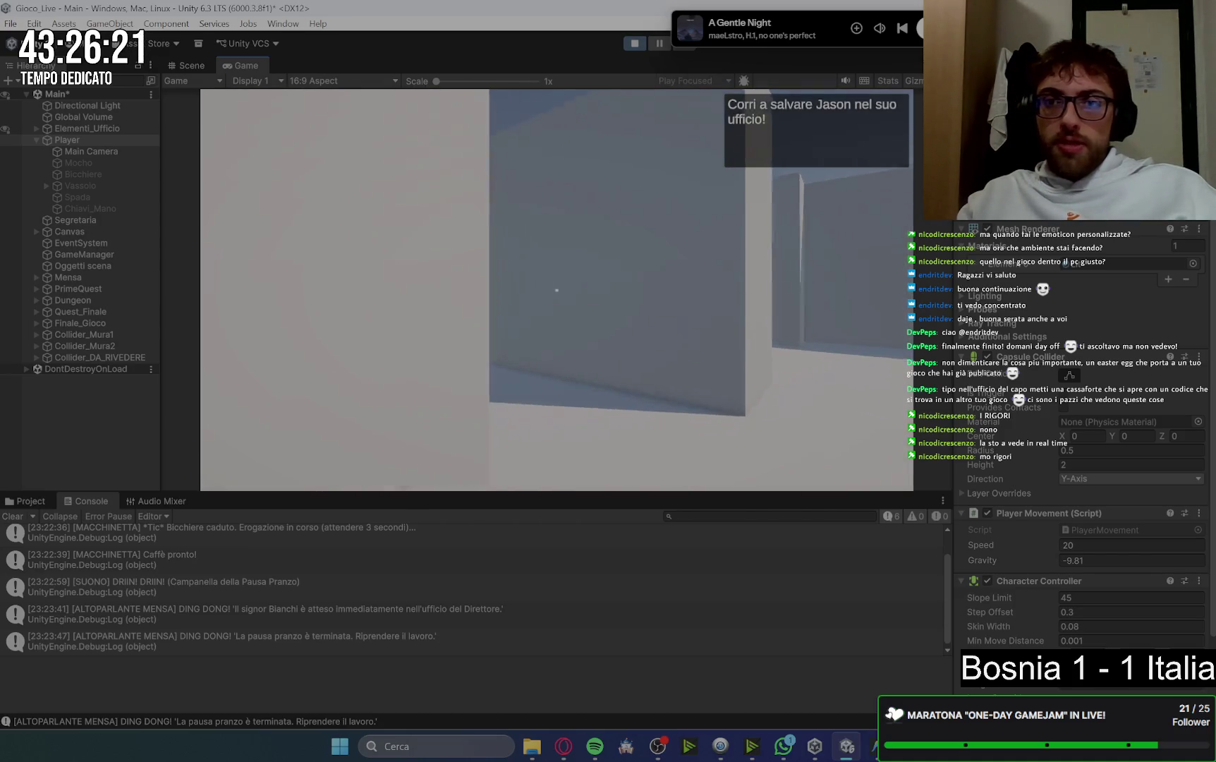
{"action": "key", "text": "w"}
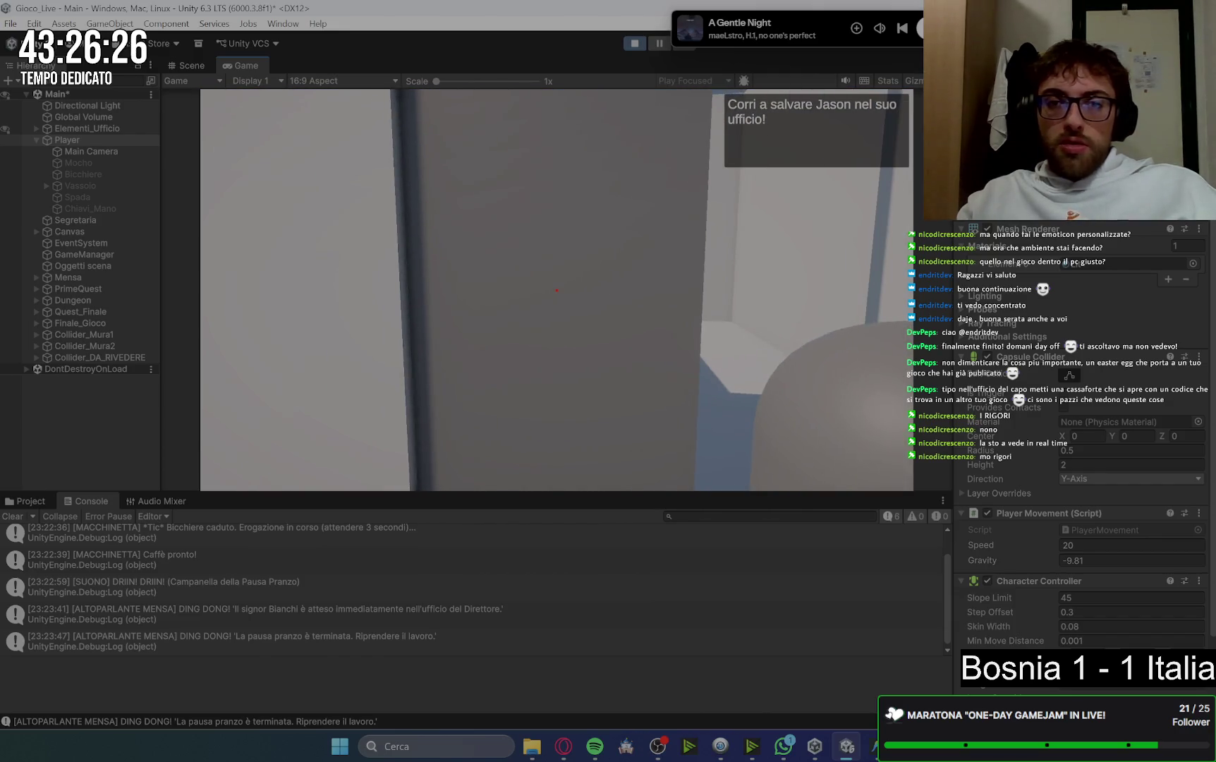
{"action": "key", "text": "e"}
{"action": "key", "text": "space"}
{"action": "key", "text": "w"}
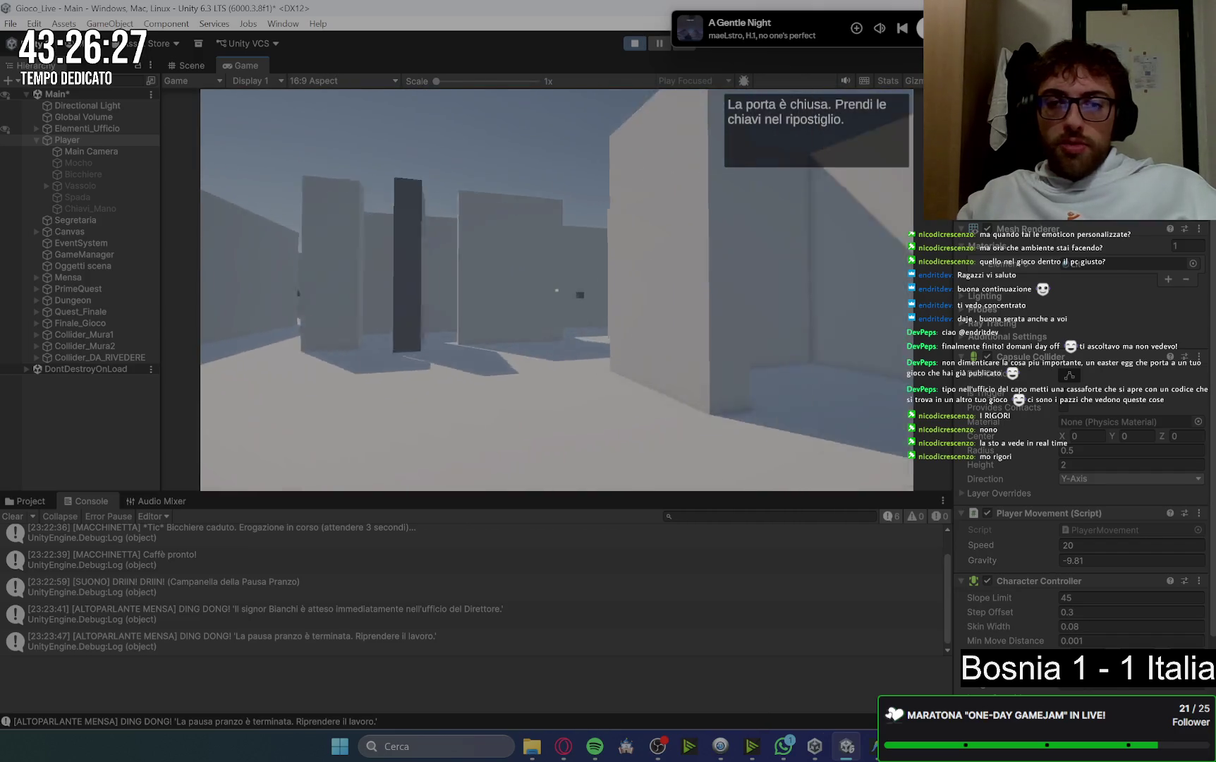
{"action": "key", "text": "e"}
{"action": "key", "text": "space"}
- Unlock the colleague's door with the keys and get past the boss's threat
{"action": "key", "text": "w"}
{"action": "key", "text": "w"}
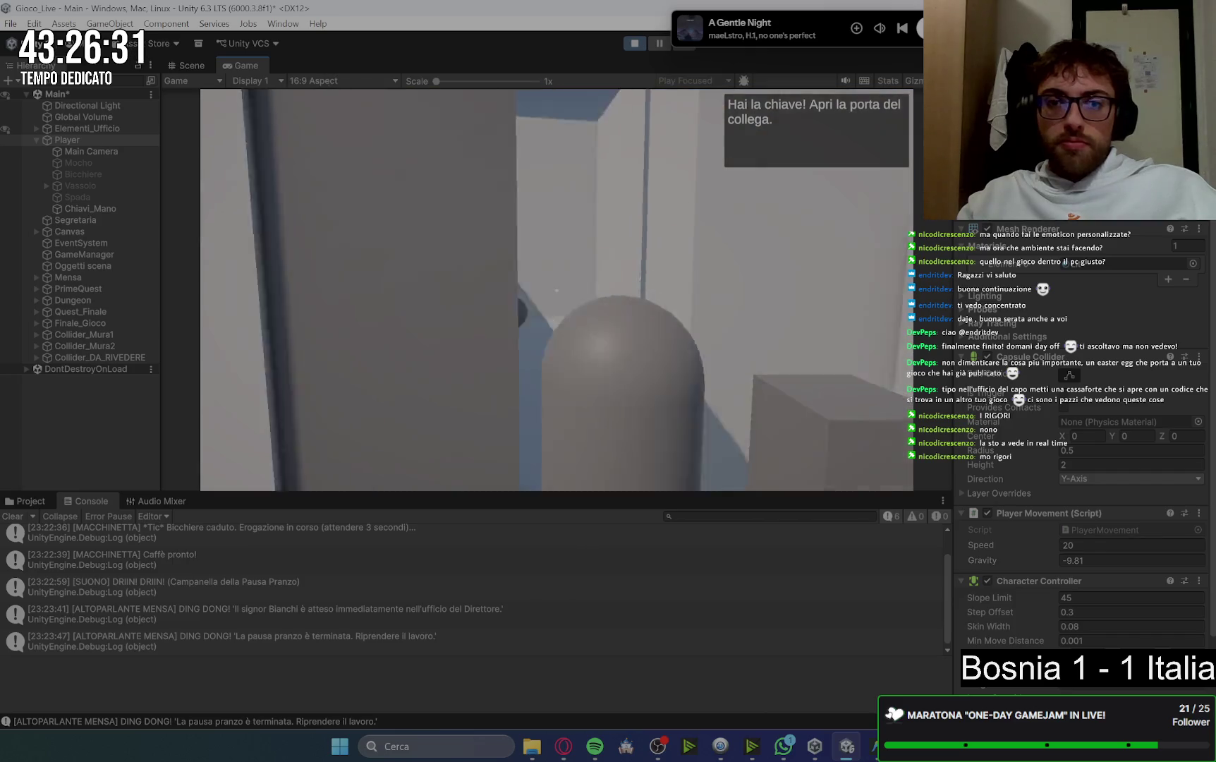
{"action": "key", "text": "e"}
{"action": "key", "text": "w"}
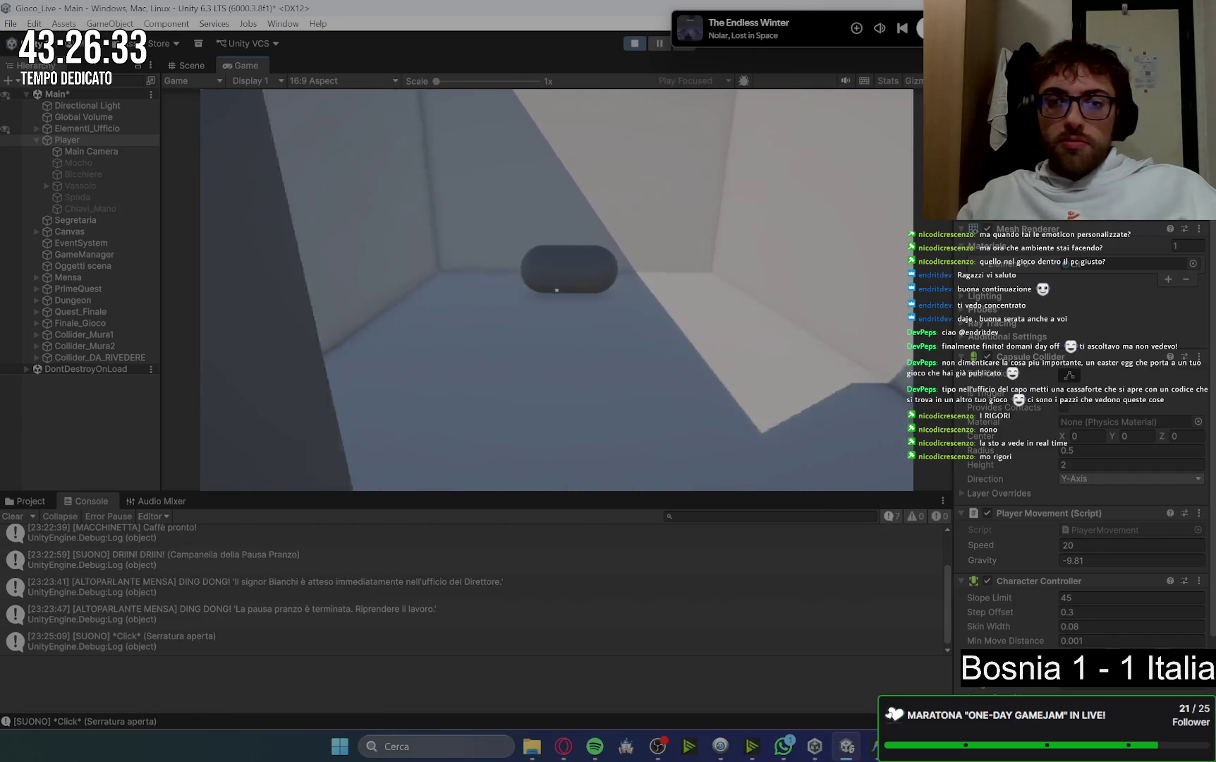
{"action": "key", "text": "space"}
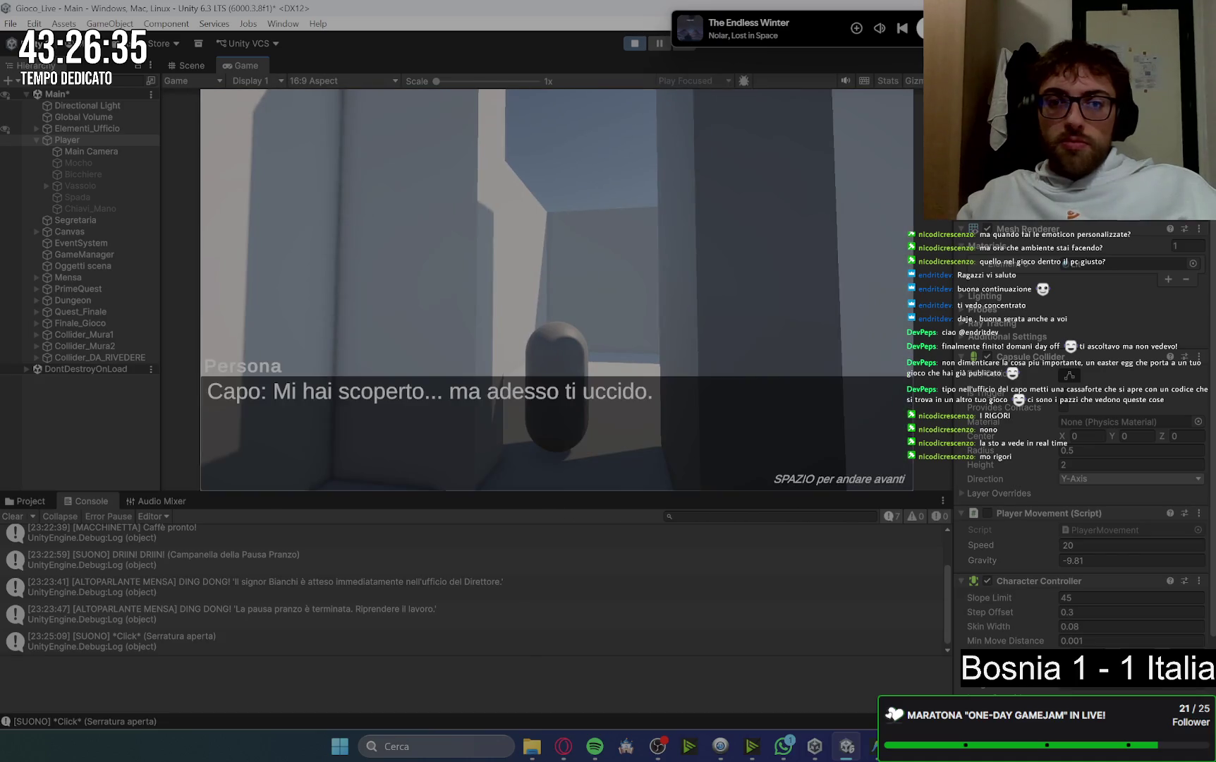
{"action": "key", "text": "space"}
- Hide from the boss in the corner, reach the 'GRAZIE PER AVER GIOCATO!' ending, and stop the game
{"action": "key", "text": "w"}
{"action": "key", "text": "w"}
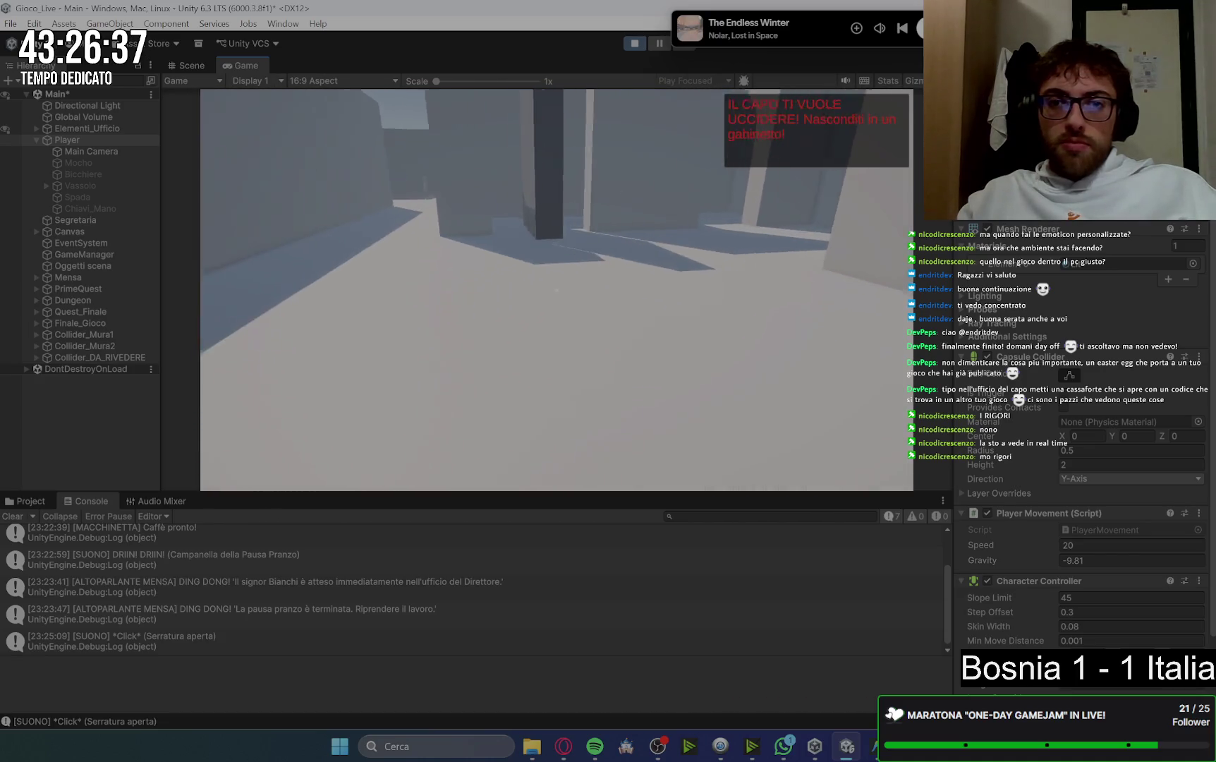
{"action": "key", "text": "w"}
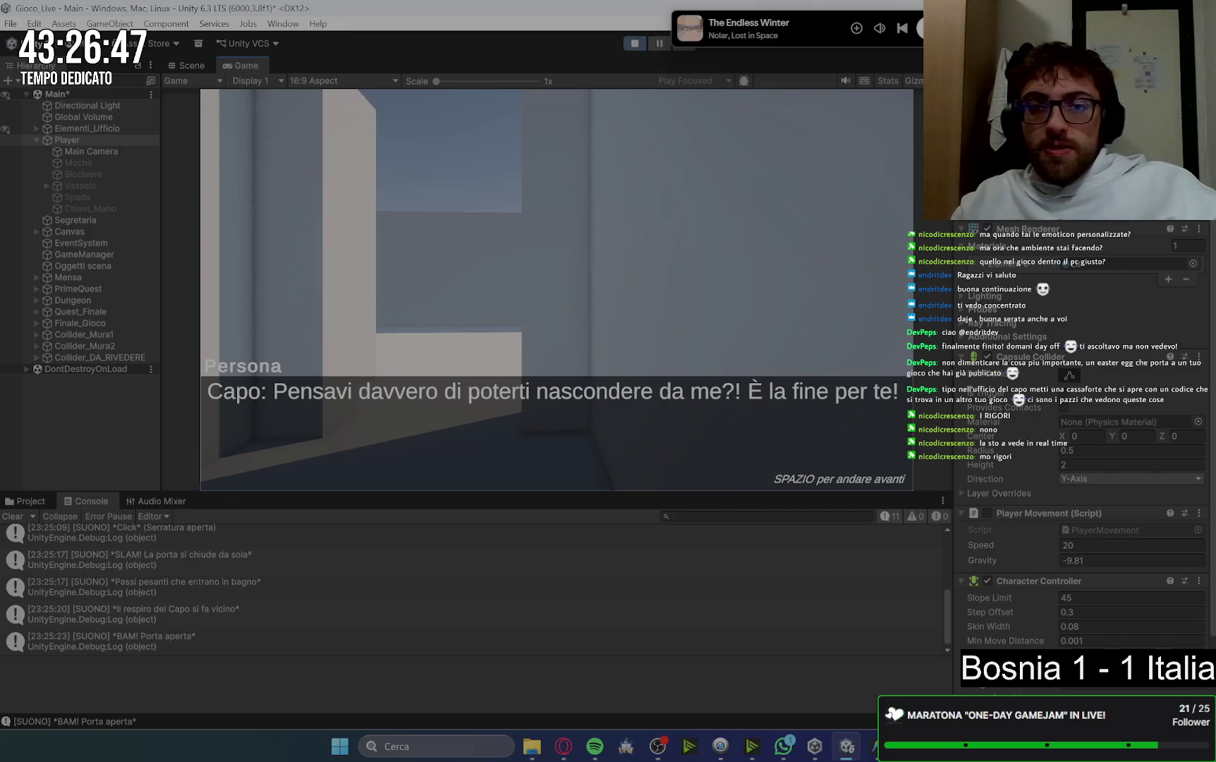
{"action": "key", "text": "space"}
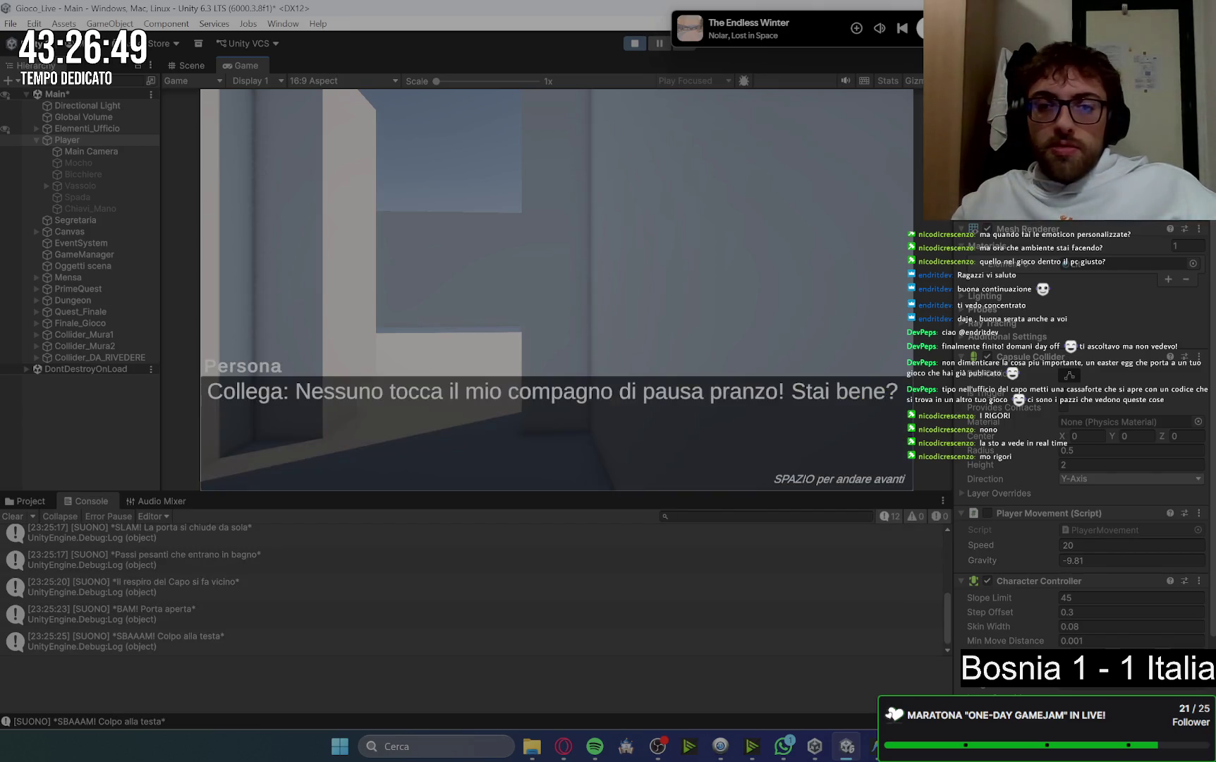
{"action": "key", "text": "space"}
{"action": "key", "text": "space"}
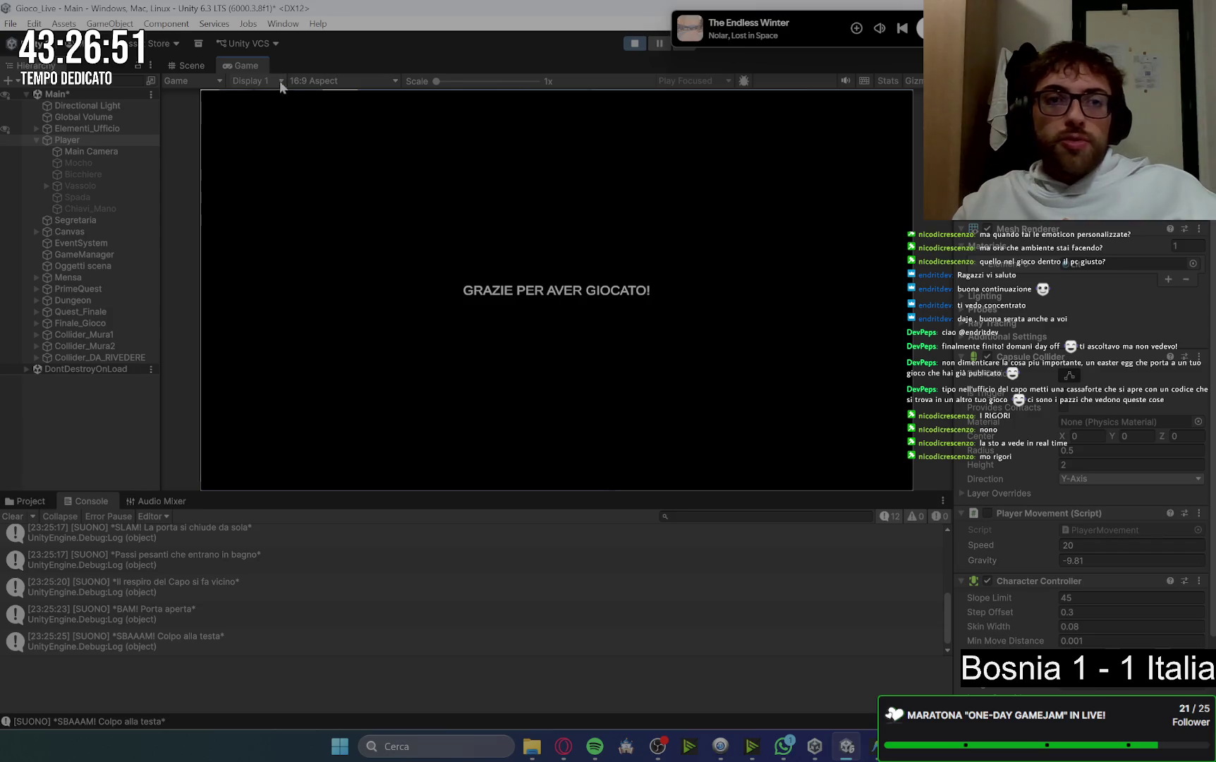
{"action": "left_click", "coordinate": [634, 44]}
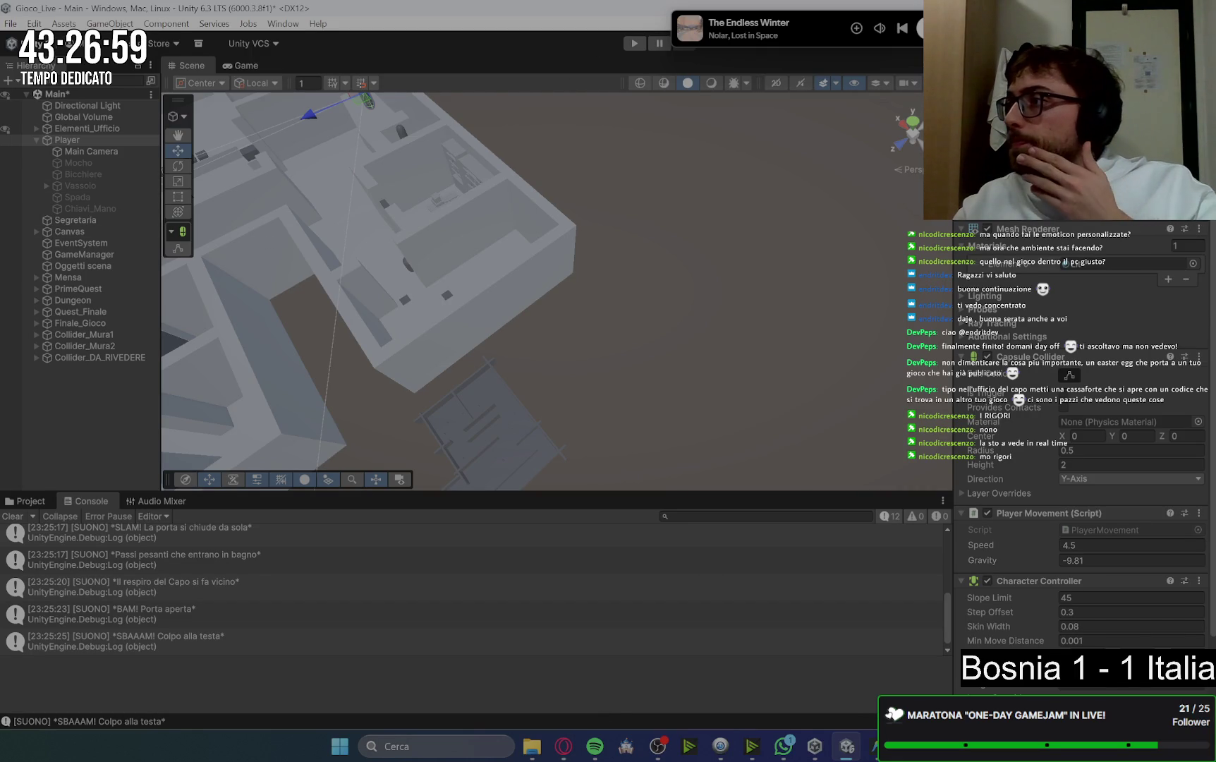
- Switch from Unity over to the web browser with Alt+Tab
{"action": "key", "text": "alt+Tab"}
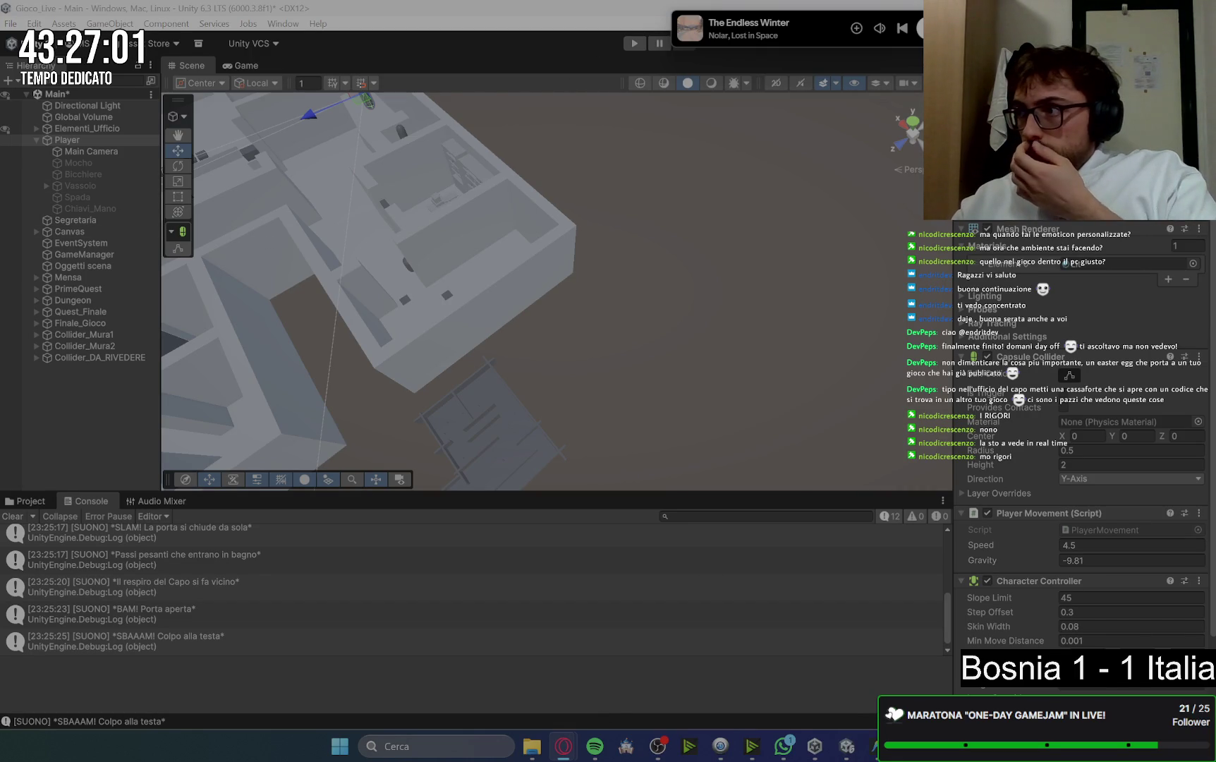